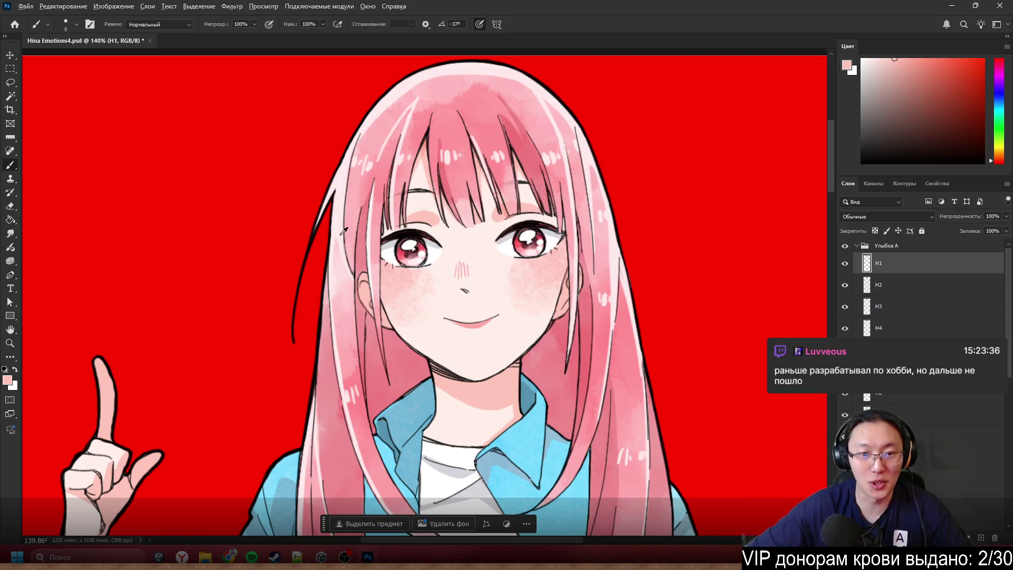
# - Zoom into a dark hair strand of the bangs to 2710%
pyautogui.keyDown('alt'); pyautogui.scroll(3, 399, 174); pyautogui.keyUp('alt')
pyautogui.keyDown('alt'); pyautogui.scroll(-2, 399, 174); pyautogui.keyUp('alt')
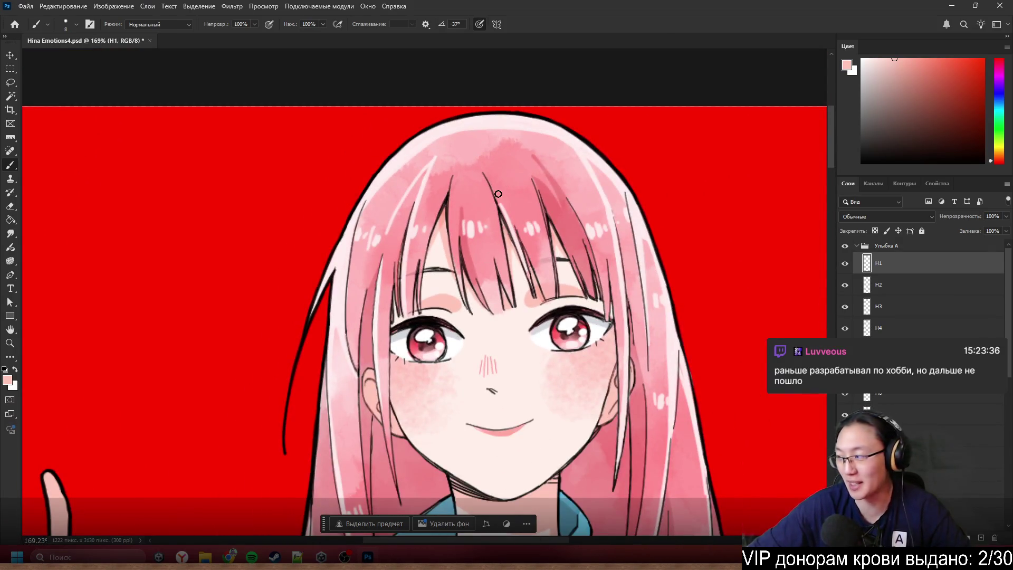
pyautogui.keyDown('alt'); pyautogui.scroll(2, 499, 193); pyautogui.keyUp('alt')
pyautogui.keyDown('alt'); pyautogui.scroll(1, 511, 230); pyautogui.keyUp('alt')
pyautogui.keyDown('alt'); pyautogui.scroll(-2, 507, 228); pyautogui.keyUp('alt')
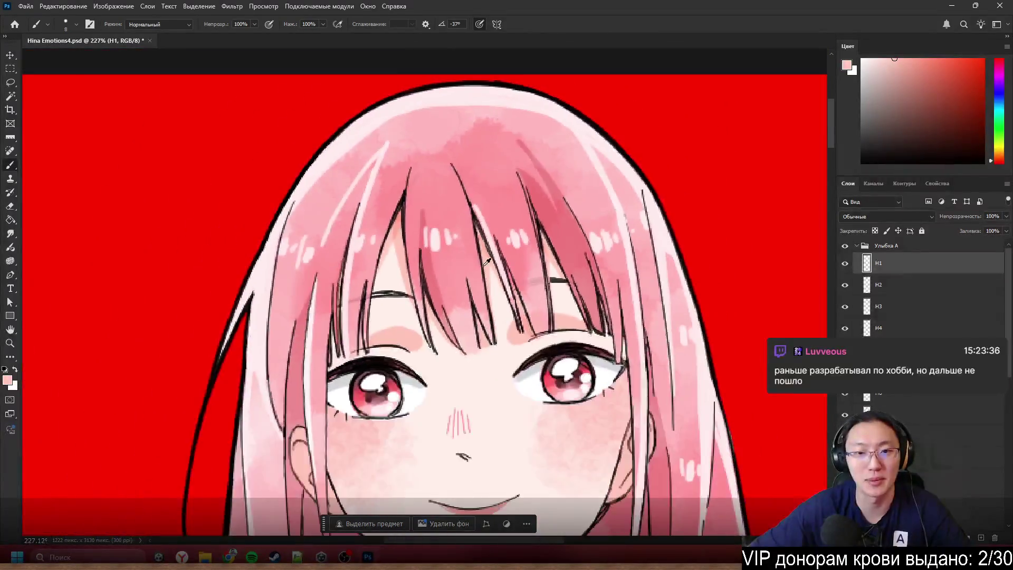
pyautogui.keyDown('alt'); pyautogui.scroll(5, 470, 222); pyautogui.keyUp('alt')
# - Undo the accidental shift of layer H2 and switch to the Eraser
pyautogui.keyDown('ctrl'); pyautogui.moveTo(464, 220); pyautogui.dragTo(442, 228); pyautogui.keyUp('ctrl')
pyautogui.keyDown('alt'); pyautogui.scroll(5, 370, 221); pyautogui.keyUp('alt')
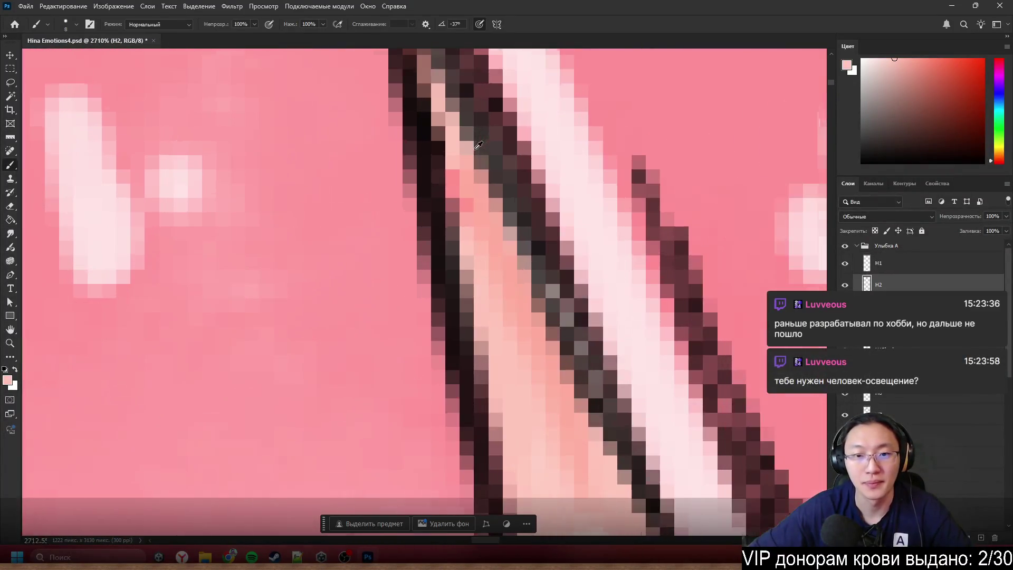
pyautogui.hotkey('ctrl', 'z')
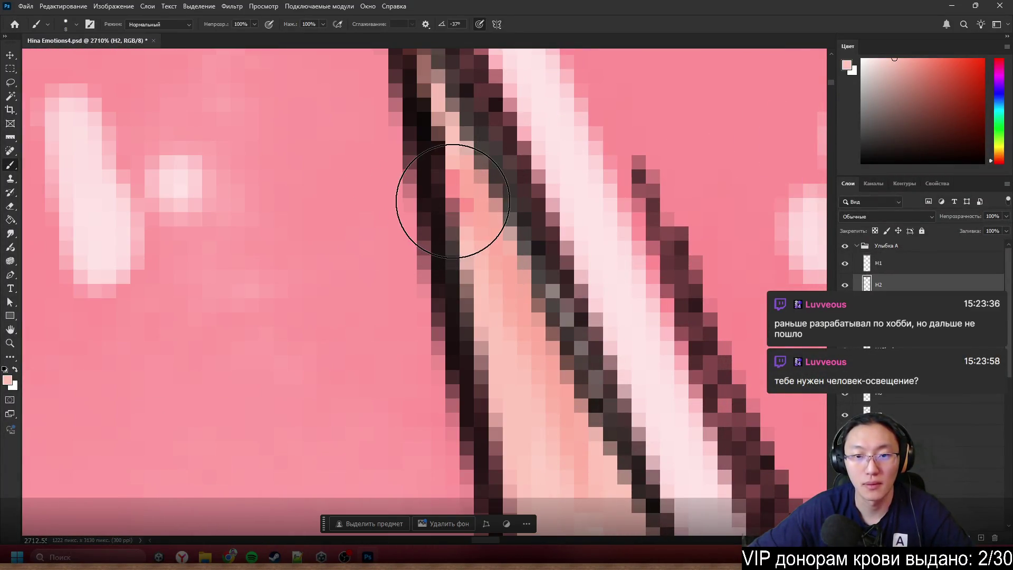
pyautogui.press('e')
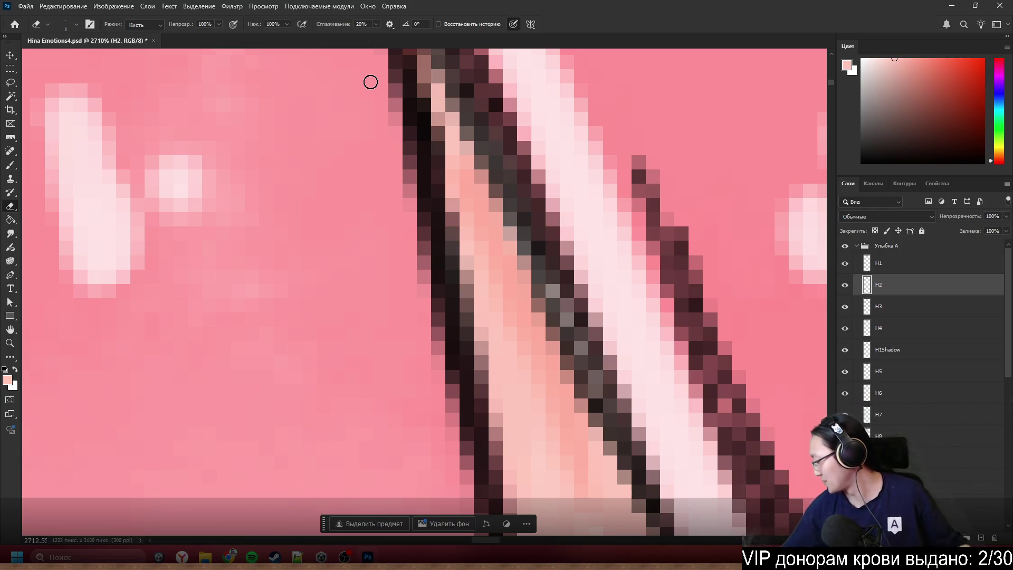
# - Select layer H1 and erase stray pixels along its dark hair strand
pyautogui.scroll(-5, 299, 242)
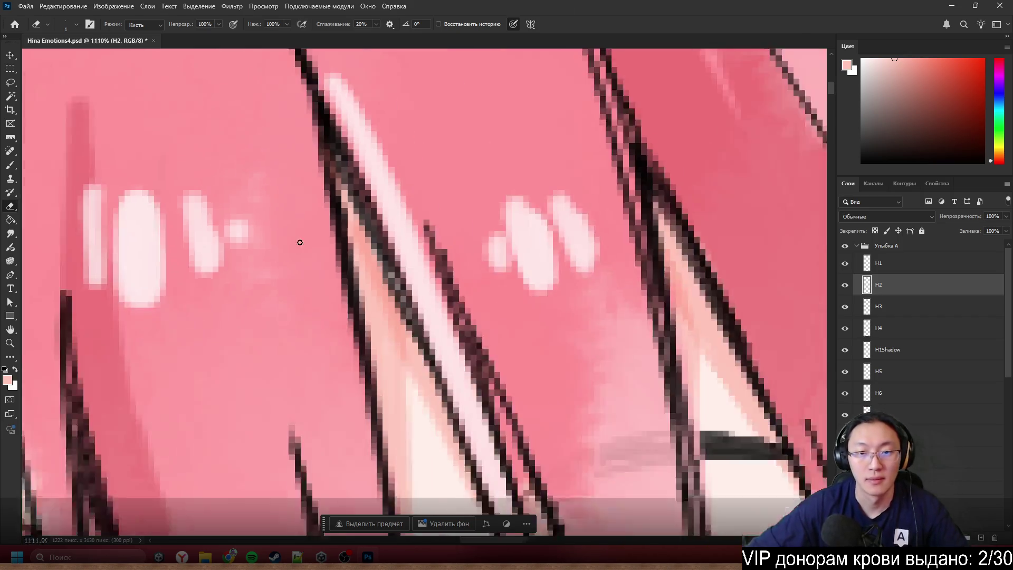
pyautogui.scroll(4, 348, 224)
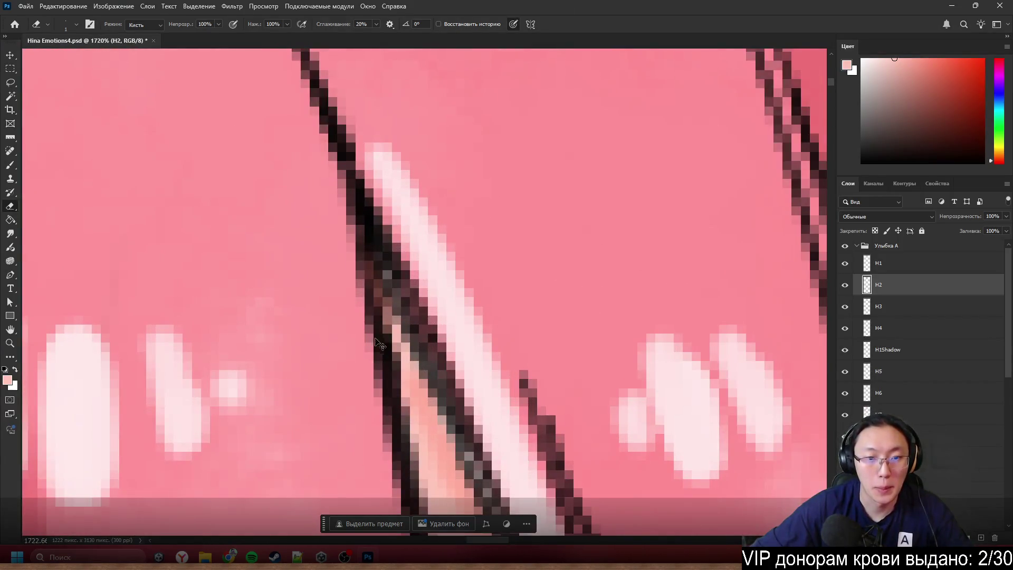
pyautogui.hotkey('ctrl', 'z')
pyautogui.hotkey('ctrl', 'z')
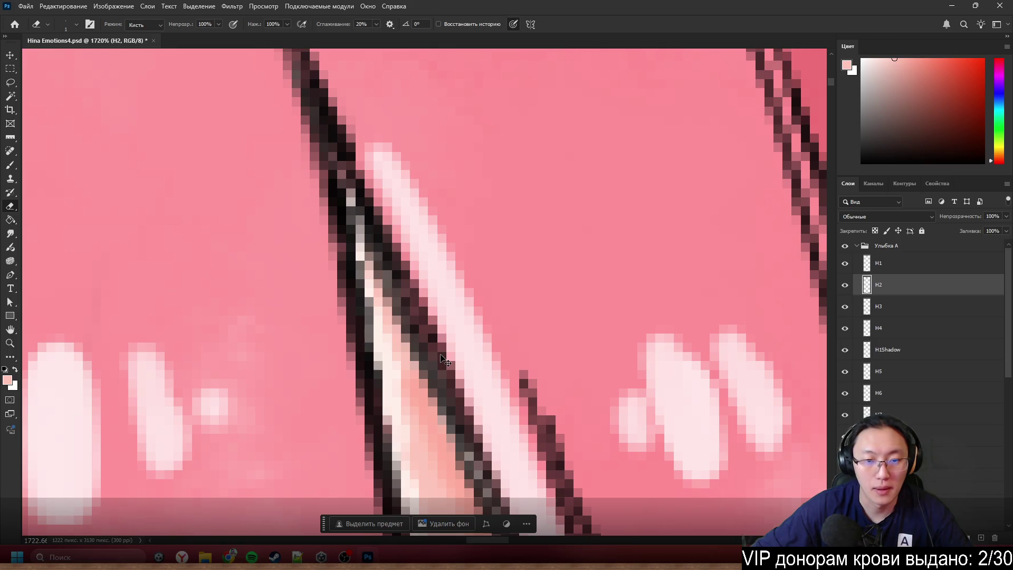
pyautogui.hotkey('ctrl', 'z')
pyautogui.hotkey('ctrl', 'z')
pyautogui.hotkey('ctrl', 'z')
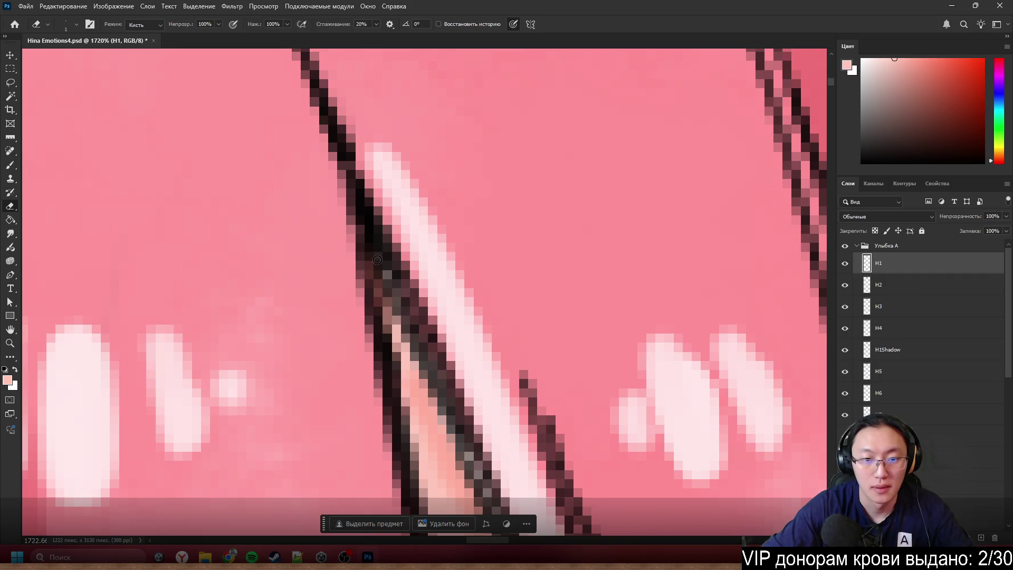
pyautogui.moveTo(382, 326)
pyautogui.mouseDown()
pyautogui.moveTo(389, 343)
pyautogui.moveTo(373, 273)
pyautogui.moveTo(396, 387)
pyautogui.mouseUp()
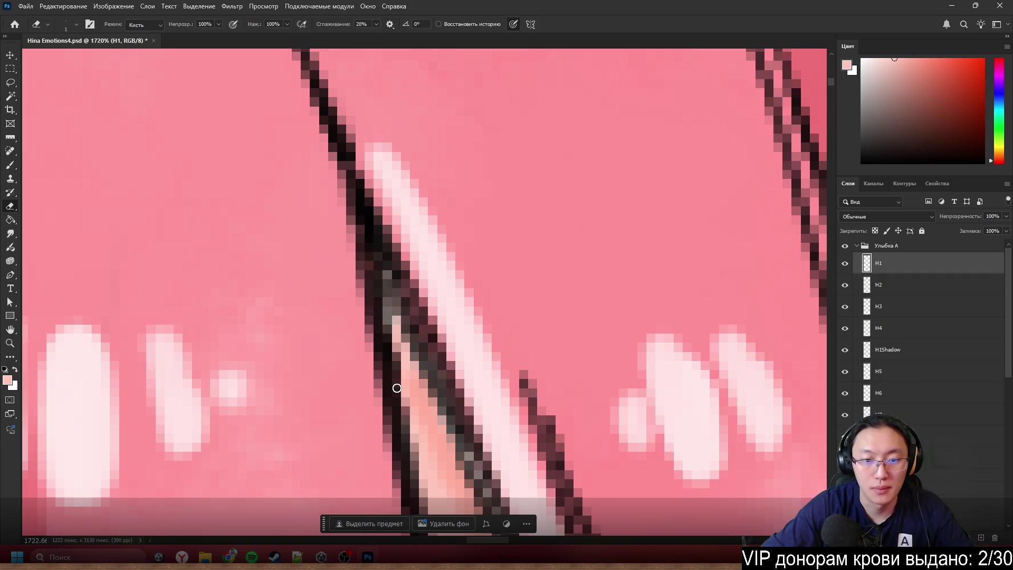
pyautogui.scroll(-5, 617, 140)
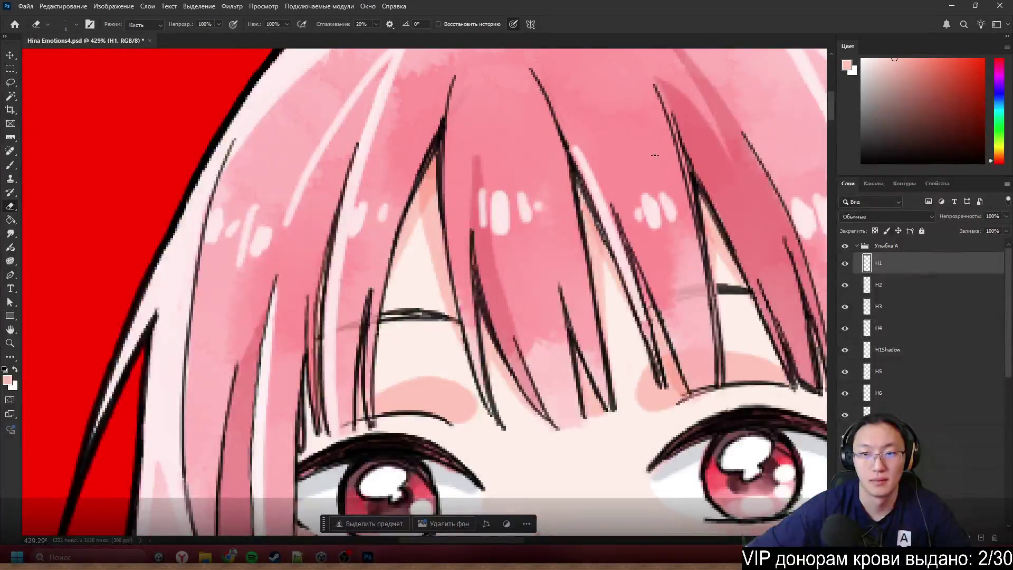
pyautogui.scroll(3, 609, 181)
pyautogui.scroll(2, 609, 181)
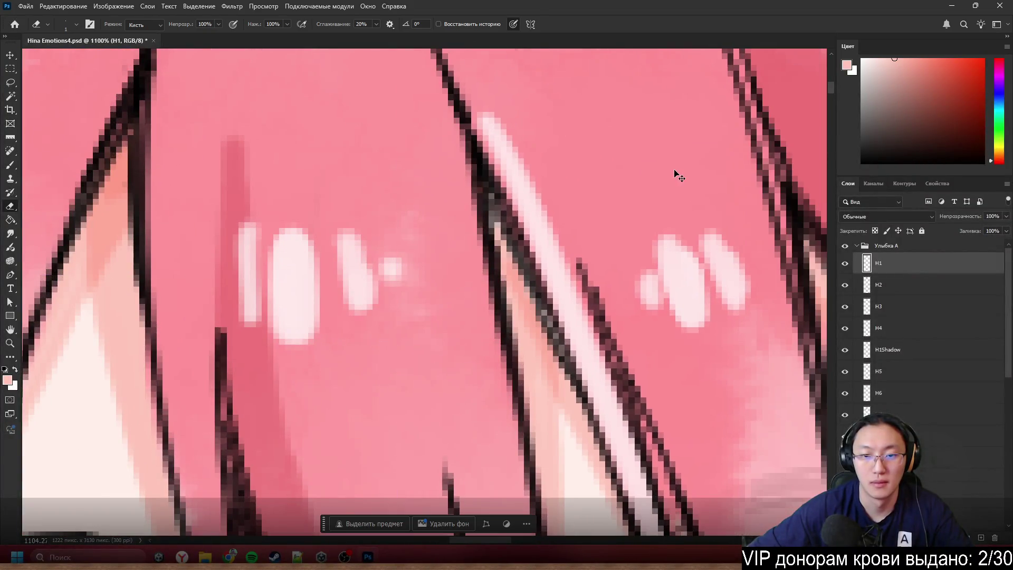
# - Test-nudge the H1 hair layer with the Move tool to check alignment, undoing the move
pyautogui.hotkey('alt', '[')
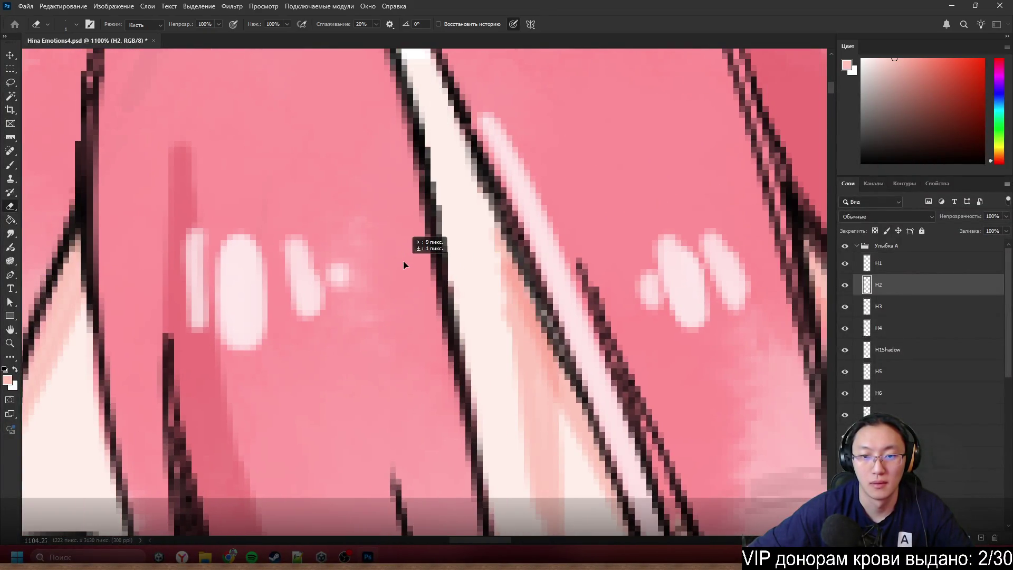
pyautogui.hotkey('alt', ']')
pyautogui.hotkey('ctrl', 'Right')
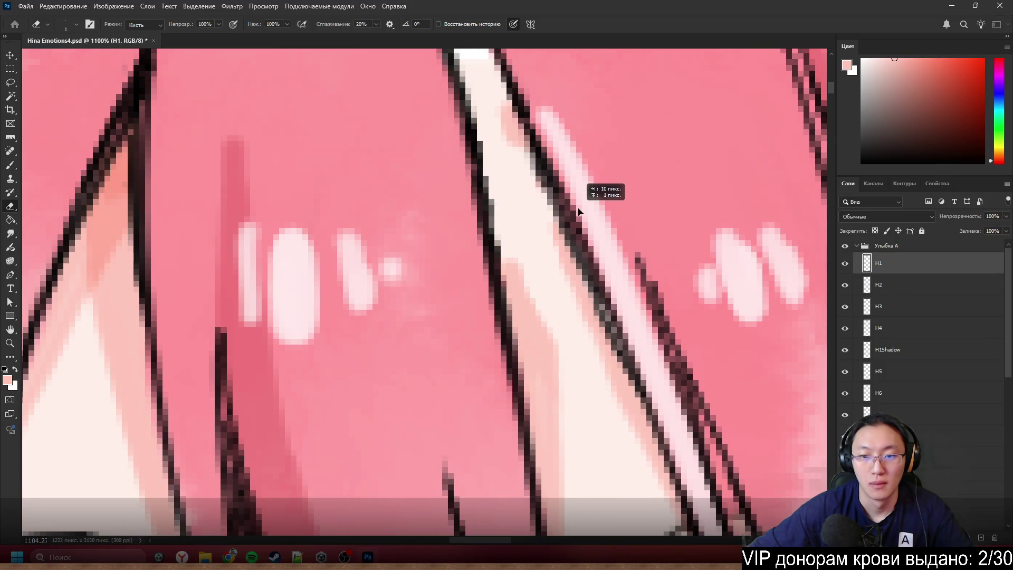
pyautogui.scroll(3, 527, 225)
pyautogui.moveTo(530, 222)
pyautogui.mouseDown()
pyautogui.moveTo(456, 237)
pyautogui.moveTo(430, 263)
pyautogui.moveTo(520, 409)
pyautogui.moveTo(606, 294)
pyautogui.moveTo(656, 252)
pyautogui.moveTo(617, 290)
pyautogui.moveTo(290, 317)
pyautogui.mouseUp()
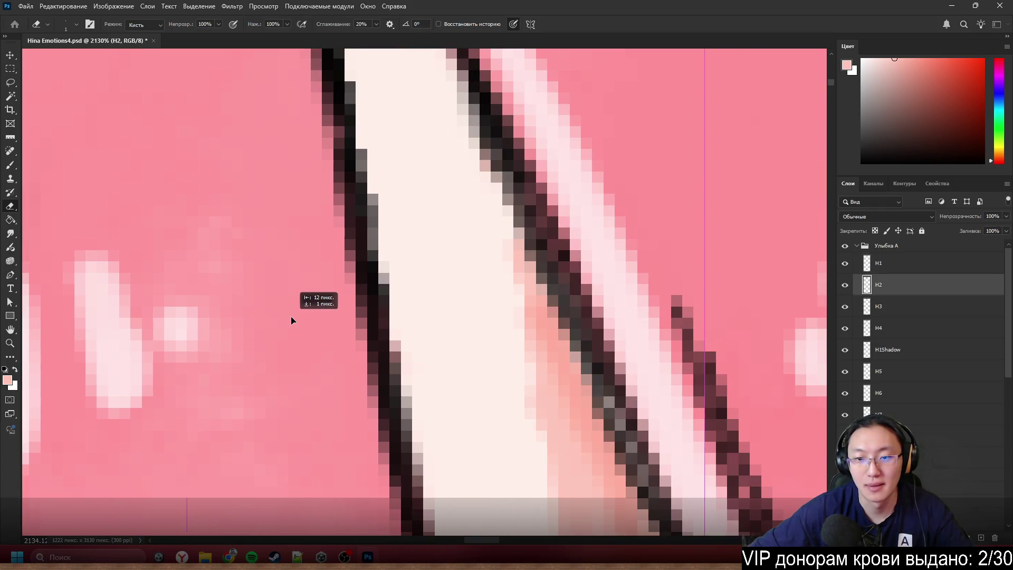
pyautogui.hotkey('ctrl', 'z')
pyautogui.click(526, 299)
pyautogui.moveTo(620, 286)
pyautogui.mouseDown()
pyautogui.moveTo(731, 261)
pyautogui.moveTo(615, 275)
pyautogui.mouseUp()
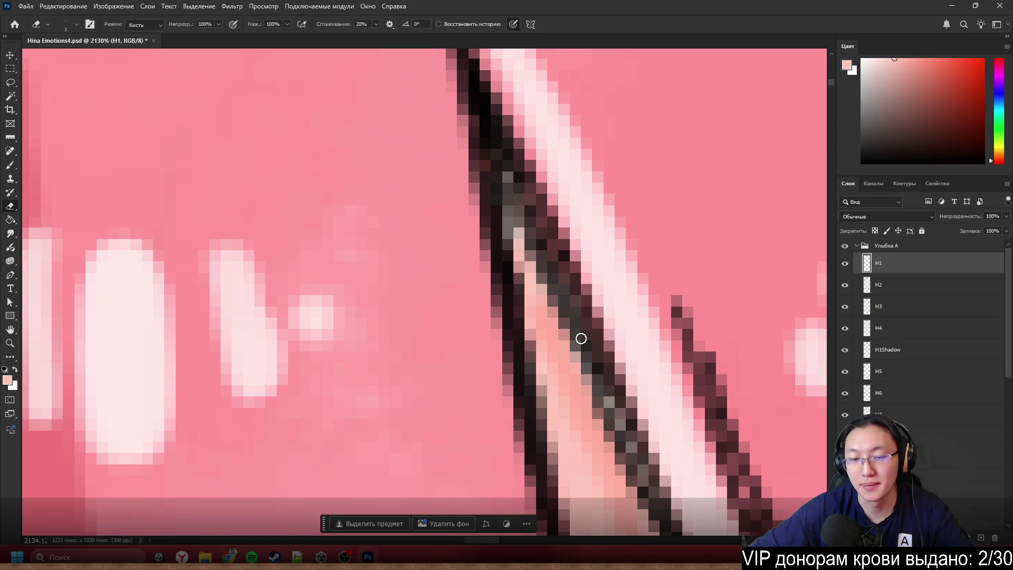
# - Pick a deeper salmon-red foreground colour for the Brush
pyautogui.press('b')
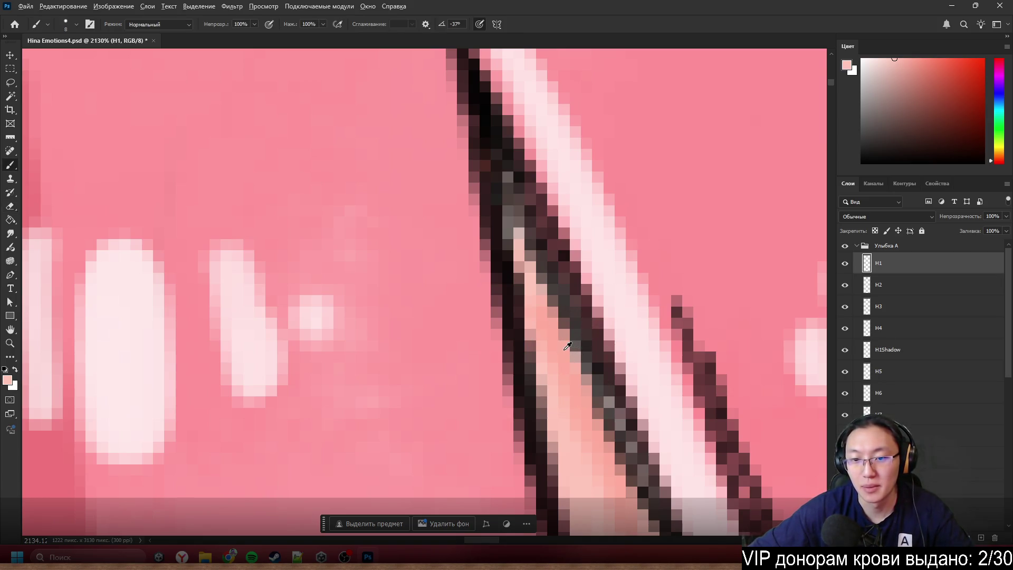
pyautogui.keyDown('alt'); pyautogui.click(573, 347); pyautogui.keyUp('alt')
pyautogui.hotkey('ctrl', 'z')
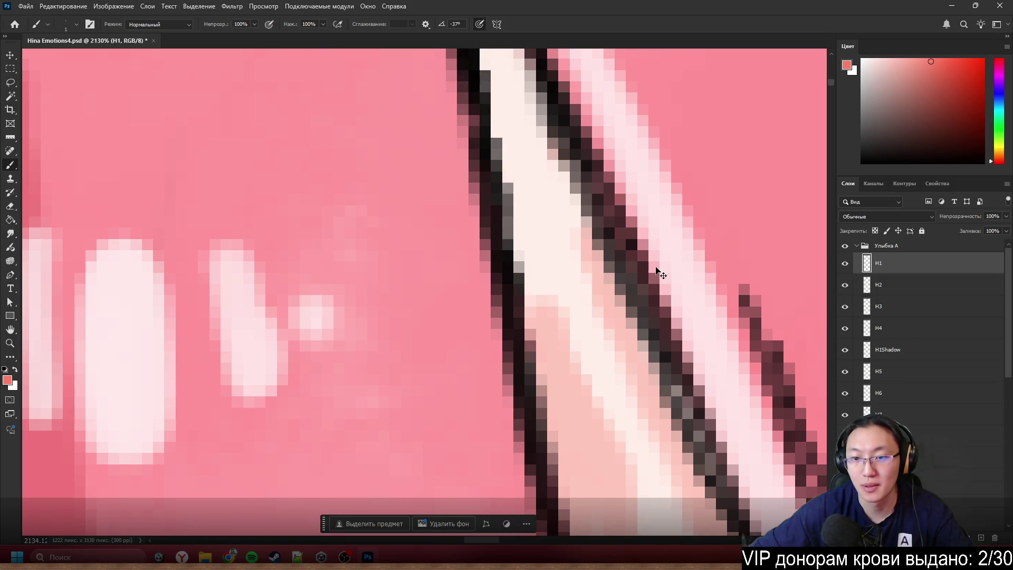
pyautogui.hotkey('ctrl', 'shift', 'z')
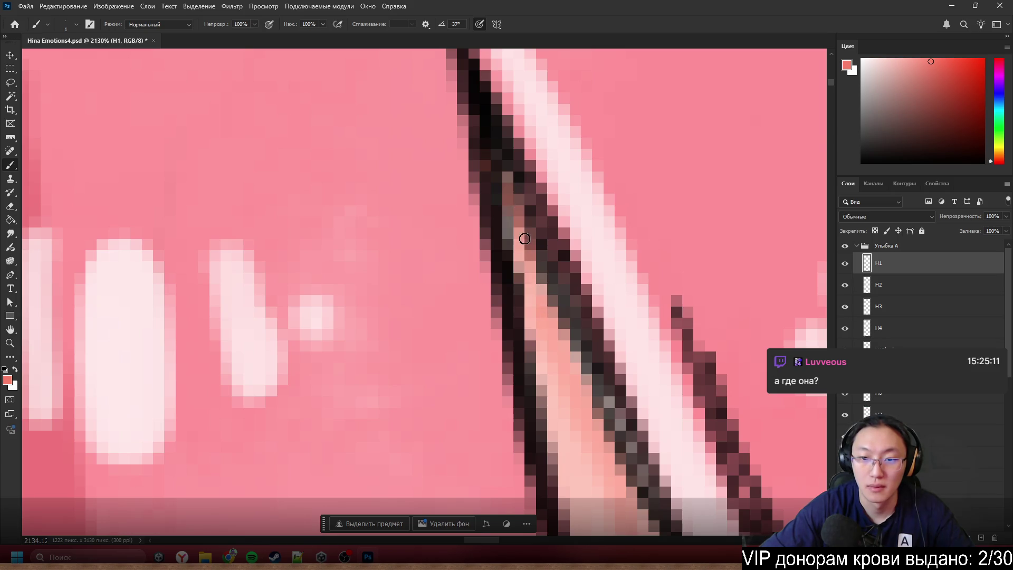
pyautogui.scroll(-5, 416, 282)
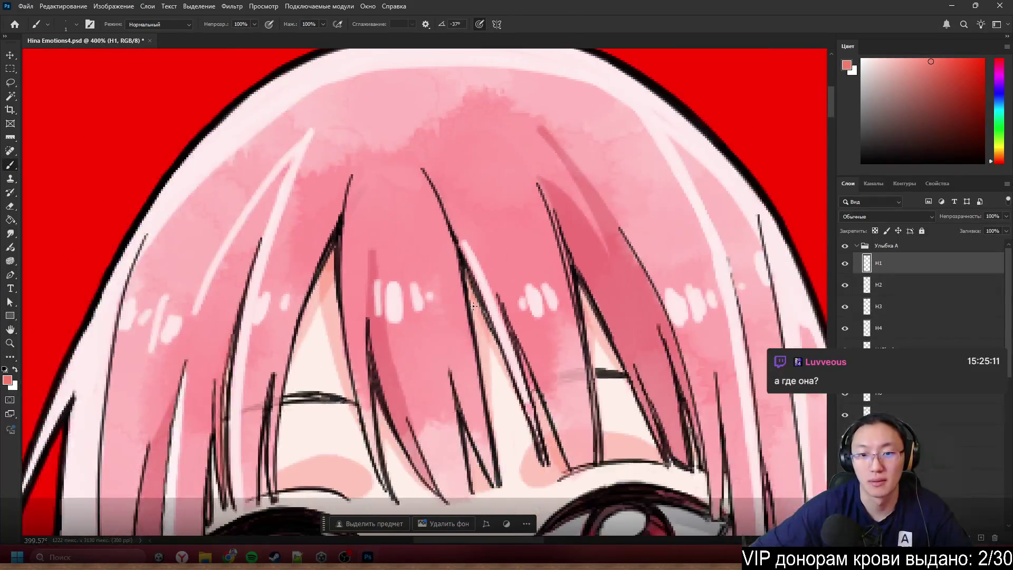
pyautogui.scroll(4, 482, 241)
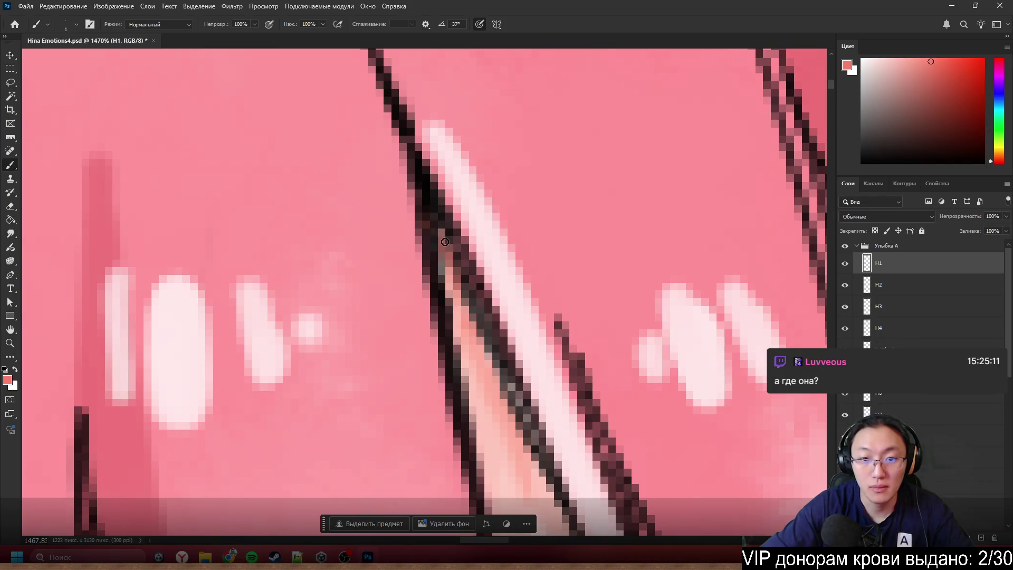
# - Select layer H2 from the canvas and drag its bang strands left and down, then up
pyautogui.keyDown('ctrl'); pyautogui.rightClick(429, 291); pyautogui.keyUp('ctrl')
pyautogui.click(435, 306)
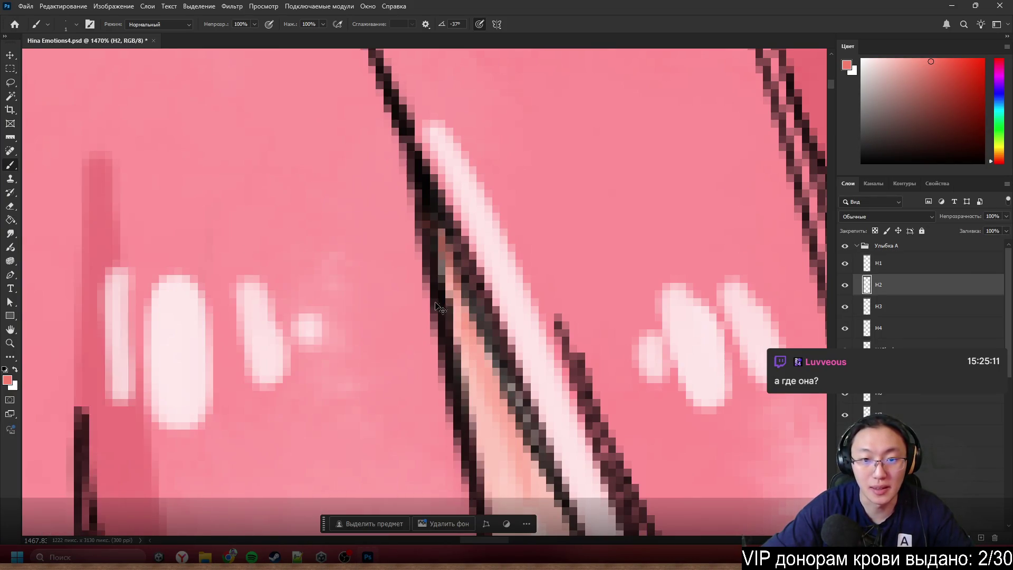
pyautogui.moveTo(434, 317); pyautogui.dragTo(402, 332)
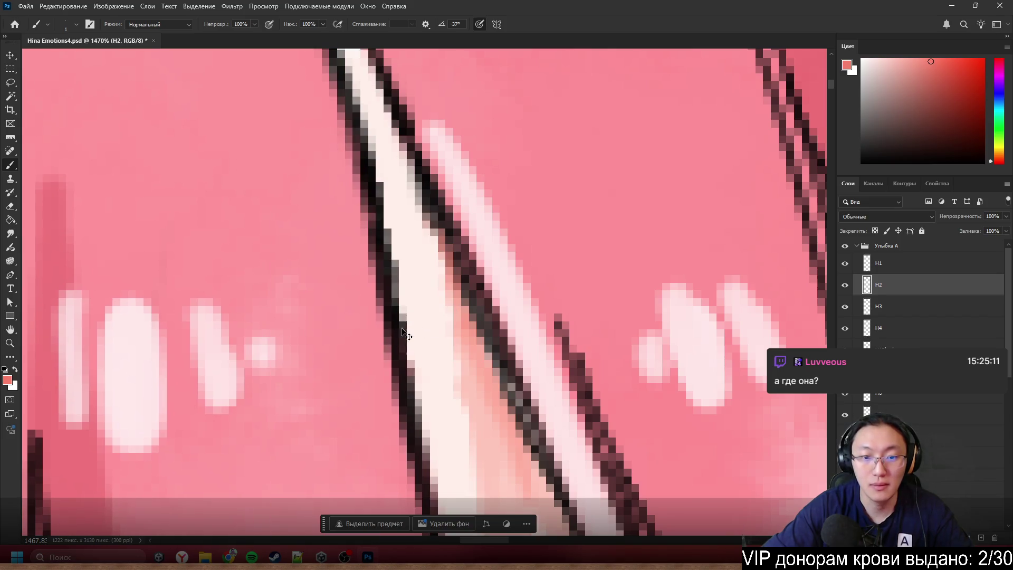
pyautogui.moveTo(478, 353); pyautogui.dragTo(461, 340)
pyautogui.scroll(-4, 461, 339)
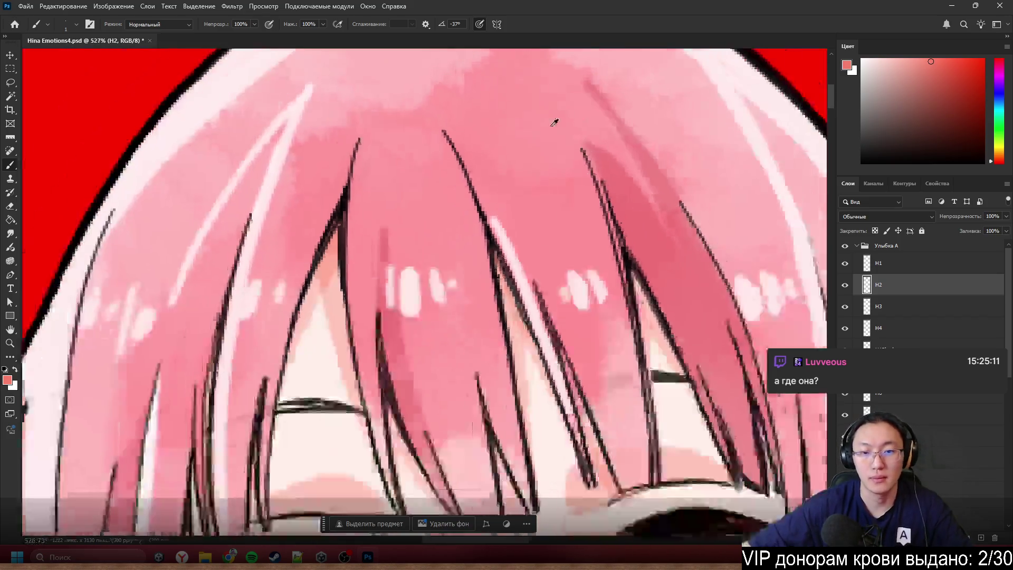
pyautogui.scroll(-3, 561, 169)
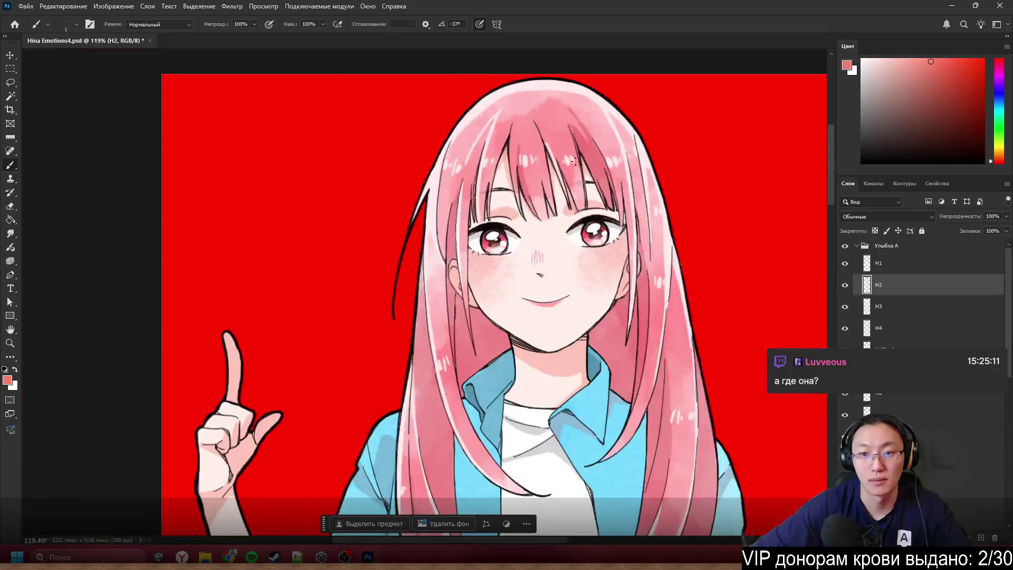
pyautogui.scroll(6, 574, 161)
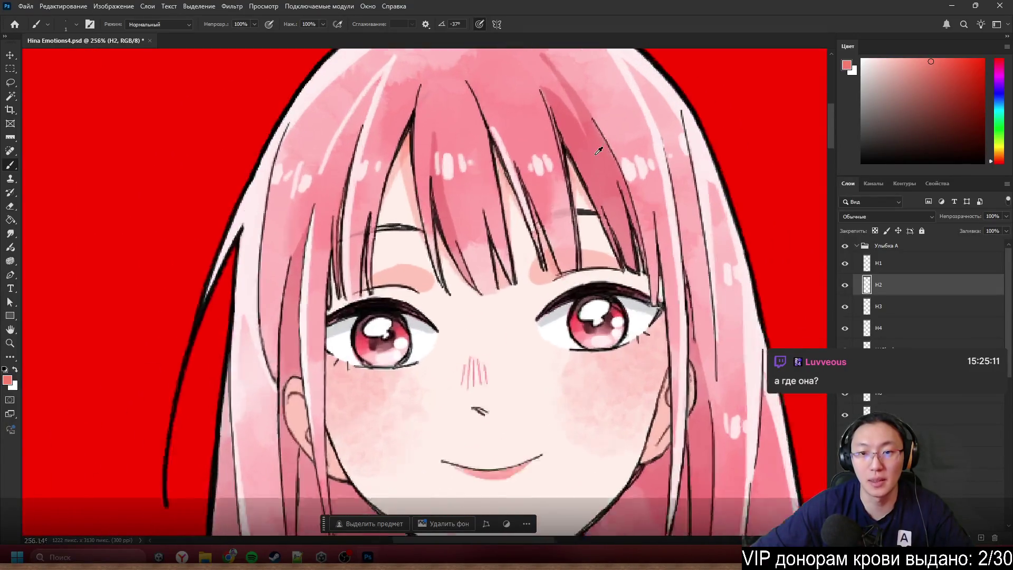
pyautogui.scroll(-2, 522, 133)
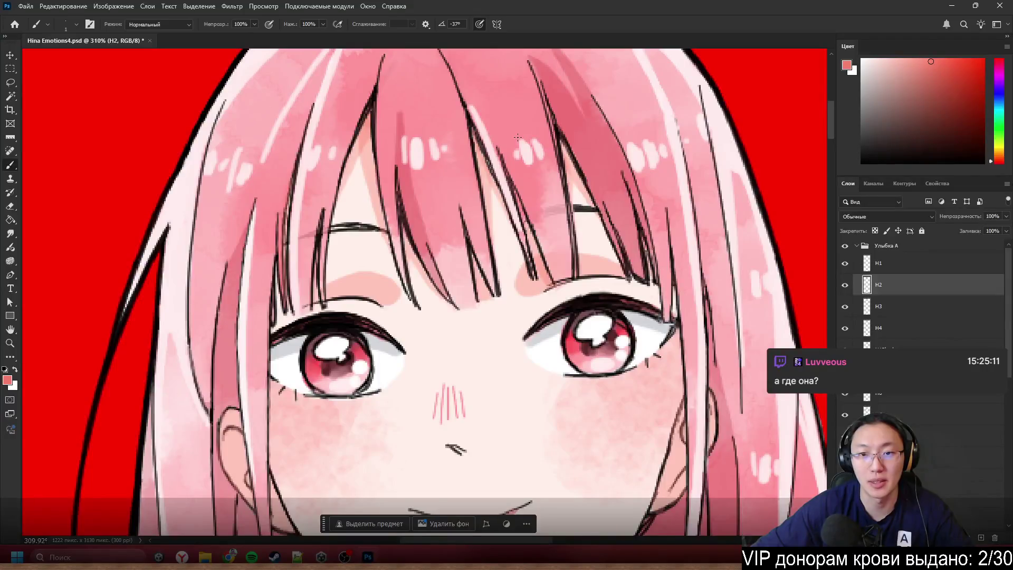
pyautogui.scroll(1, 525, 133)
pyautogui.scroll(-2, 525, 132)
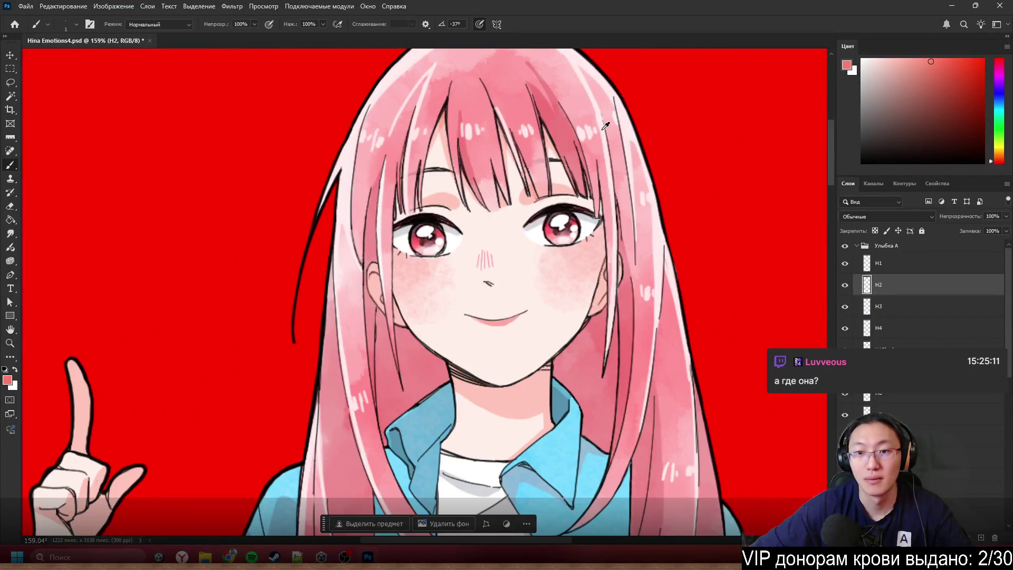
pyautogui.scroll(3, 606, 126)
pyautogui.scroll(-5, 619, 124)
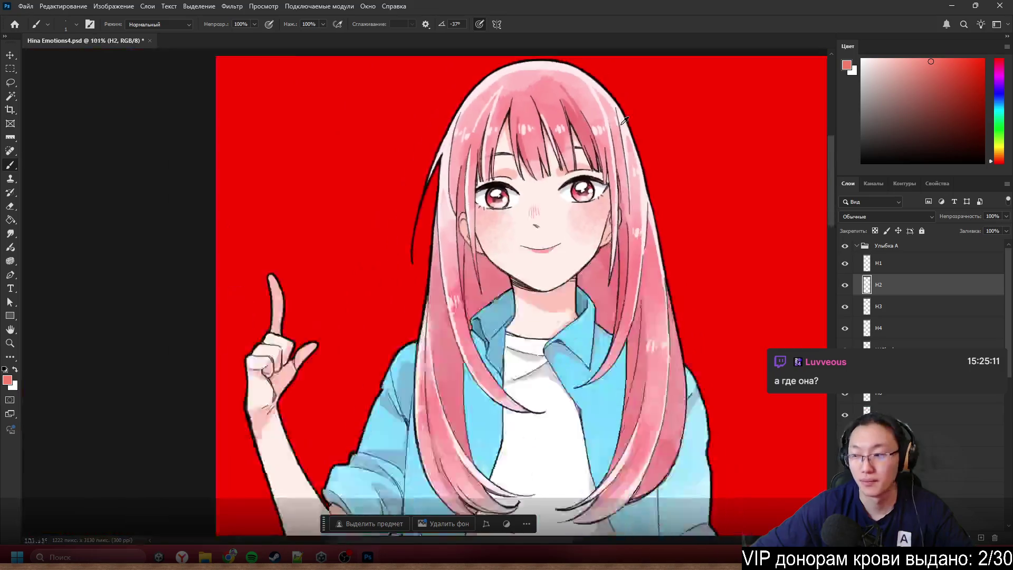
pyautogui.scroll(2, 332, 284)
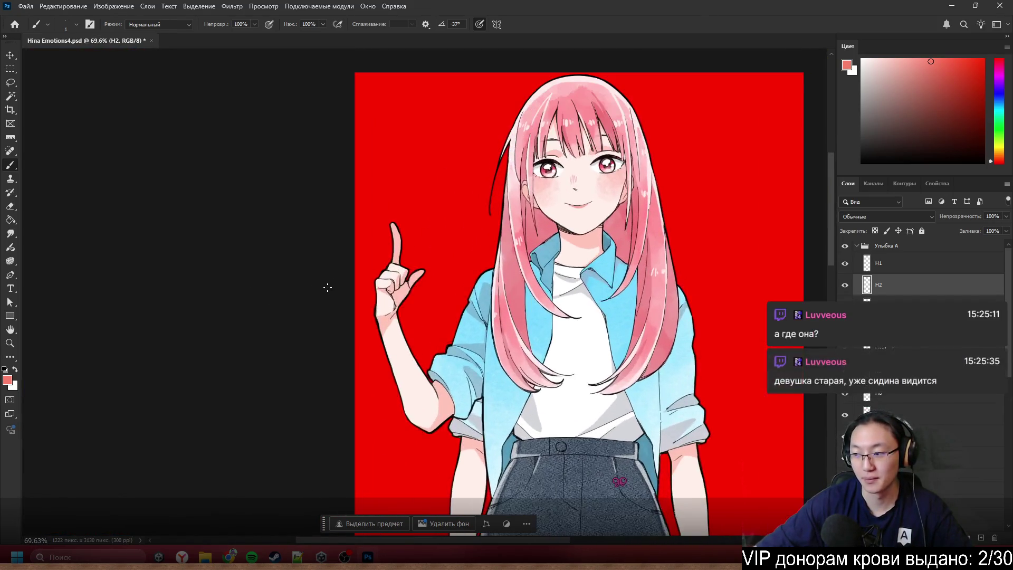
pyautogui.hscroll(5, 329, 287)
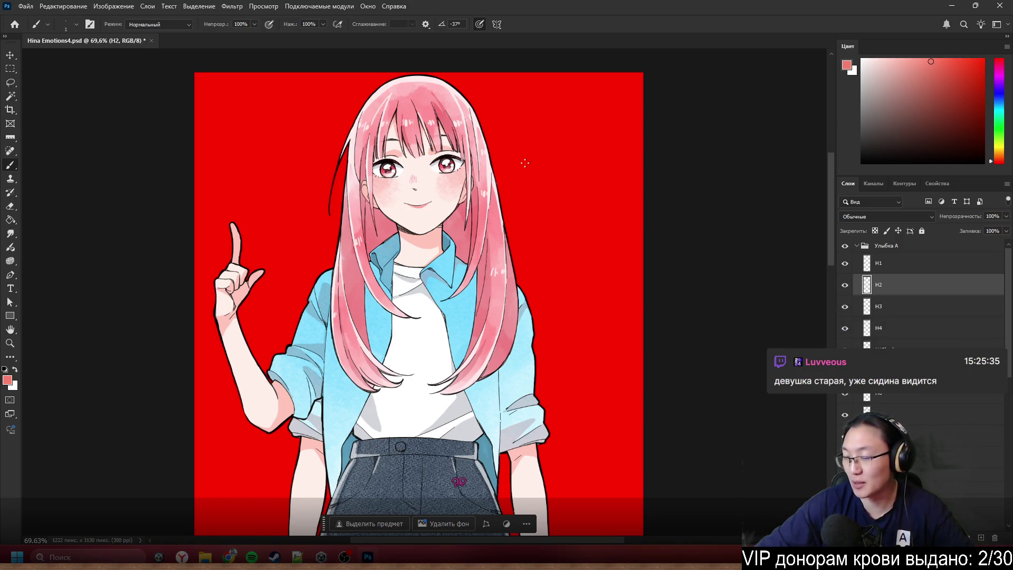
pyautogui.scroll(5, 474, 139)
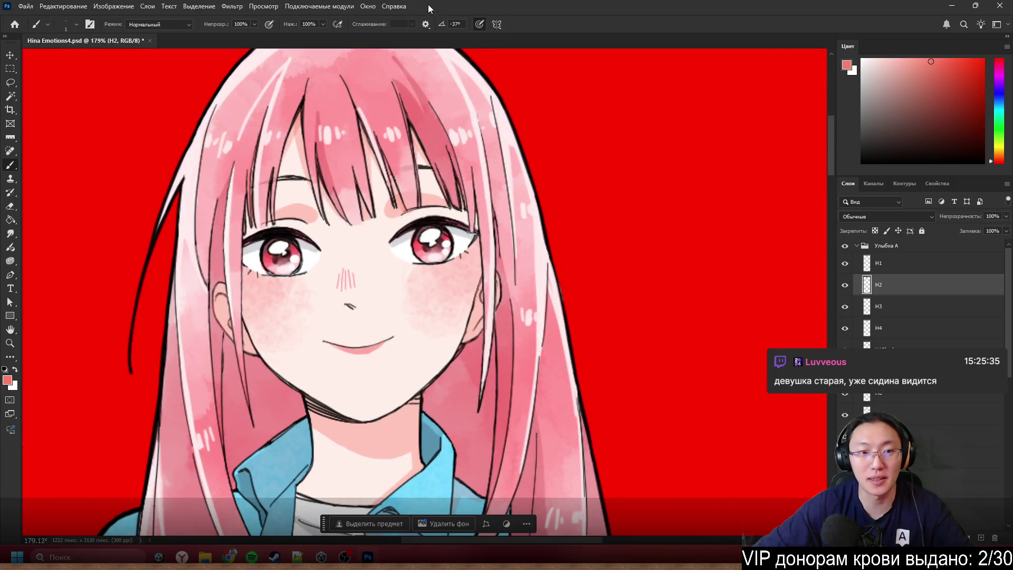
pyautogui.scroll(-3, 297, 173)
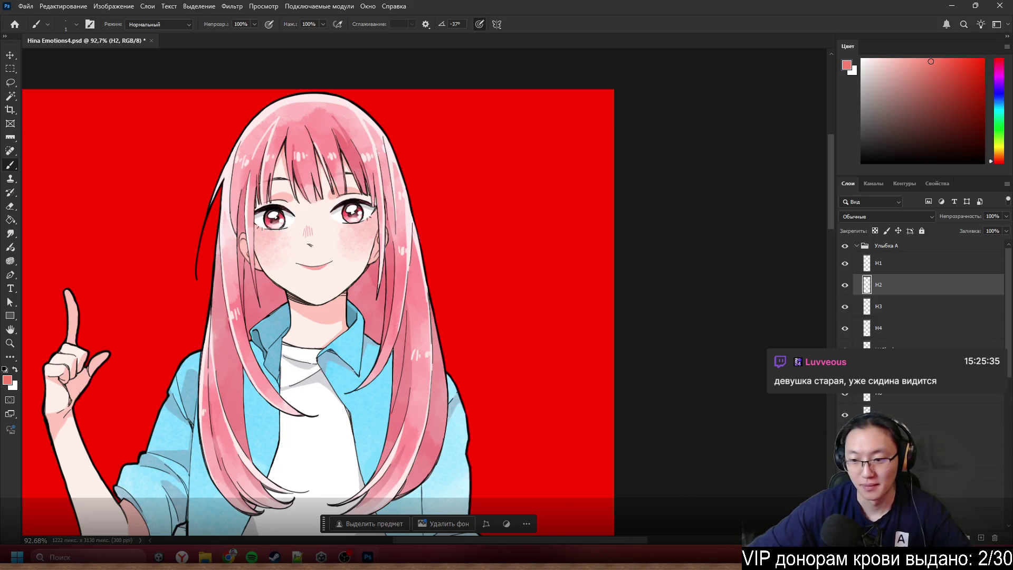
pyautogui.scroll(-2, 138, 359)
pyautogui.scroll(4, 206, 304)
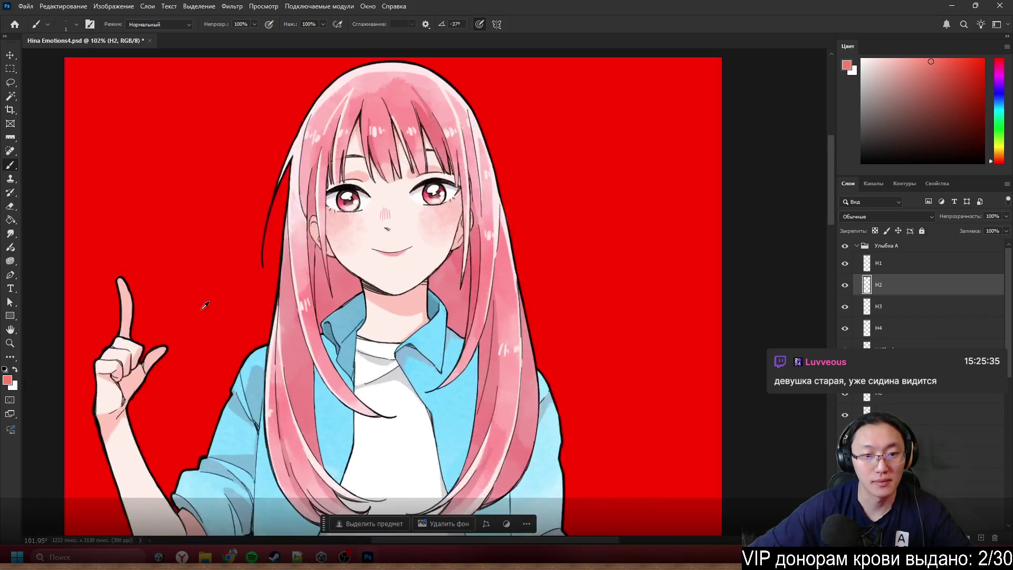
pyautogui.scroll(-3, 374, 296)
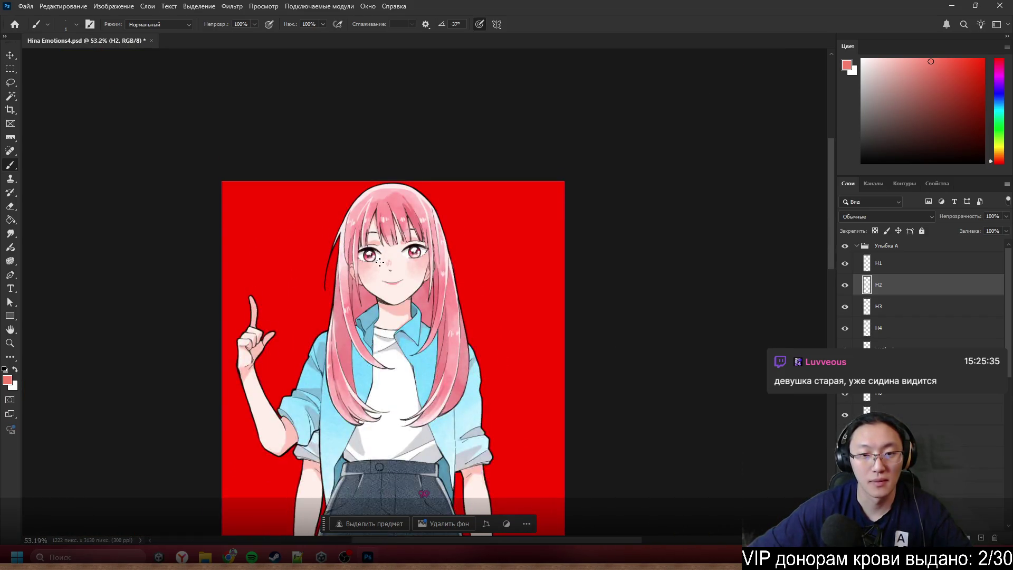
pyautogui.scroll(3, 374, 257)
pyautogui.scroll(4, 375, 256)
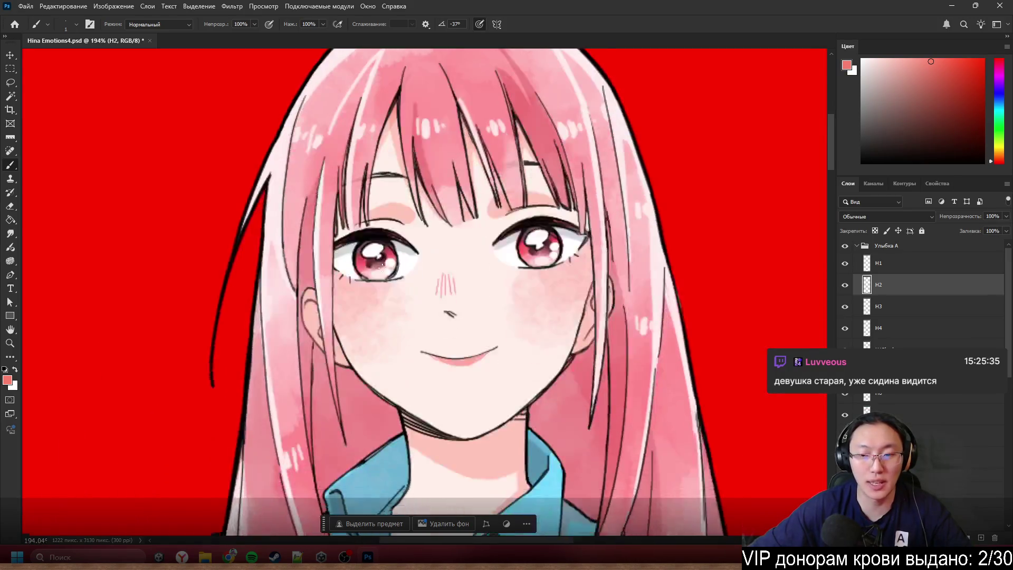
pyautogui.moveTo(601, 238)
pyautogui.mouseDown()
pyautogui.moveTo(640, 243)
pyautogui.moveTo(680, 277)
pyautogui.moveTo(641, 249)
pyautogui.moveTo(673, 202)
pyautogui.moveTo(666, 208)
pyautogui.moveTo(711, 205)
pyautogui.mouseUp()
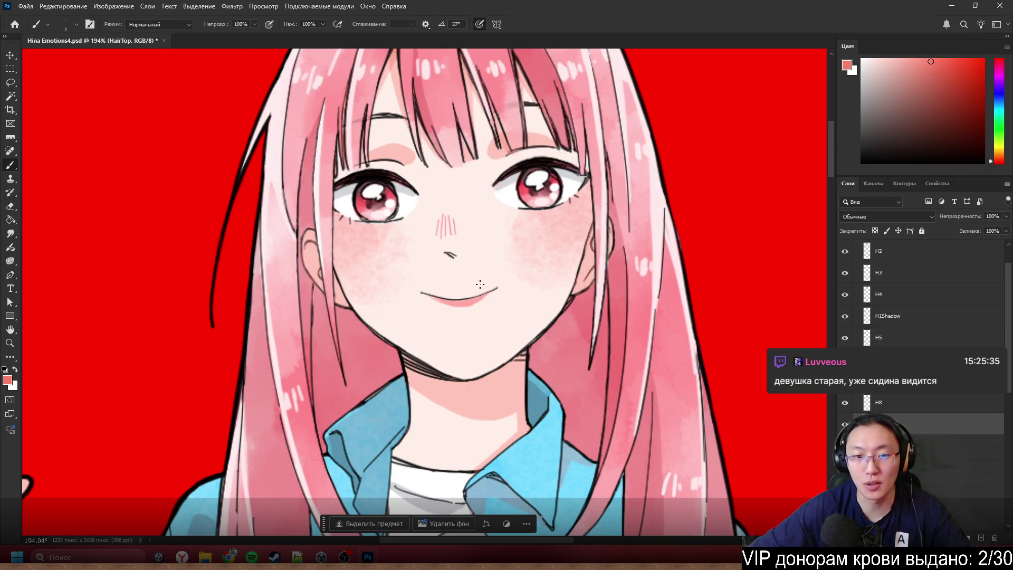
pyautogui.moveTo(349, 363)
pyautogui.mouseDown()
pyautogui.moveTo(386, 376)
pyautogui.moveTo(282, 535)
pyautogui.moveTo(391, 376)
pyautogui.moveTo(340, 384)
pyautogui.moveTo(379, 376)
pyautogui.mouseUp()
pyautogui.scroll(-1, 524, 371)
pyautogui.scroll(3, 549, 216)
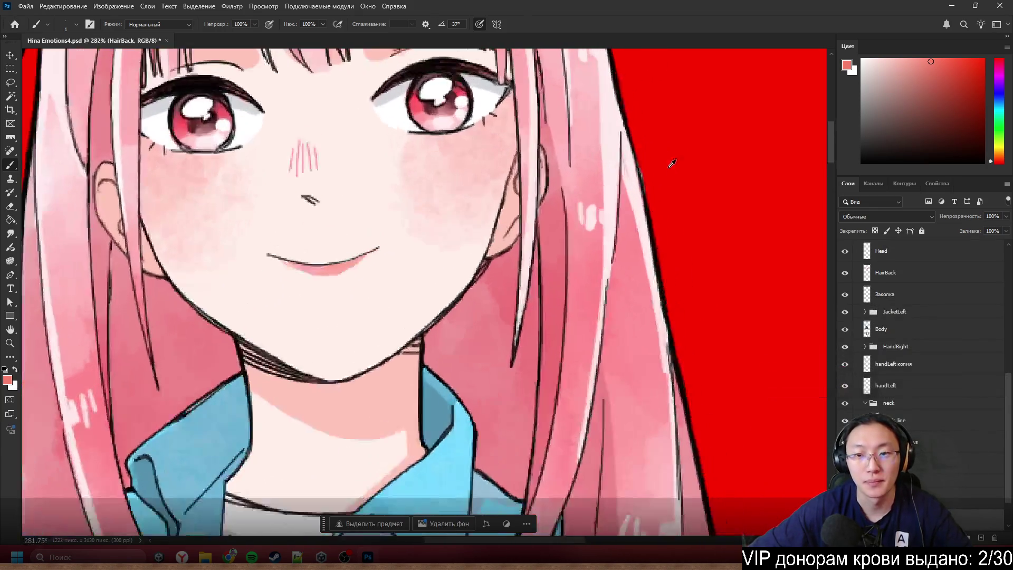
pyautogui.keyDown('ctrl'); pyautogui.click(549, 217); pyautogui.keyUp('ctrl')
pyautogui.scroll(5, 549, 208)
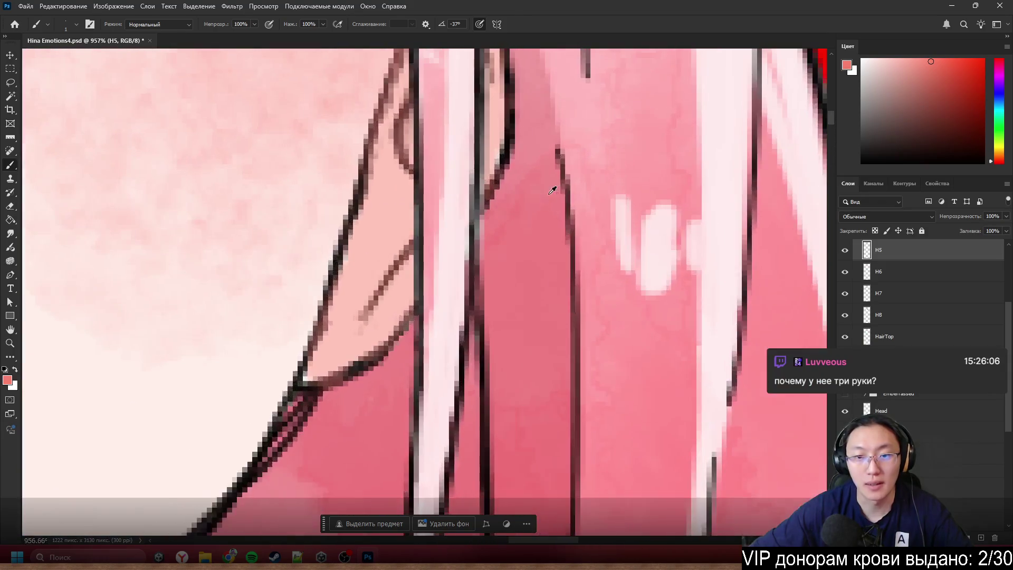
pyautogui.press('e')
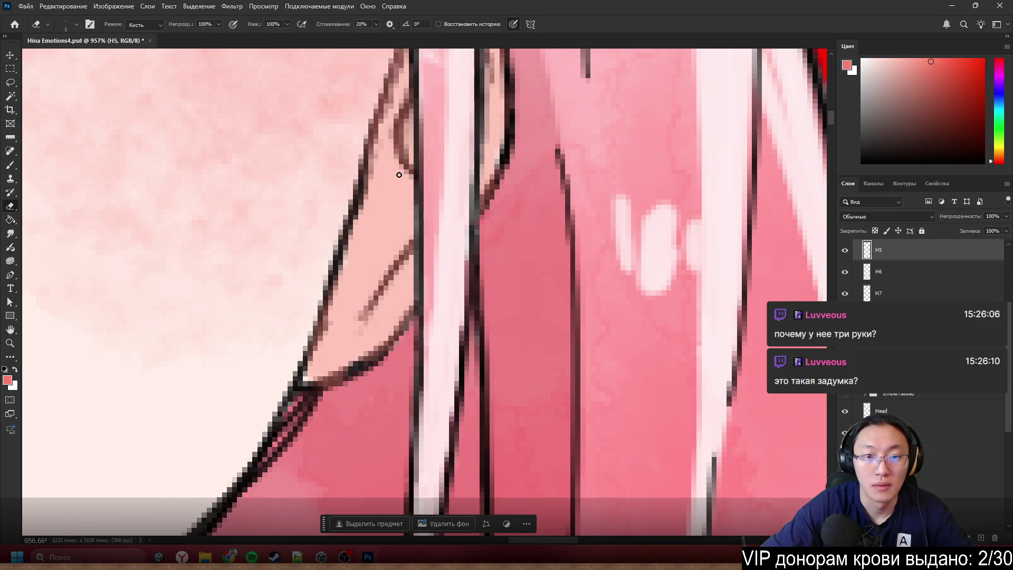
pyautogui.scroll(-3, 420, 160)
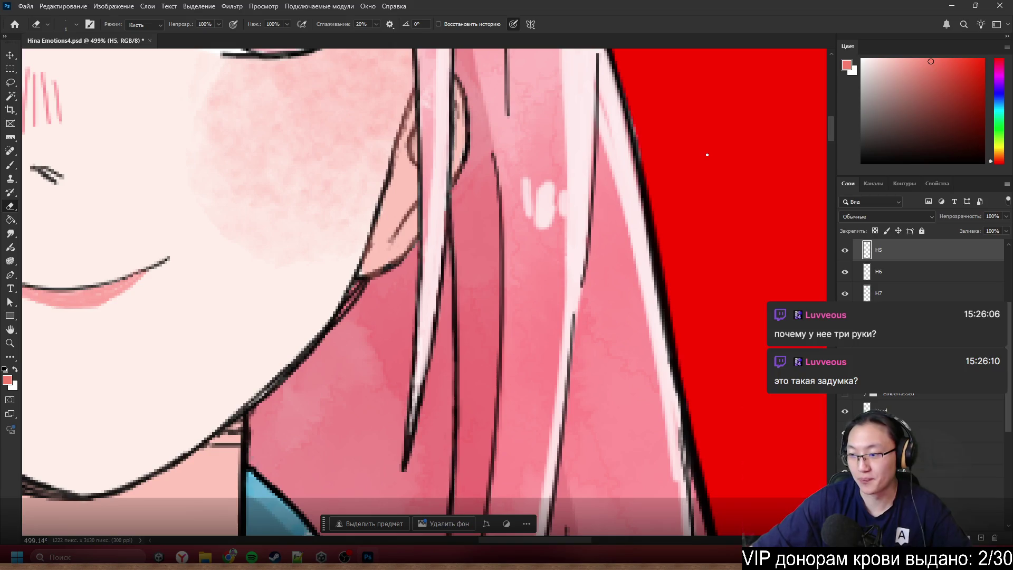
pyautogui.scroll(-8, 707, 155)
pyautogui.scroll(-5, 432, 379)
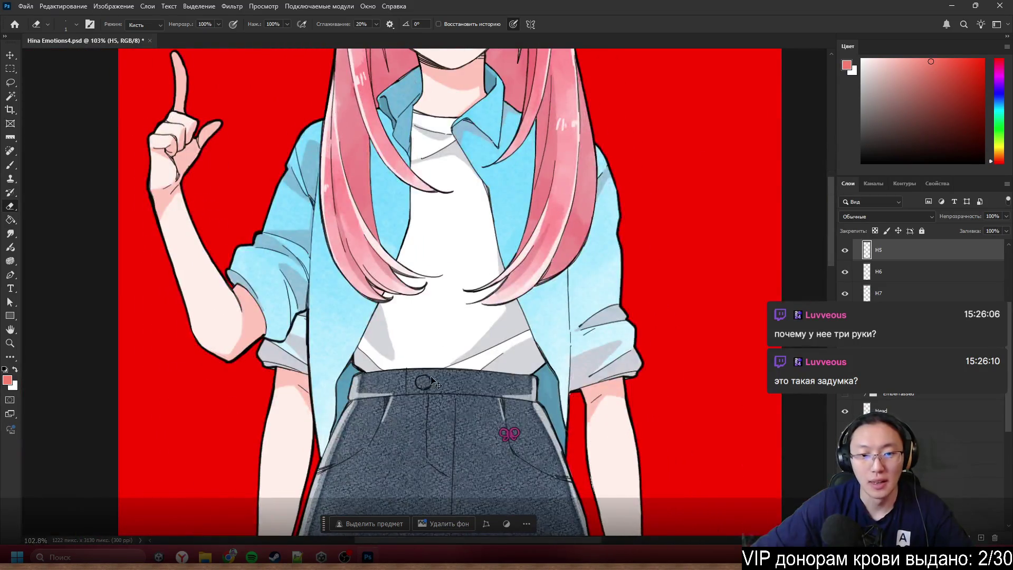
pyautogui.scroll(-3, 432, 380)
pyautogui.scroll(3, 318, 211)
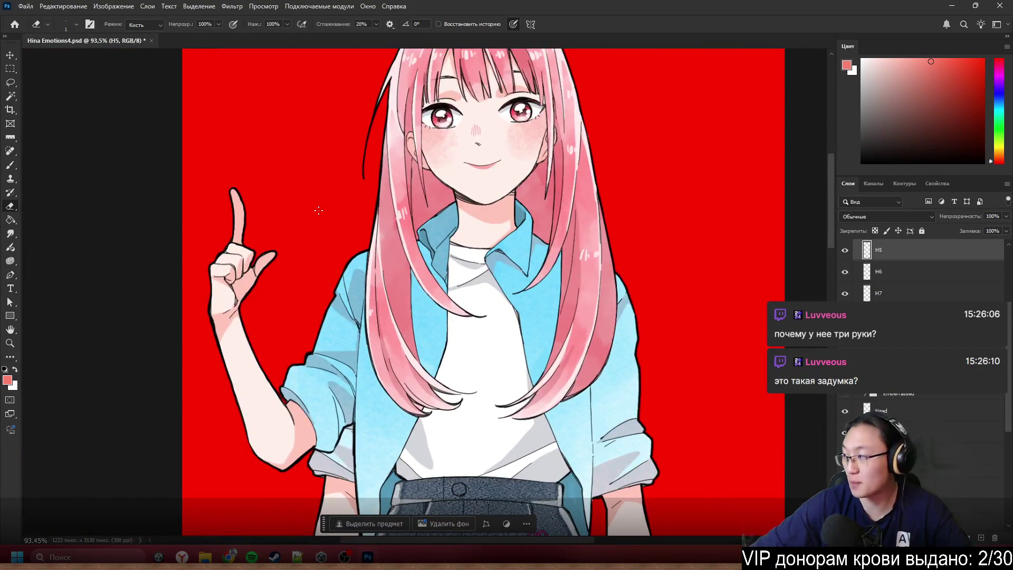
pyautogui.scroll(-1, 317, 316)
pyautogui.scroll(1, 312, 398)
pyautogui.keyDown('ctrl'); pyautogui.click(311, 398); pyautogui.keyUp('ctrl')
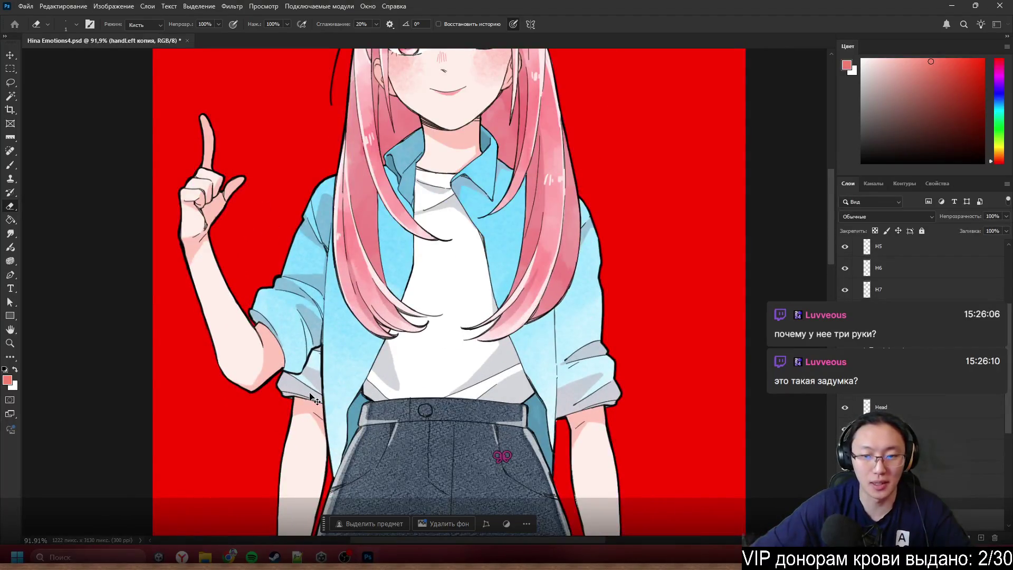
pyautogui.scroll(-1, 311, 398)
pyautogui.scroll(-3, 897, 343)
pyautogui.click(845, 428)
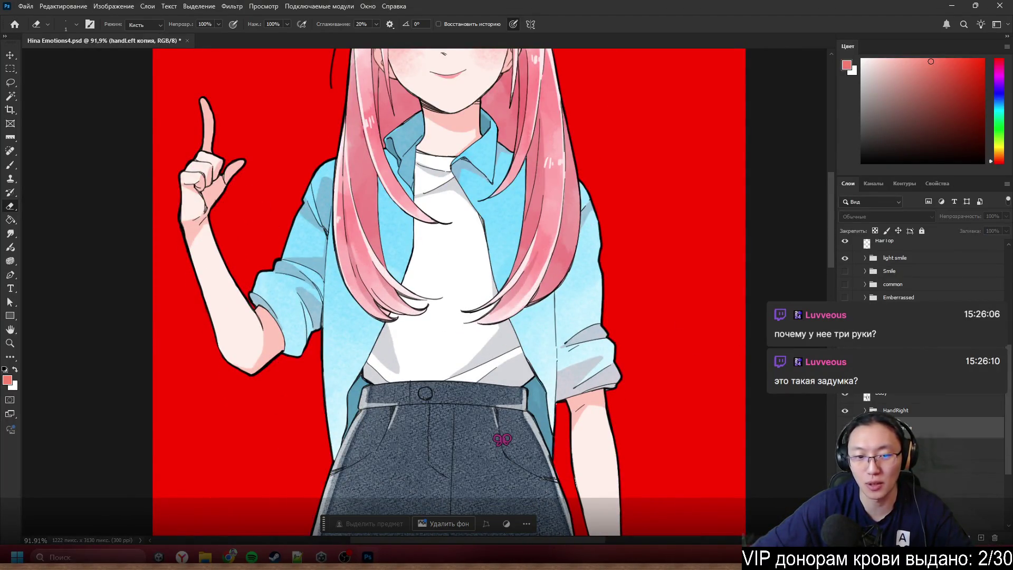
pyautogui.scroll(-3, 350, 257)
pyautogui.hscroll(-2, 361, 316)
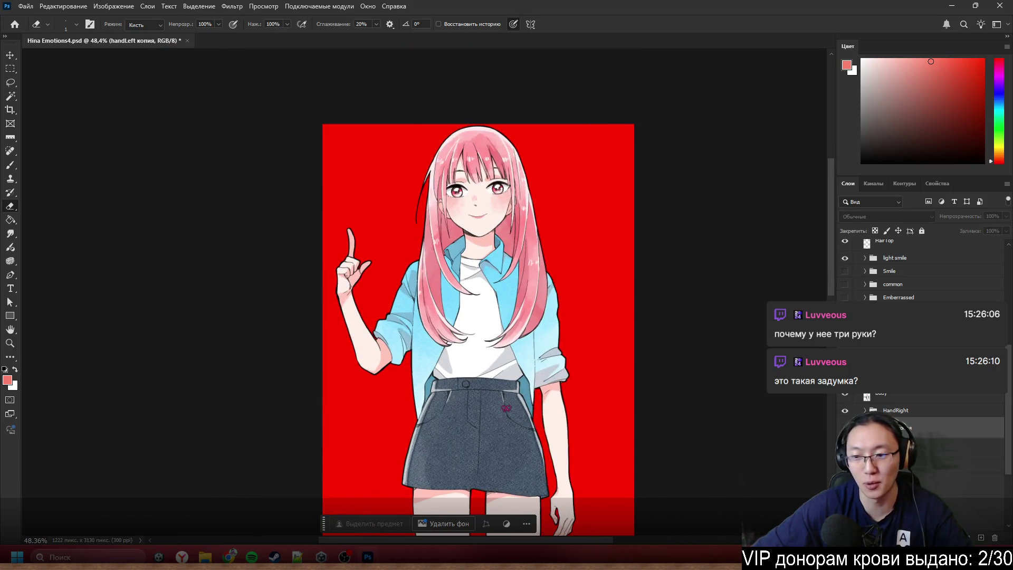
pyautogui.click(845, 427)
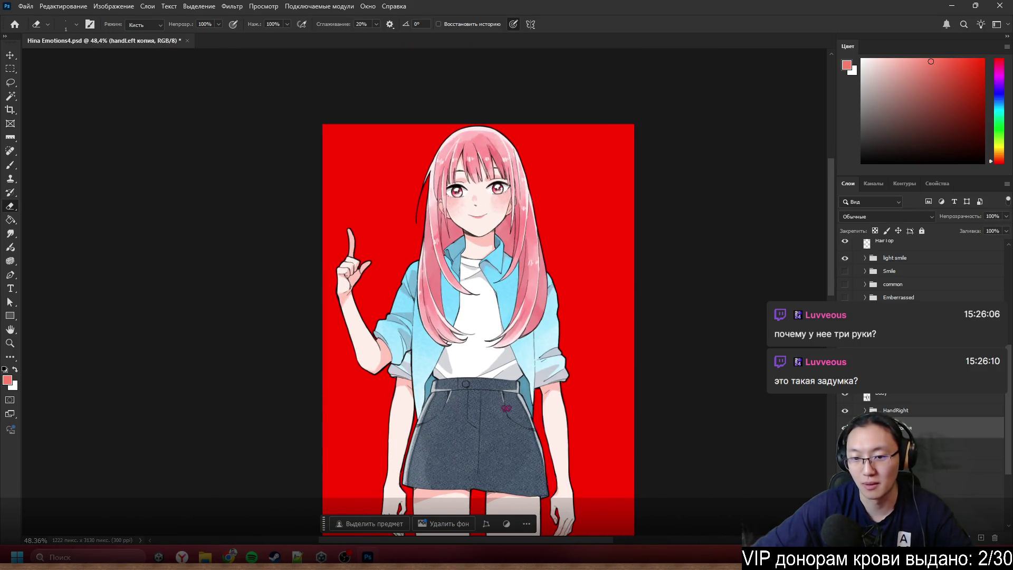
pyautogui.scroll(5, 554, 404)
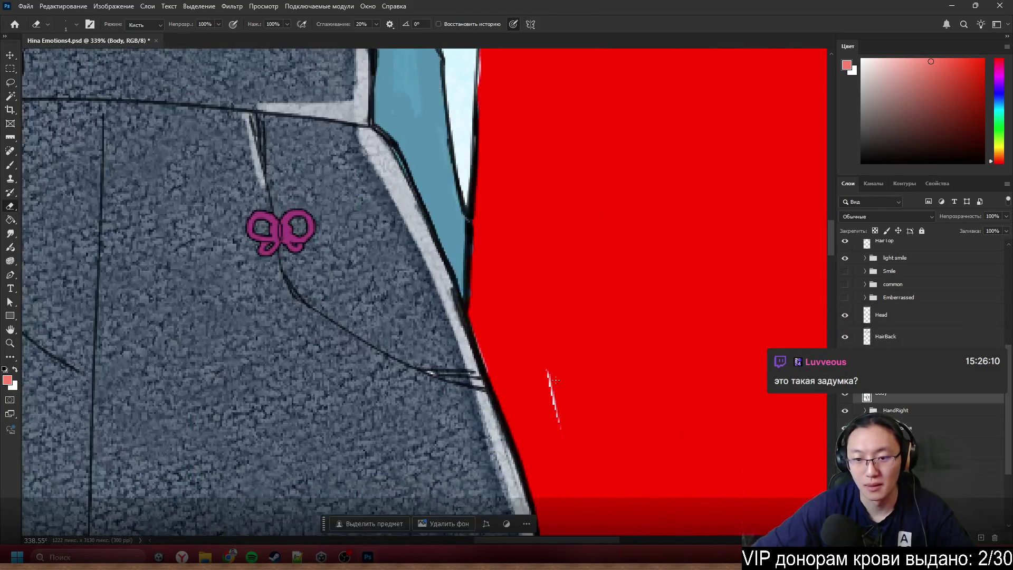
# - Set the eraser brush size to 25 px from the canvas brush picker
pyautogui.rightClick(551, 369)
pyautogui.press('Escape')
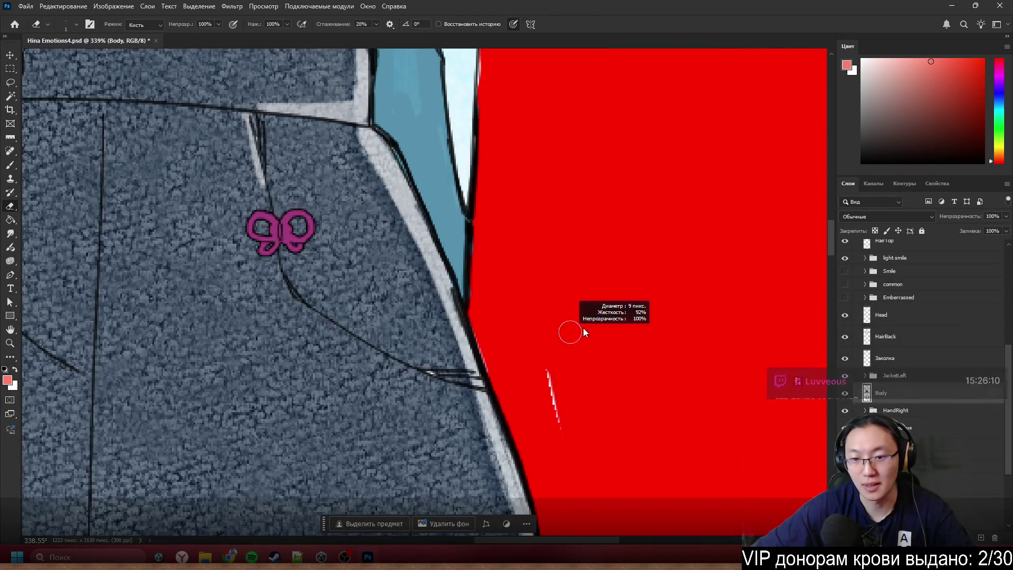
pyautogui.scroll(-5, 632, 358)
pyautogui.scroll(-2, 632, 358)
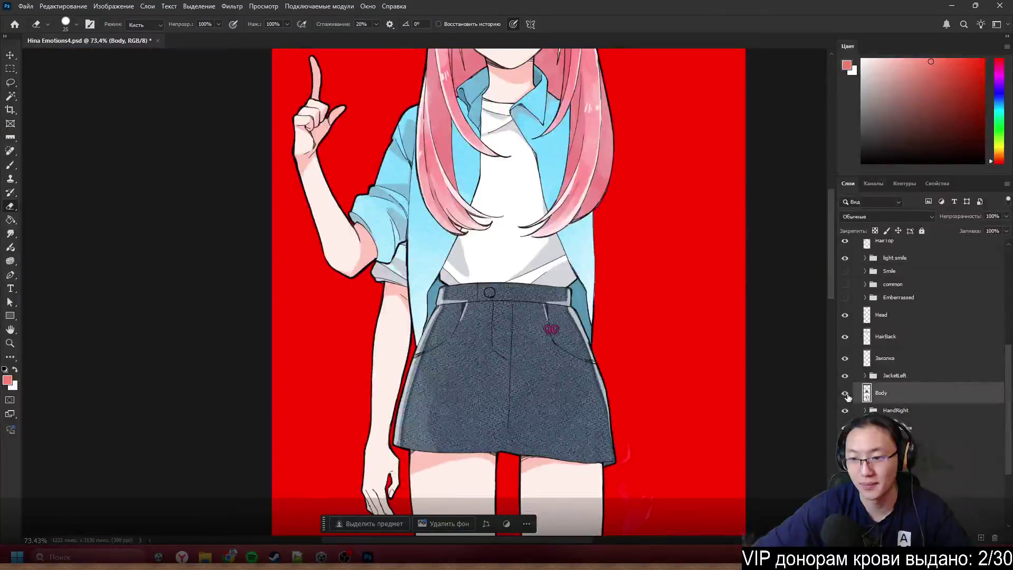
pyautogui.scroll(5, 663, 441)
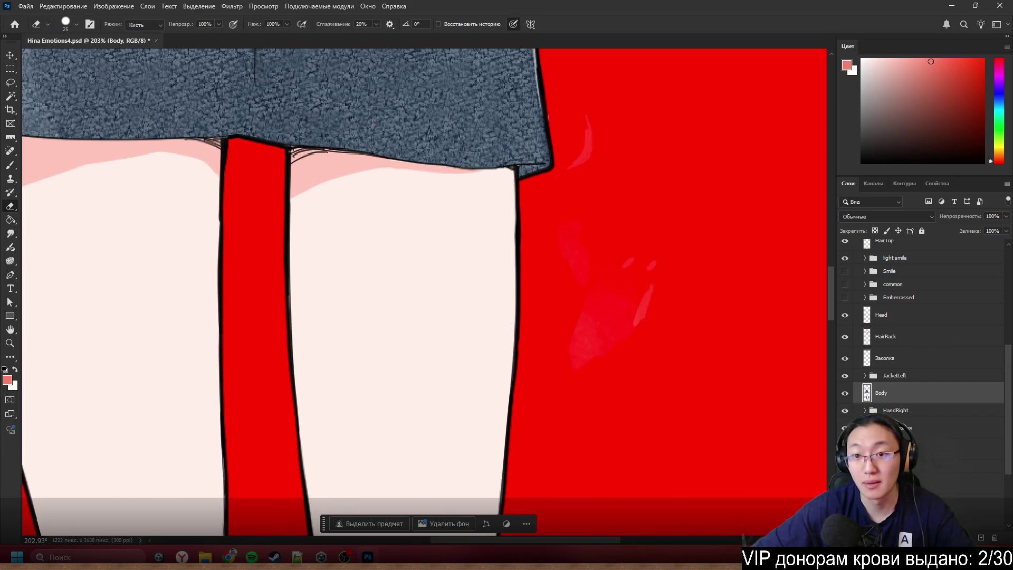
# - Lasso around the hand hanging beside the skirt
pyautogui.press('l')
pyautogui.moveTo(674, 100)
pyautogui.mouseDown()
pyautogui.moveTo(717, 355)
pyautogui.moveTo(554, 364)
pyautogui.moveTo(550, 179)
pyautogui.mouseUp()
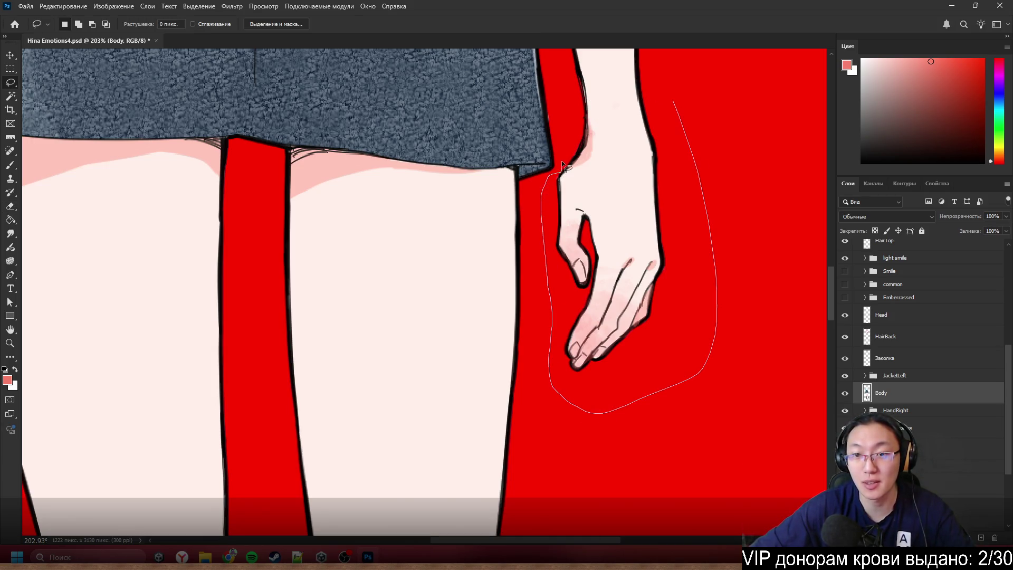
pyautogui.moveTo(594, 99); pyautogui.dragTo(716, 137)
pyautogui.moveTo(575, 152)
pyautogui.keyDown('shift'); pyautogui.mouseDown()
pyautogui.moveTo(534, 260)
pyautogui.moveTo(560, 393)
pyautogui.moveTo(702, 326)
pyautogui.mouseUp(); pyautogui.keyUp('shift')
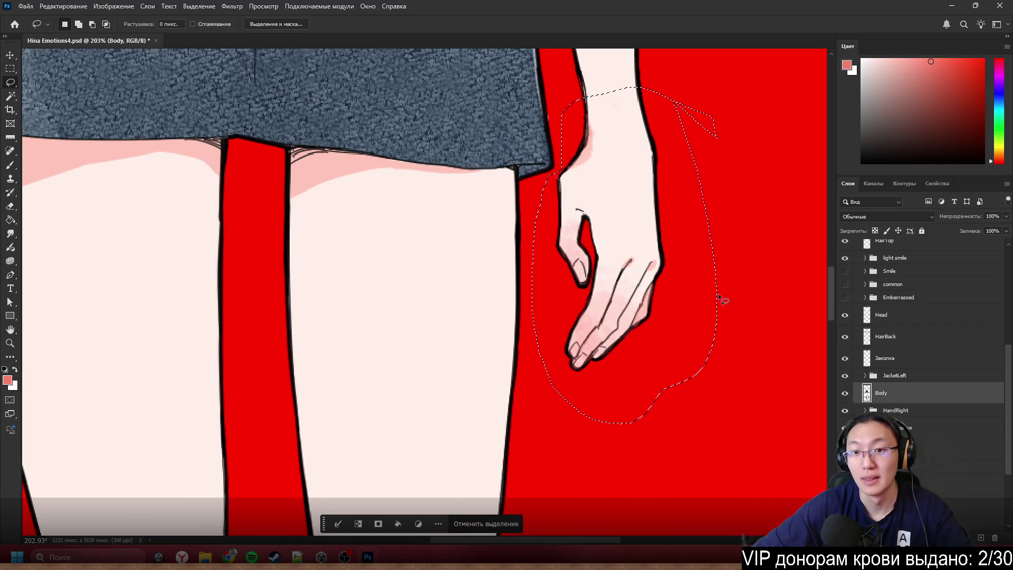
# - Copy the selection to a new layer, move it lower in the stack, and name it handLeft
pyautogui.rightClick(464, 254)
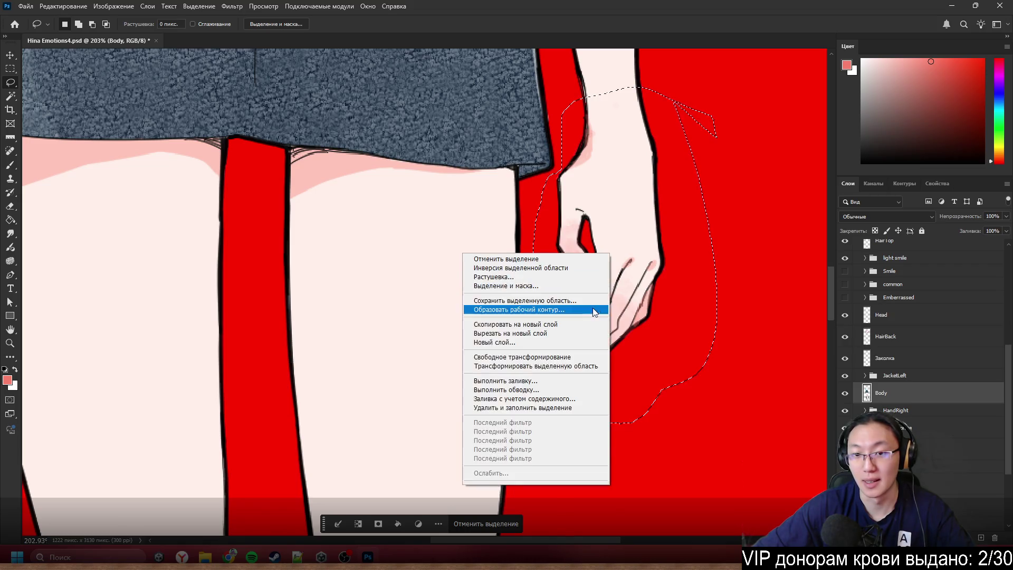
pyautogui.click(545, 324)
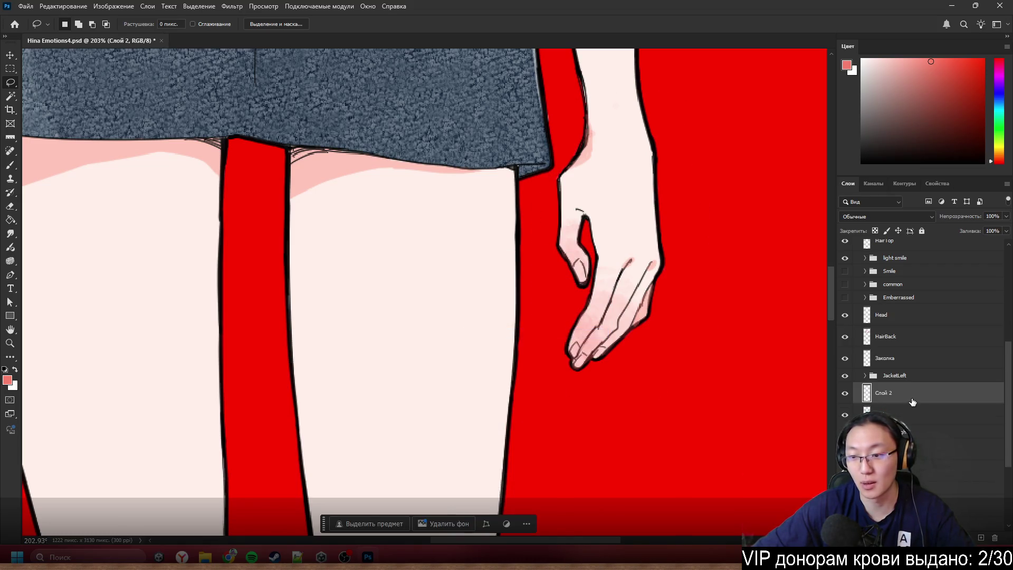
pyautogui.moveTo(909, 397); pyautogui.dragTo(922, 466)
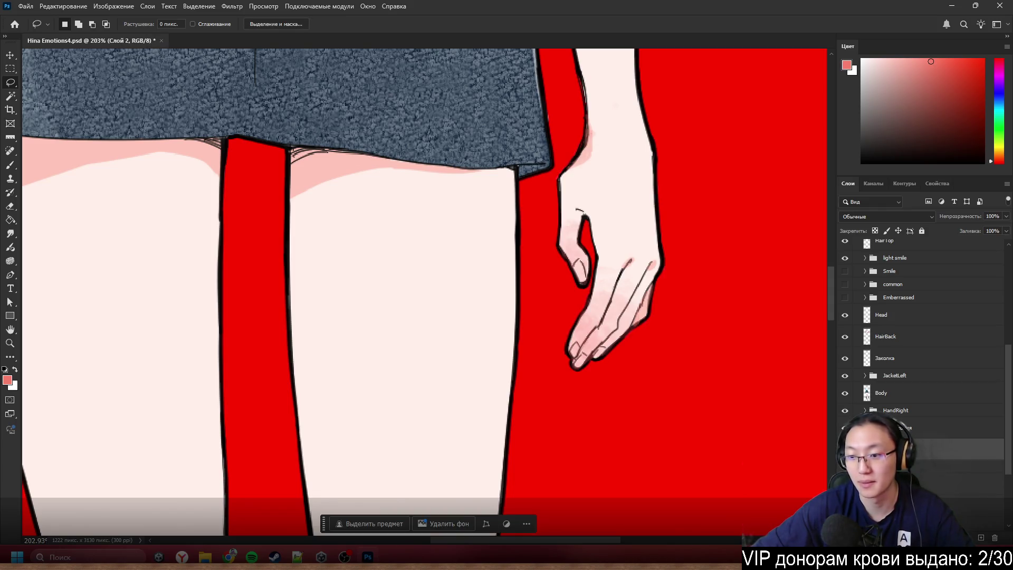
pyautogui.press('Return')
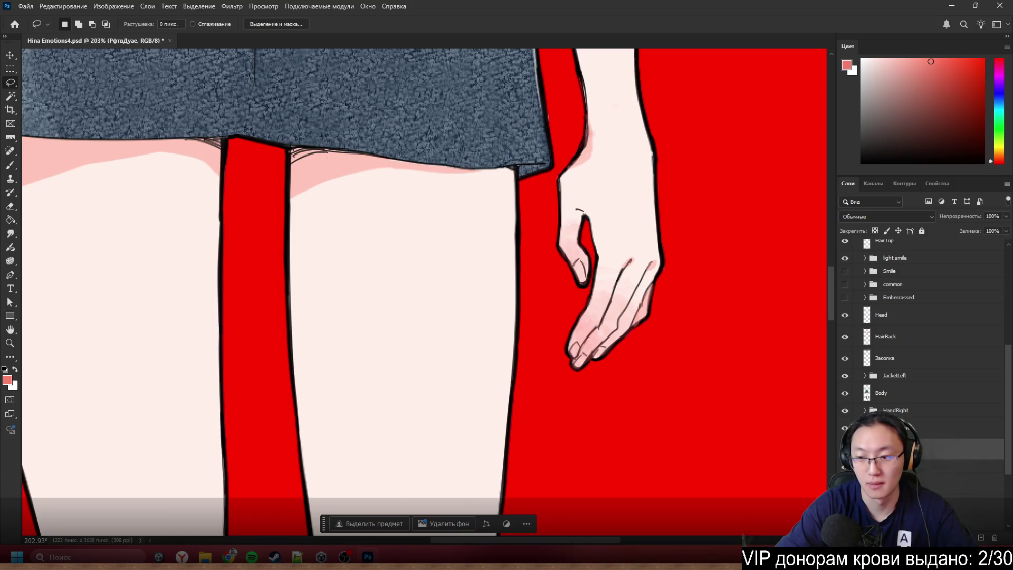
pyautogui.press('Return')
pyautogui.hotkey('ctrl', ',')
pyautogui.hotkey('ctrl', ',')
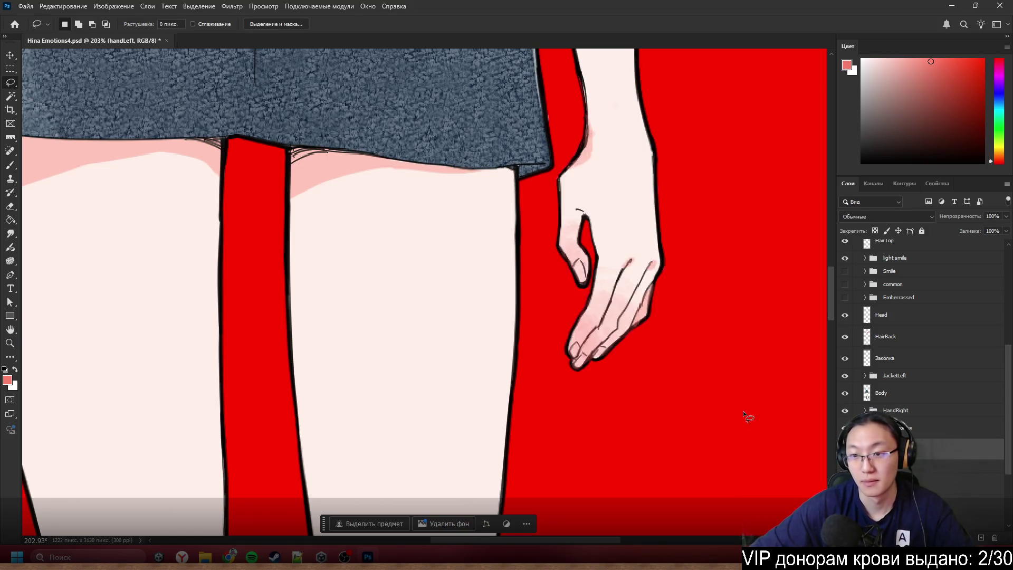
# - Make the handLeft layer visible again
pyautogui.scroll(-5, 748, 418)
pyautogui.scroll(2, 748, 418)
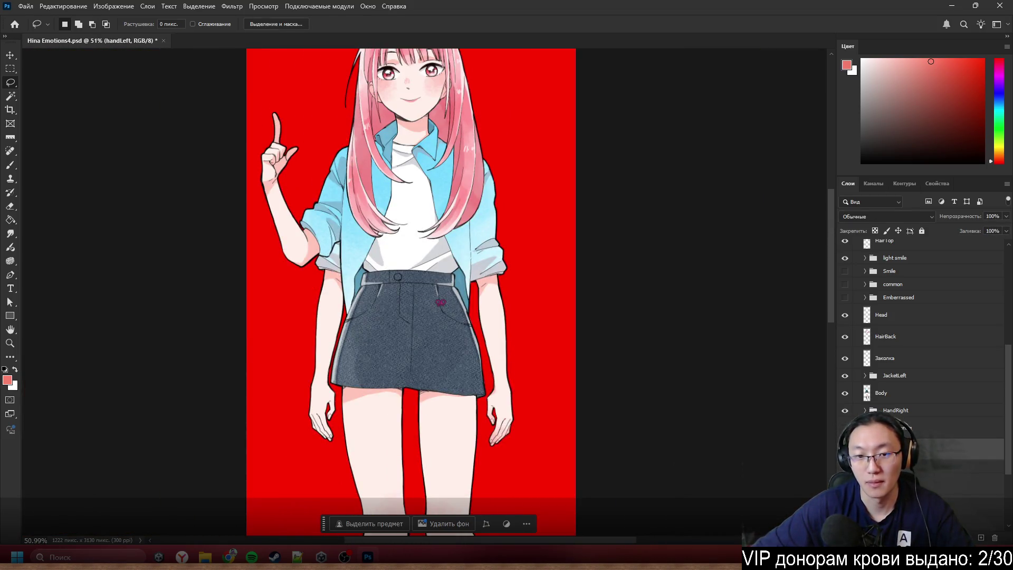
pyautogui.scroll(2, 339, 331)
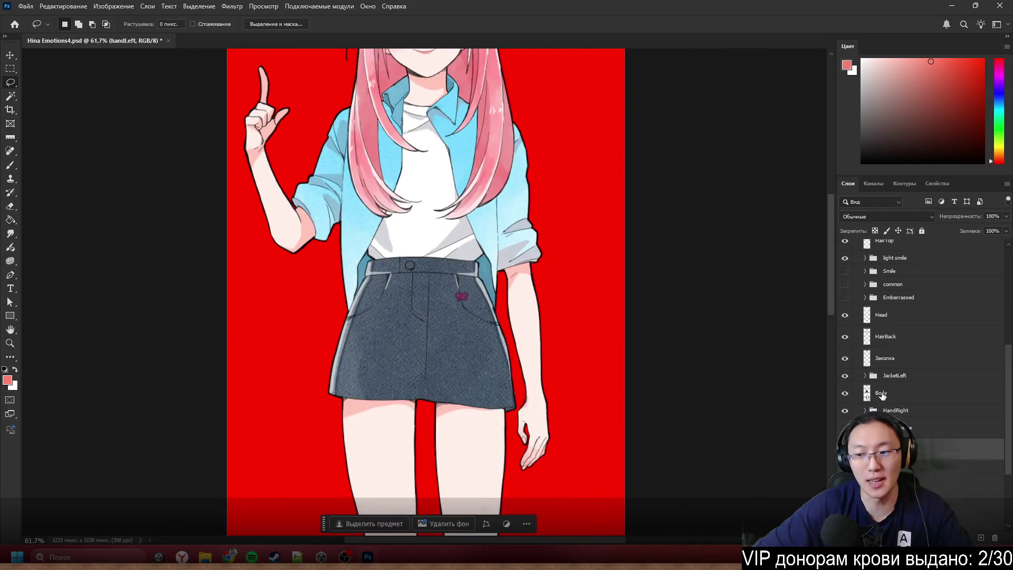
pyautogui.hotkey('ctrl', ',')
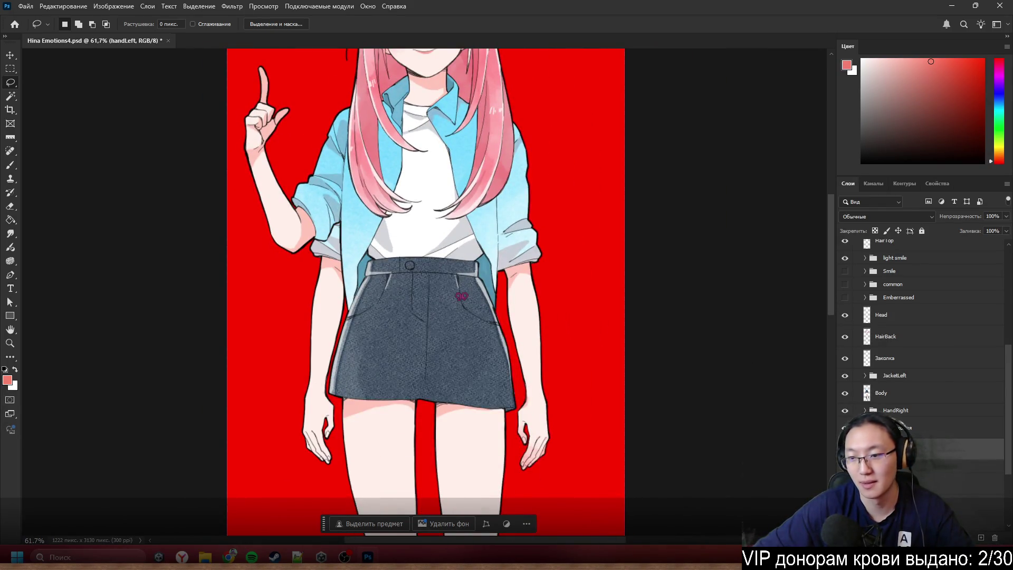
# - Expand the HandRight group, select HandRight2, and hide the group's raised pointing hand
pyautogui.scroll(-3, 920, 343)
pyautogui.scroll(-2, 921, 343)
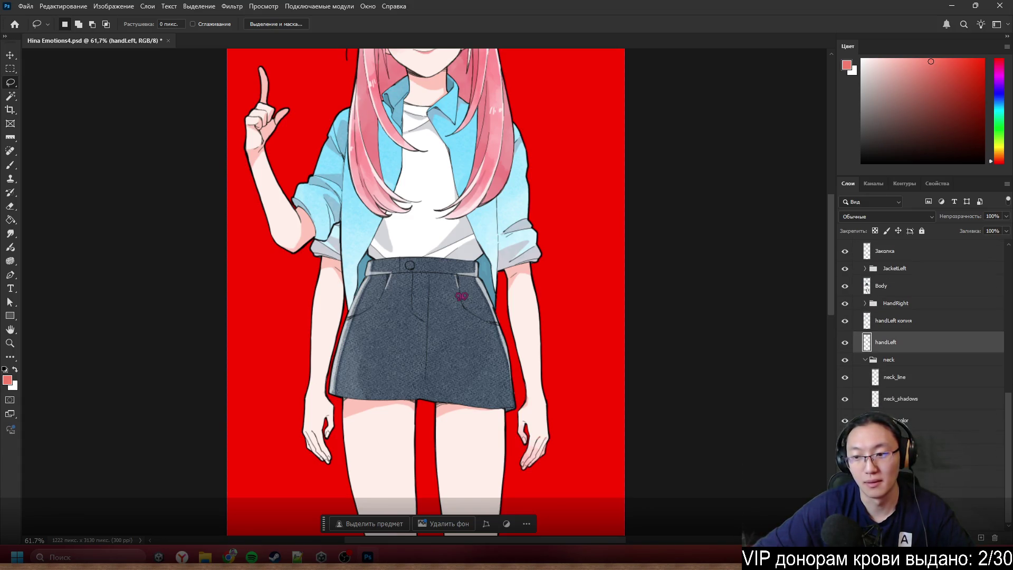
pyautogui.scroll(1, 921, 317)
pyautogui.click(865, 329)
pyautogui.click(897, 346)
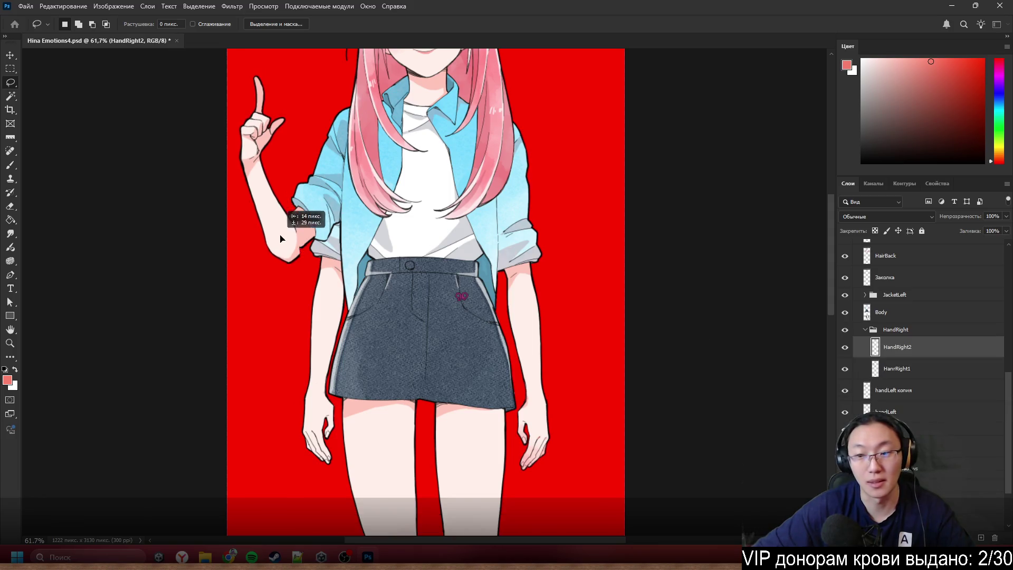
pyautogui.click(845, 329)
pyautogui.scroll(2, 370, 253)
pyautogui.scroll(-3, 350, 251)
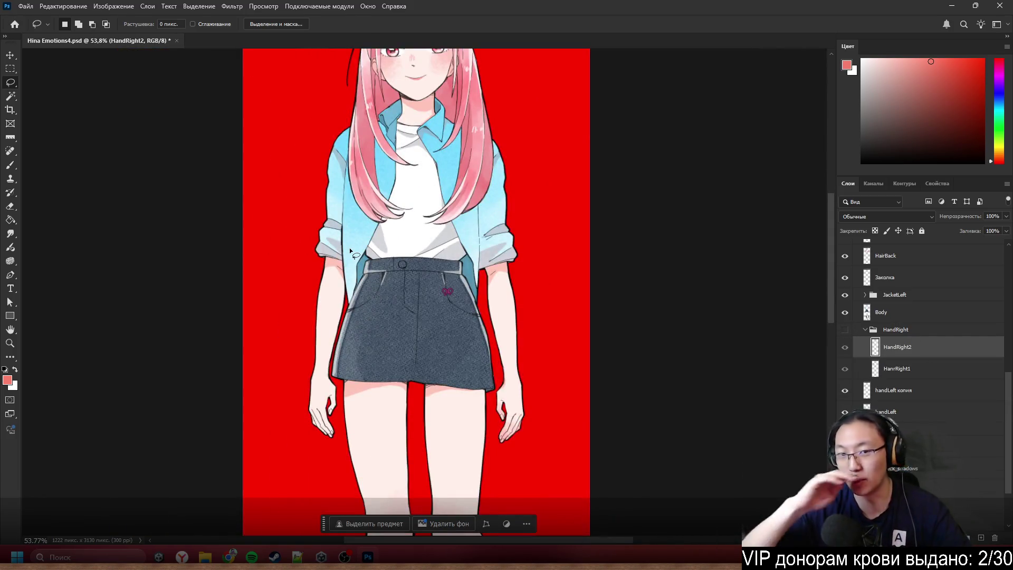
pyautogui.scroll(4, 316, 211)
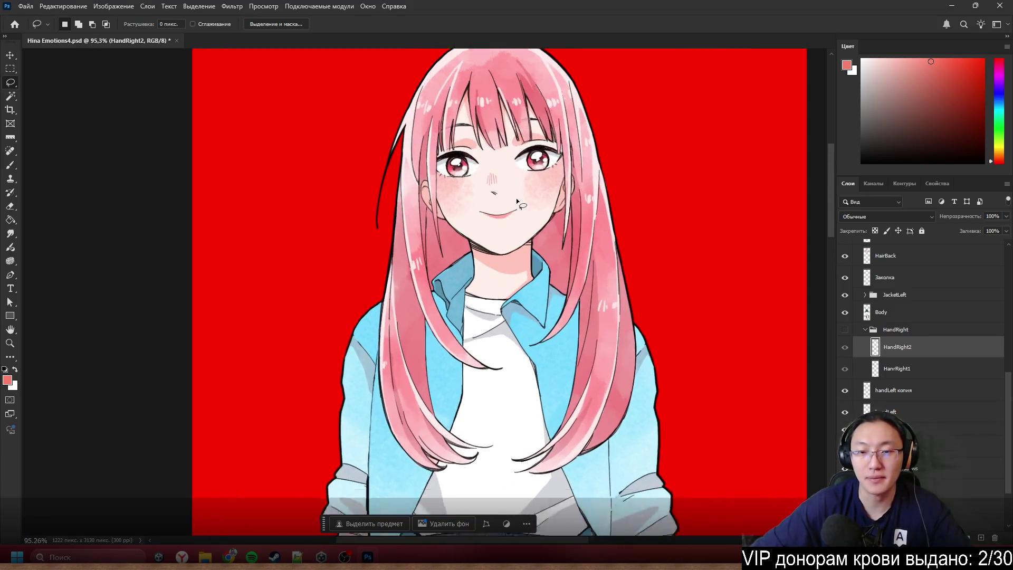
pyautogui.scroll(3, 517, 202)
pyautogui.scroll(2, 523, 227)
pyautogui.scroll(-4, 531, 259)
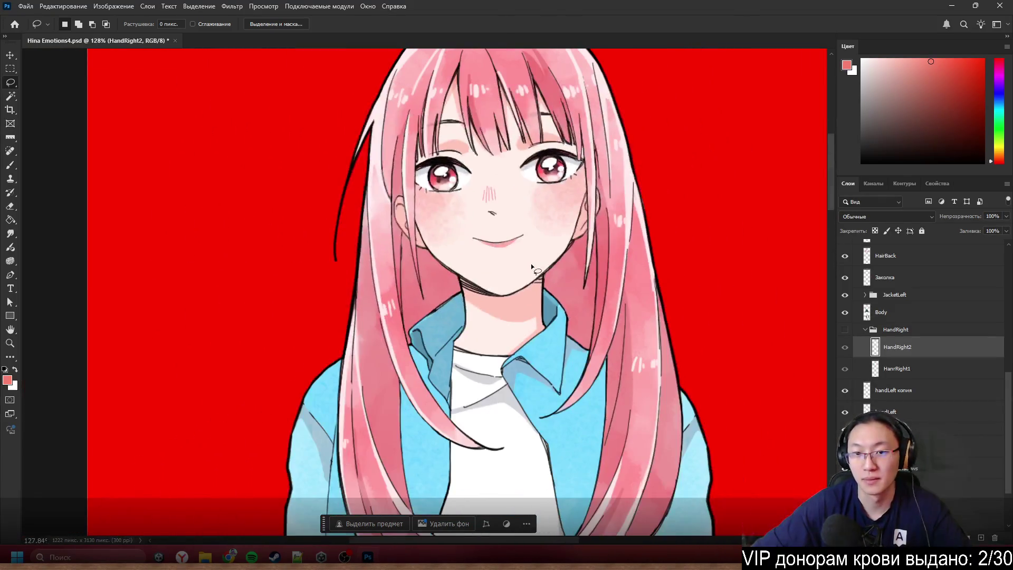
pyautogui.scroll(5, 906, 337)
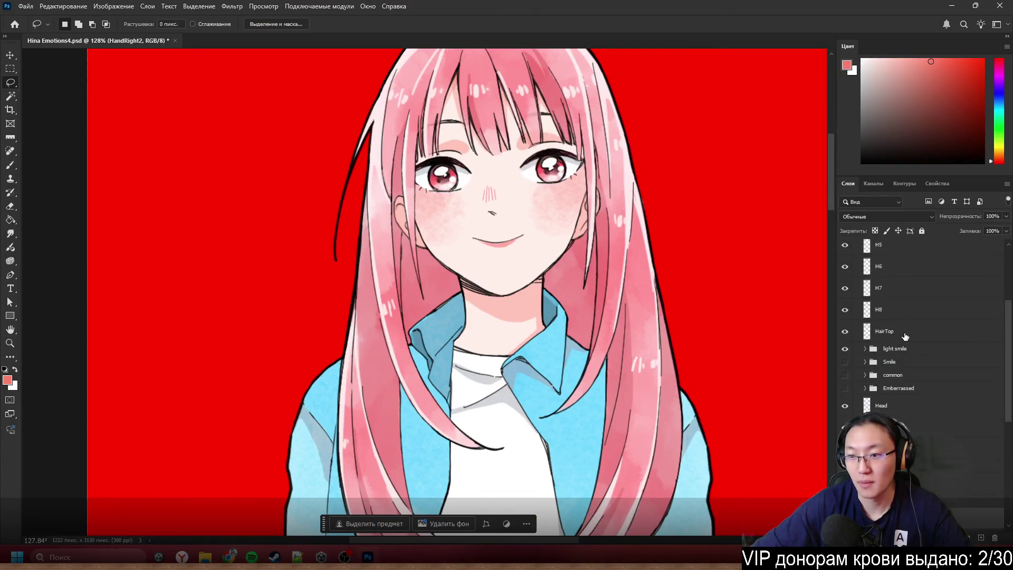
pyautogui.moveTo(846, 350); pyautogui.dragTo(846, 363)
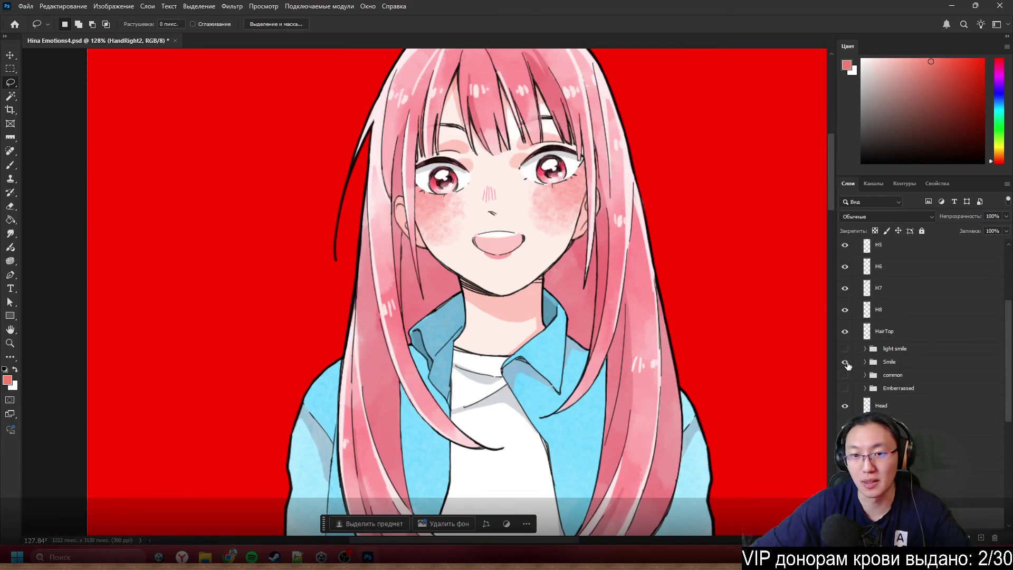
pyautogui.click(846, 362)
pyautogui.click(845, 375)
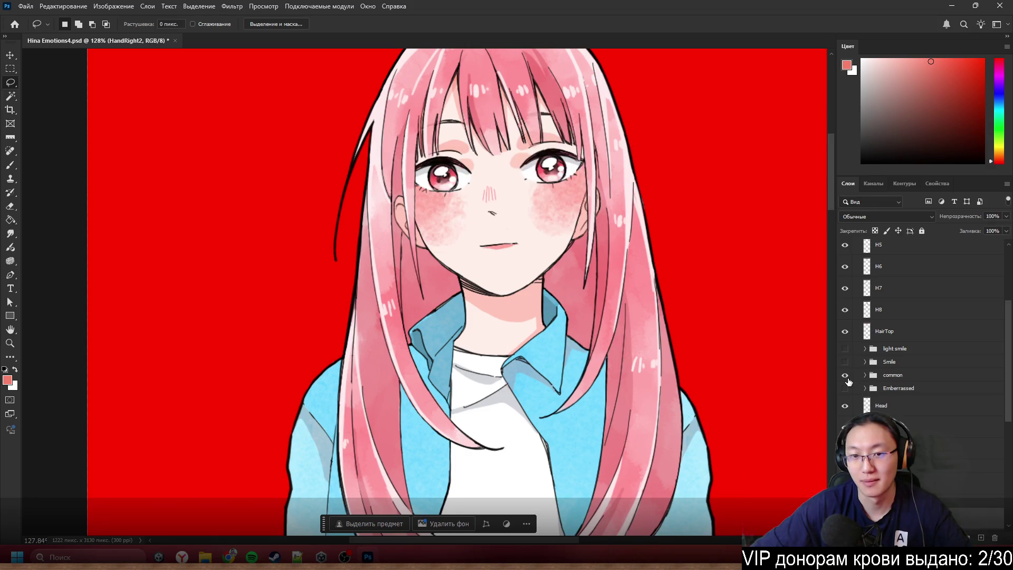
pyautogui.click(846, 375)
pyautogui.click(846, 388)
pyautogui.click(845, 395)
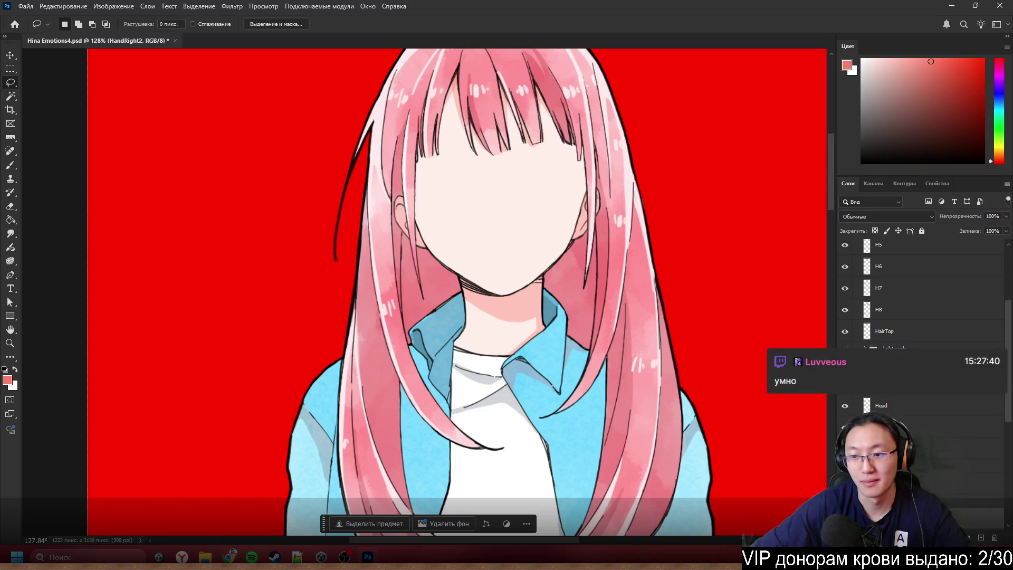
pyautogui.click(845, 349)
pyautogui.hotkey('ctrl', '0')
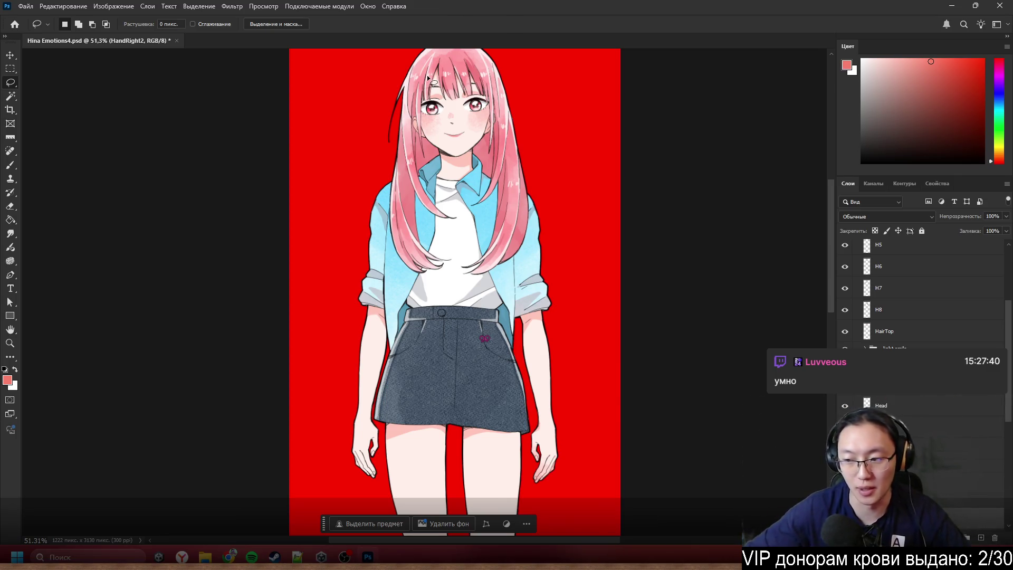
# - Turn the HandRight group's visibility back on in the Layers panel
pyautogui.scroll(5, 443, 127)
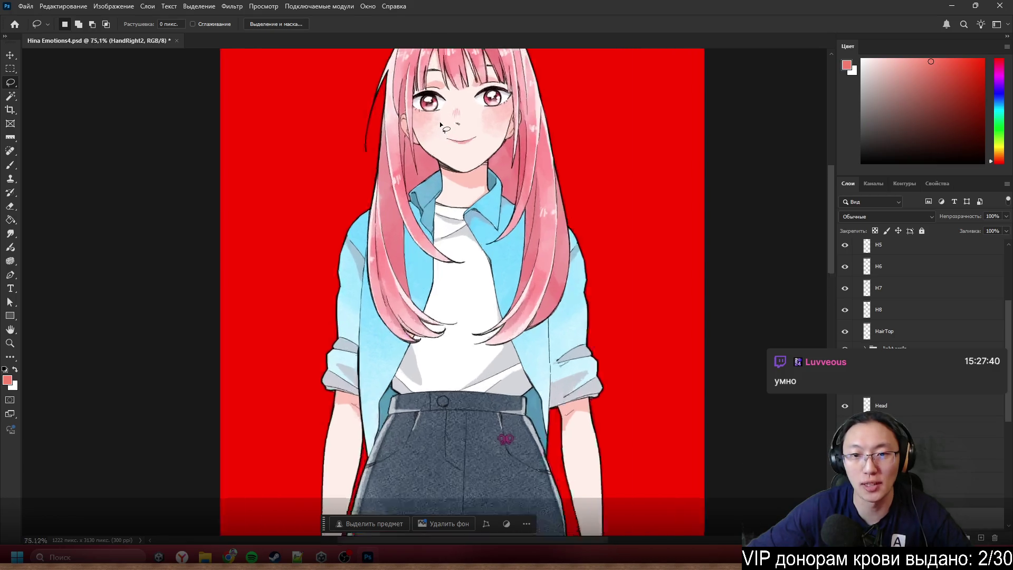
pyautogui.scroll(3, 477, 159)
pyautogui.scroll(-2, 495, 169)
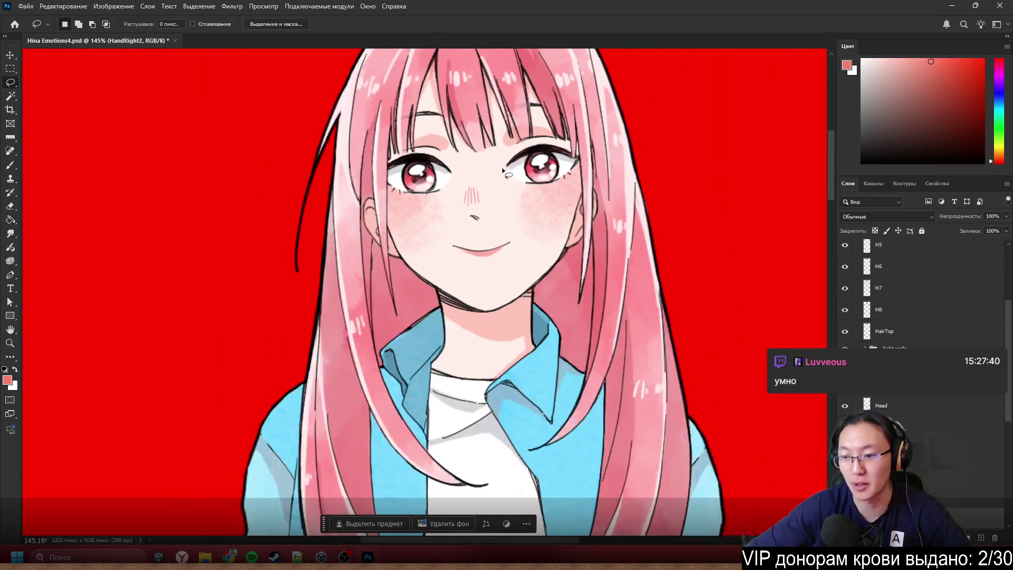
pyautogui.scroll(-3, 913, 399)
pyautogui.scroll(-3, 953, 396)
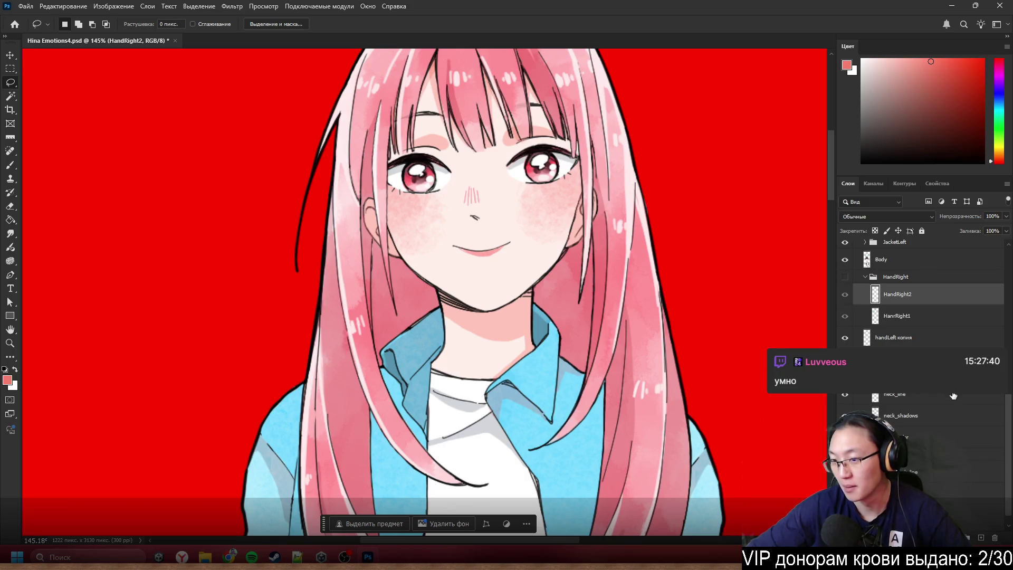
pyautogui.click(844, 277)
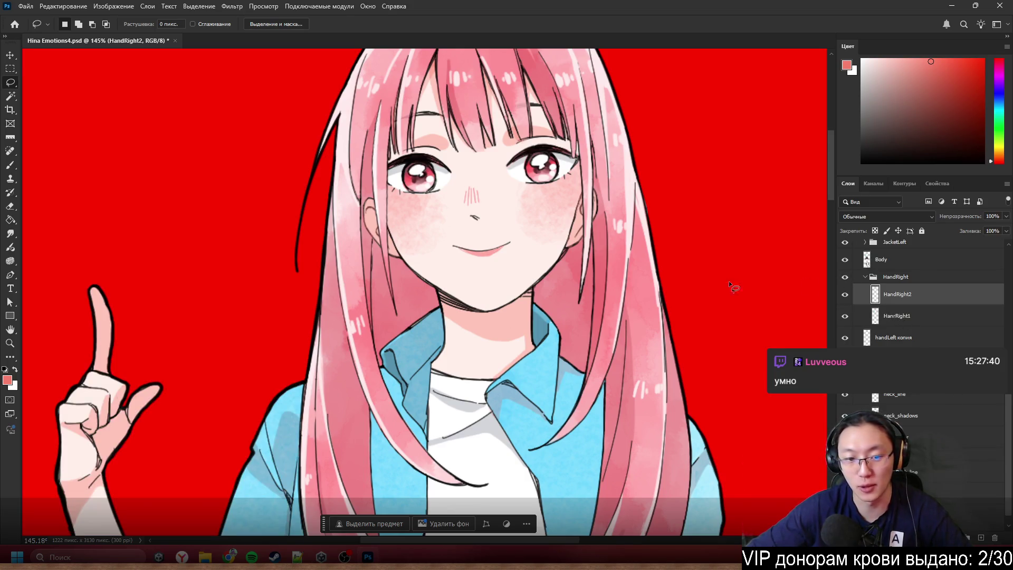
pyautogui.scroll(-3, 499, 327)
pyautogui.scroll(3, 477, 140)
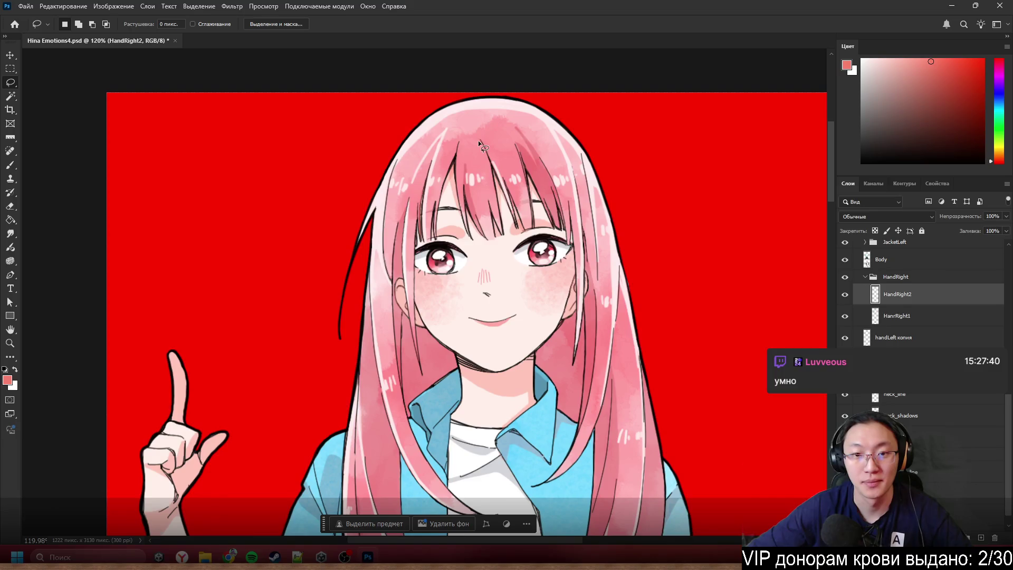
pyautogui.scroll(3, 553, 167)
pyautogui.scroll(-3, 563, 211)
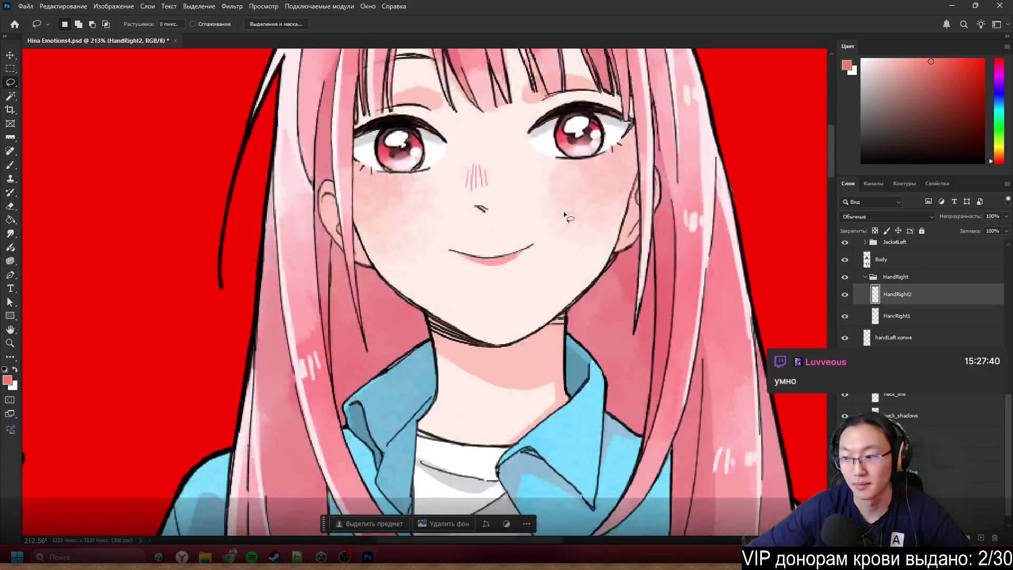
pyautogui.scroll(-4, 564, 214)
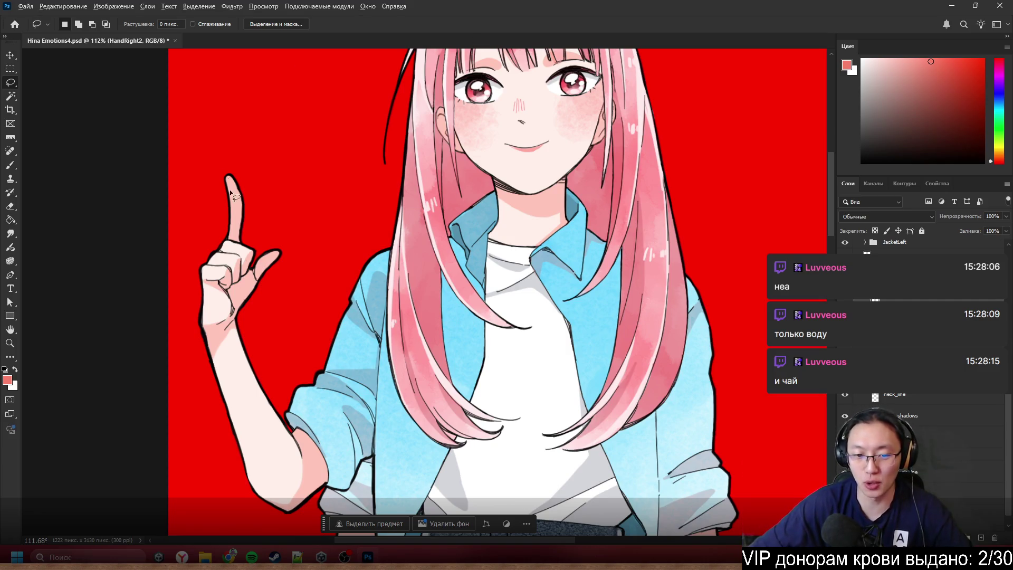
# - Select the H5 bang strand layer and drag it up and right beside the eye
pyautogui.scroll(-5, 432, 467)
pyautogui.scroll(-3, 557, 195)
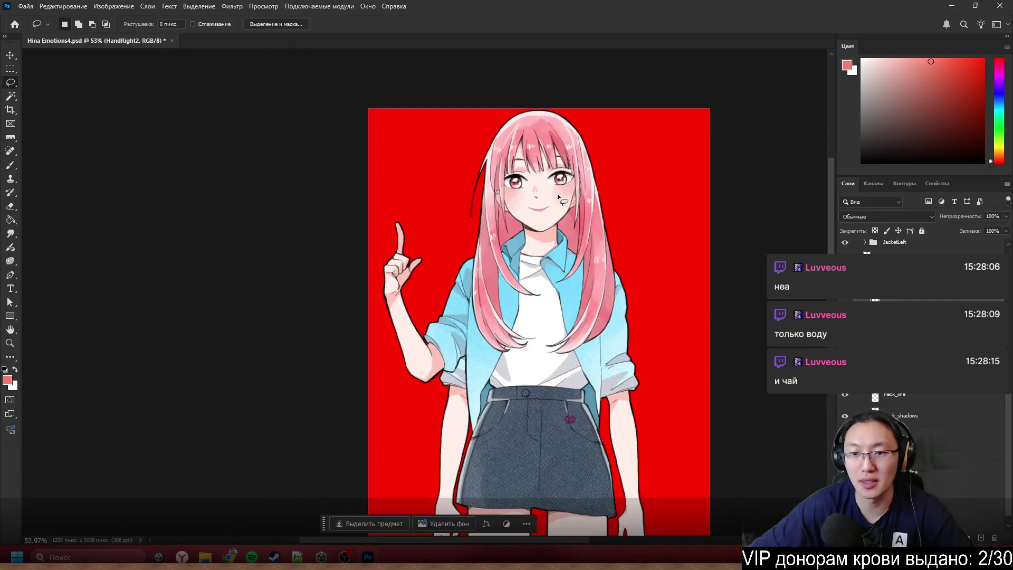
pyautogui.scroll(10, 617, 194)
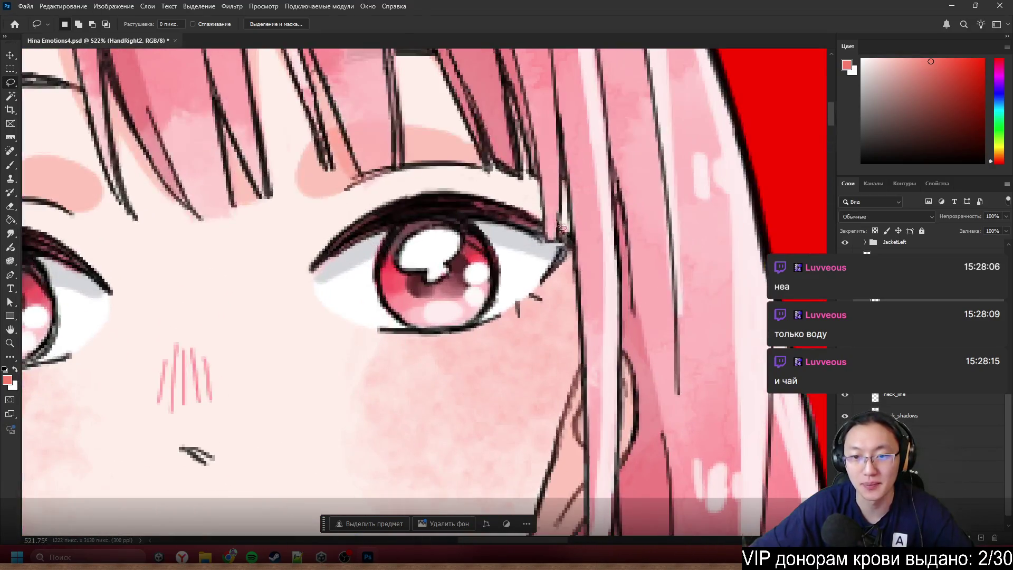
pyautogui.keyDown('ctrl'); pyautogui.click(562, 228); pyautogui.keyUp('ctrl')
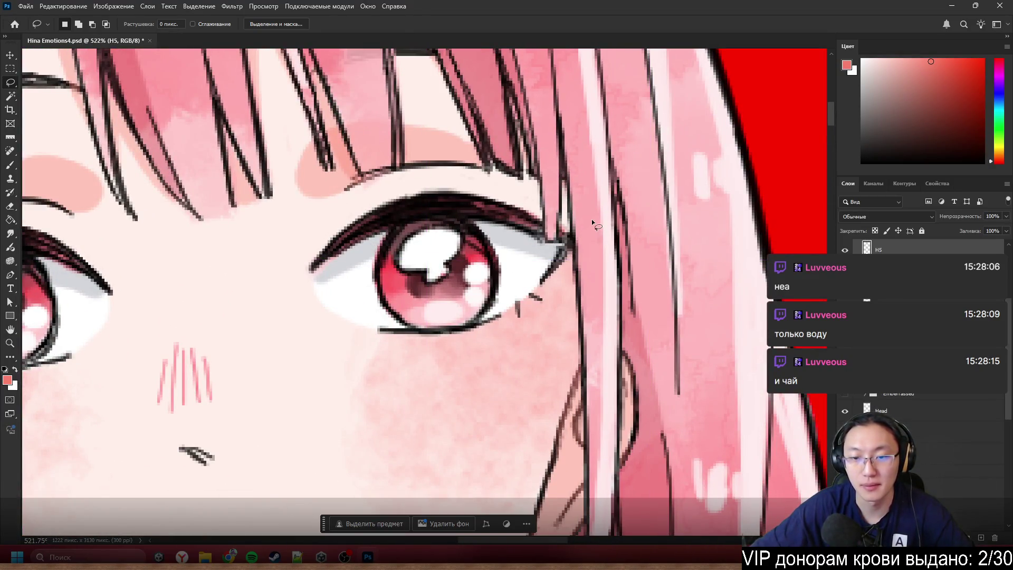
pyautogui.scroll(-3, 595, 238)
pyautogui.scroll(3, 595, 235)
pyautogui.moveTo(583, 220)
pyautogui.mouseDown()
pyautogui.moveTo(623, 158)
pyautogui.moveTo(670, 158)
pyautogui.mouseUp()
pyautogui.scroll(-5, 588, 278)
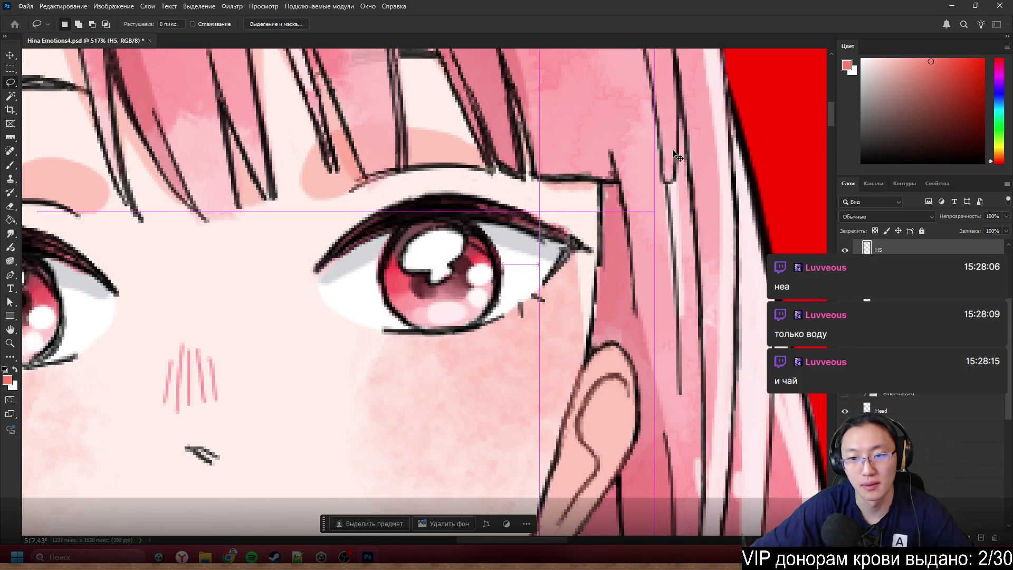
pyautogui.scroll(3, 549, 290)
pyautogui.scroll(-5, 549, 290)
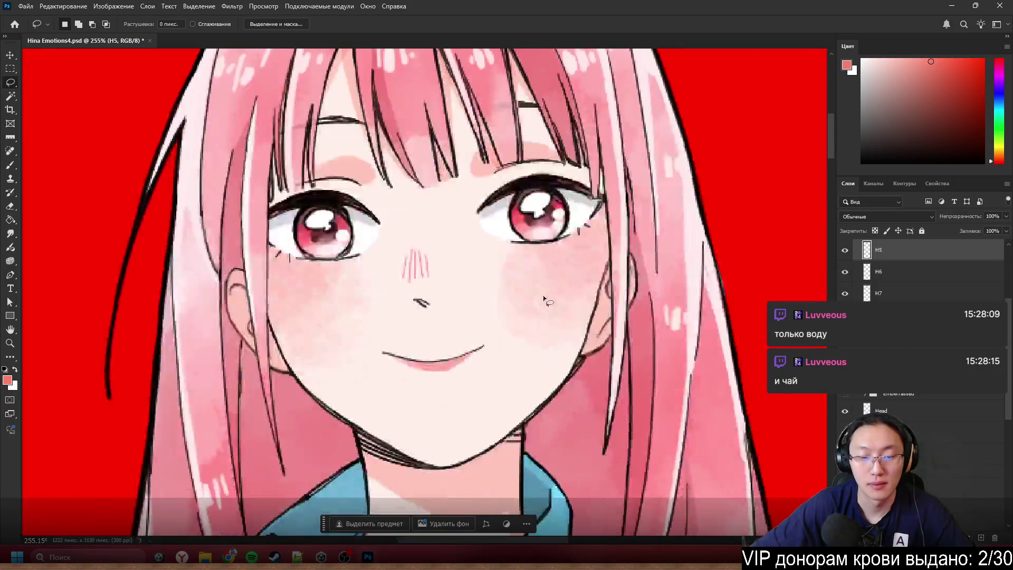
pyautogui.scroll(-3, 543, 288)
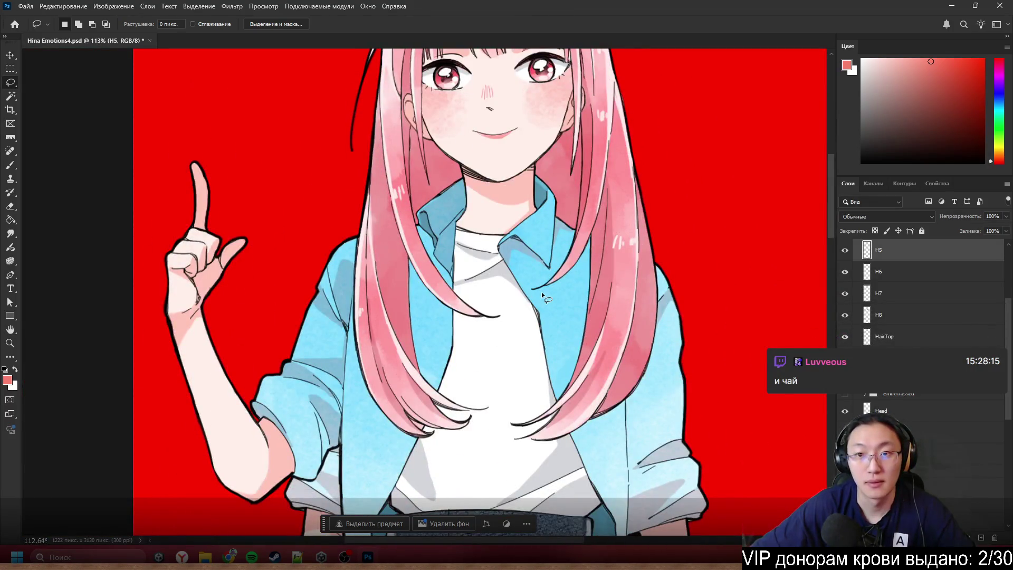
pyautogui.scroll(-4, 542, 293)
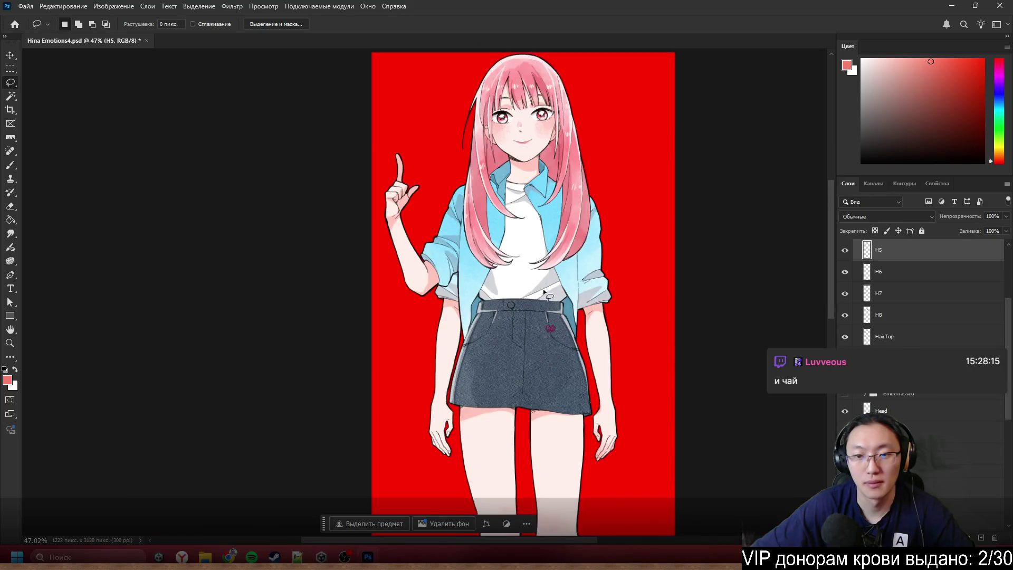
pyautogui.scroll(5, 545, 290)
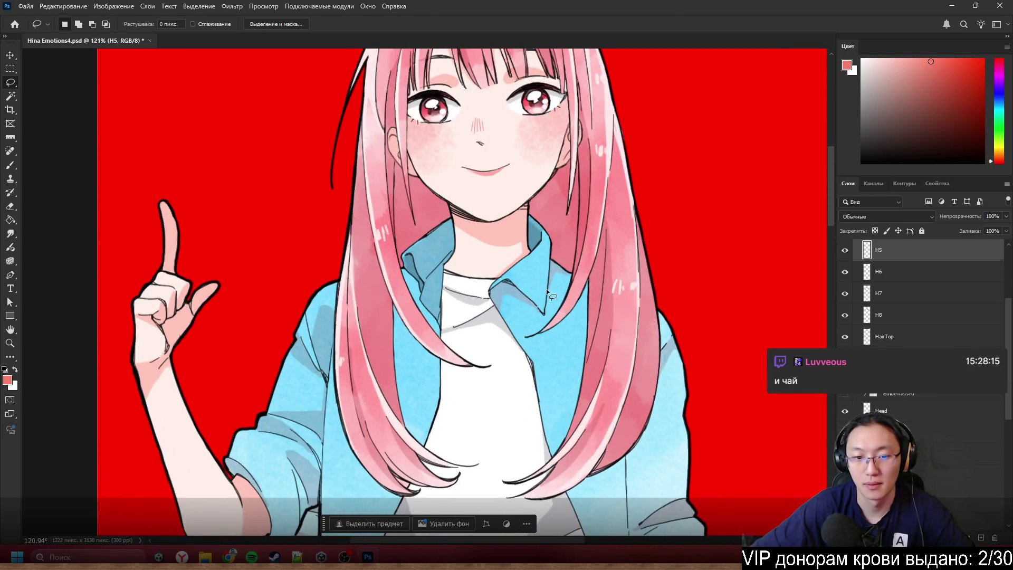
# - Select a layer from the canvas and shift the raised arm's sleeve piece
pyautogui.scroll(-4, 546, 290)
pyautogui.scroll(1, 417, 285)
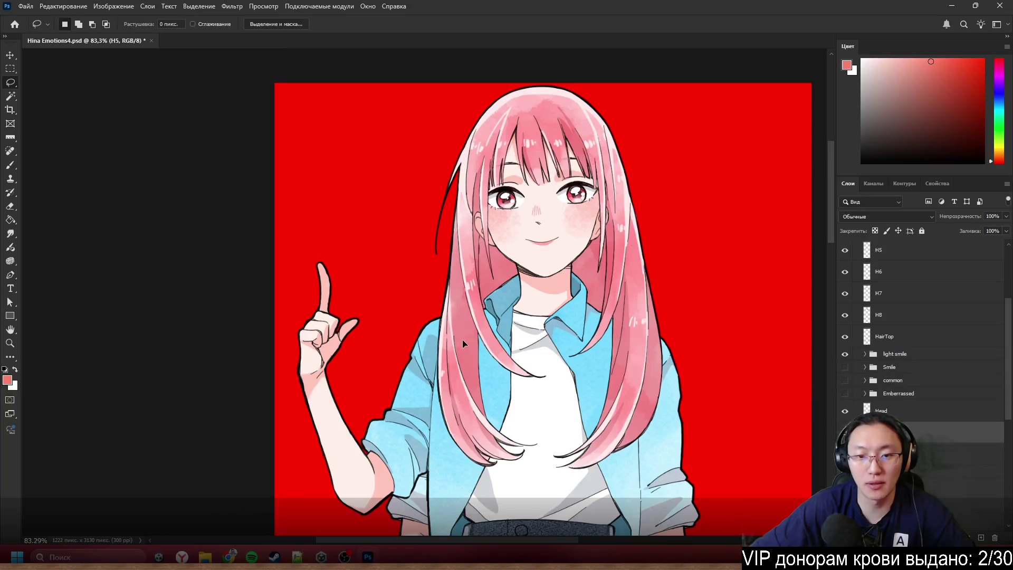
pyautogui.keyDown('ctrl'); pyautogui.click(577, 354); pyautogui.keyUp('ctrl')
pyautogui.scroll(-3, 577, 354)
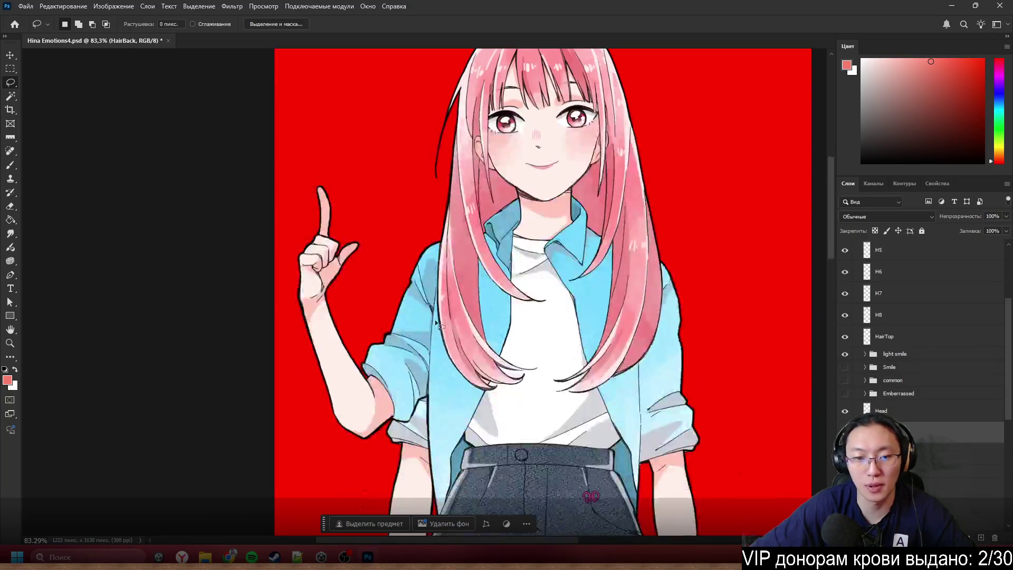
pyautogui.moveTo(401, 369)
pyautogui.mouseDown()
pyautogui.moveTo(381, 370)
pyautogui.moveTo(410, 366)
pyautogui.moveTo(369, 354)
pyautogui.moveTo(377, 364)
pyautogui.moveTo(338, 391)
pyautogui.mouseUp()
pyautogui.moveTo(457, 370); pyautogui.dragTo(475, 361)
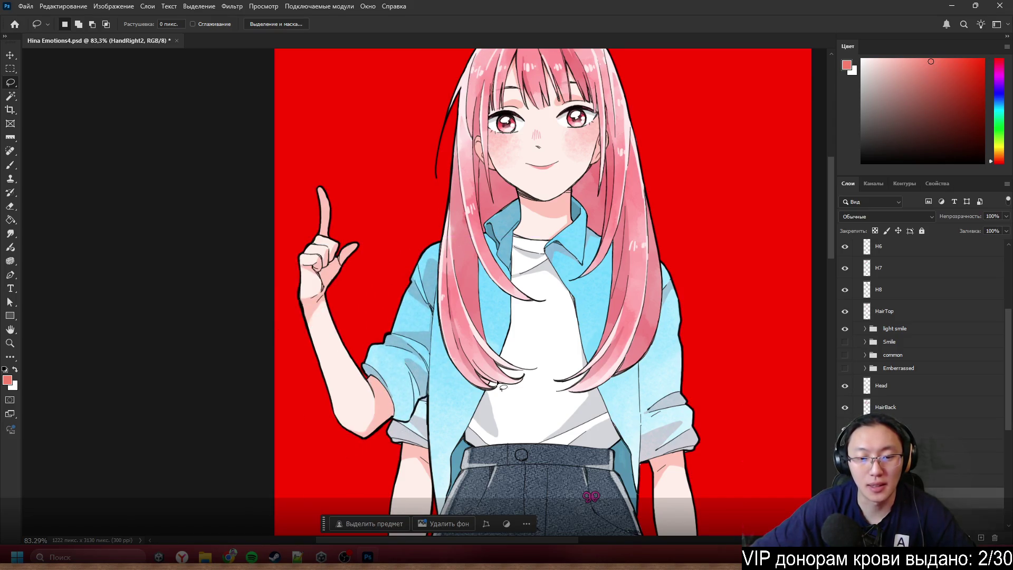
# - Drag the left arm artwork about 60 px to the left
pyautogui.scroll(-3, 499, 384)
pyautogui.moveTo(343, 159); pyautogui.dragTo(323, 138)
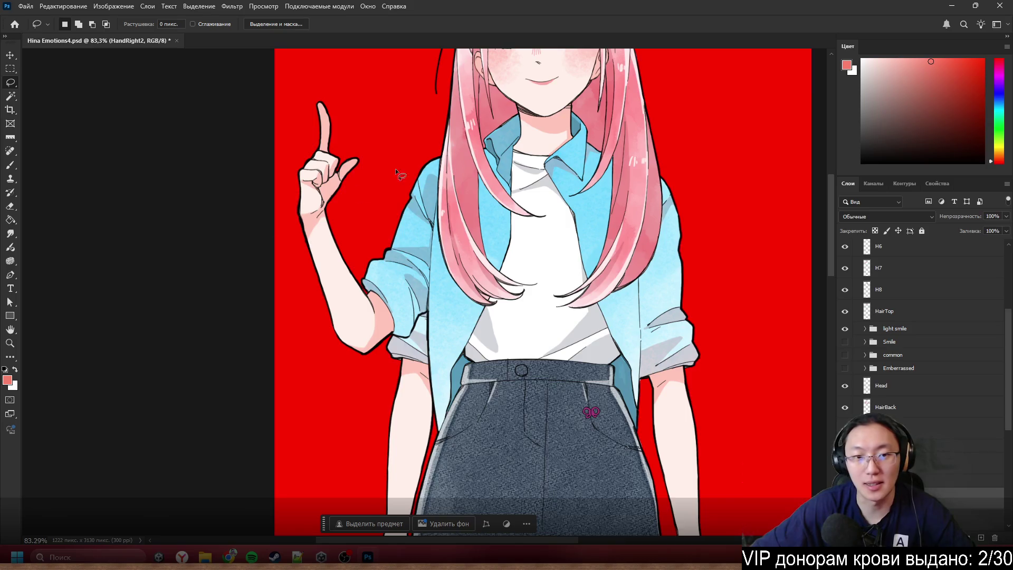
pyautogui.scroll(-5, 401, 174)
pyautogui.moveTo(691, 296)
pyautogui.mouseDown()
pyautogui.moveTo(715, 275)
pyautogui.moveTo(699, 305)
pyautogui.moveTo(715, 290)
pyautogui.mouseUp()
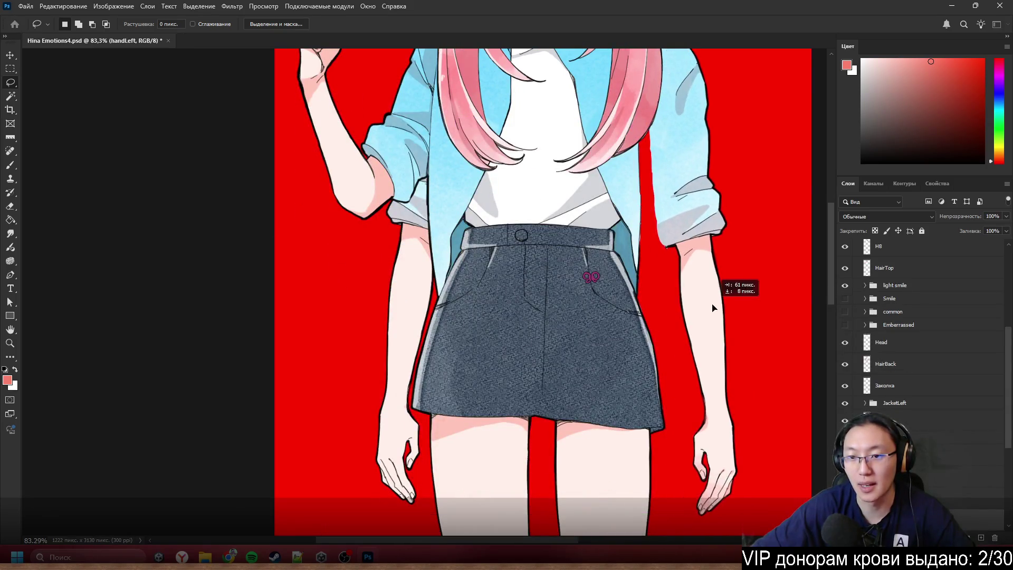
pyautogui.scroll(5, 719, 238)
pyautogui.moveTo(719, 238); pyautogui.dragTo(687, 239)
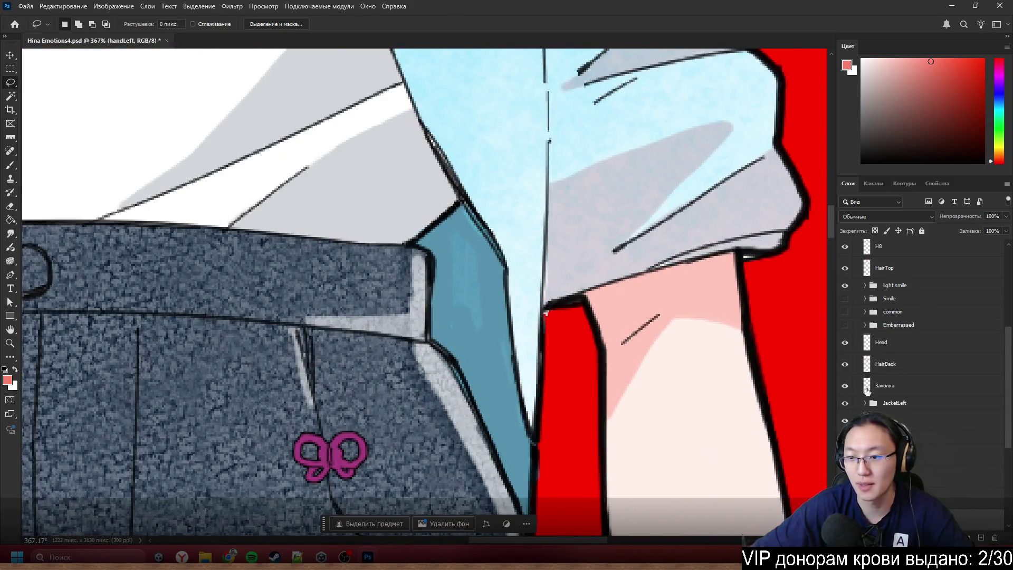
# - Select the jacketLeft layer and hide the red background layer
pyautogui.scroll(2, 669, 294)
pyautogui.scroll(3, 502, 339)
pyautogui.keyDown('ctrl'); pyautogui.click(488, 348); pyautogui.keyUp('ctrl')
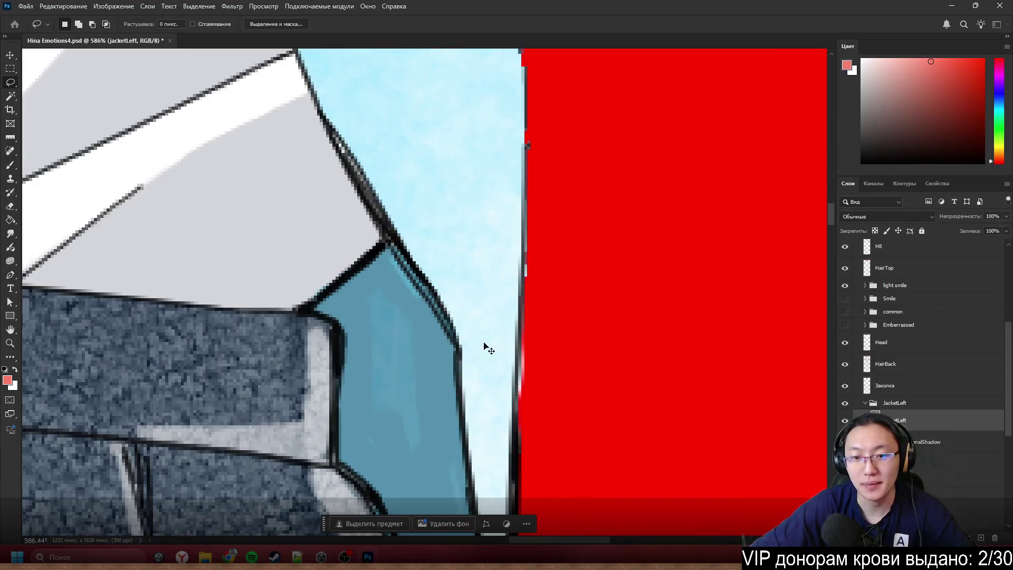
pyautogui.press('e')
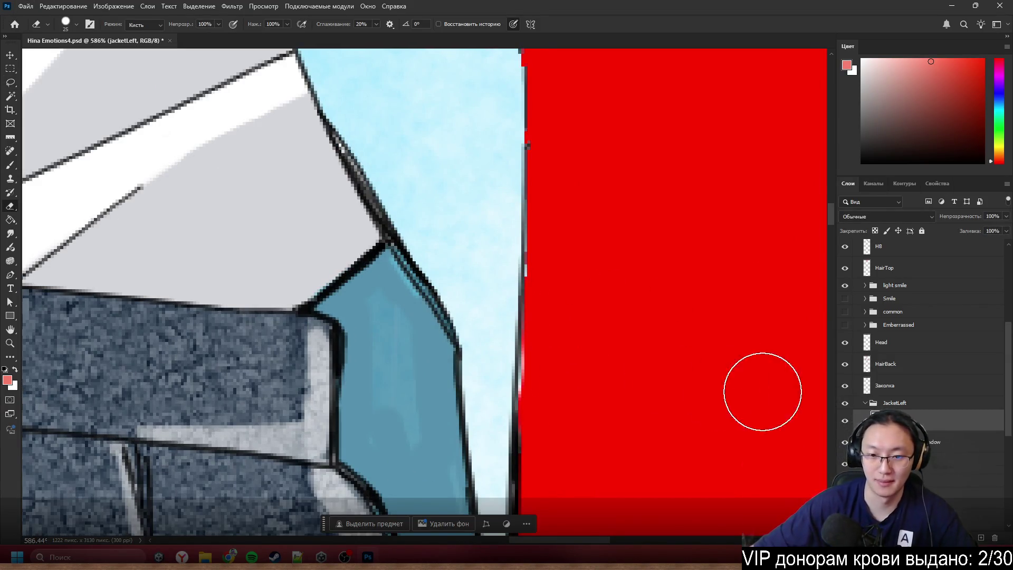
pyautogui.scroll(-3, 509, 272)
pyautogui.scroll(-3, 509, 272)
pyautogui.scroll(5, 506, 214)
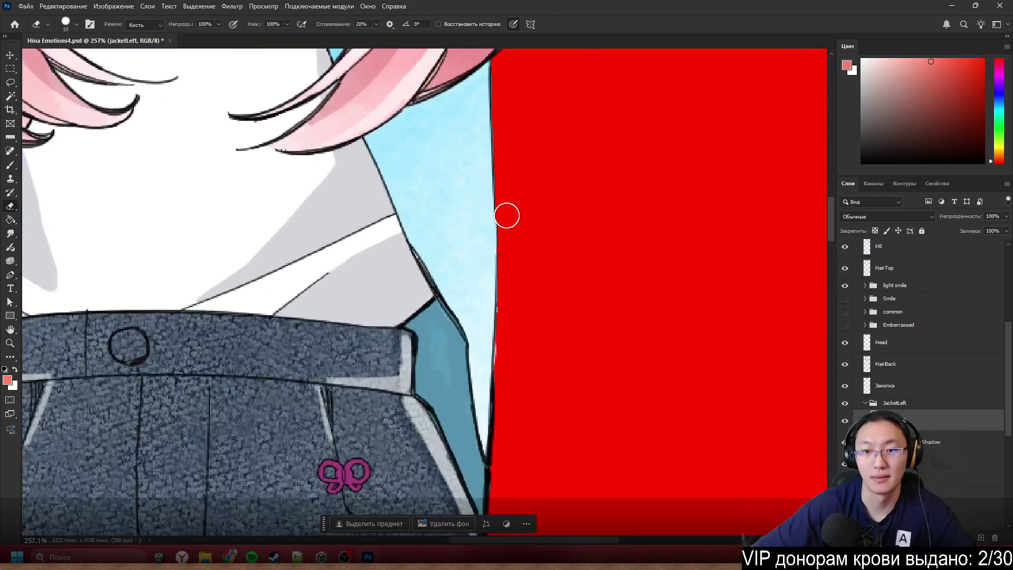
pyautogui.scroll(-5, 924, 343)
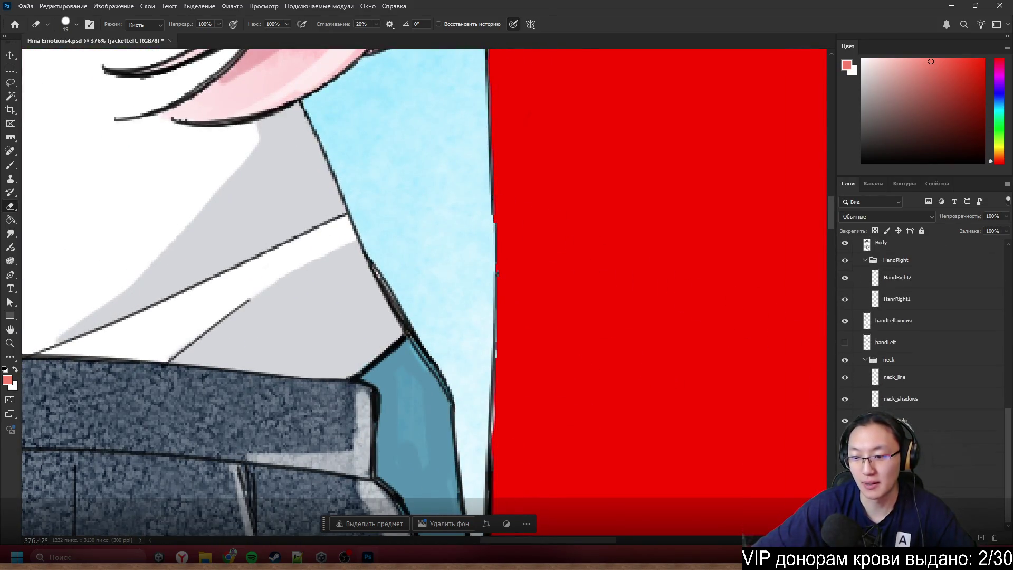
pyautogui.click(845, 342)
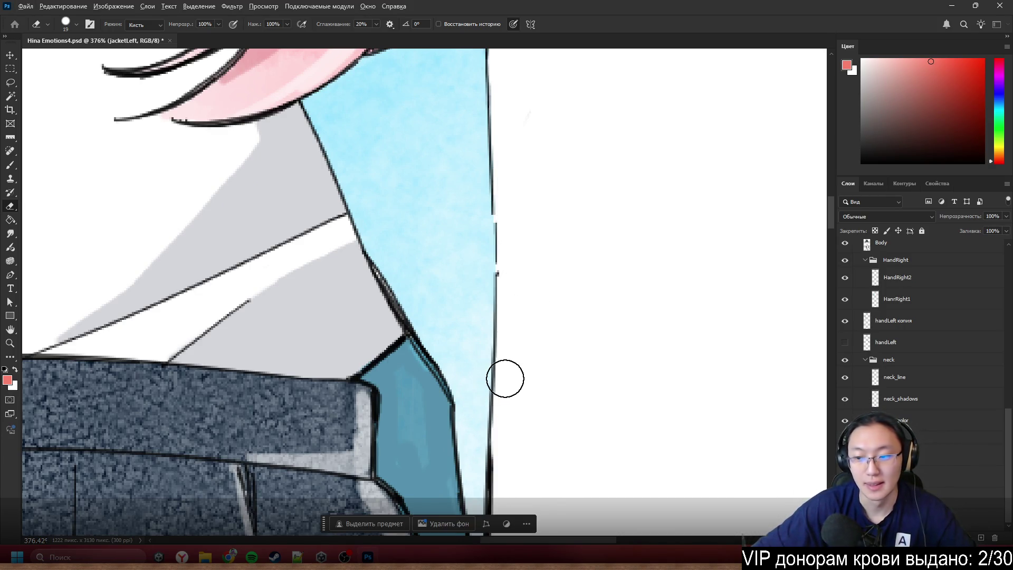
# - Reset colours to black, undo a test jacket-edge stroke, and add new layer Слой 2
pyautogui.press('b')
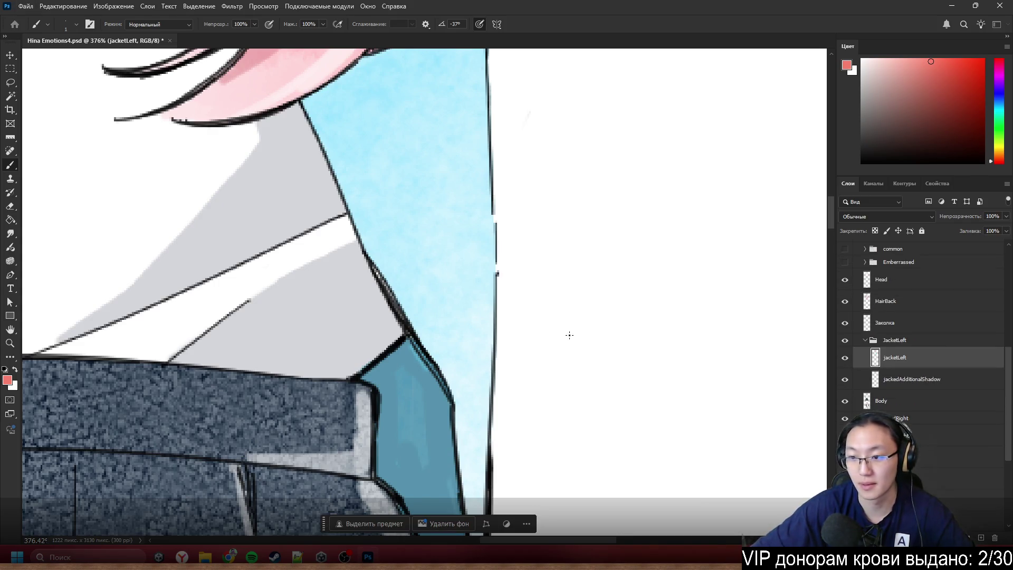
pyautogui.moveTo(848, 46)
pyautogui.mouseDown()
pyautogui.moveTo(744, 185)
pyautogui.moveTo(810, 138)
pyautogui.moveTo(873, 39)
pyautogui.mouseUp()
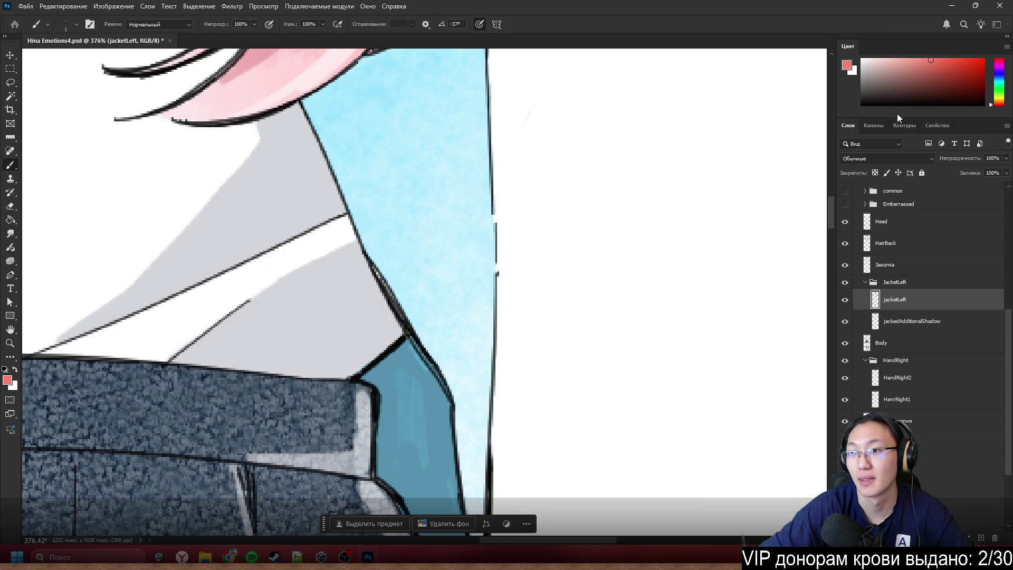
pyautogui.moveTo(898, 117); pyautogui.dragTo(897, 183)
pyautogui.press('d')
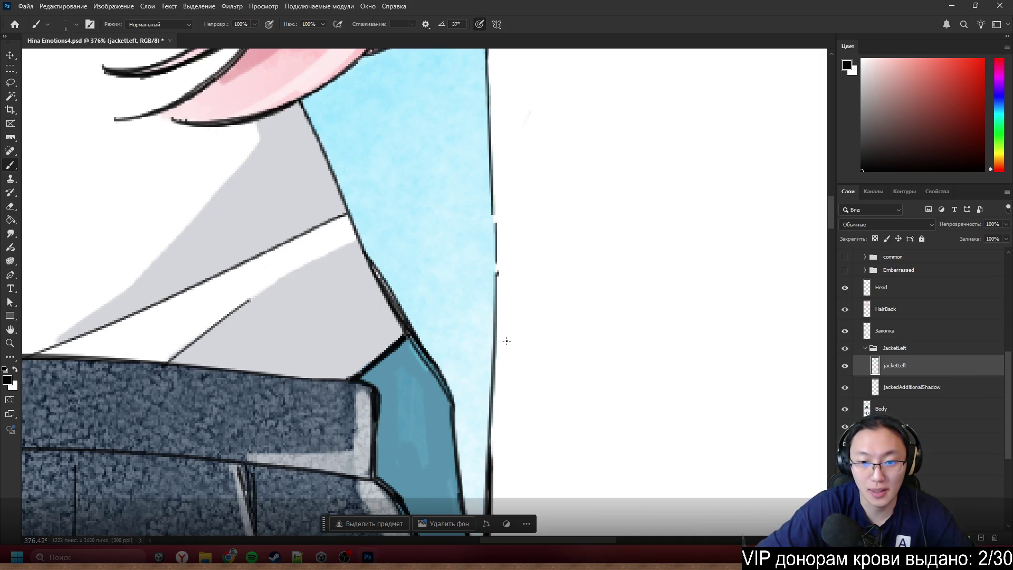
pyautogui.moveTo(489, 426); pyautogui.dragTo(494, 314)
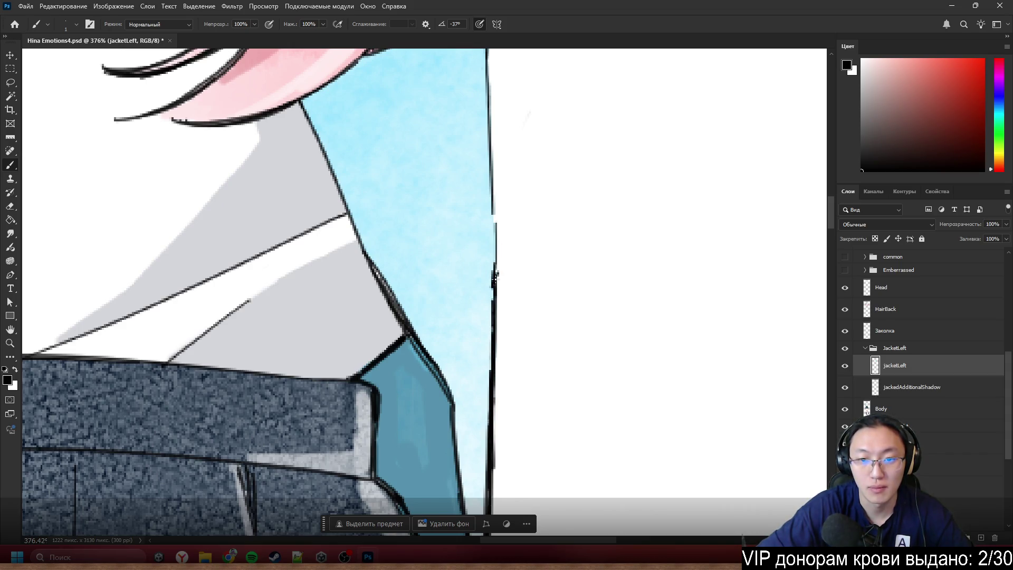
pyautogui.moveTo(496, 273); pyautogui.dragTo(493, 204)
pyautogui.hotkey('ctrl', 'z')
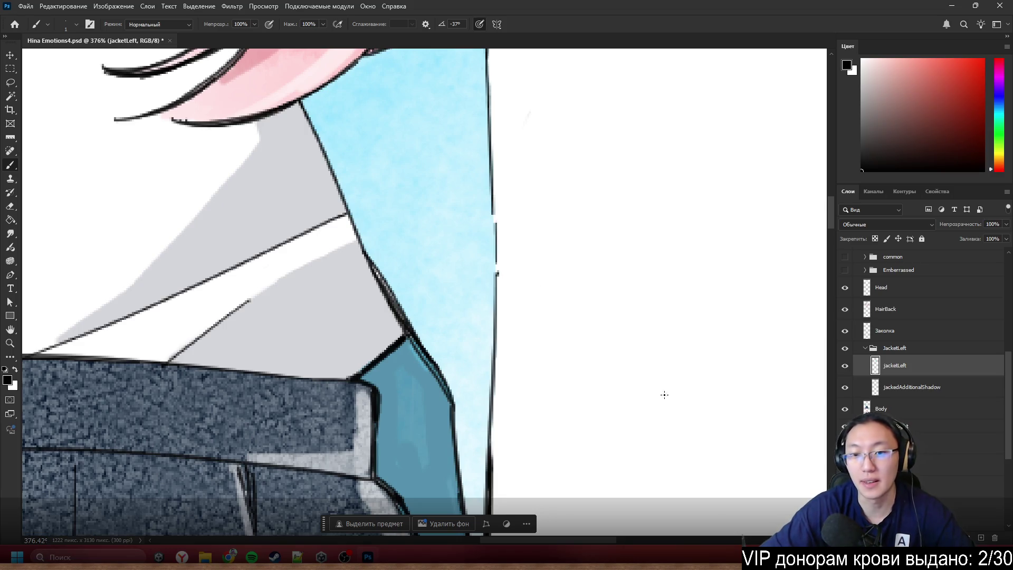
pyautogui.click(983, 538)
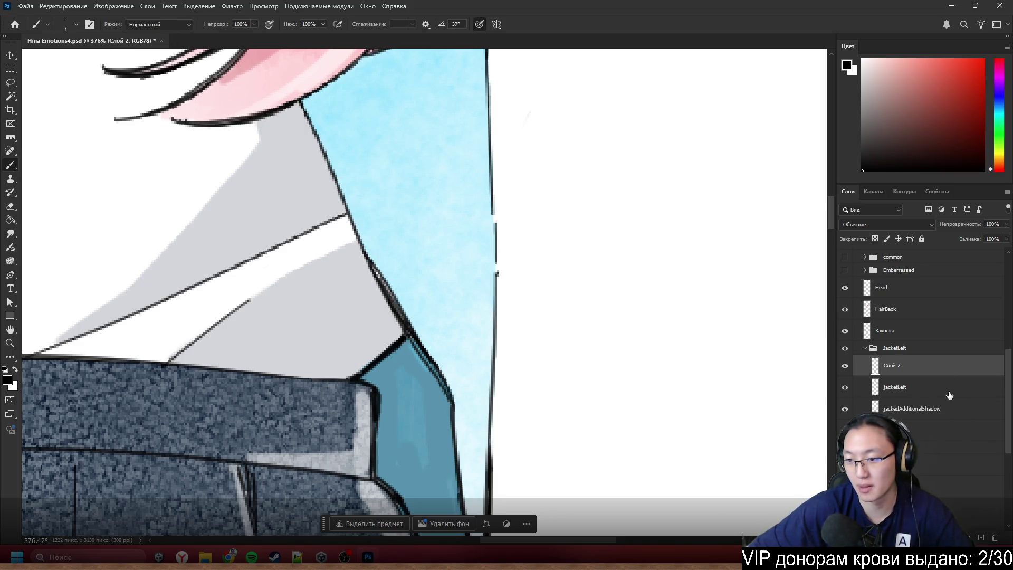
# - Move Слой 2 below jacketLeft and thicken the jacket's right outline with brush strokes
pyautogui.moveTo(924, 368); pyautogui.dragTo(922, 396)
pyautogui.press('e')
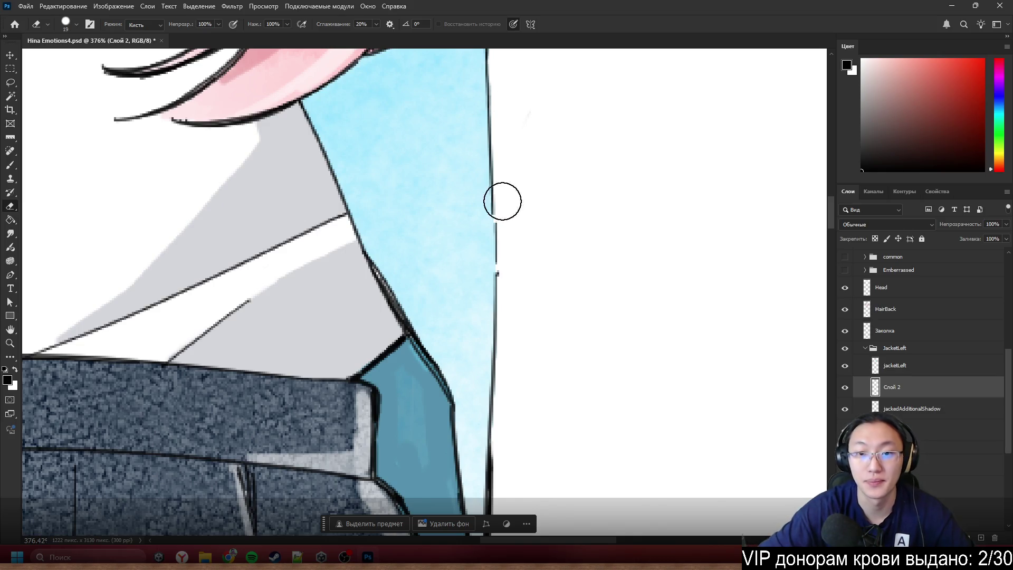
pyautogui.press('b')
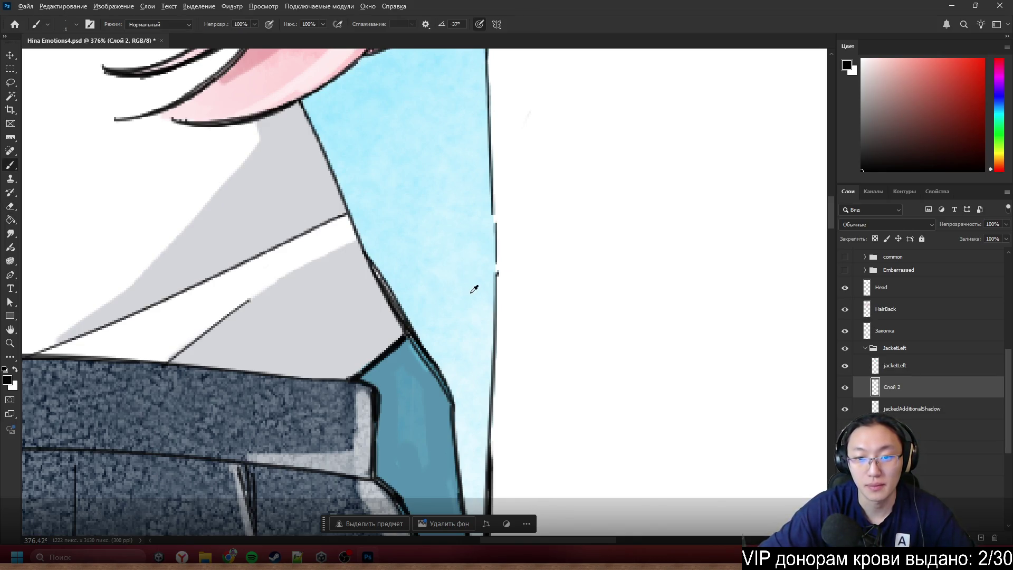
pyautogui.moveTo(489, 365); pyautogui.dragTo(492, 336)
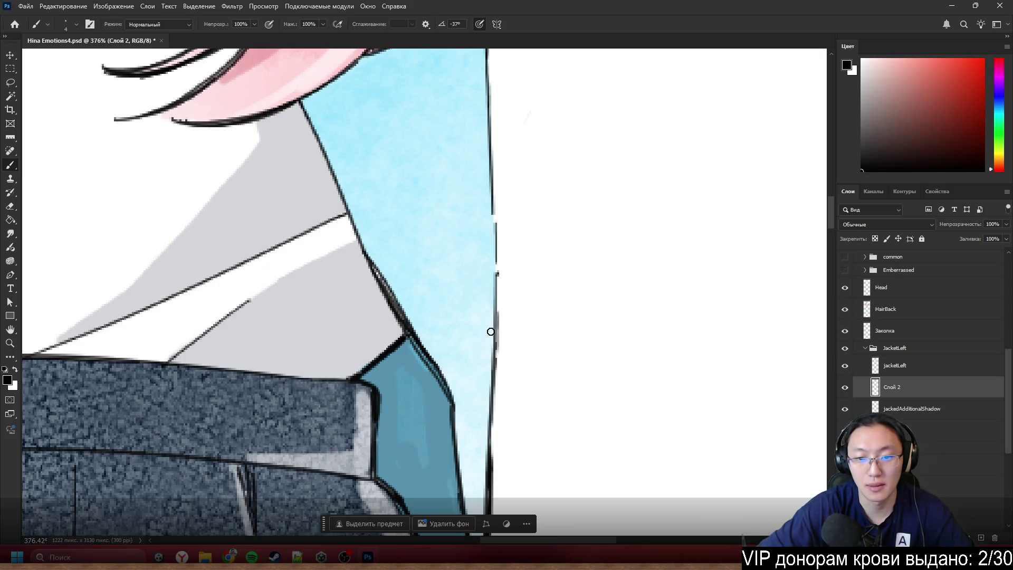
pyautogui.moveTo(493, 280)
pyautogui.mouseDown()
pyautogui.moveTo(495, 288)
pyautogui.moveTo(491, 209)
pyautogui.mouseUp()
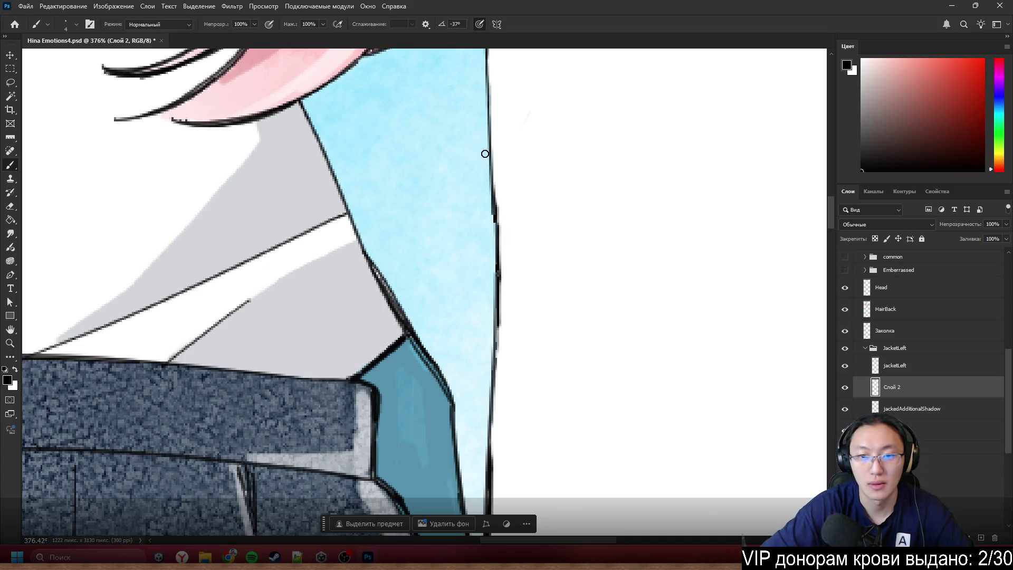
pyautogui.moveTo(499, 324); pyautogui.dragTo(489, 459)
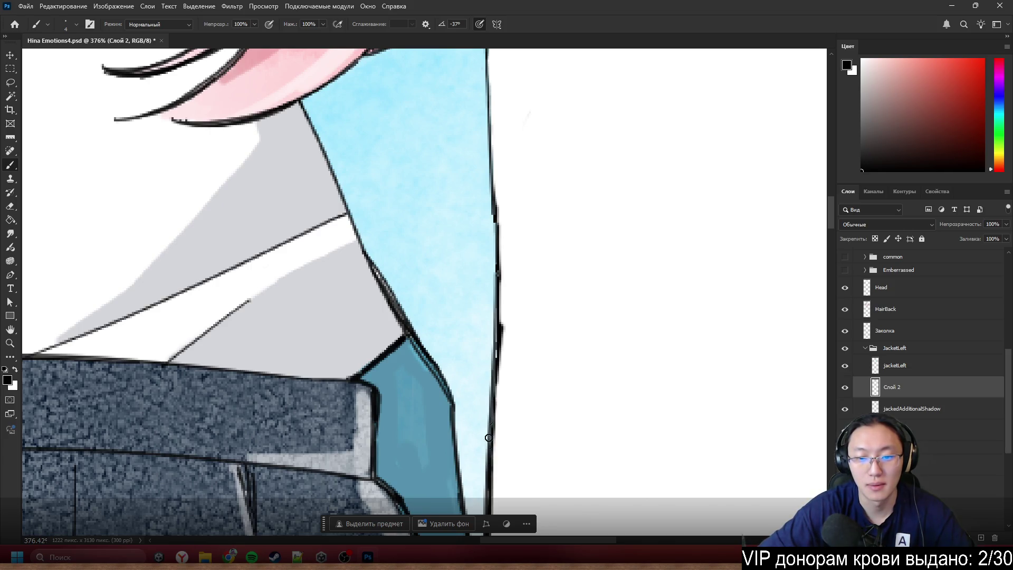
# - Darken the middle and lower outline and extend it up the jacket edge
pyautogui.moveTo(493, 366)
pyautogui.mouseDown()
pyautogui.moveTo(498, 293)
pyautogui.moveTo(508, 374)
pyautogui.mouseUp()
pyautogui.press('e')
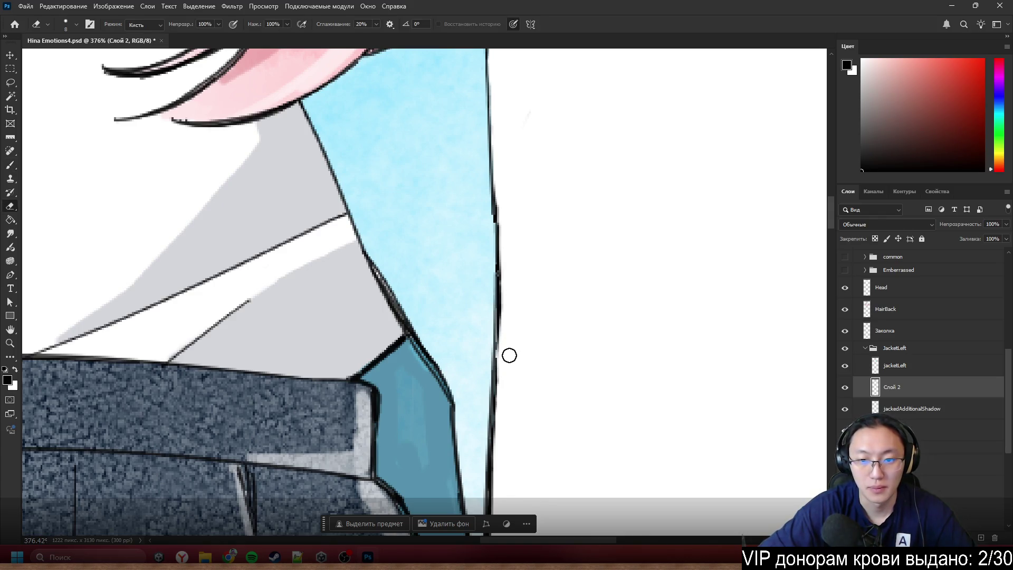
pyautogui.press('b')
pyautogui.moveTo(499, 319); pyautogui.dragTo(493, 363)
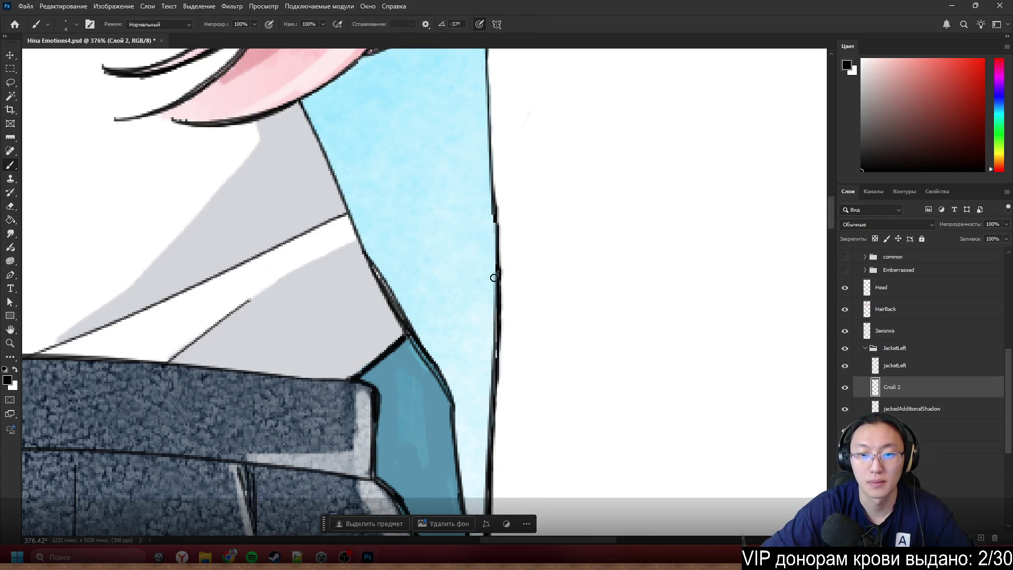
pyautogui.moveTo(494, 285); pyautogui.dragTo(490, 172)
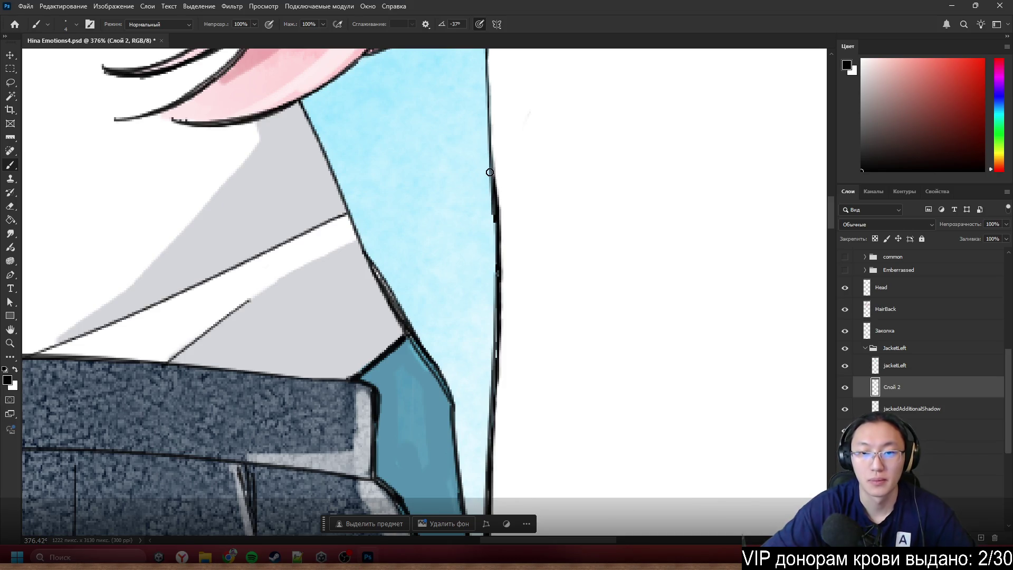
pyautogui.scroll(-5, 490, 172)
pyautogui.scroll(5, 527, 199)
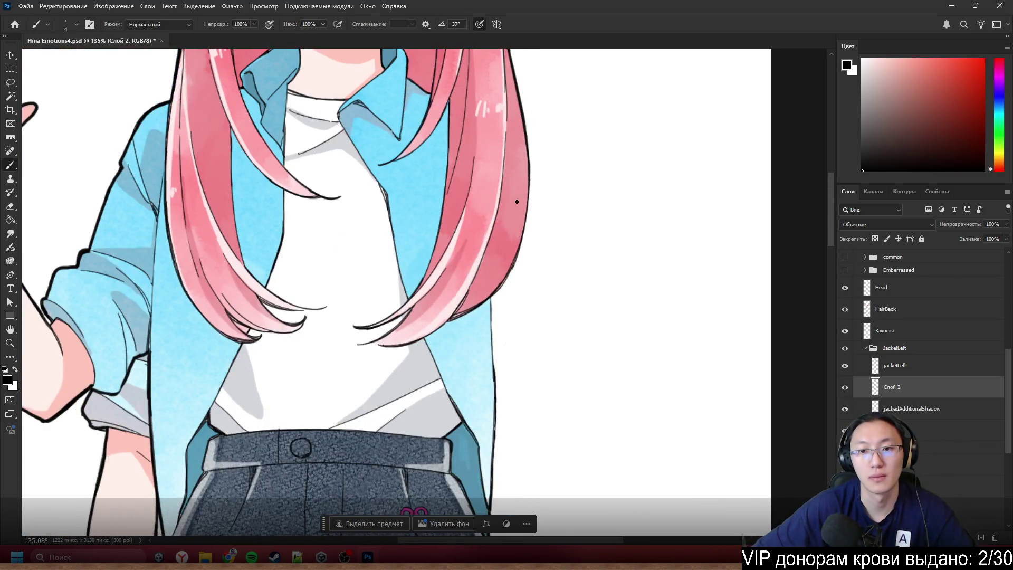
# - Hide the HairBack layer and make Слой 2 the active layer
pyautogui.click(845, 309)
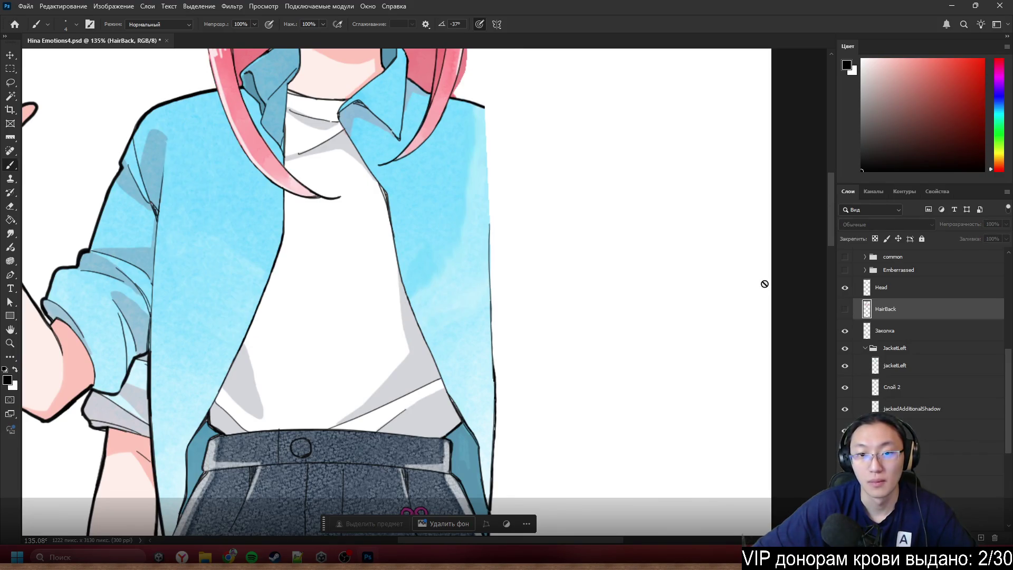
pyautogui.scroll(4, 765, 284)
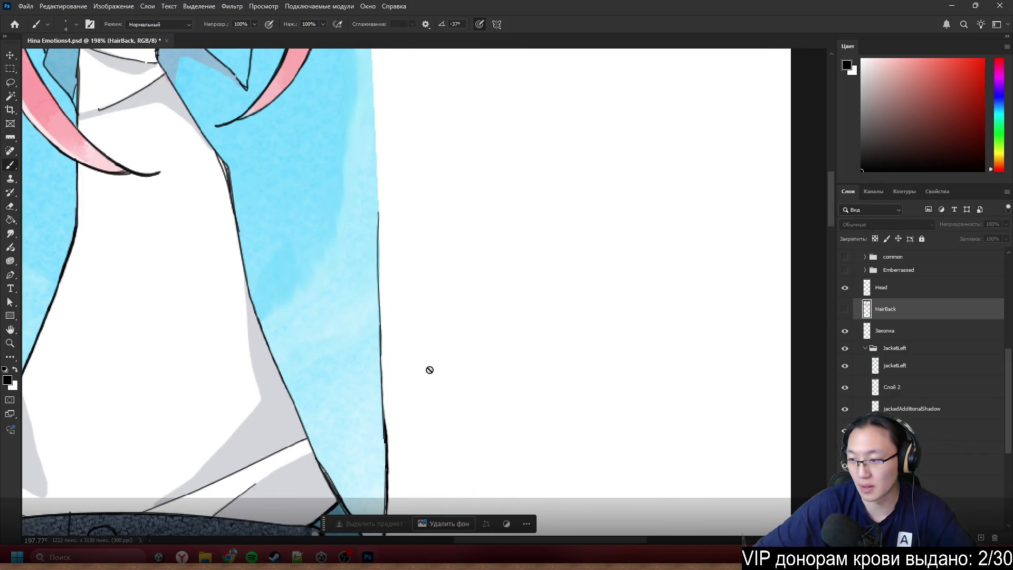
pyautogui.scroll(5, 430, 370)
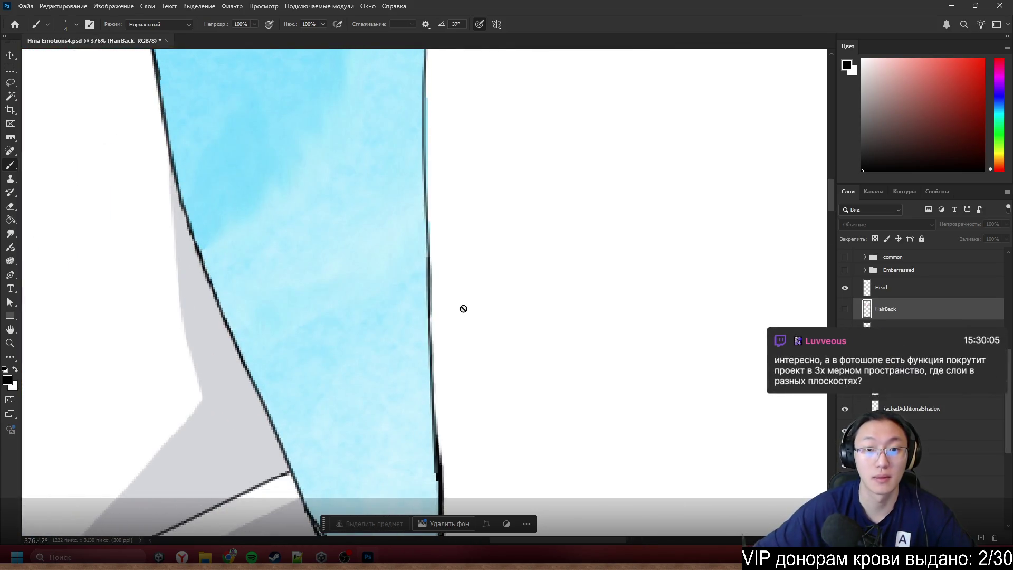
pyautogui.scroll(3, 463, 309)
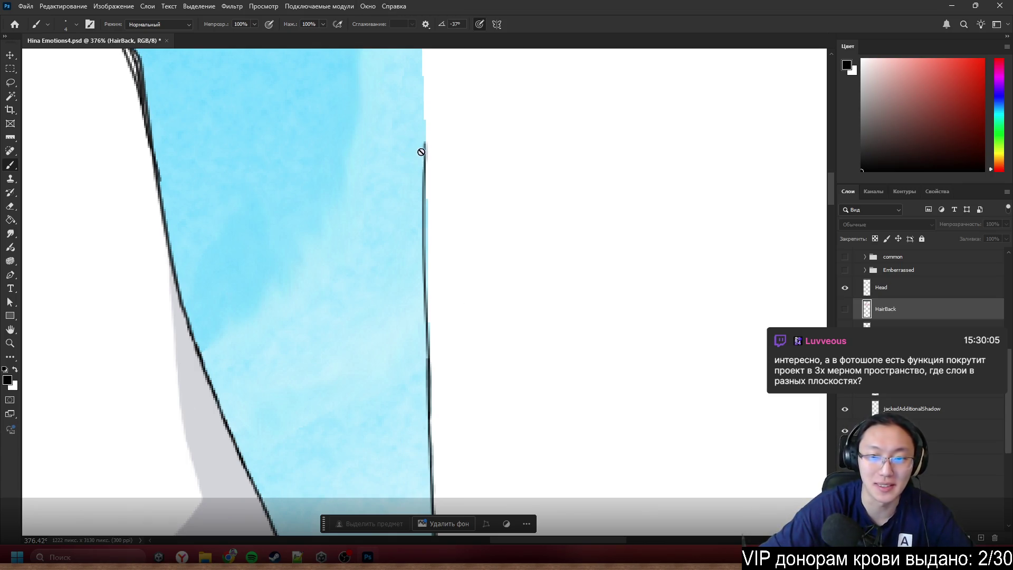
pyautogui.keyDown('ctrl'); pyautogui.click(354, 299); pyautogui.keyUp('ctrl')
pyautogui.hotkey('ctrl', 'shift', 'alt', 'n')
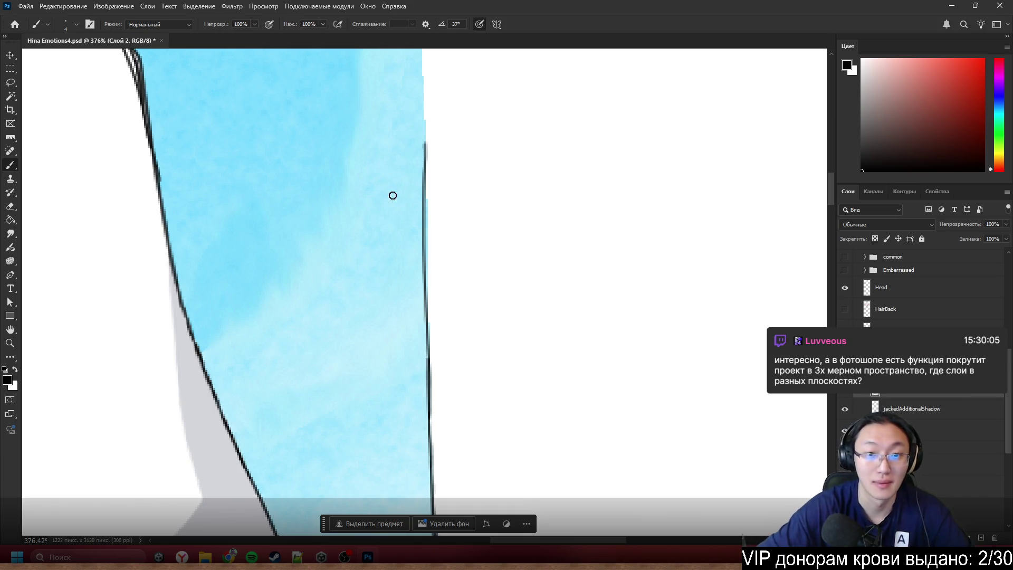
# - Darken the jacket's right outline top to bottom on Слой 2, then make jacketLeft active for erasing
pyautogui.moveTo(426, 200); pyautogui.dragTo(426, 143)
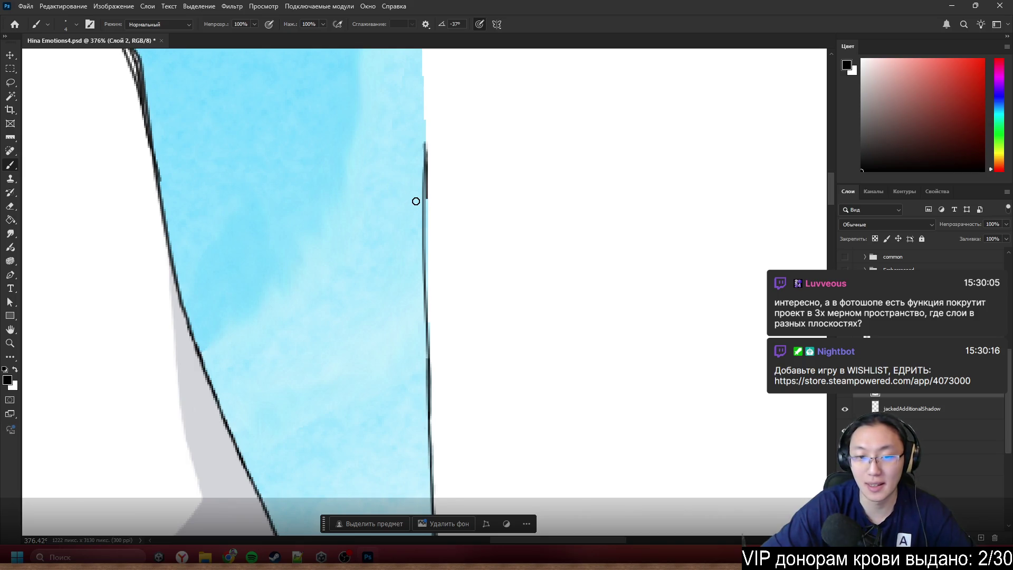
pyautogui.moveTo(423, 246); pyautogui.dragTo(430, 454)
pyautogui.scroll(-5, 452, 290)
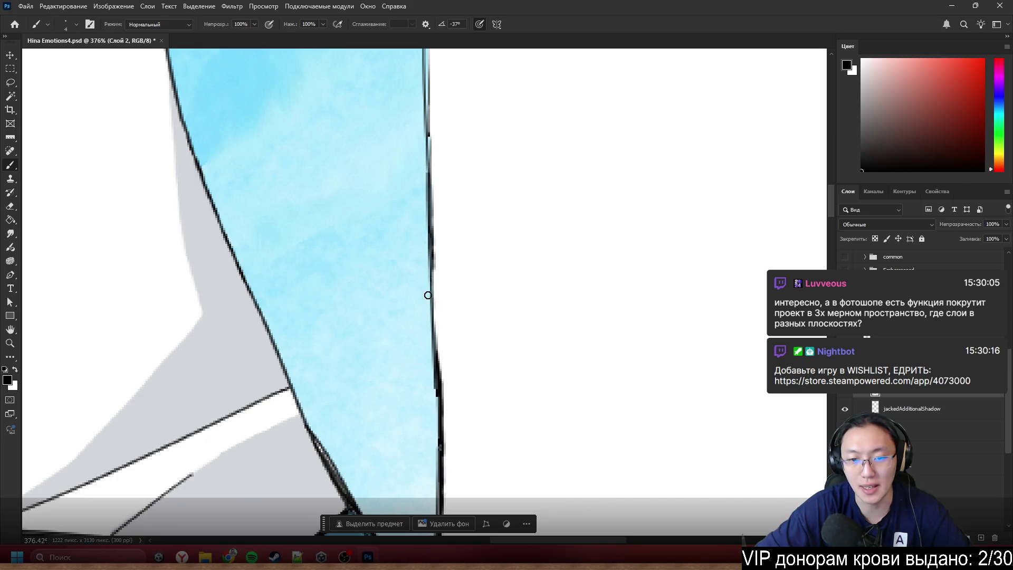
pyautogui.moveTo(428, 295); pyautogui.dragTo(428, 322)
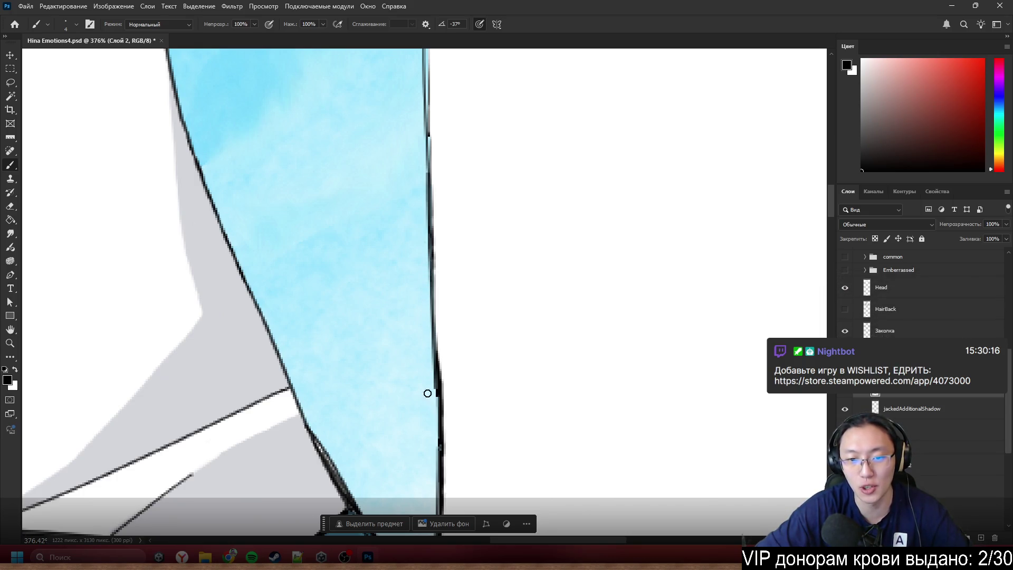
pyautogui.scroll(2, 415, 385)
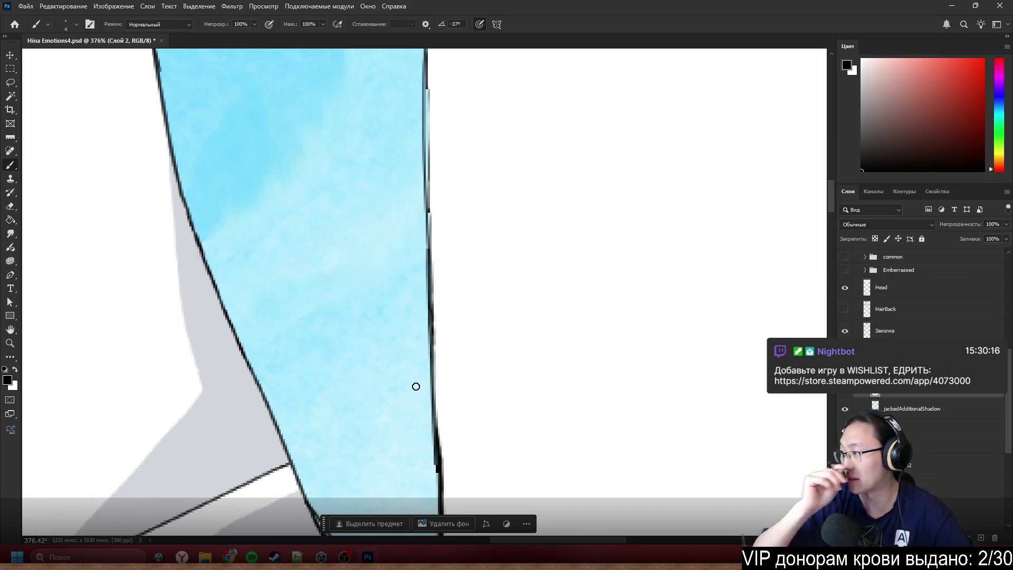
pyautogui.scroll(2, 457, 263)
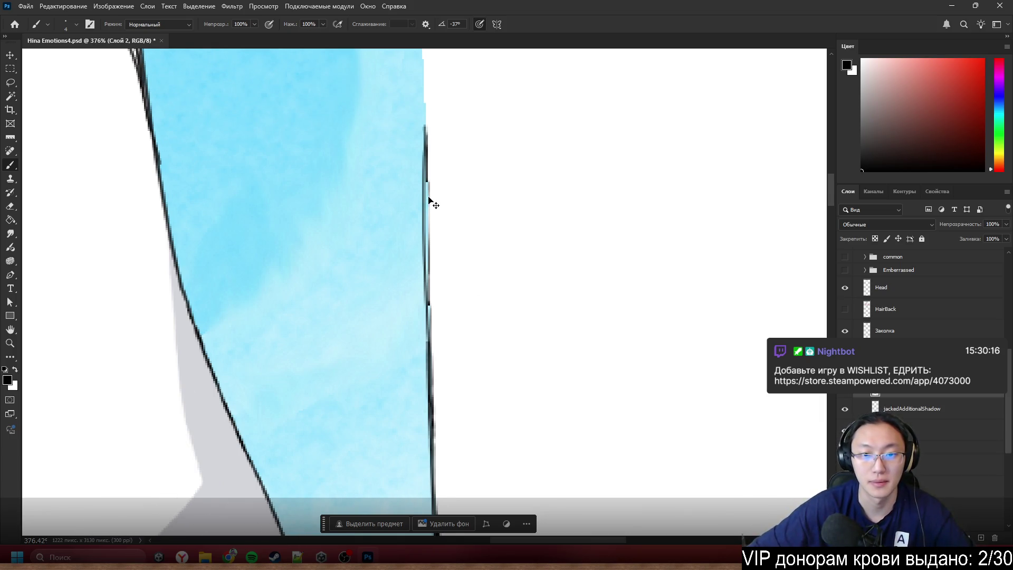
pyautogui.click(929, 352)
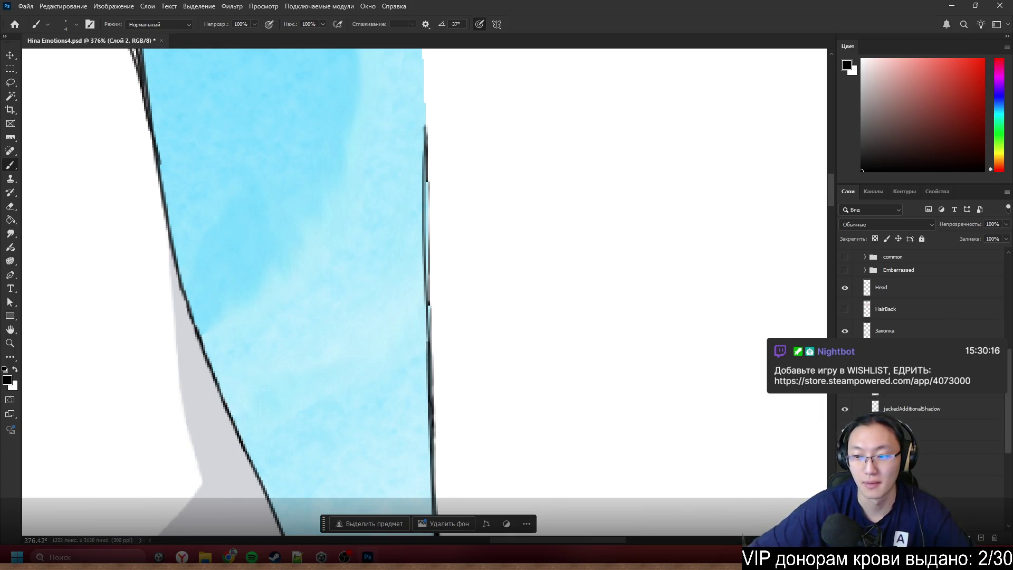
pyautogui.press('e')
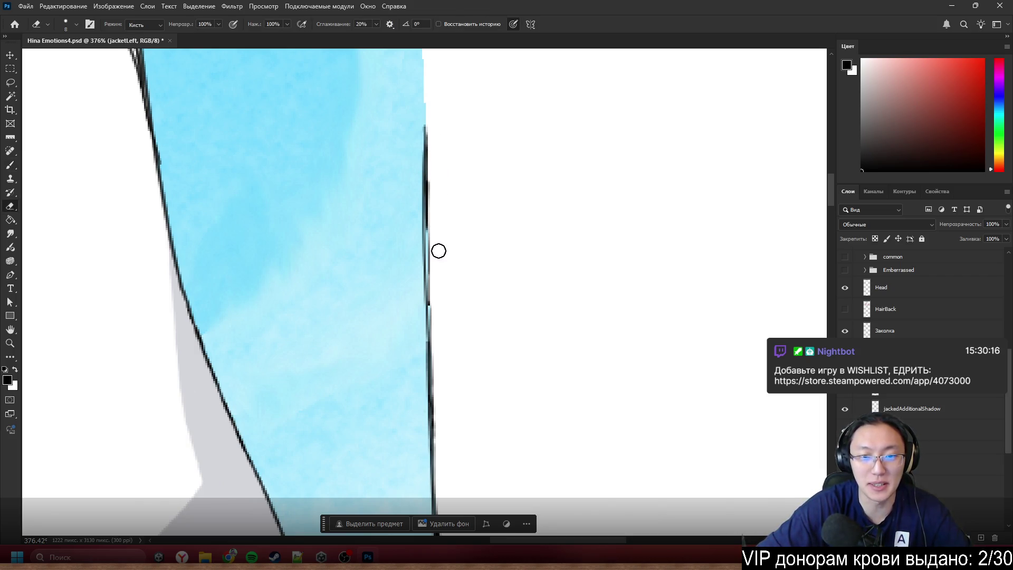
# - Erase stray pixels along the jacket's right outline and undo two test brush strokes
pyautogui.moveTo(436, 283)
pyautogui.mouseDown()
pyautogui.moveTo(437, 197)
pyautogui.moveTo(437, 342)
pyautogui.mouseUp()
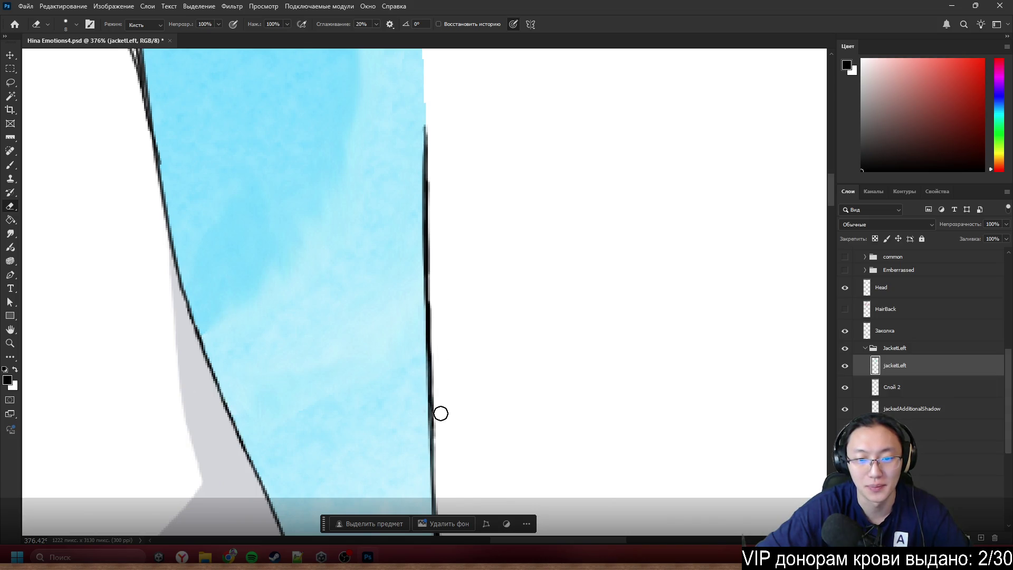
pyautogui.press('b')
pyautogui.scroll(-4, 448, 427)
pyautogui.scroll(-1, 450, 394)
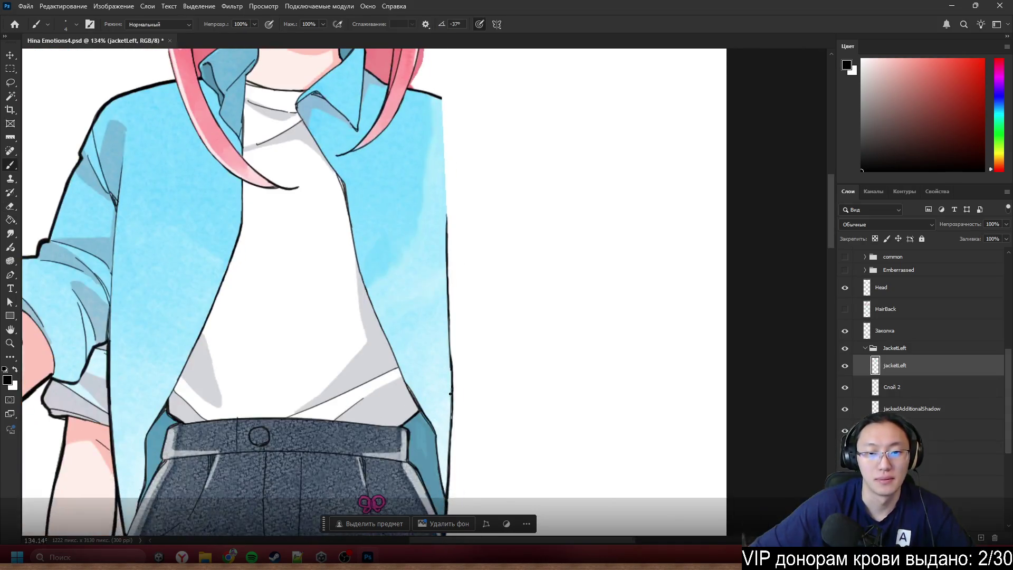
pyautogui.scroll(3, 475, 364)
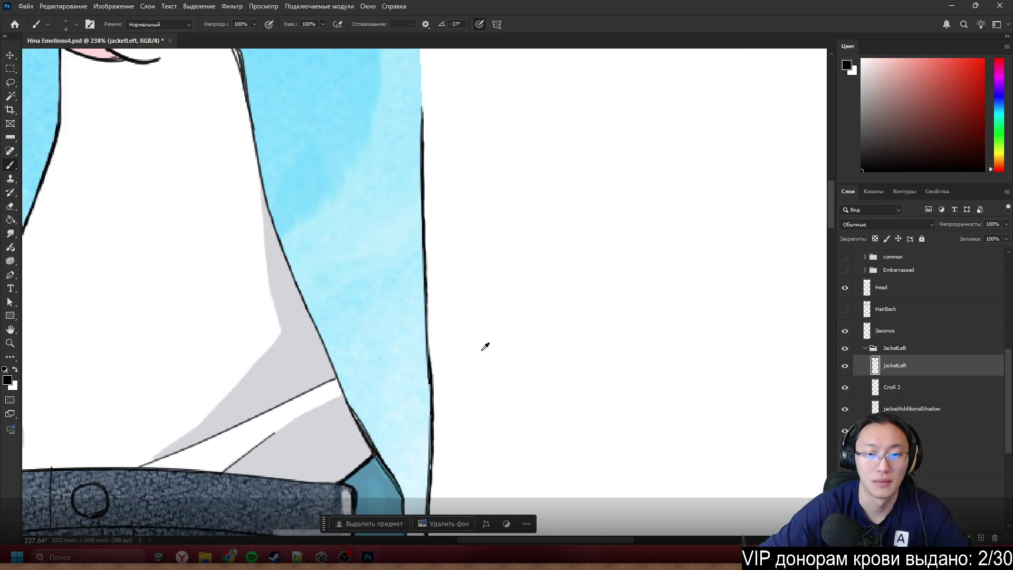
pyautogui.scroll(3, 410, 338)
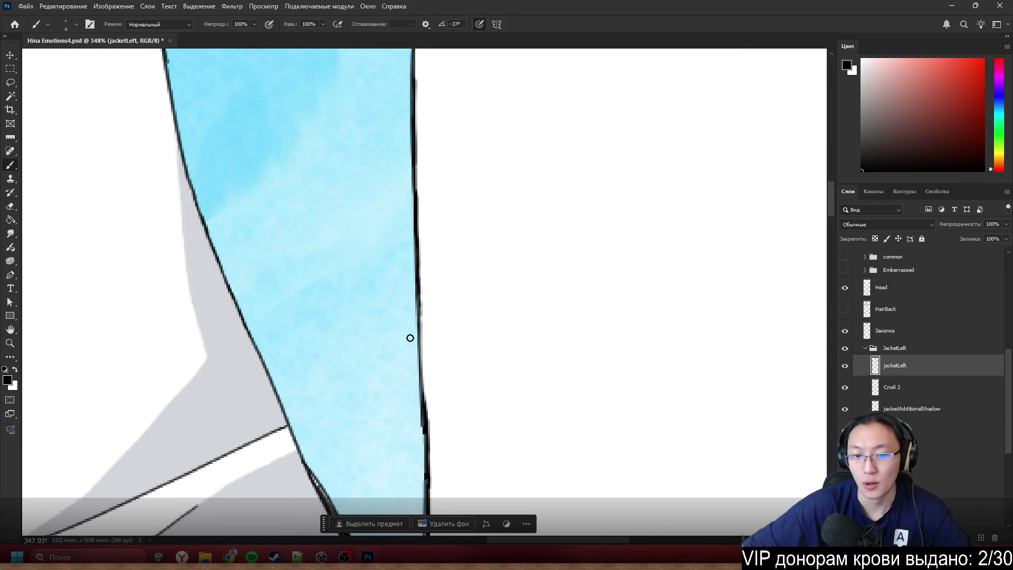
pyautogui.moveTo(430, 269); pyautogui.dragTo(430, 335)
pyautogui.hotkey('ctrl', 'z')
pyautogui.hotkey('ctrl', 'z')
pyautogui.moveTo(414, 263); pyautogui.dragTo(413, 287)
pyautogui.hotkey('ctrl', 'z')
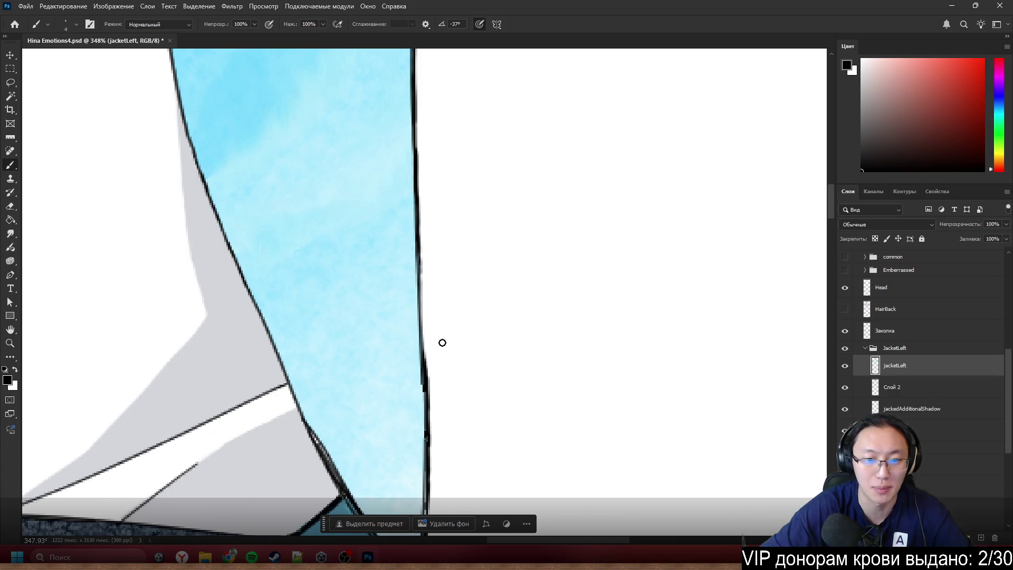
# - Erase the jacketLeft fill overlapping the lower outline, then select Слой 2
pyautogui.scroll(-3, 453, 343)
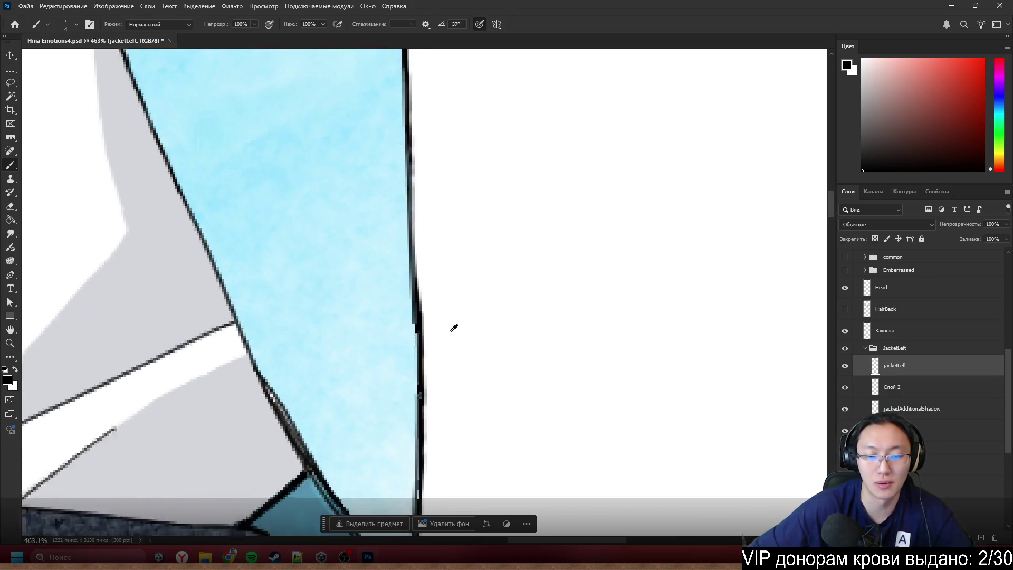
pyautogui.scroll(2, 440, 331)
pyautogui.press('e')
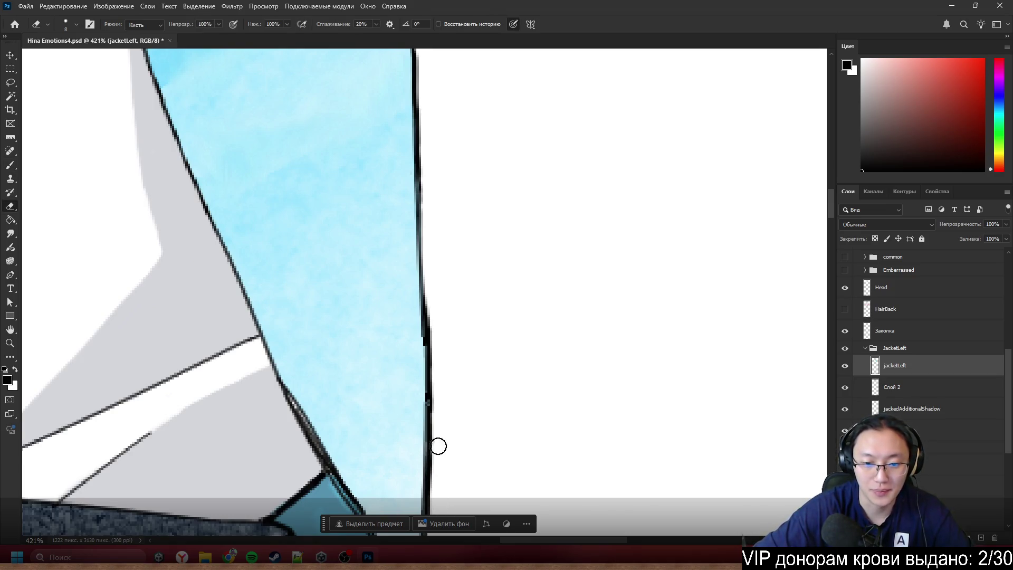
pyautogui.moveTo(437, 392)
pyautogui.mouseDown()
pyautogui.moveTo(432, 335)
pyautogui.moveTo(438, 403)
pyautogui.mouseUp()
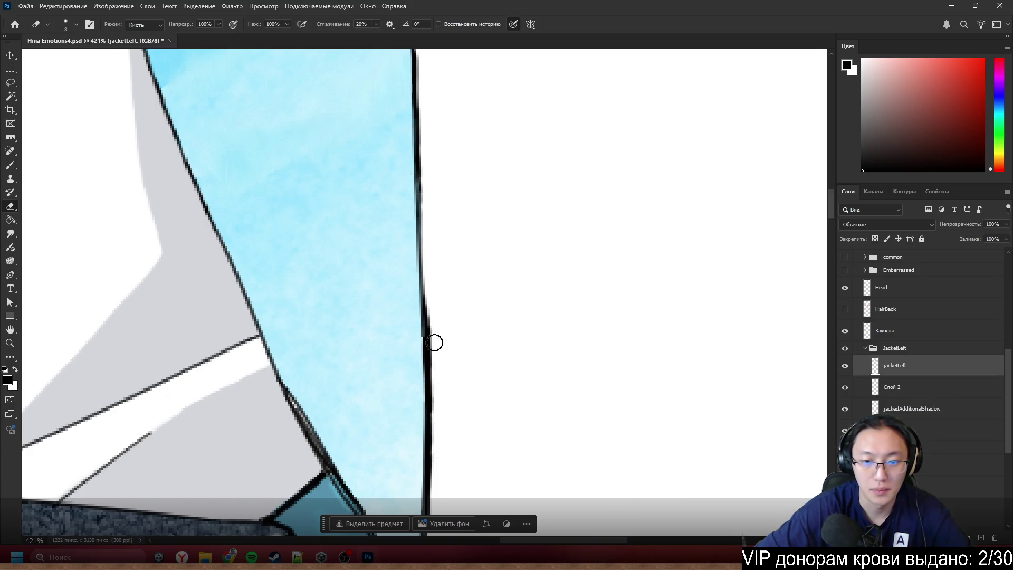
pyautogui.press('b')
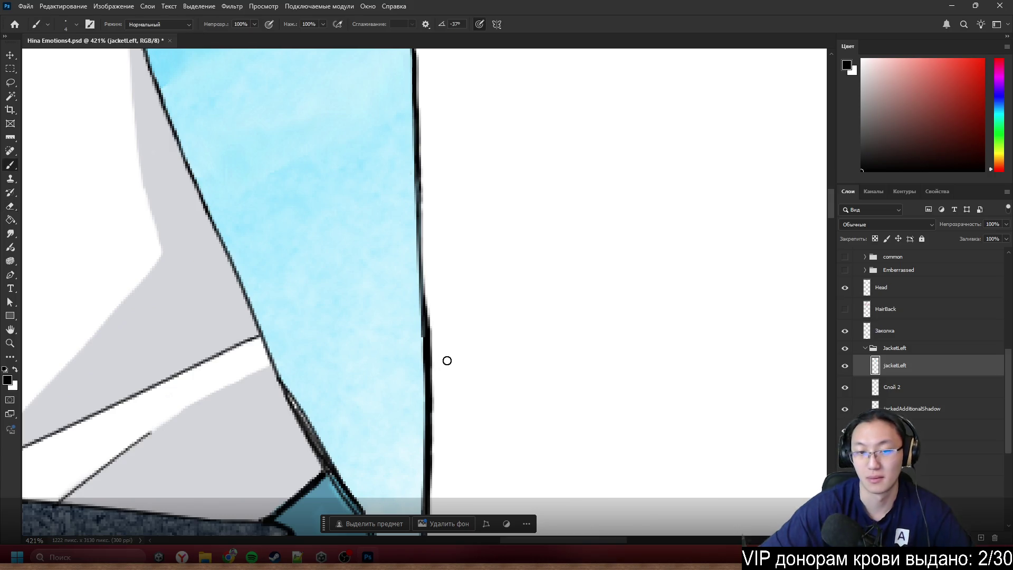
pyautogui.scroll(-4, 475, 301)
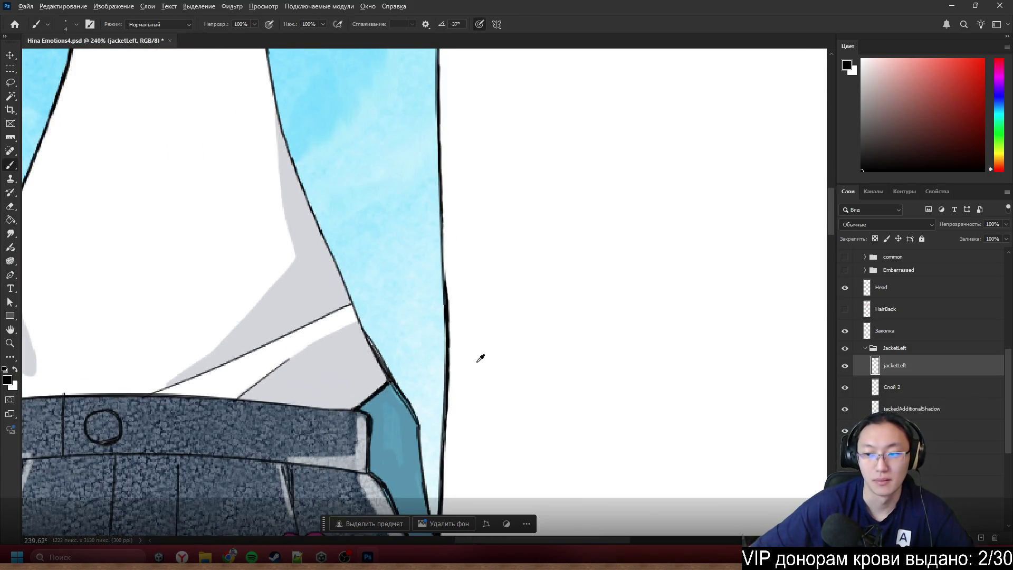
pyautogui.click(897, 389)
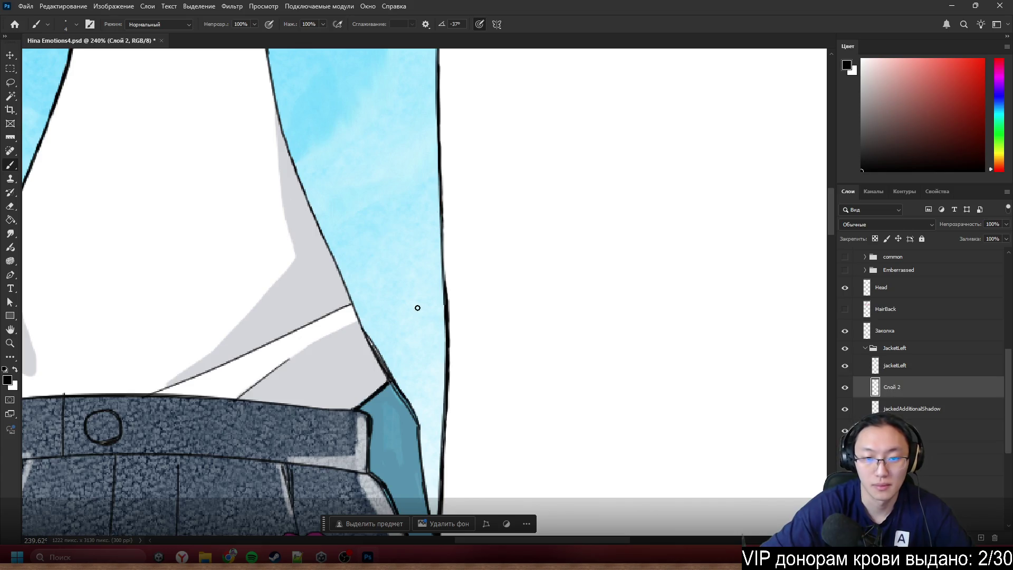
# - Draw and erase test strokes beside the jacket's lower outline on Слой 2
pyautogui.moveTo(456, 285)
pyautogui.mouseDown()
pyautogui.moveTo(454, 336)
pyautogui.moveTo(458, 288)
pyautogui.mouseUp()
pyautogui.press('e')
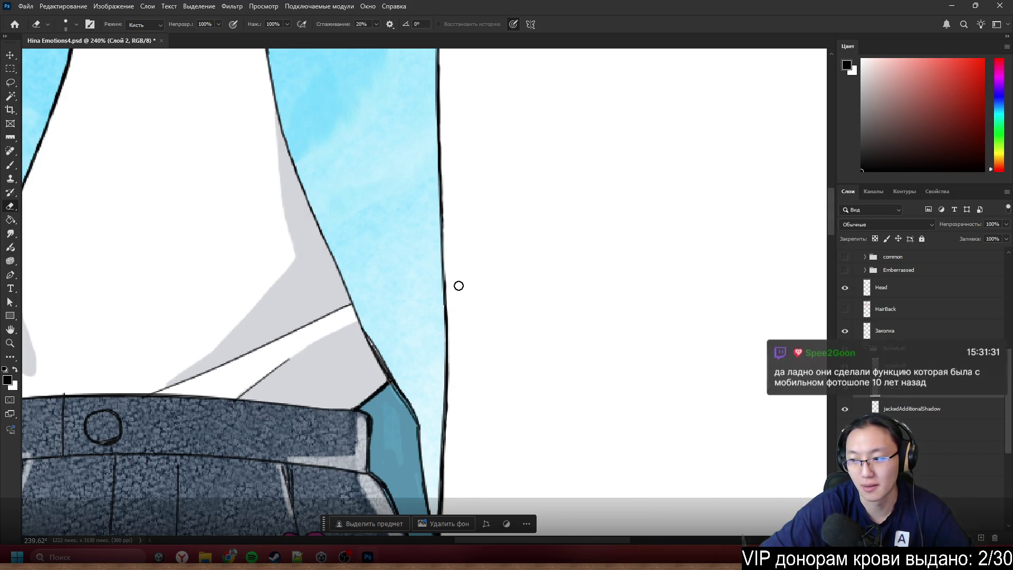
pyautogui.press('b')
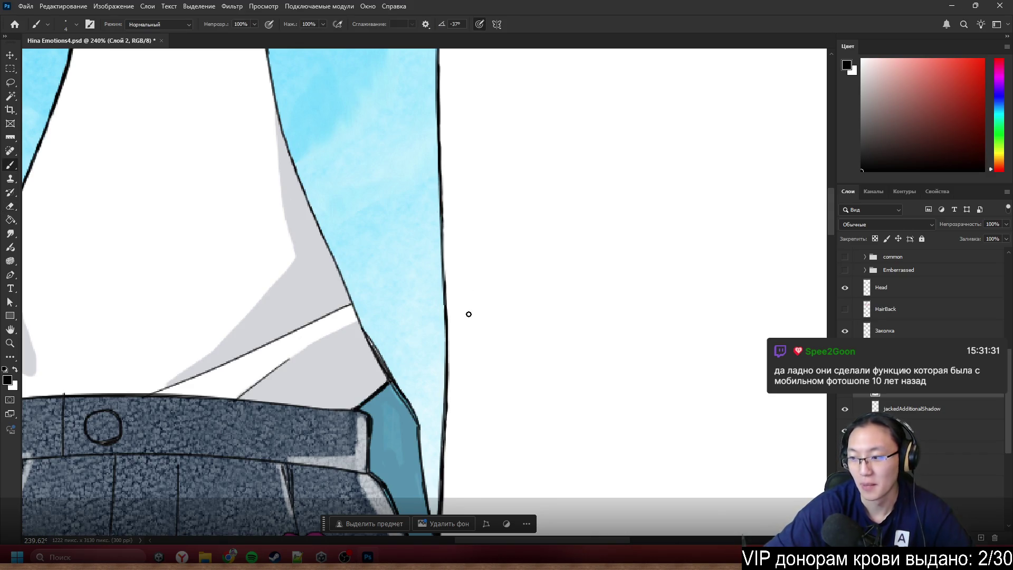
pyautogui.scroll(-3, 300, 361)
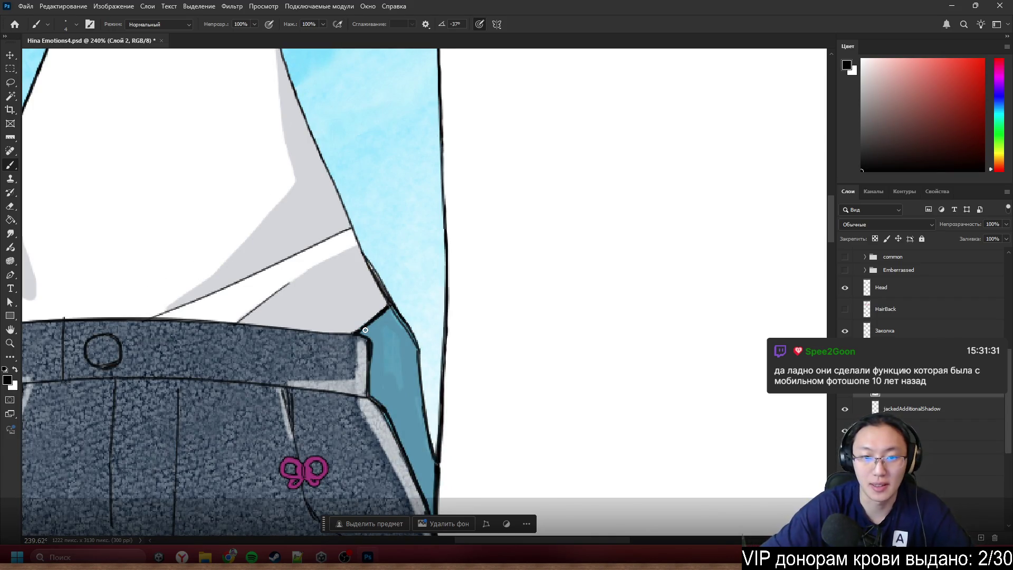
pyautogui.moveTo(465, 357); pyautogui.dragTo(470, 329)
pyautogui.press('e')
pyautogui.moveTo(468, 405); pyautogui.dragTo(465, 369)
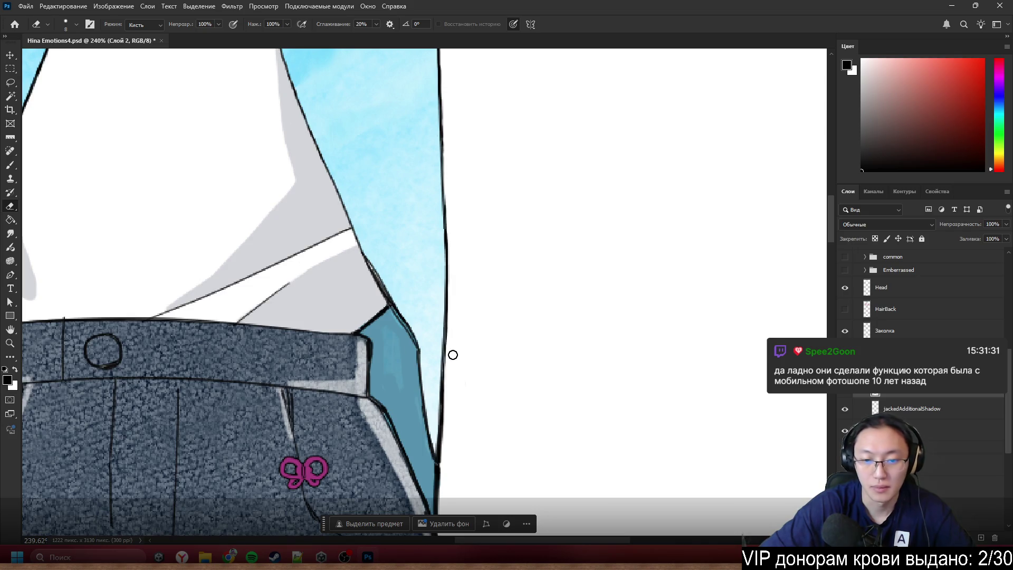
pyautogui.press('b')
pyautogui.scroll(3, 491, 295)
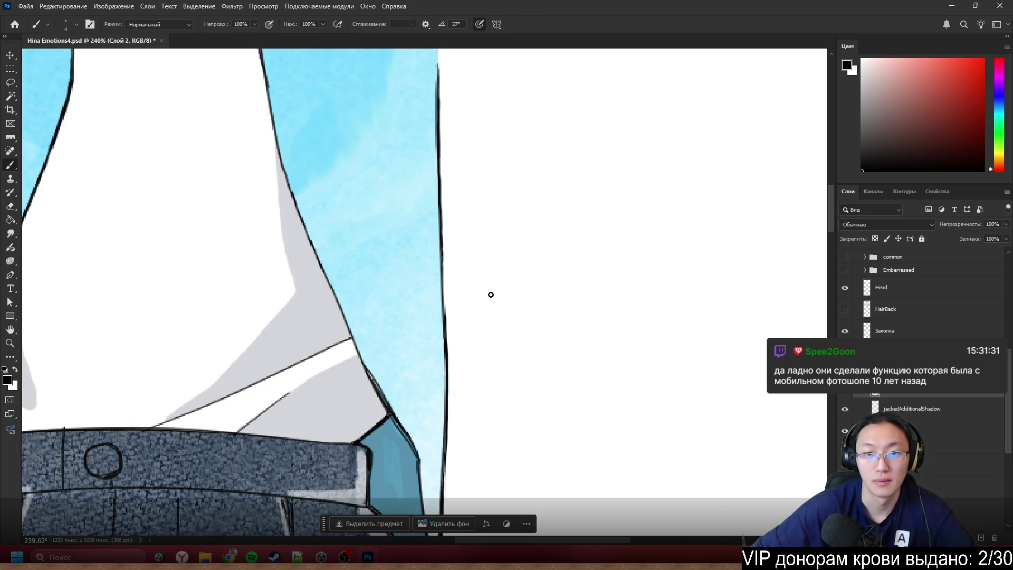
pyautogui.scroll(2, 491, 294)
# - Trim the upper right edge of the jacket outline with the Eraser
pyautogui.press('e')
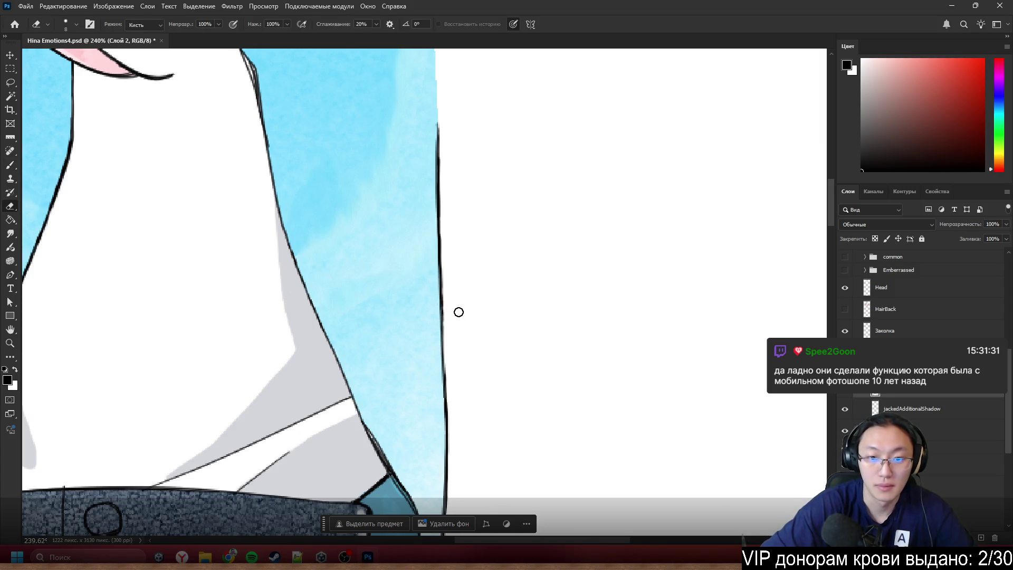
pyautogui.press('b')
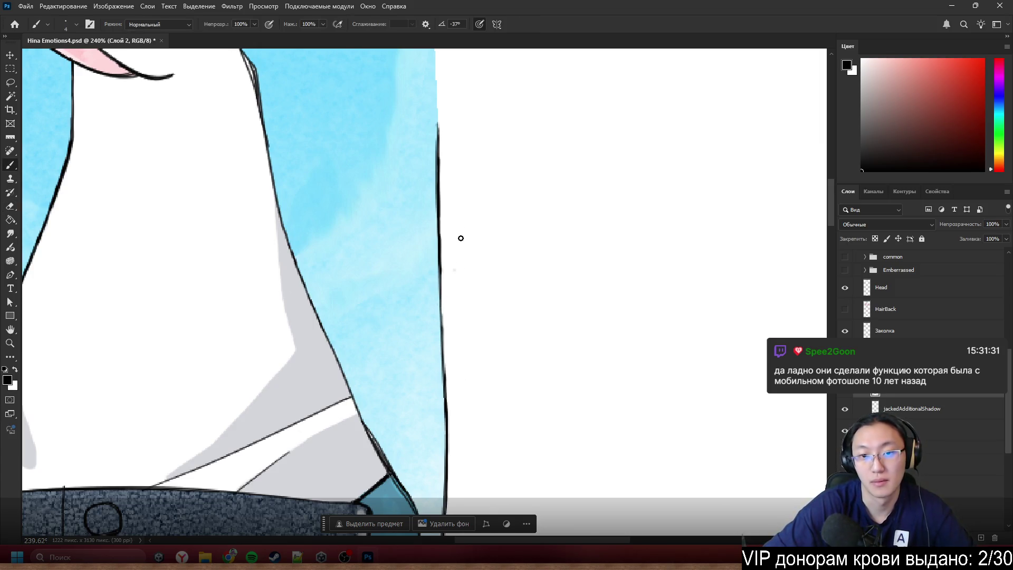
pyautogui.press('e')
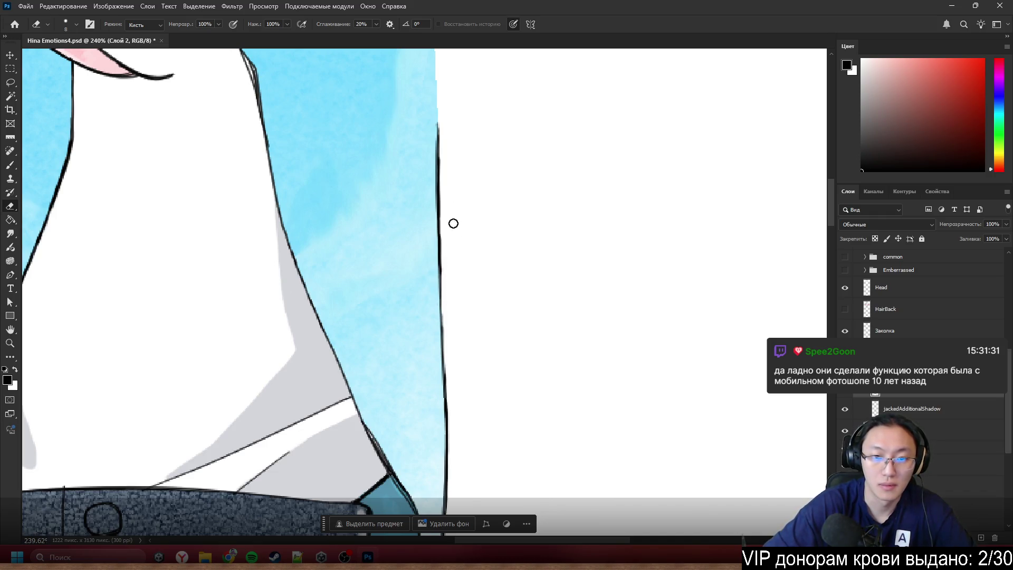
pyautogui.moveTo(449, 197); pyautogui.dragTo(447, 196)
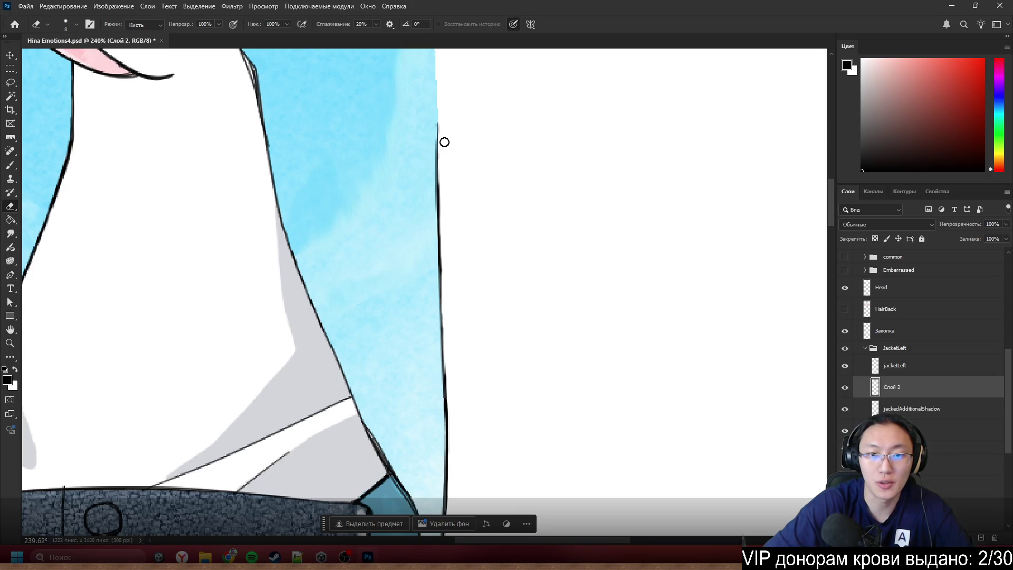
pyautogui.moveTo(446, 218); pyautogui.dragTo(445, 213)
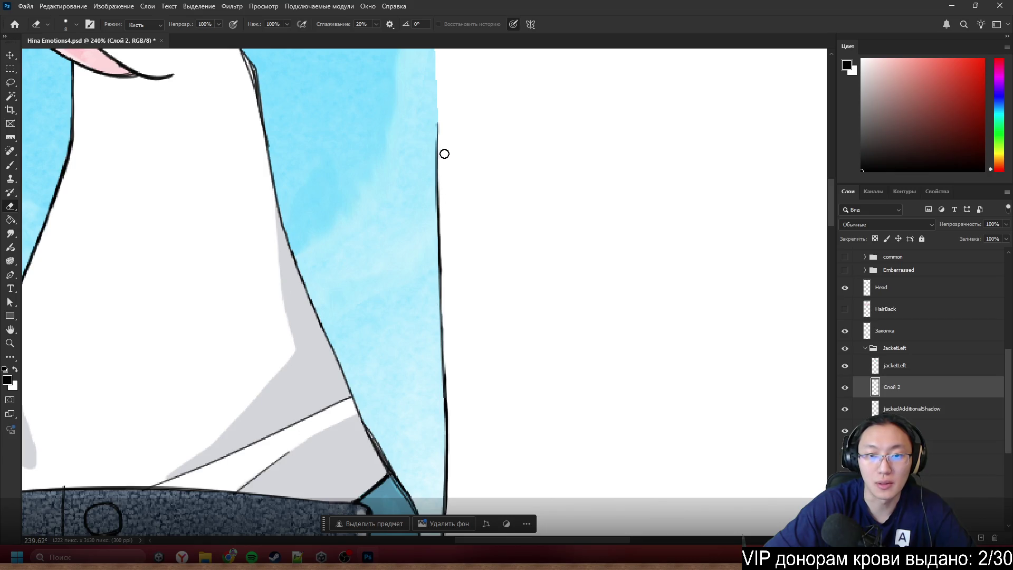
pyautogui.press('b')
pyautogui.scroll(-5, 604, 258)
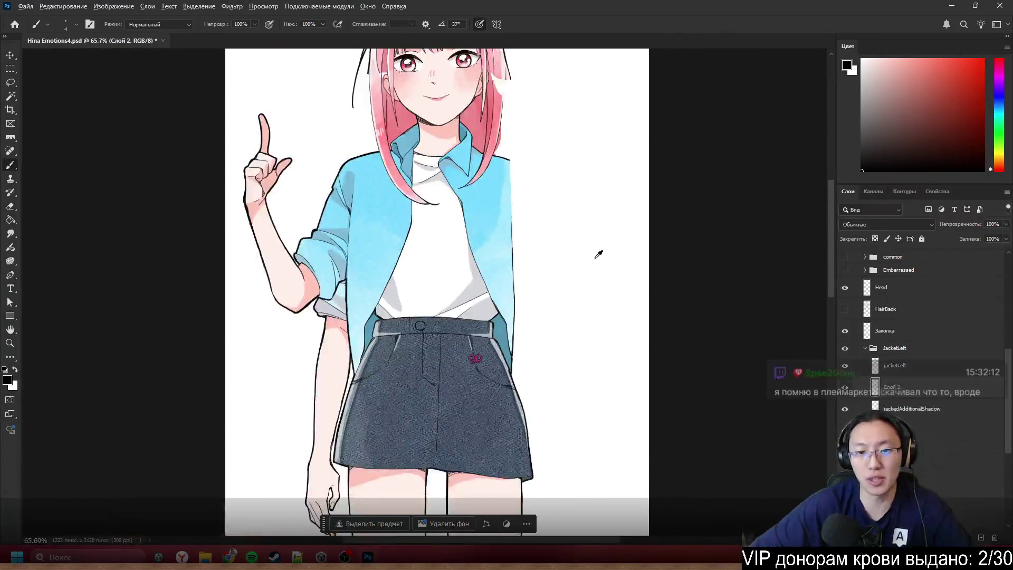
# - Select jacketLeft from the canvas layer list and shrink the brush to 1 pixel
pyautogui.scroll(3, 597, 253)
pyautogui.scroll(3, 471, 307)
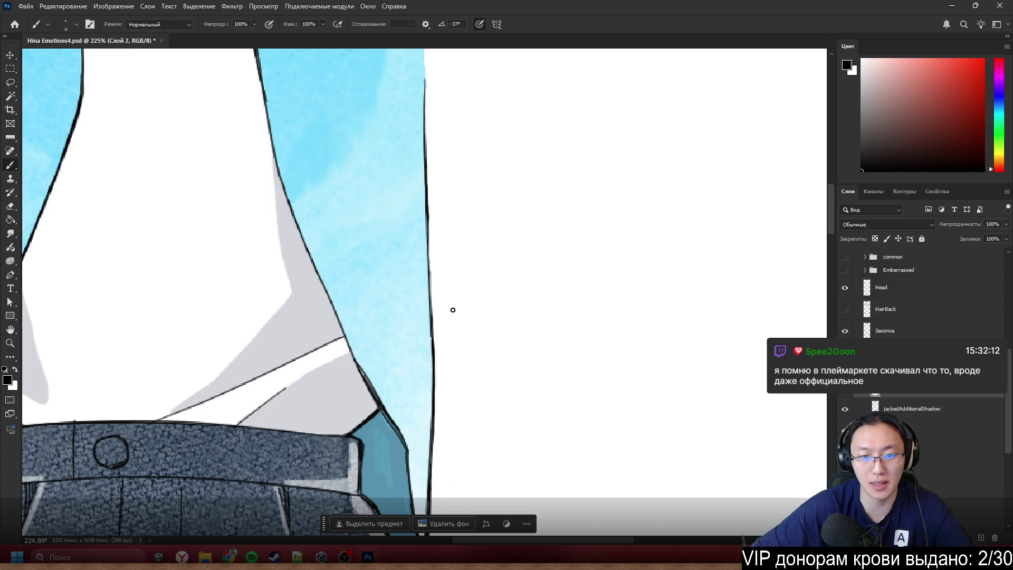
pyautogui.scroll(5, 427, 309)
pyautogui.keyDown('ctrl'); pyautogui.rightClick(462, 296); pyautogui.keyUp('ctrl')
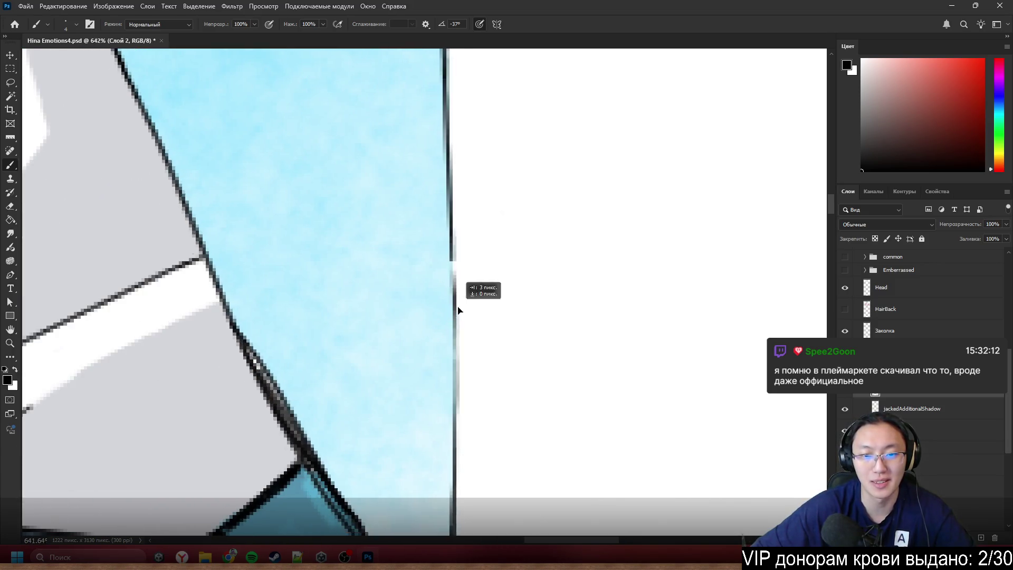
pyautogui.click(475, 290)
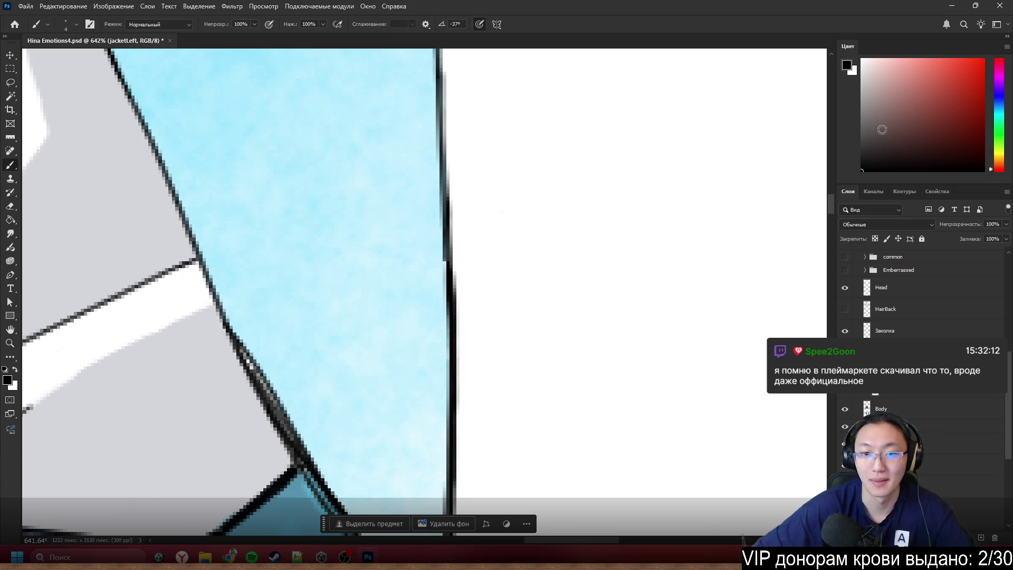
pyautogui.moveTo(499, 204); pyautogui.dragTo(473, 224)
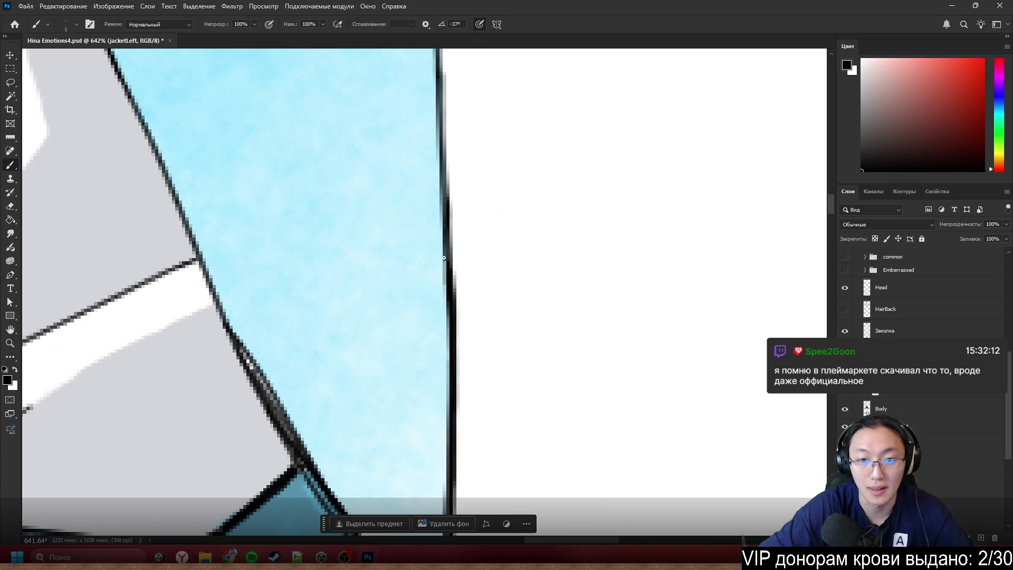
# - Erase stray pixels to thin the jacket outline's right edge near the waist
pyautogui.scroll(-5, 446, 292)
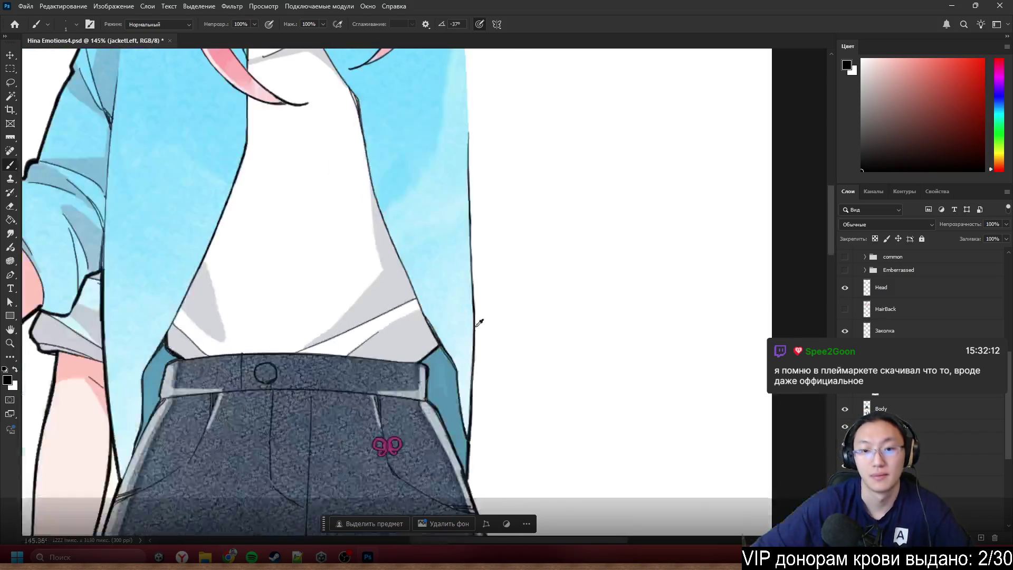
pyautogui.scroll(4, 482, 317)
pyautogui.press('e')
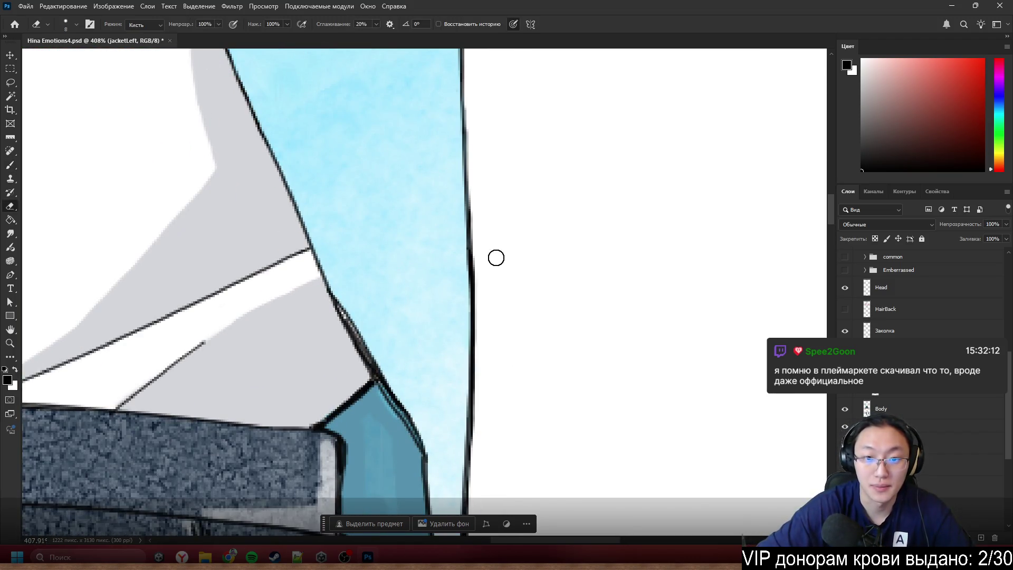
pyautogui.moveTo(495, 255); pyautogui.dragTo(482, 233)
pyautogui.moveTo(488, 279)
pyautogui.mouseDown()
pyautogui.moveTo(480, 210)
pyautogui.moveTo(484, 266)
pyautogui.mouseUp()
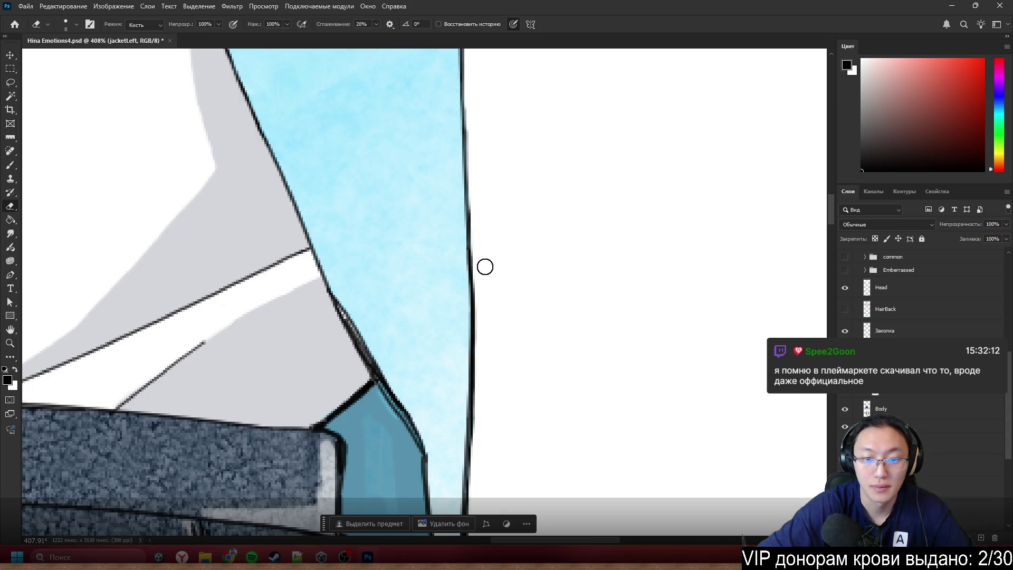
pyautogui.press('b')
pyautogui.scroll(-5, 511, 326)
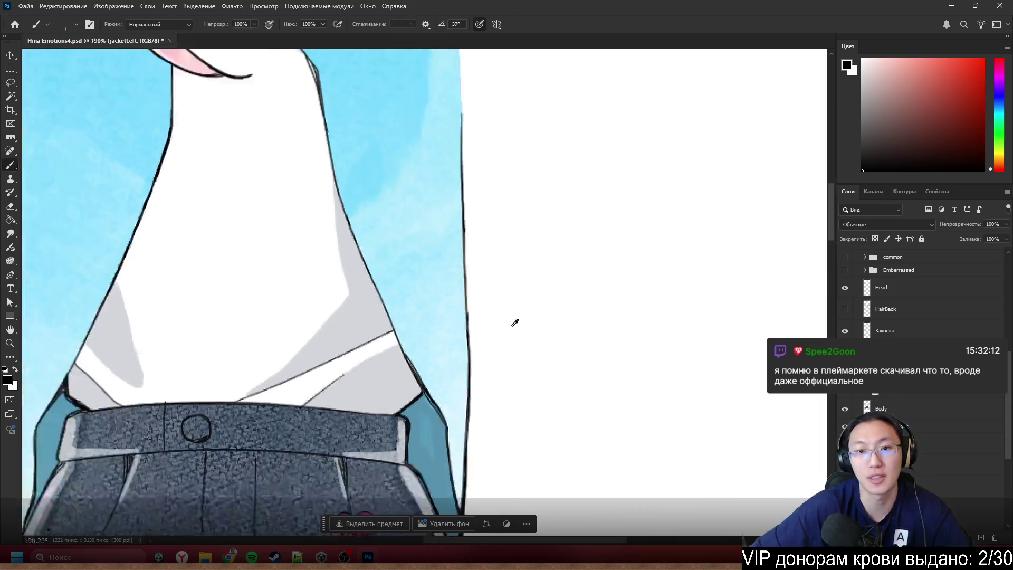
pyautogui.scroll(4, 511, 267)
pyautogui.scroll(-4, 543, 181)
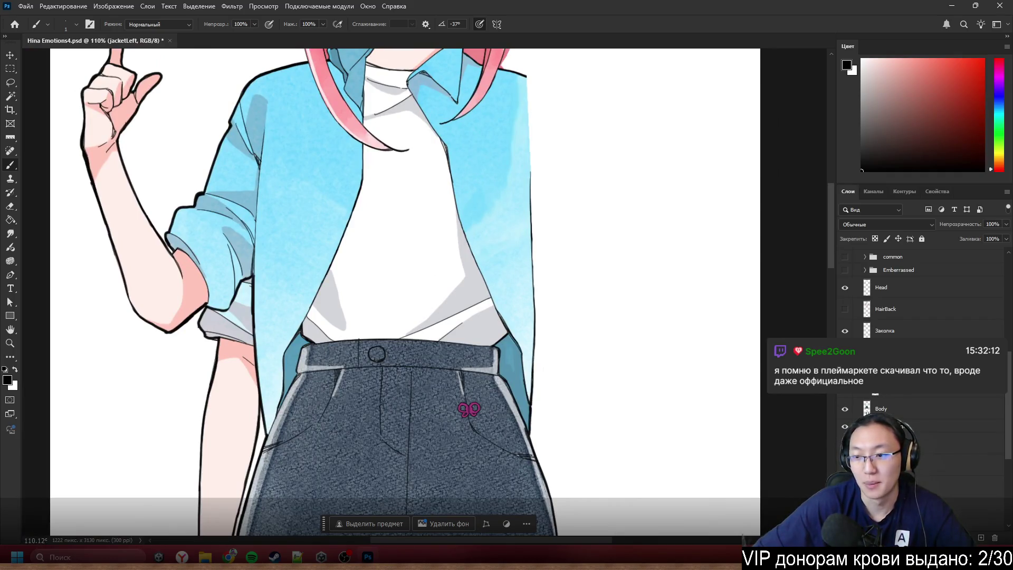
pyautogui.scroll(2, 438, 159)
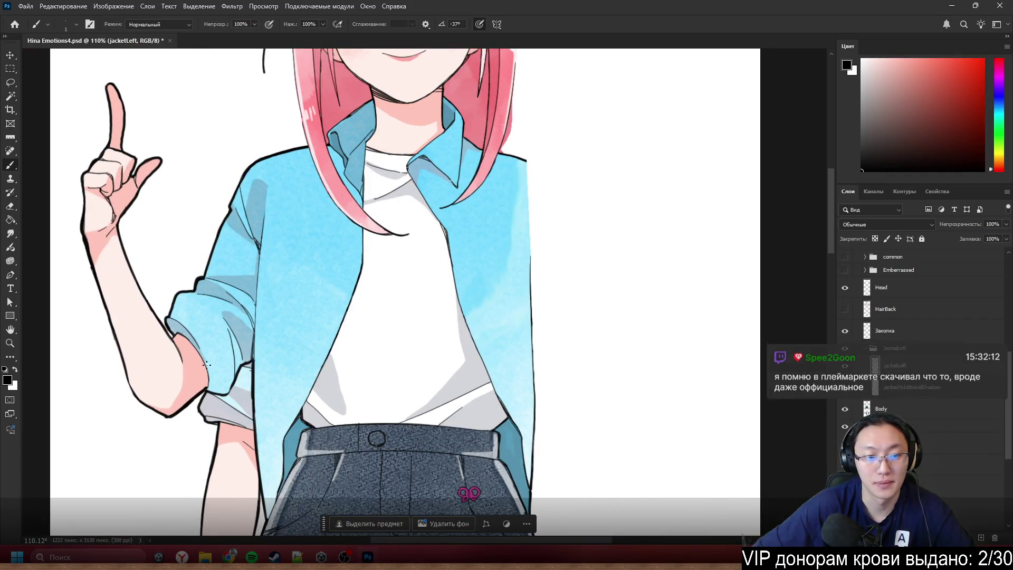
pyautogui.scroll(2, 591, 267)
pyautogui.scroll(2, 602, 182)
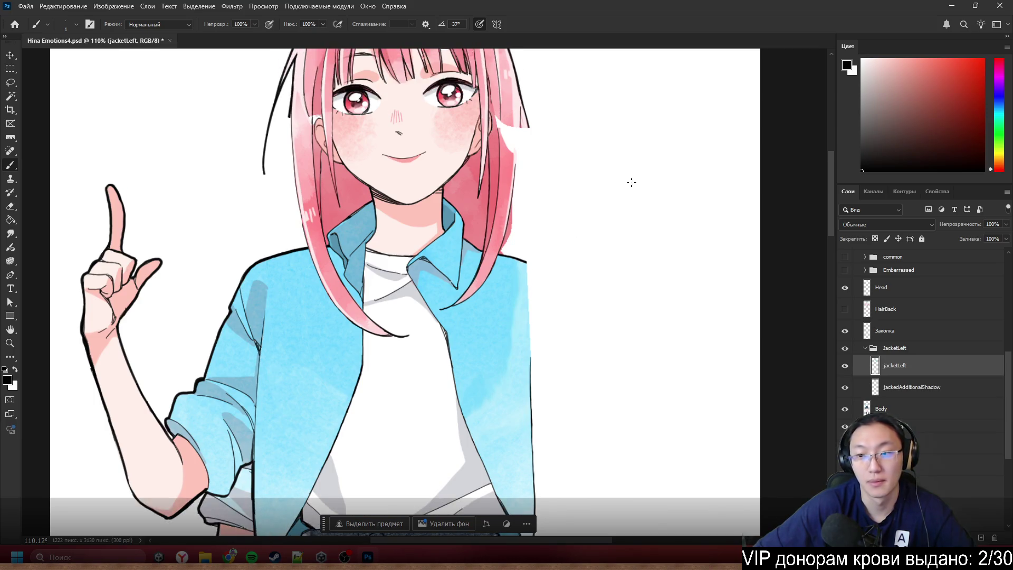
# - Show HairBack and give jacketLeft a pure red Stroke layer style
pyautogui.click(845, 310)
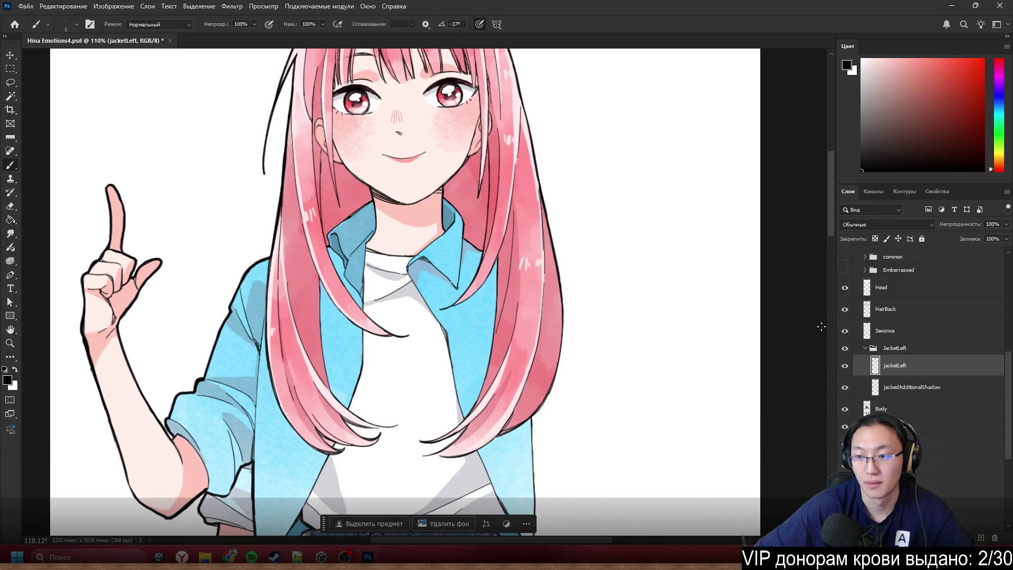
pyautogui.doubleClick(947, 368)
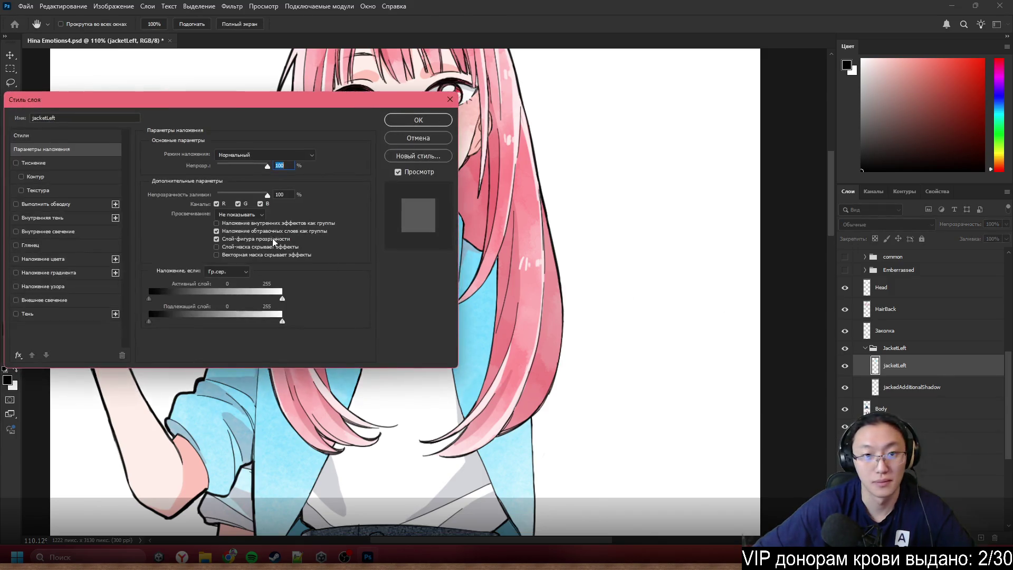
pyautogui.click(17, 204)
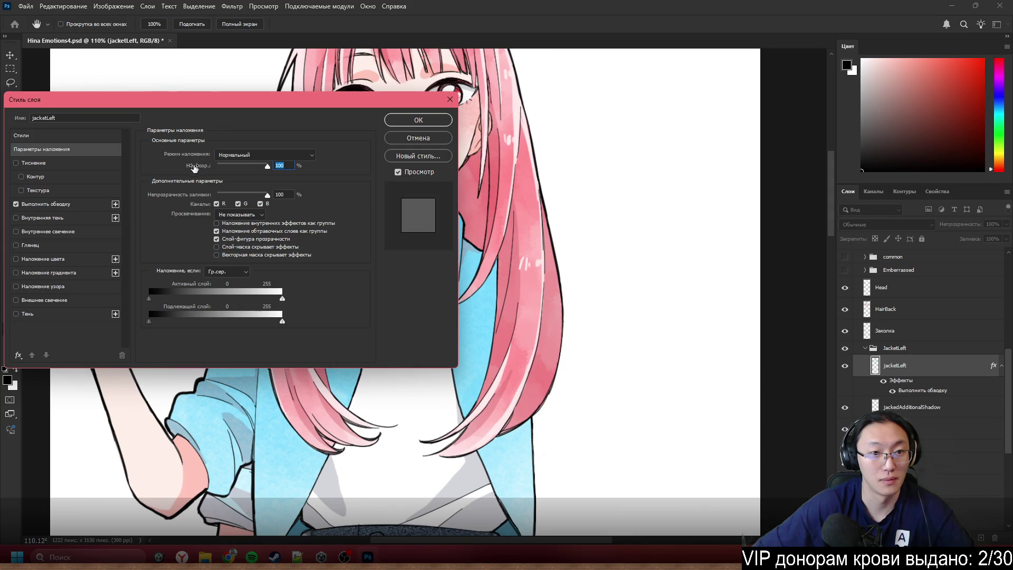
pyautogui.click(63, 205)
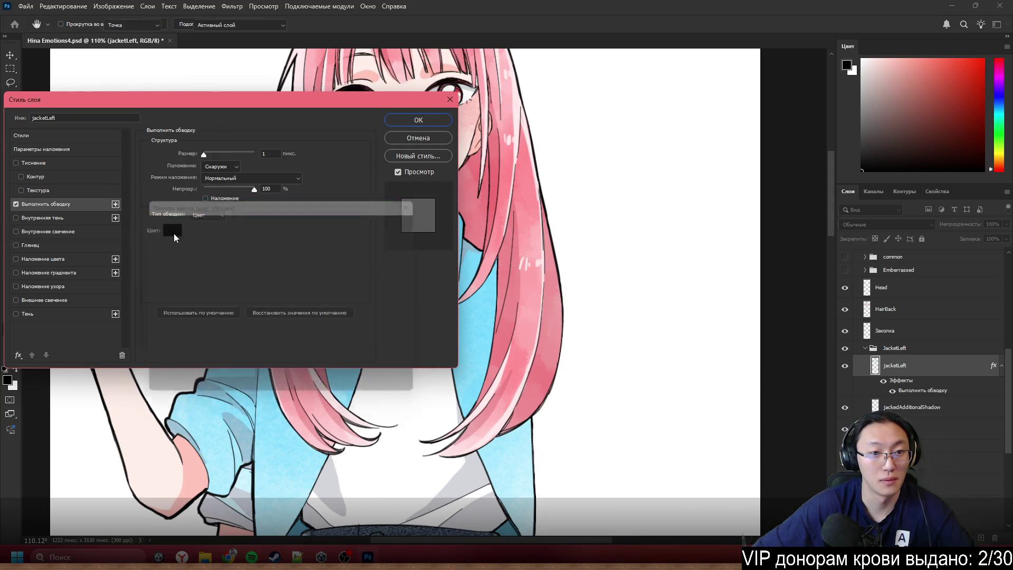
pyautogui.click(174, 234)
pyautogui.click(276, 225)
pyautogui.click(391, 220)
pyautogui.write('3')
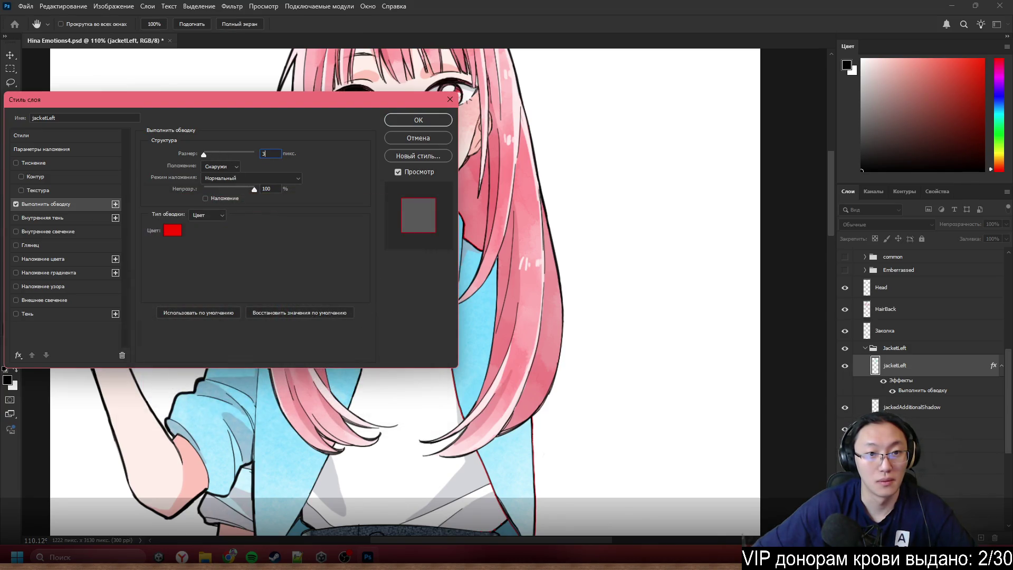
pyautogui.click(418, 120)
pyautogui.scroll(5, 464, 361)
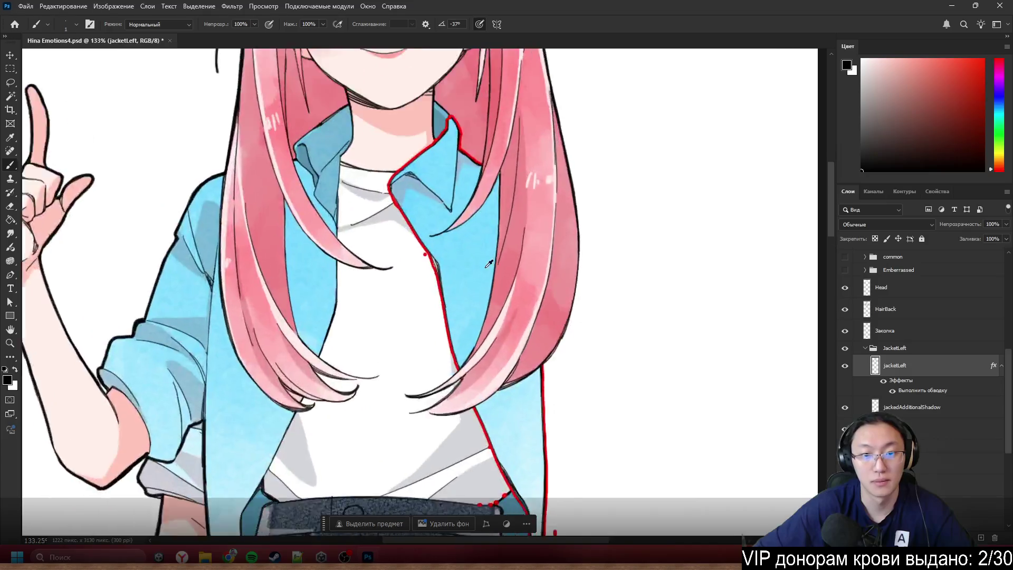
# - Erase the stray red-outlined dot beside the collar
pyautogui.press('e')
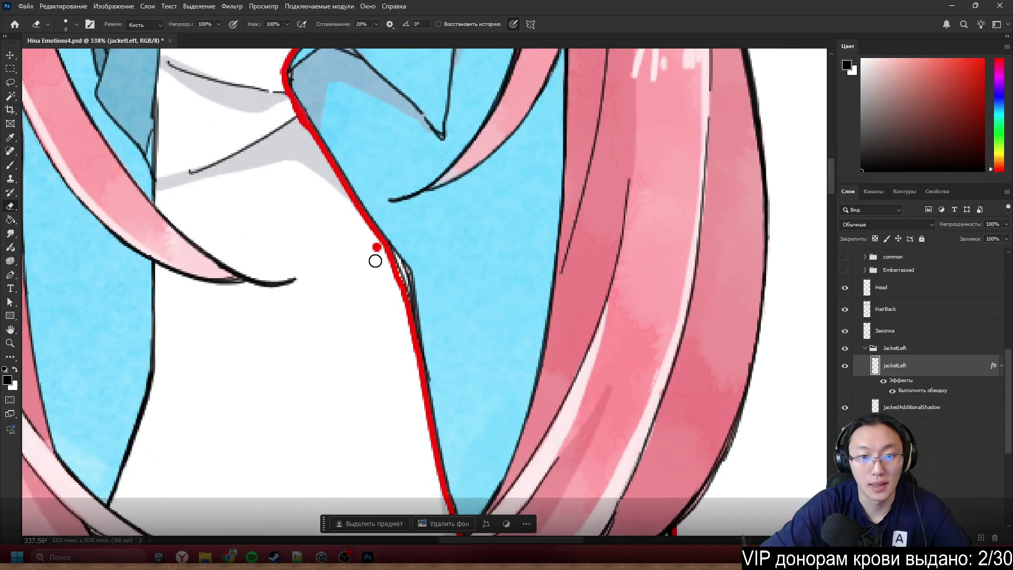
pyautogui.click(376, 246)
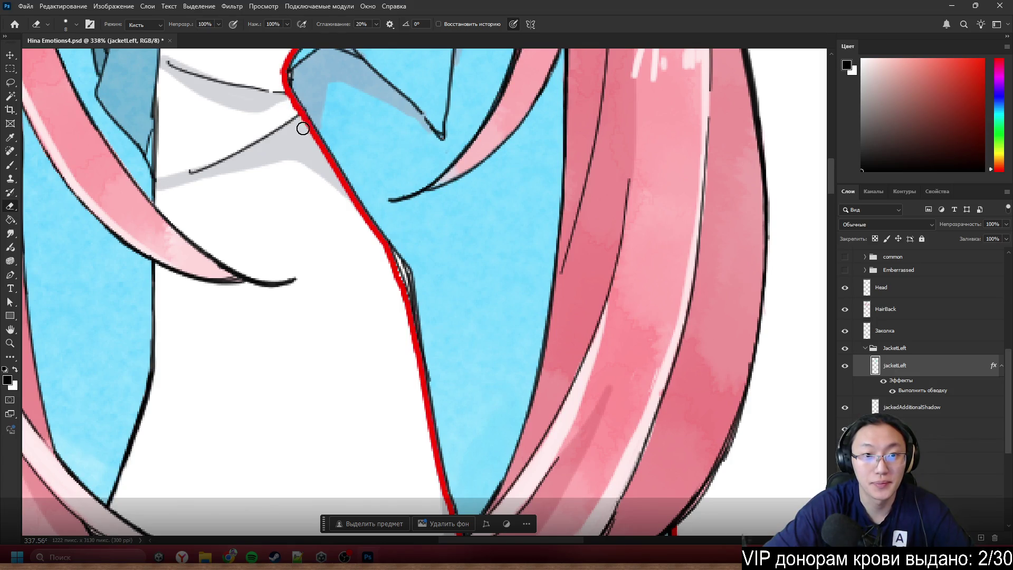
pyautogui.press('b')
pyautogui.scroll(-4, 477, 312)
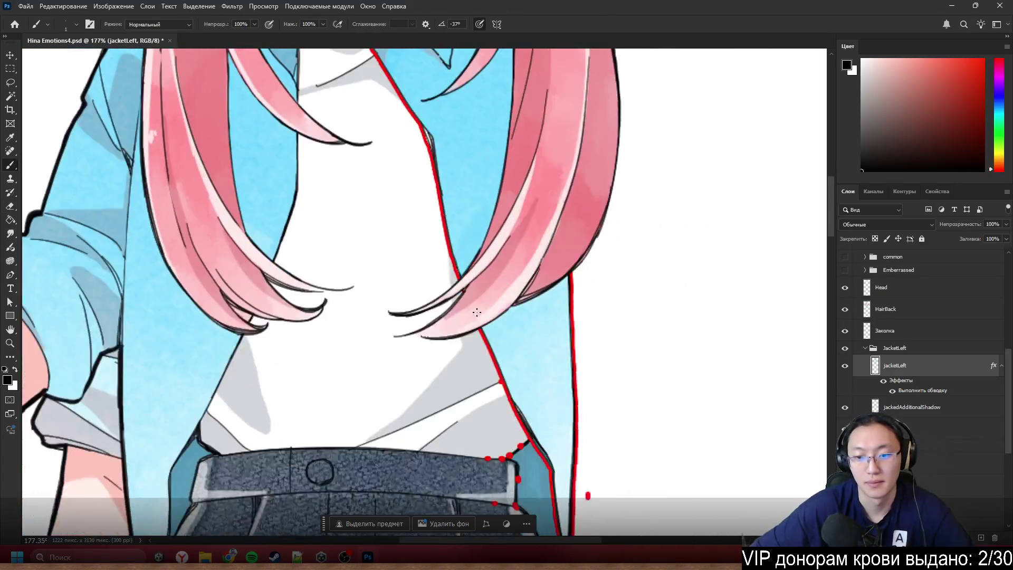
pyautogui.scroll(-2, 476, 312)
pyautogui.scroll(4, 584, 459)
pyautogui.scroll(-2, 475, 395)
# - Erase the remaining red dots along the collar, waistband and beside the jacket
pyautogui.press('e')
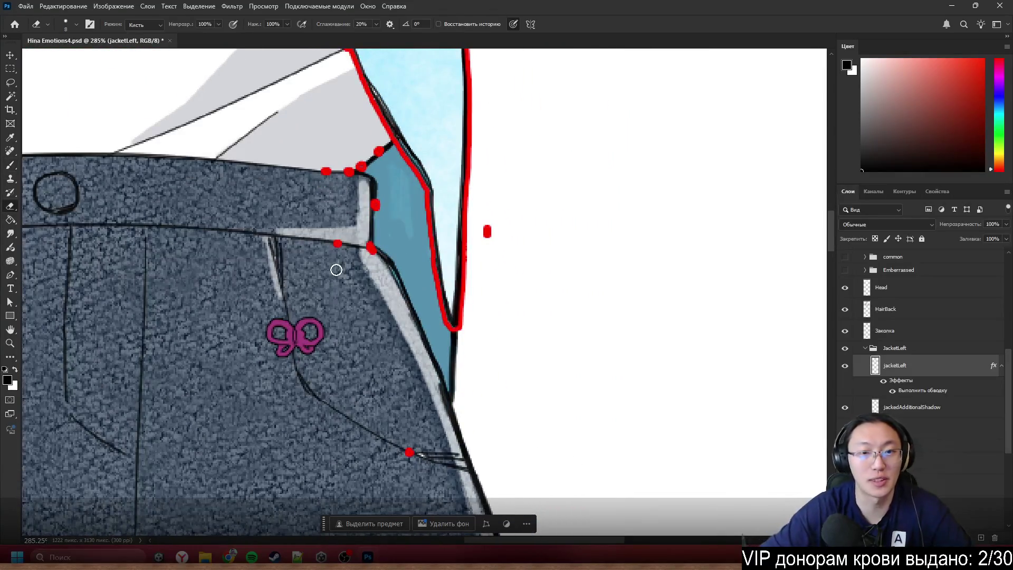
pyautogui.moveTo(373, 143)
pyautogui.mouseDown()
pyautogui.moveTo(319, 168)
pyautogui.moveTo(351, 174)
pyautogui.moveTo(376, 153)
pyautogui.moveTo(378, 225)
pyautogui.moveTo(353, 242)
pyautogui.mouseUp()
pyautogui.click(411, 452)
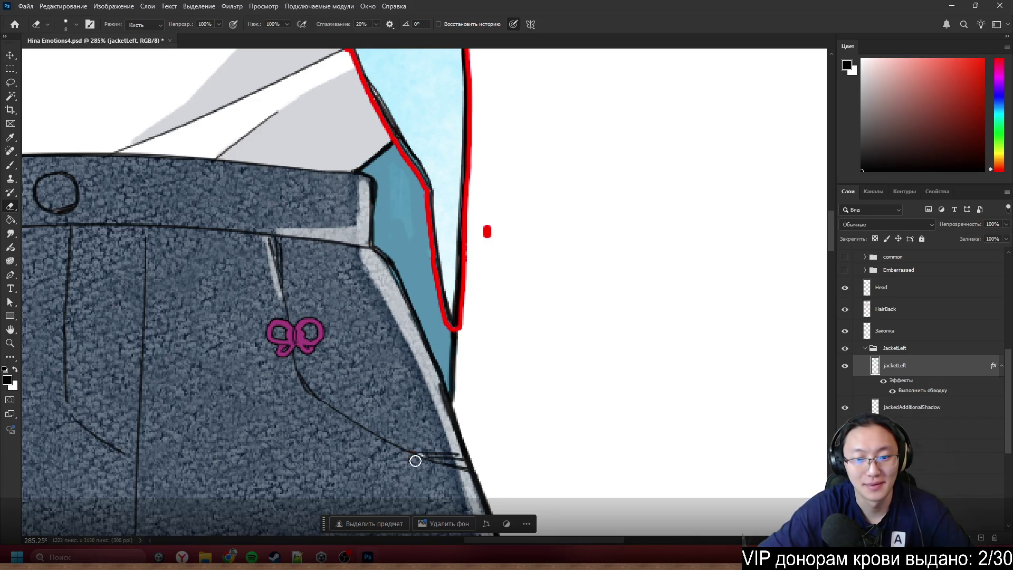
pyautogui.click(488, 233)
pyautogui.press('b')
pyautogui.scroll(-4, 538, 210)
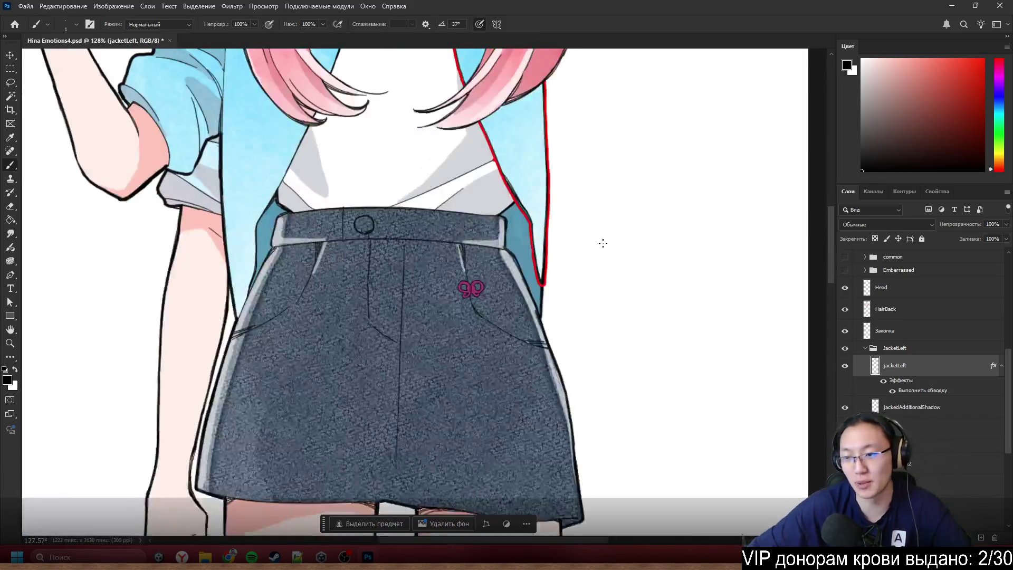
# - Hide jacketLeft's red stroke effect, collapse its effects, and select jackedAdditionalShadow
pyautogui.click(883, 381)
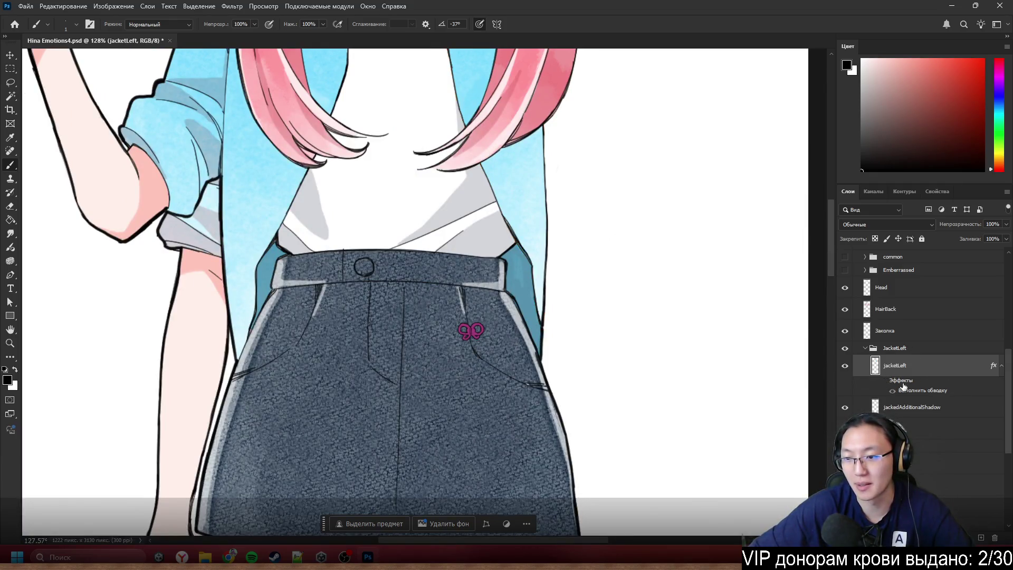
pyautogui.click(1001, 365)
pyautogui.click(876, 389)
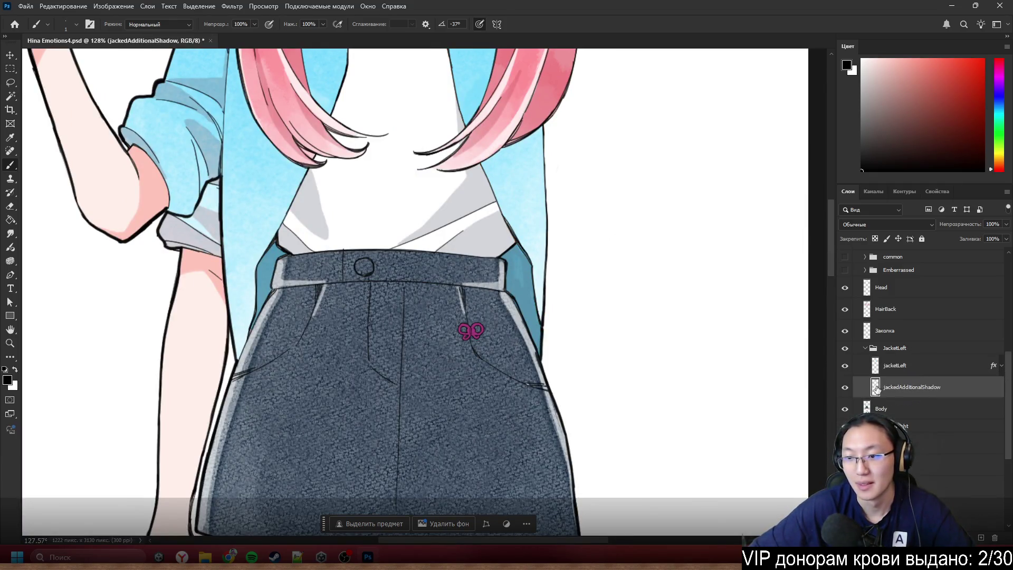
pyautogui.scroll(3, 609, 275)
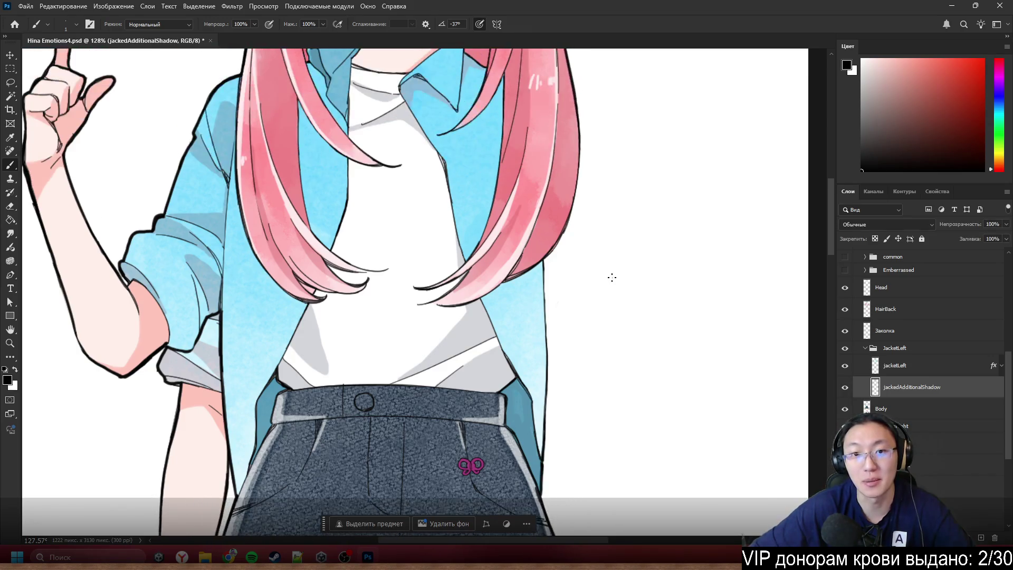
pyautogui.scroll(-2, 559, 194)
pyautogui.scroll(3, 560, 194)
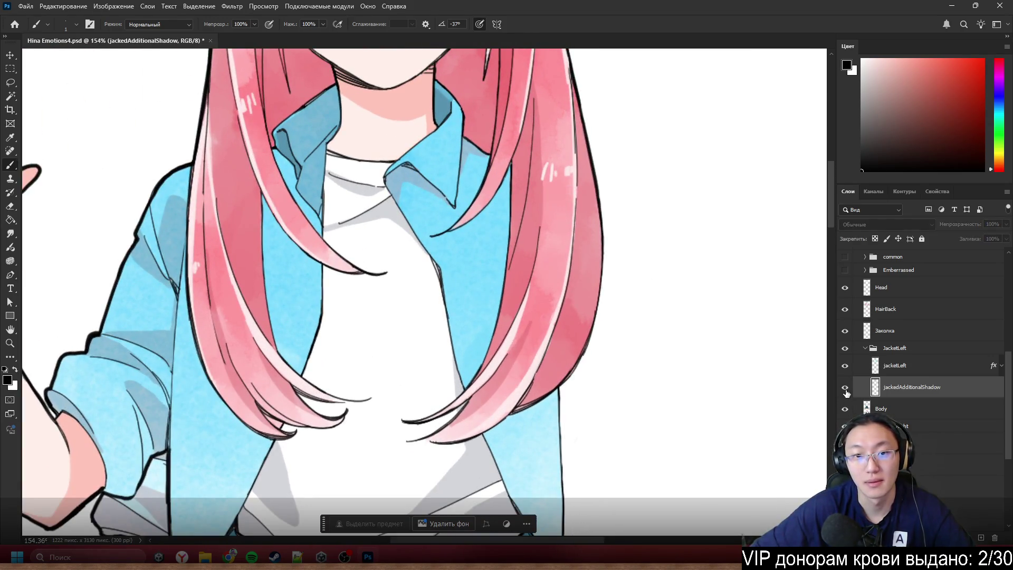
pyautogui.scroll(-3, 485, 236)
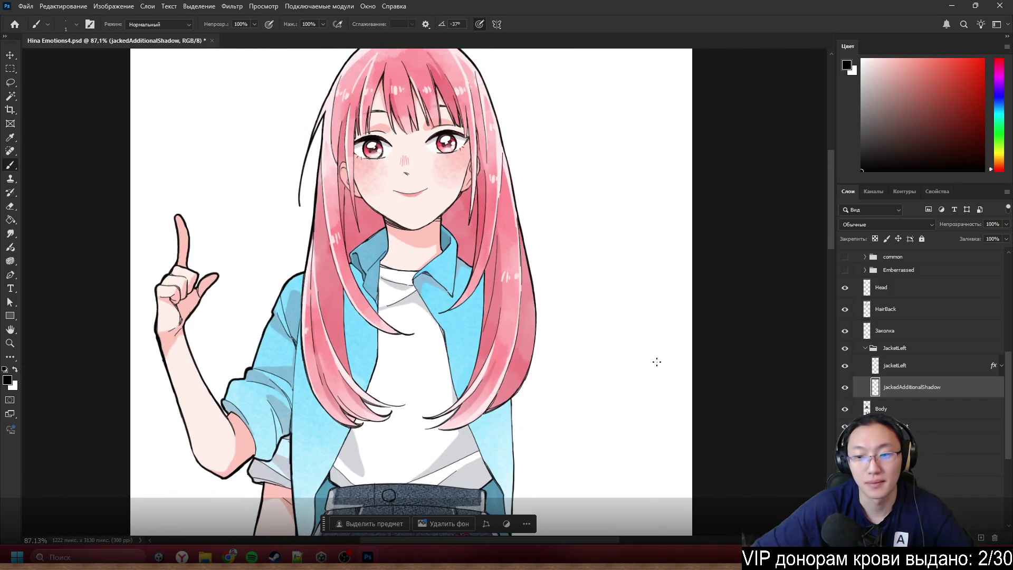
pyautogui.scroll(-1, 619, 324)
pyautogui.scroll(-2, 923, 338)
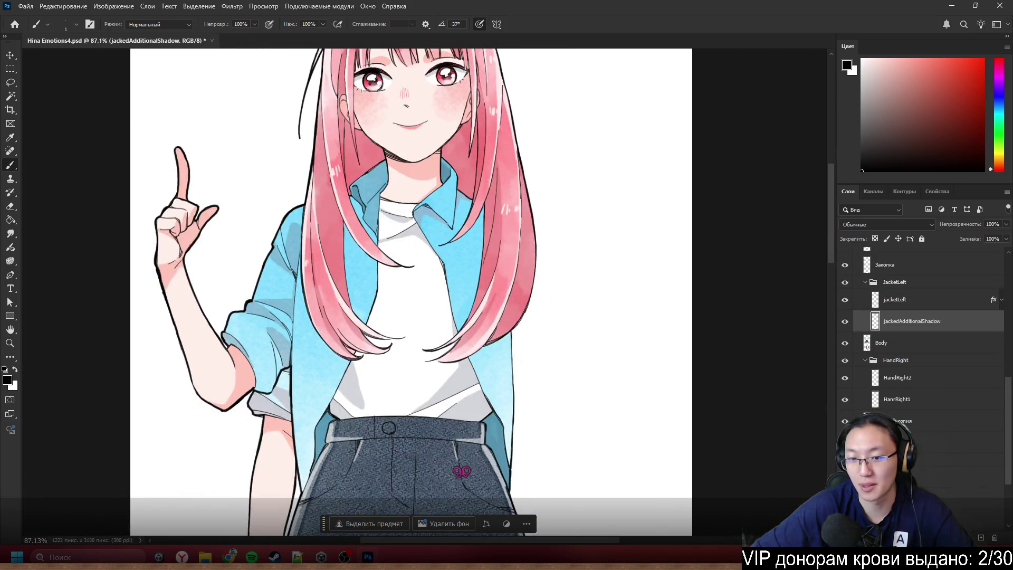
# - Show handLeft and add a red Stroke layer style to it
pyautogui.click(845, 443)
pyautogui.scroll(-3, 364, 290)
pyautogui.click(927, 447)
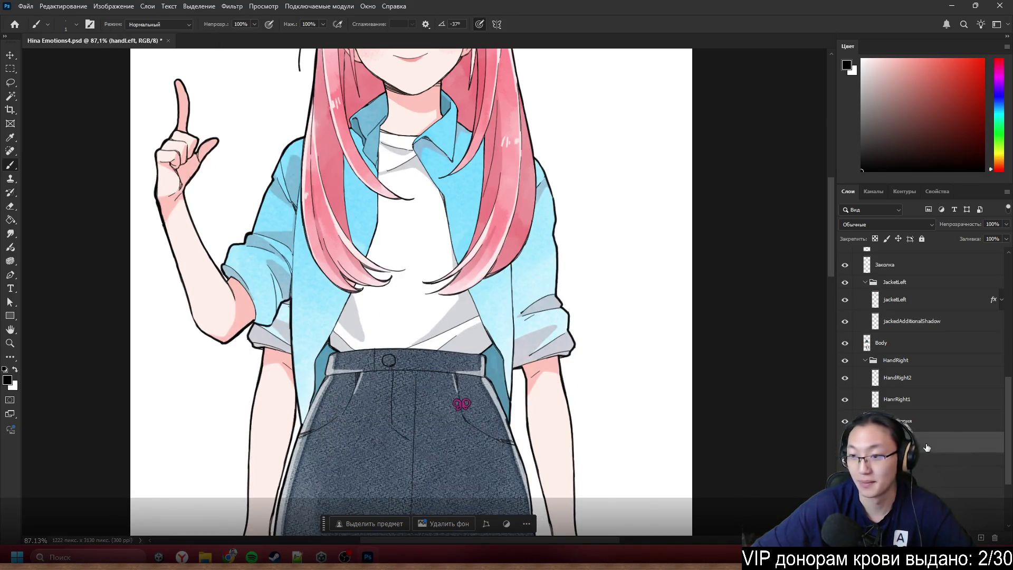
pyautogui.doubleClick(927, 447)
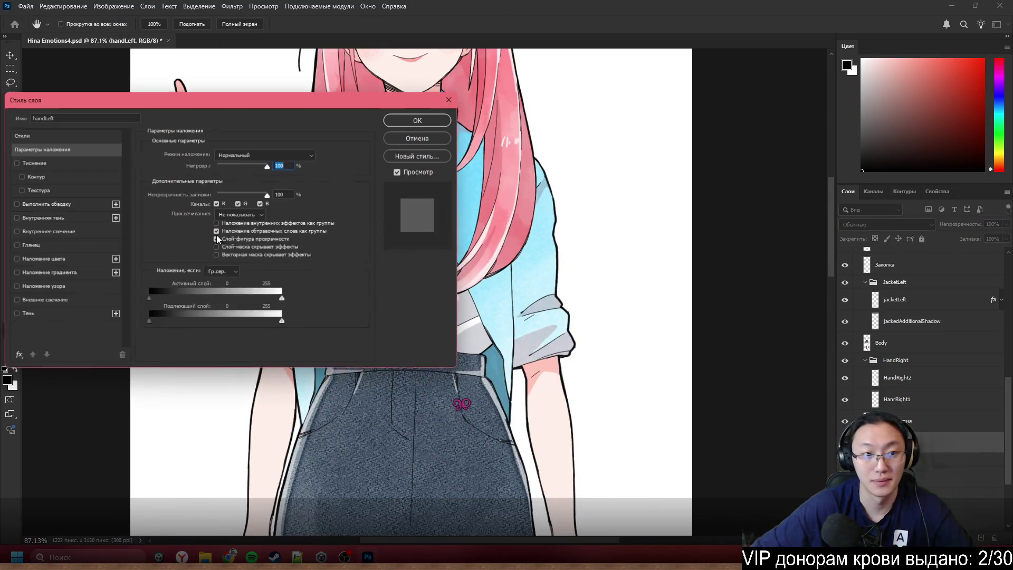
pyautogui.click(16, 204)
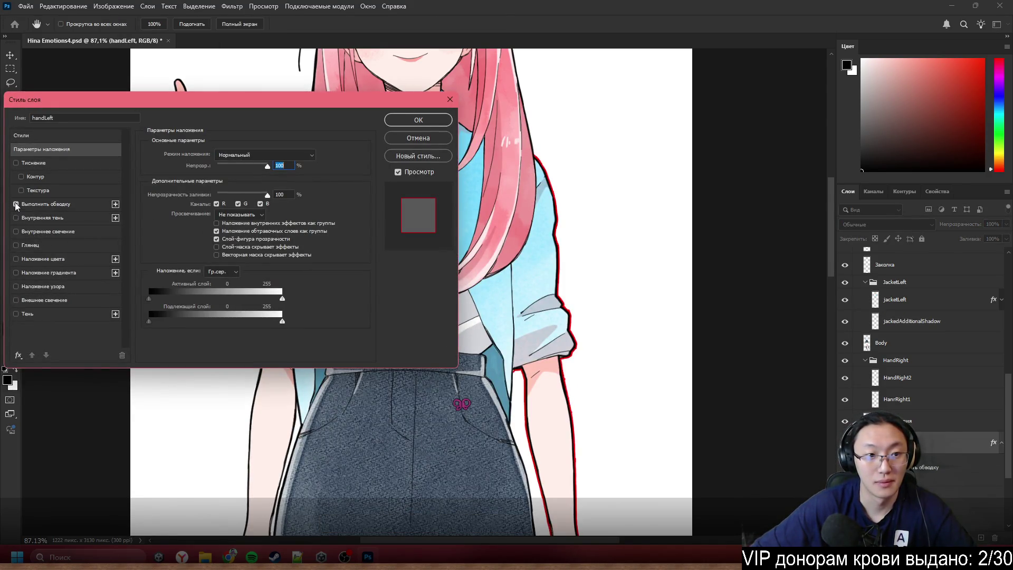
pyautogui.click(416, 121)
pyautogui.scroll(3, 569, 373)
pyautogui.scroll(4, 569, 373)
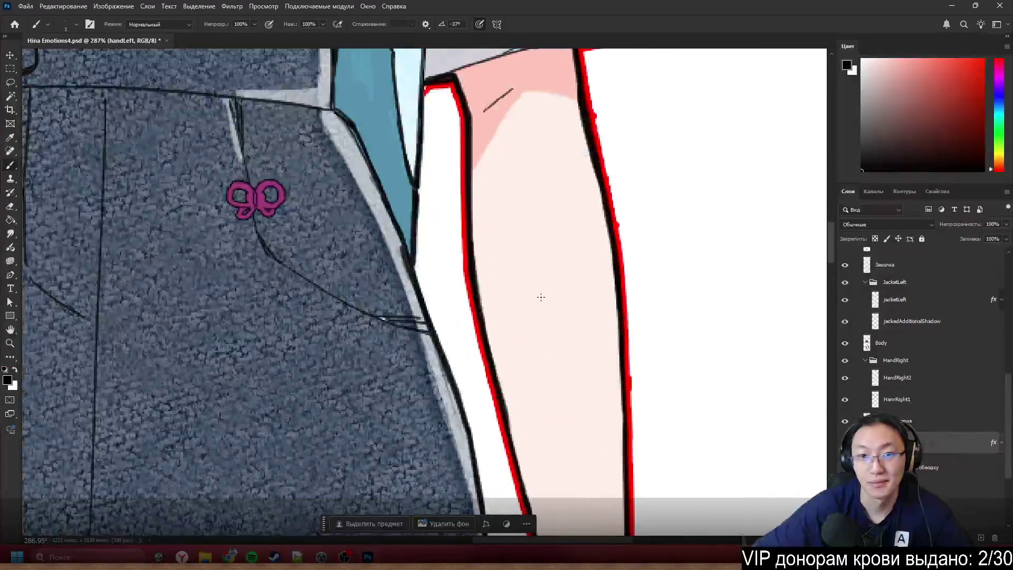
# - Hide the Заколка, JacketLeft, Body and HandRight layers to isolate the handLeft arm
pyautogui.scroll(5, 532, 285)
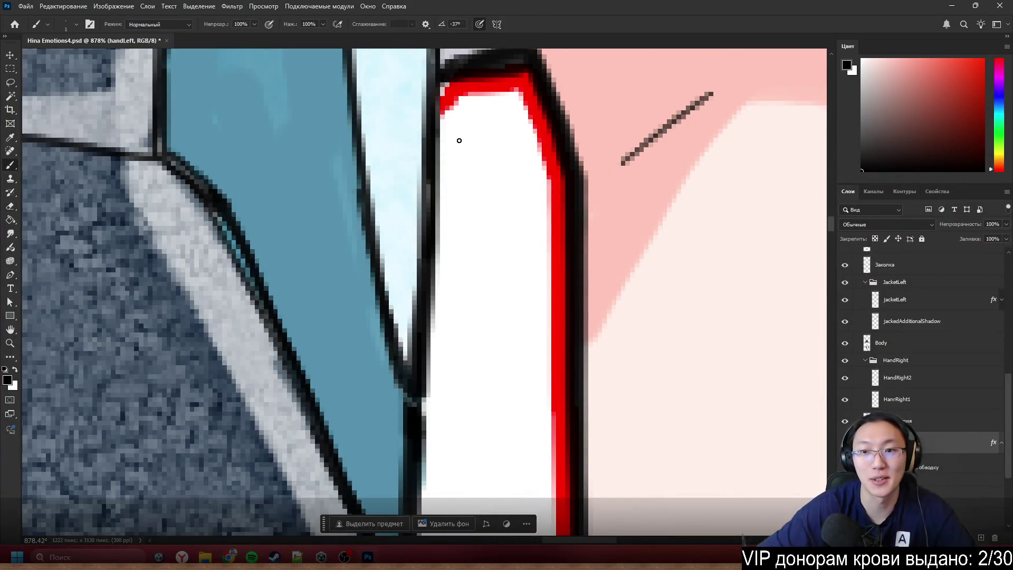
pyautogui.scroll(-2, 552, 189)
pyautogui.scroll(-2, 518, 456)
pyautogui.click(845, 265)
pyautogui.click(845, 282)
pyautogui.click(845, 343)
pyautogui.click(844, 359)
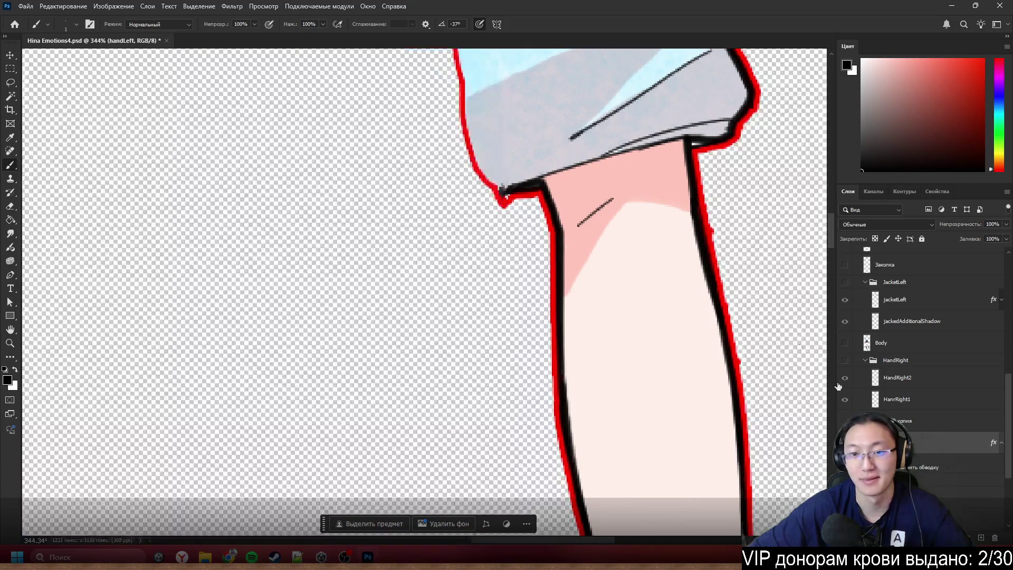
pyautogui.scroll(2, 586, 234)
# - Erase stray pixels along the handLeft arm's edge with the Eraser
pyautogui.press('e')
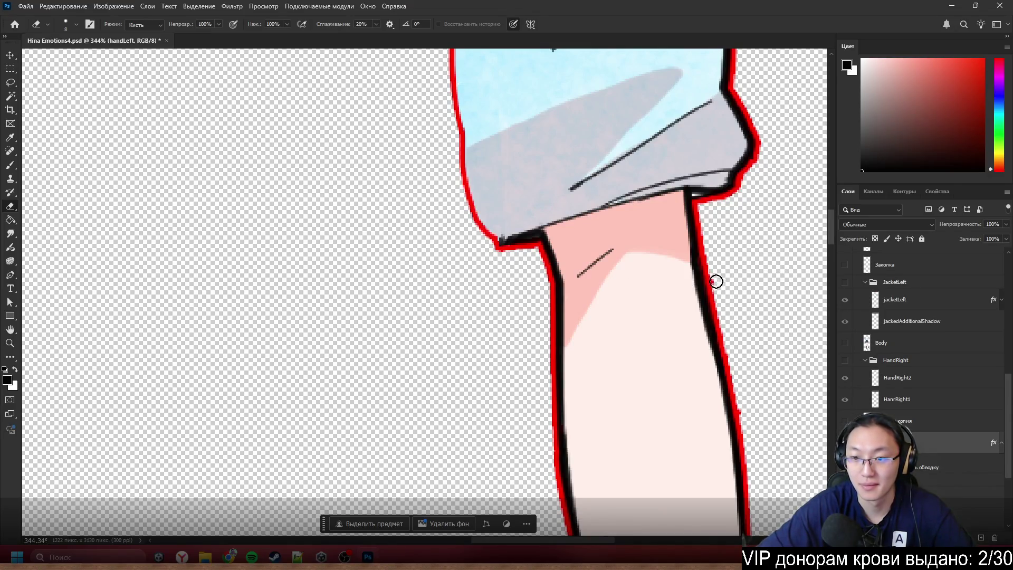
pyautogui.press('b')
pyautogui.scroll(-5, 299, 158)
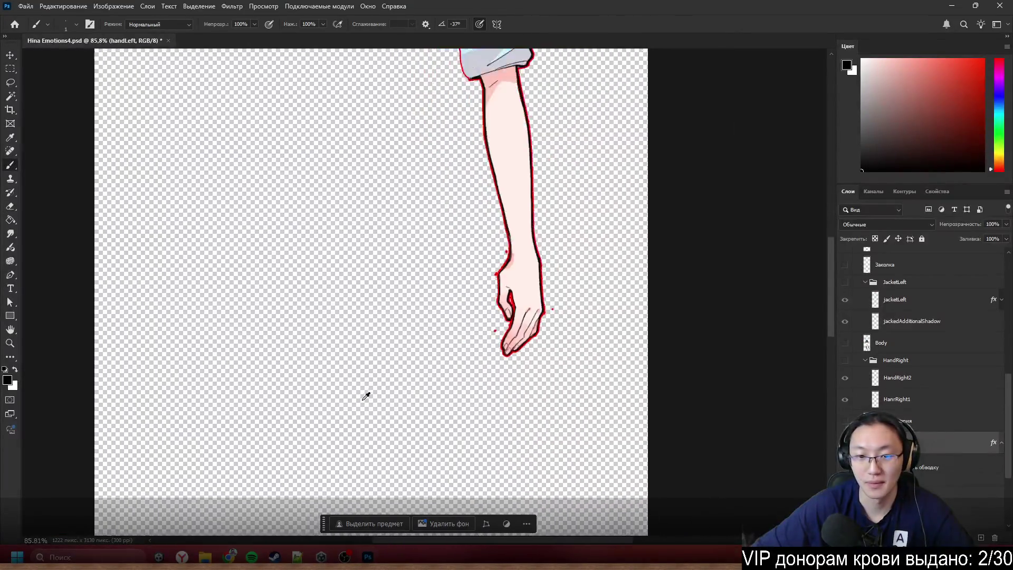
pyautogui.scroll(3, 366, 396)
pyautogui.scroll(2, 574, 260)
# - Erase the remaining stray pixels around the hand outline
pyautogui.press('e')
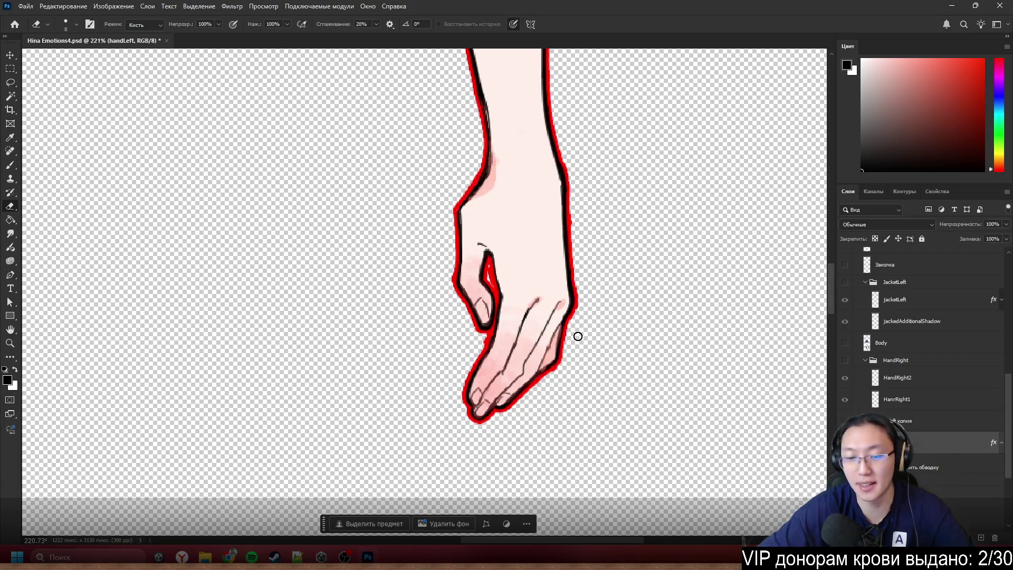
pyautogui.scroll(5, 514, 380)
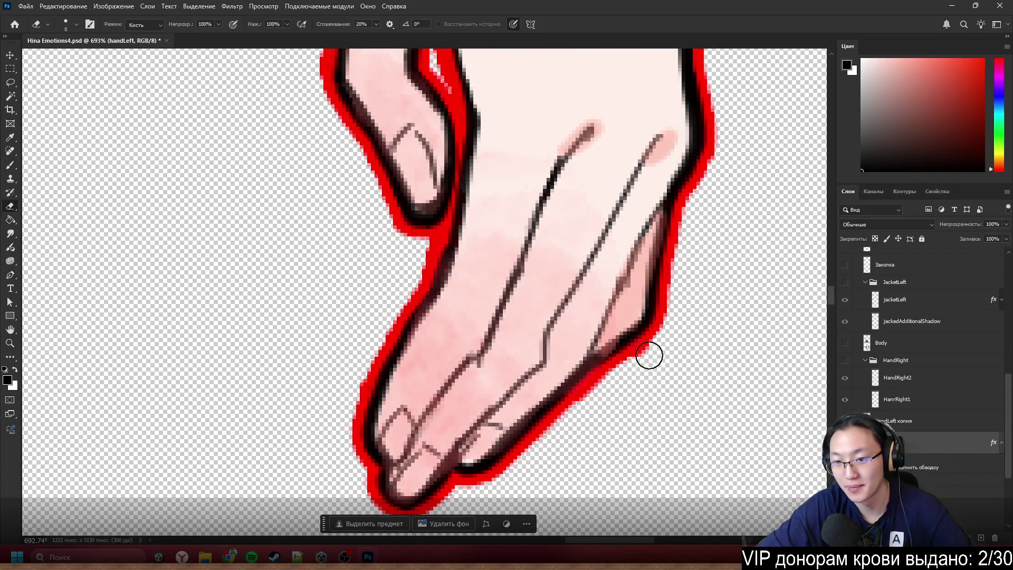
pyautogui.press('b')
pyautogui.scroll(-6, 642, 369)
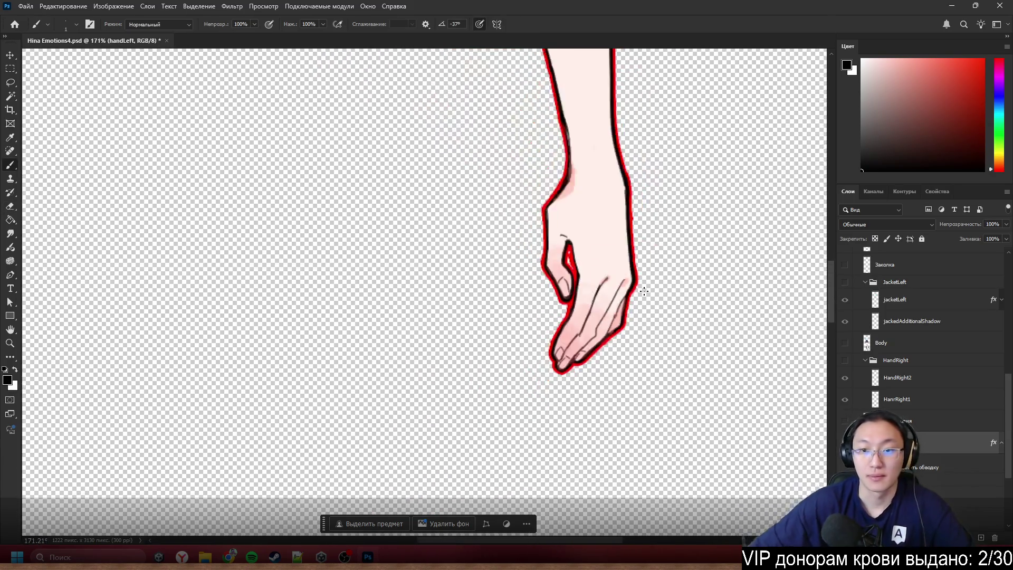
pyautogui.scroll(3, 660, 259)
pyautogui.scroll(4, 614, 223)
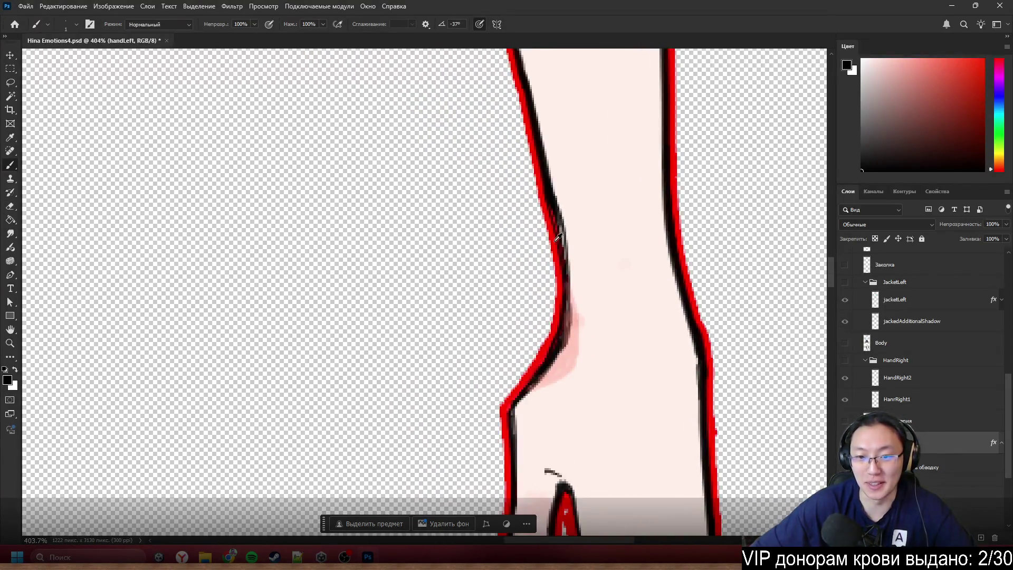
pyautogui.scroll(-4, 558, 238)
pyautogui.scroll(4, 545, 211)
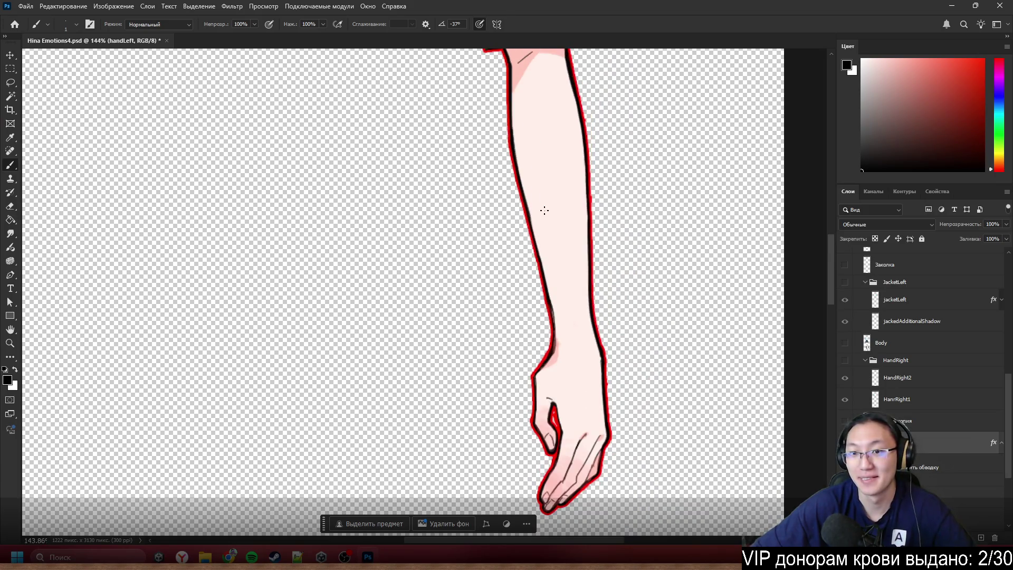
pyautogui.scroll(2, 560, 207)
pyautogui.scroll(-3, 621, 151)
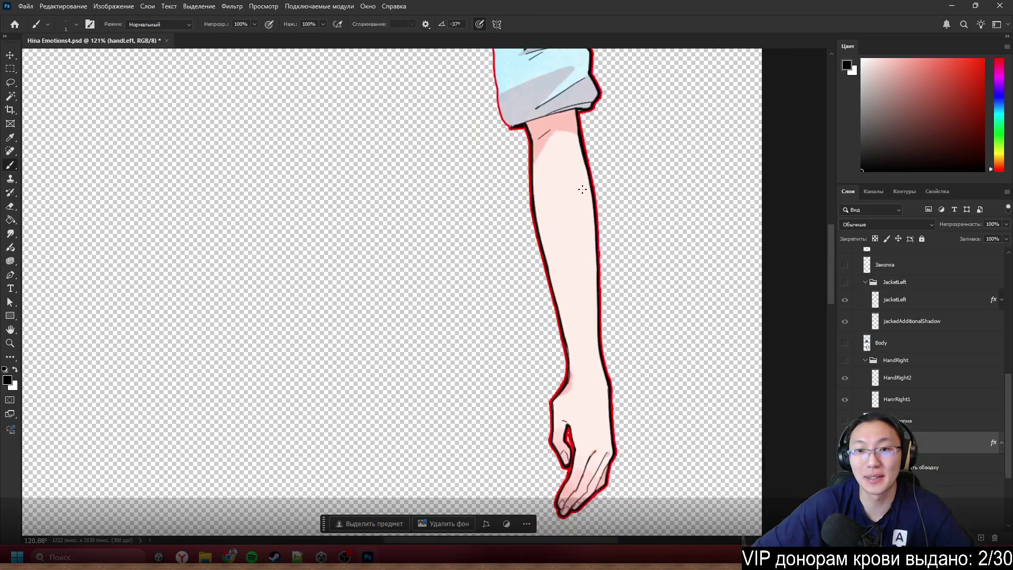
pyautogui.scroll(4, 582, 192)
pyautogui.scroll(5, 582, 191)
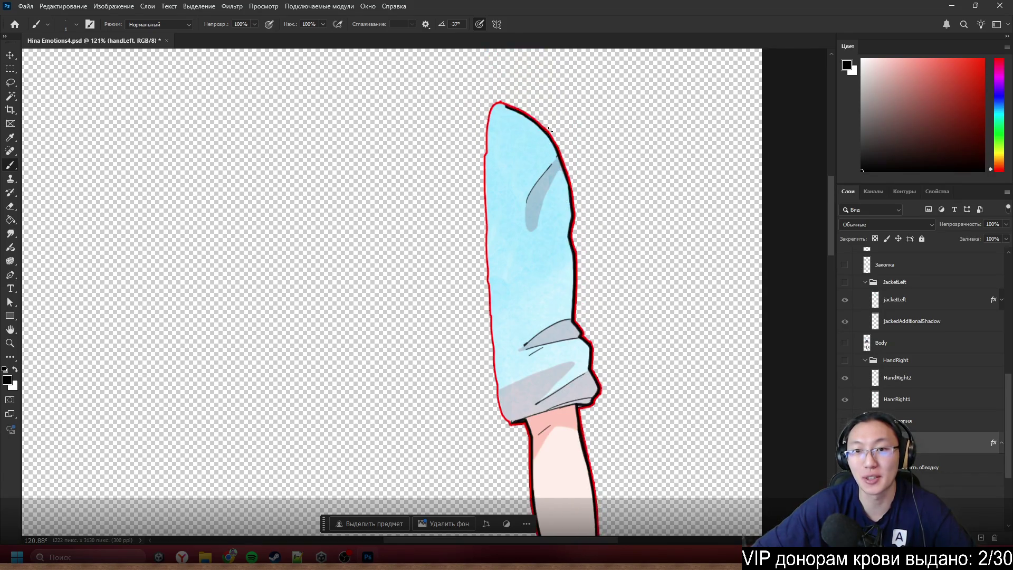
pyautogui.scroll(3, 548, 129)
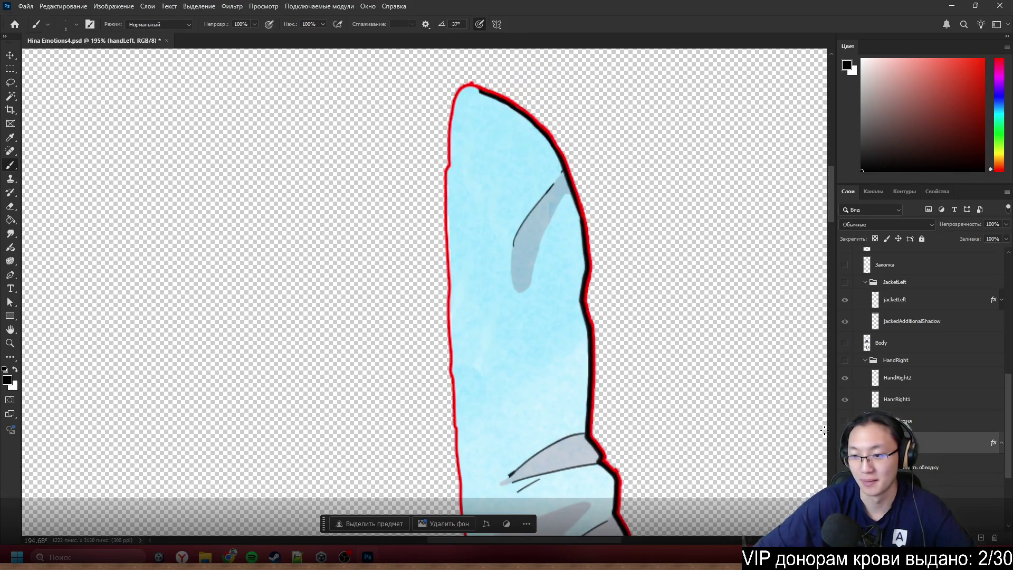
# - Show the hidden layers again
pyautogui.keyDown('alt'); pyautogui.click(845, 299); pyautogui.keyUp('alt')
pyautogui.scroll(3, 819, 425)
pyautogui.scroll(-3, 640, 344)
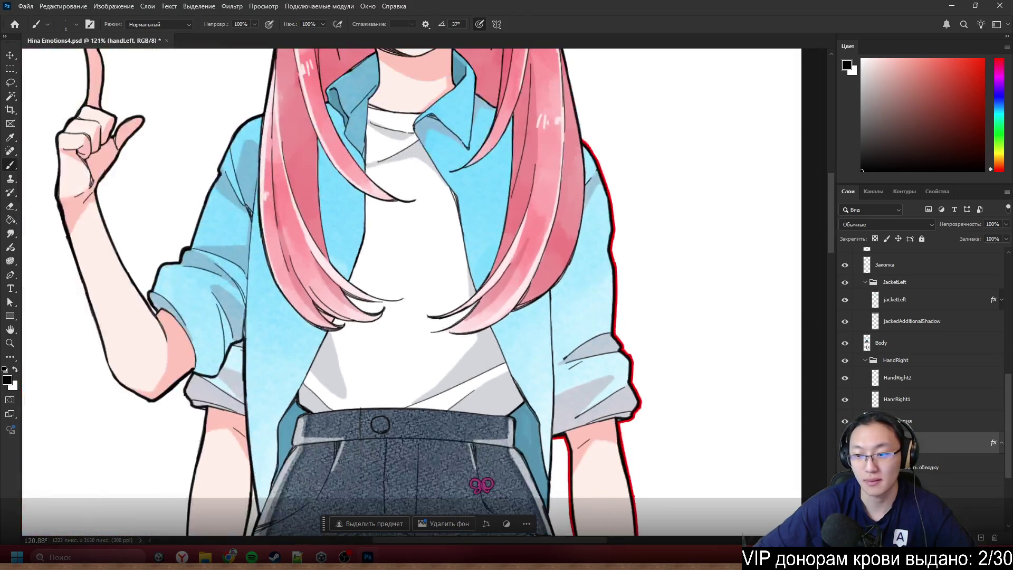
# - Hide handLeft's temporary red Stroke effect
pyautogui.click(844, 467)
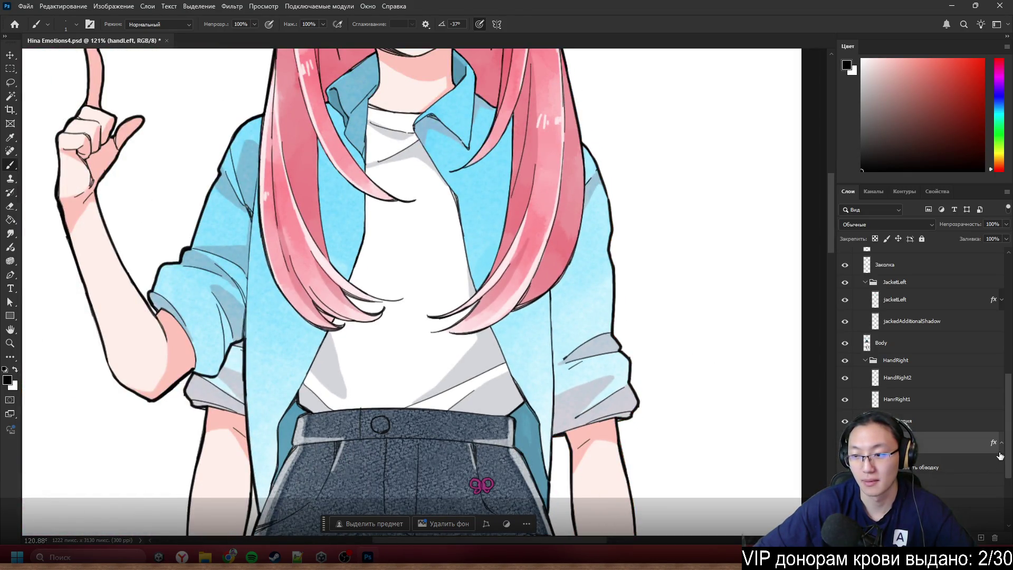
pyautogui.scroll(-3, 316, 343)
pyautogui.scroll(5, 316, 342)
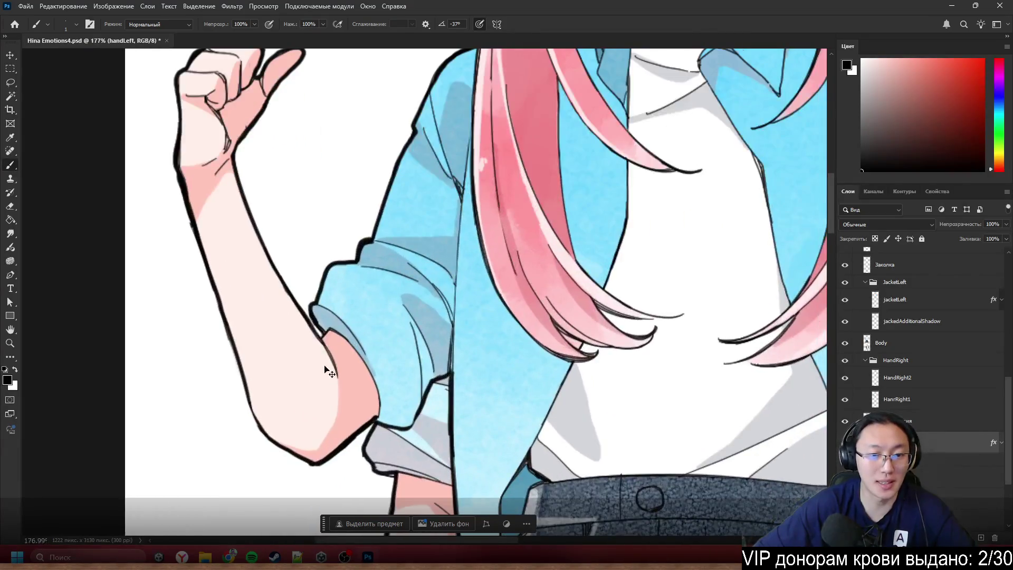
# - Add a 3 px red outside Stroke layer style to the HandRight2 layer
pyautogui.keyDown('ctrl'); pyautogui.click(326, 367); pyautogui.keyUp('ctrl')
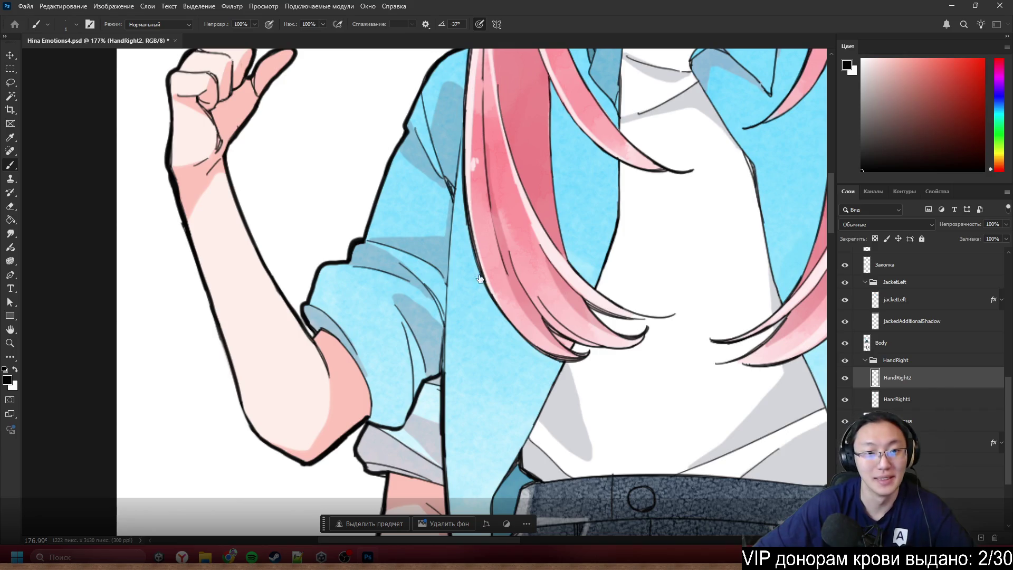
pyautogui.hotkey('ctrl', 'alt', 'b')
pyautogui.click(45, 204)
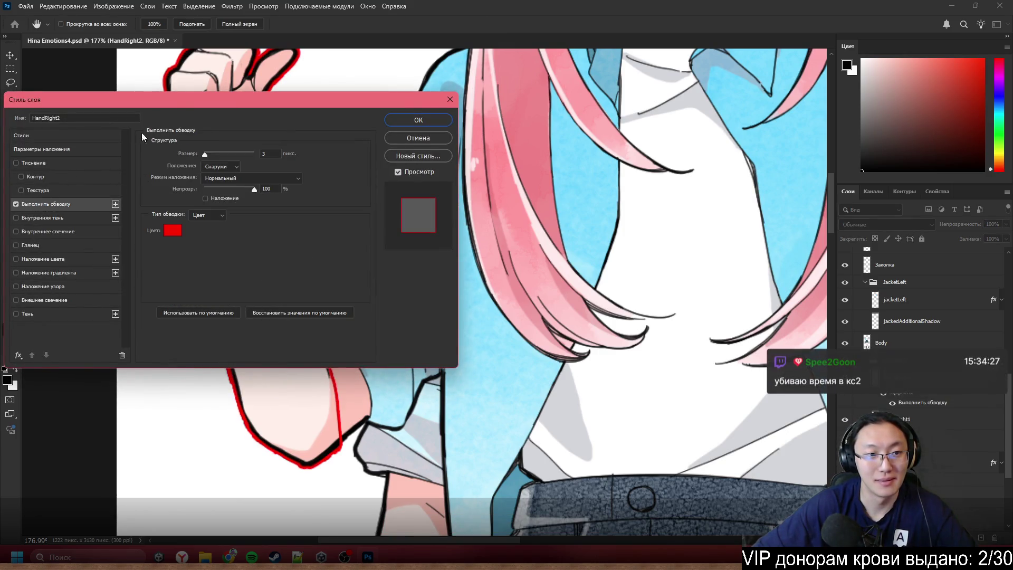
pyautogui.moveTo(187, 99)
pyautogui.mouseDown()
pyautogui.moveTo(255, 170)
pyautogui.moveTo(645, 253)
pyautogui.moveTo(521, 199)
pyautogui.mouseUp()
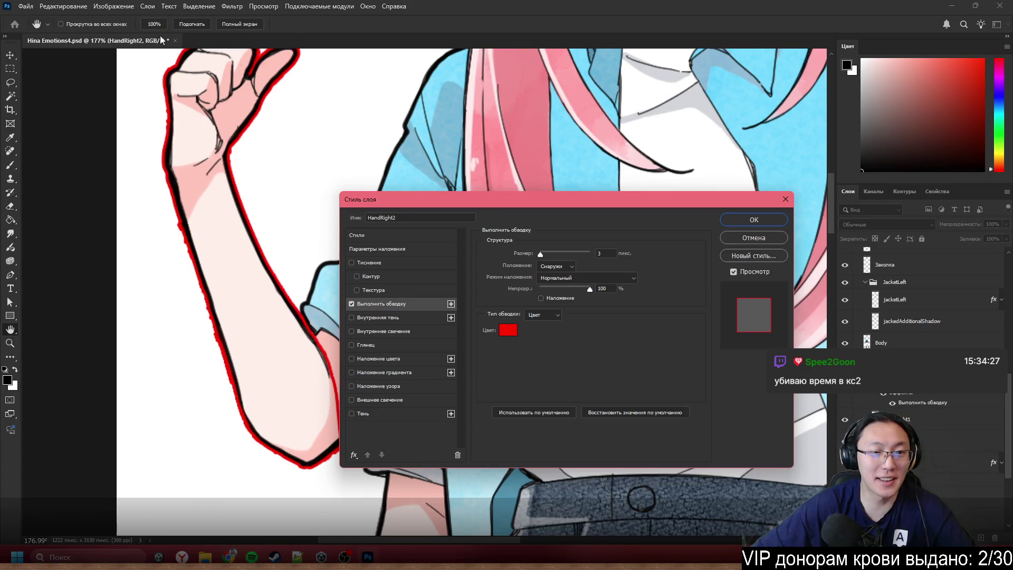
pyautogui.scroll(1, 235, 229)
pyautogui.click(749, 220)
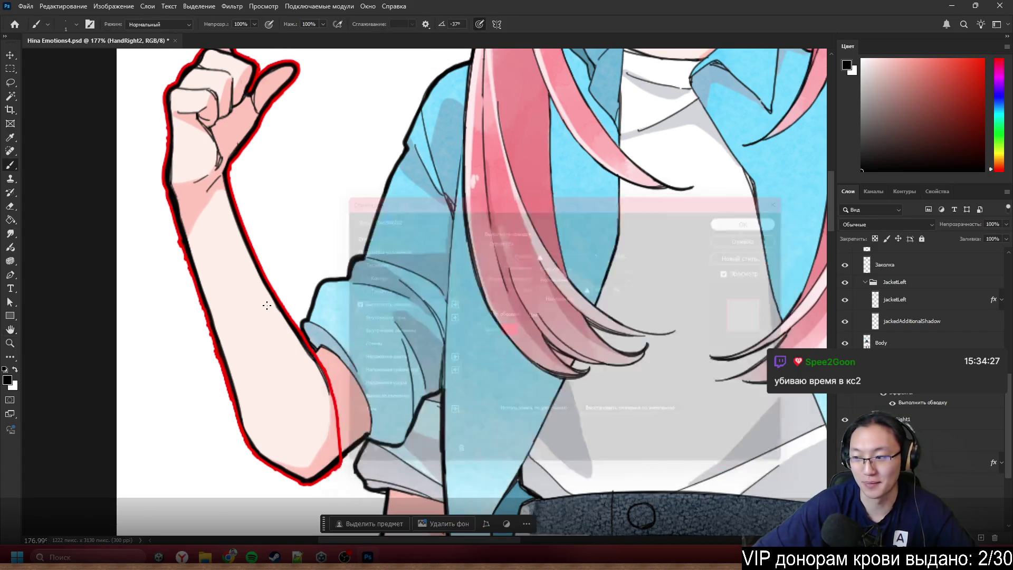
pyautogui.scroll(5, 113, 294)
# - Erase stray pixels along the raised arm's left outline
pyautogui.press('b')
pyautogui.hscroll(-3, 279, 253)
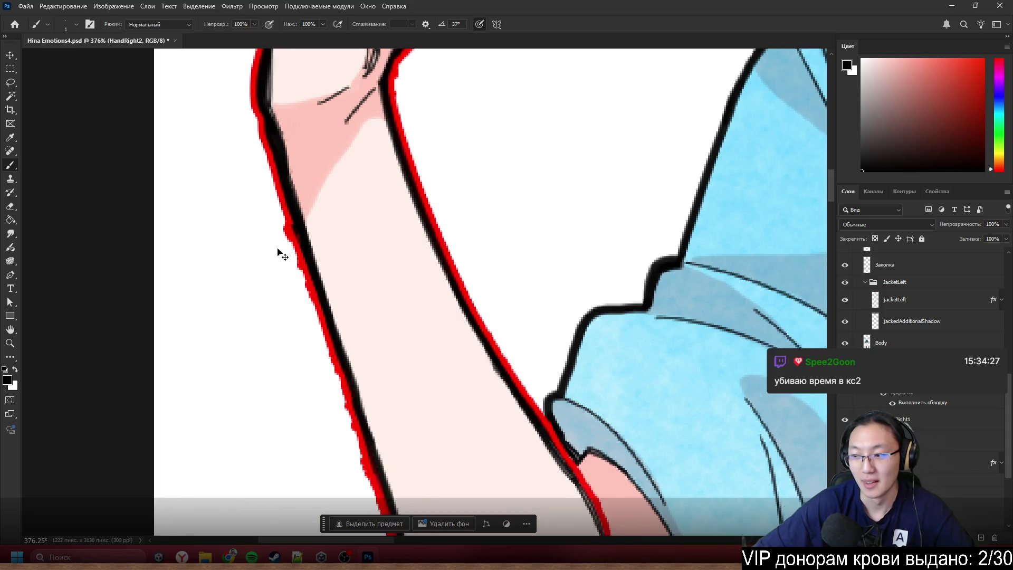
pyautogui.press('e')
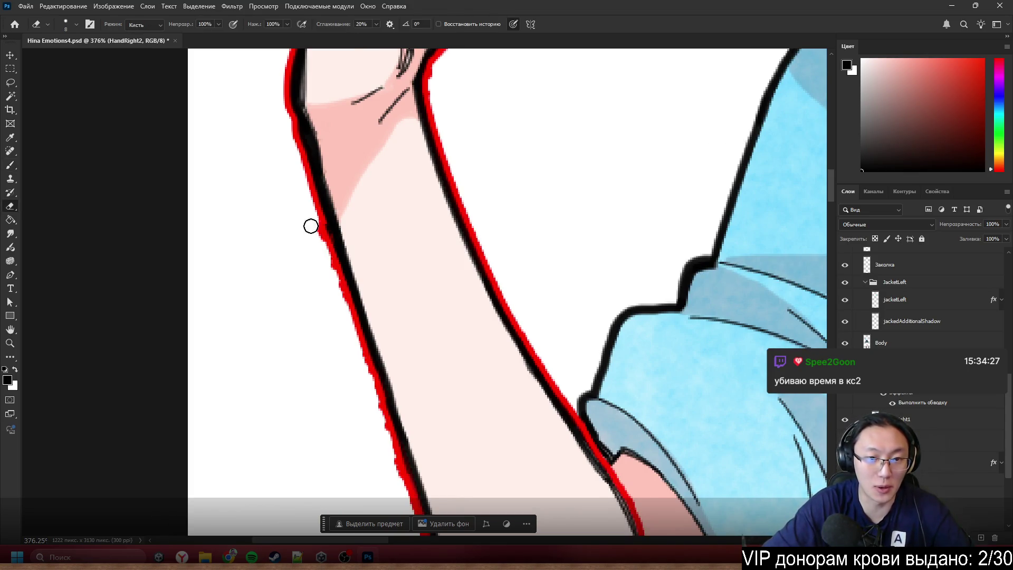
pyautogui.moveTo(321, 247)
pyautogui.mouseDown()
pyautogui.moveTo(378, 407)
pyautogui.moveTo(373, 394)
pyautogui.mouseUp()
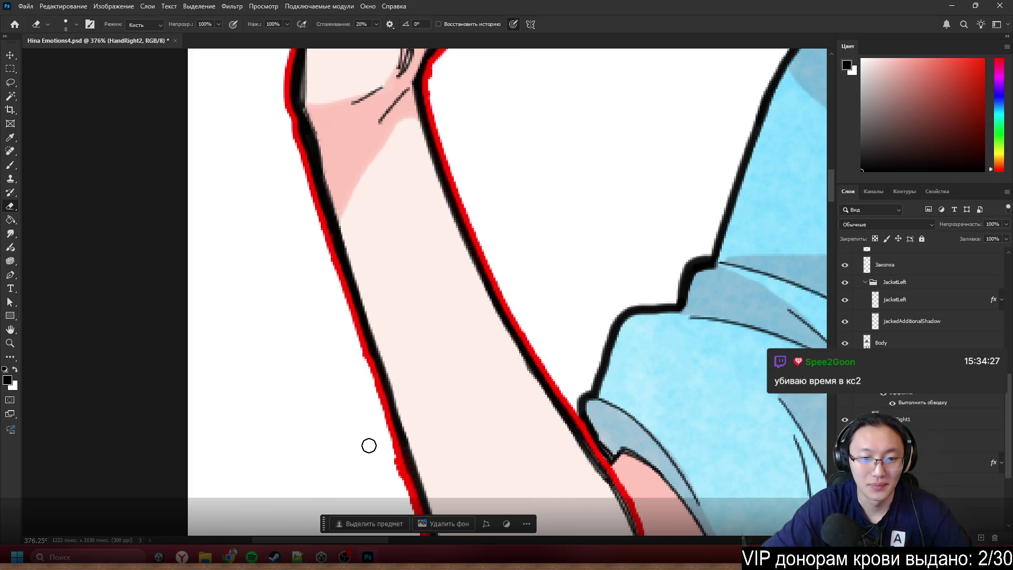
pyautogui.press('b')
pyautogui.scroll(-3, 477, 356)
pyautogui.press('e')
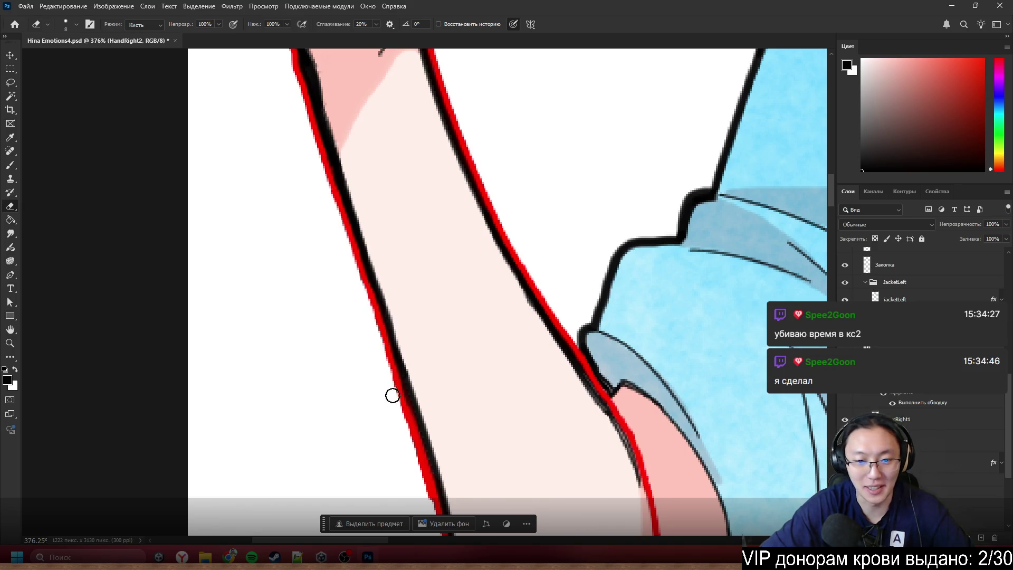
pyautogui.press('b')
pyautogui.scroll(-3, 394, 404)
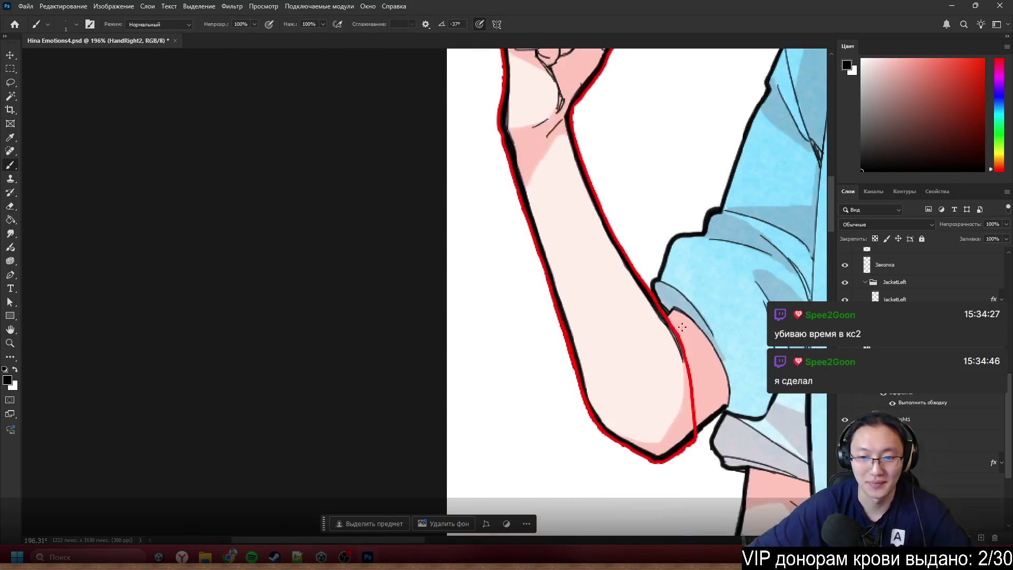
pyautogui.scroll(4, 641, 322)
pyautogui.scroll(2, 642, 322)
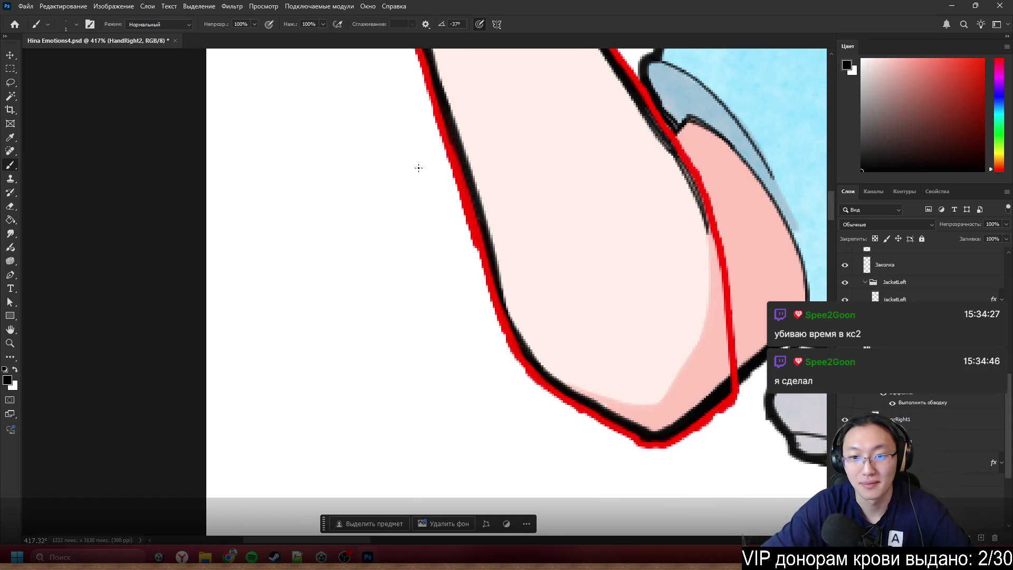
# - Erase stray pixels along the elbow's outer edge
pyautogui.press('e')
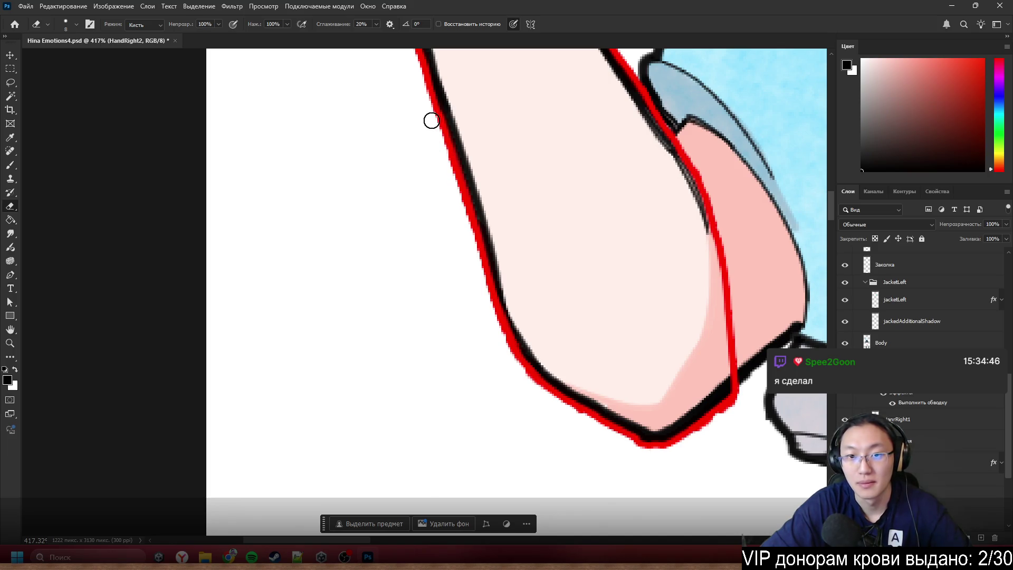
pyautogui.moveTo(448, 139); pyautogui.dragTo(437, 151)
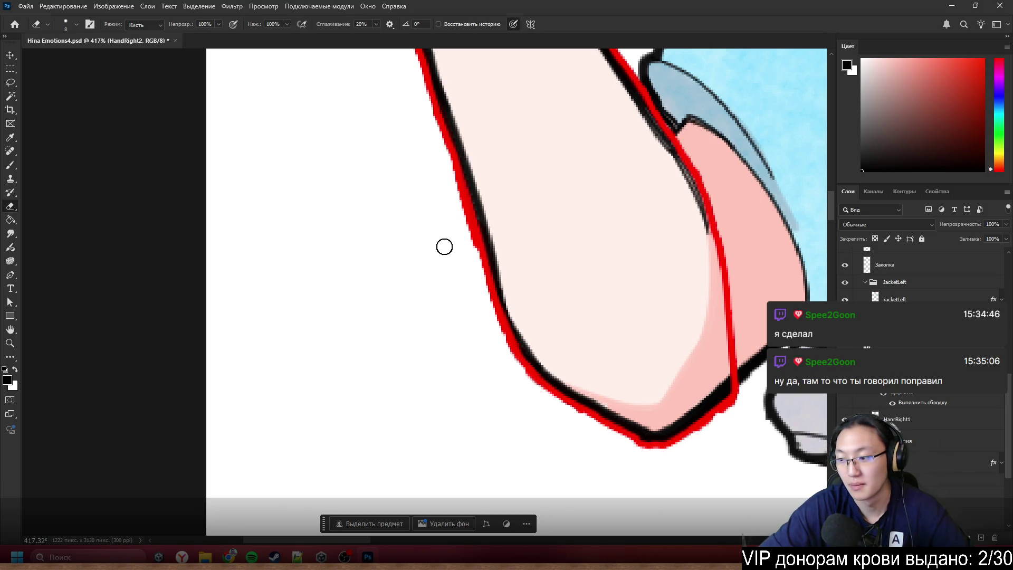
pyautogui.press('b')
pyautogui.scroll(-5, 268, 296)
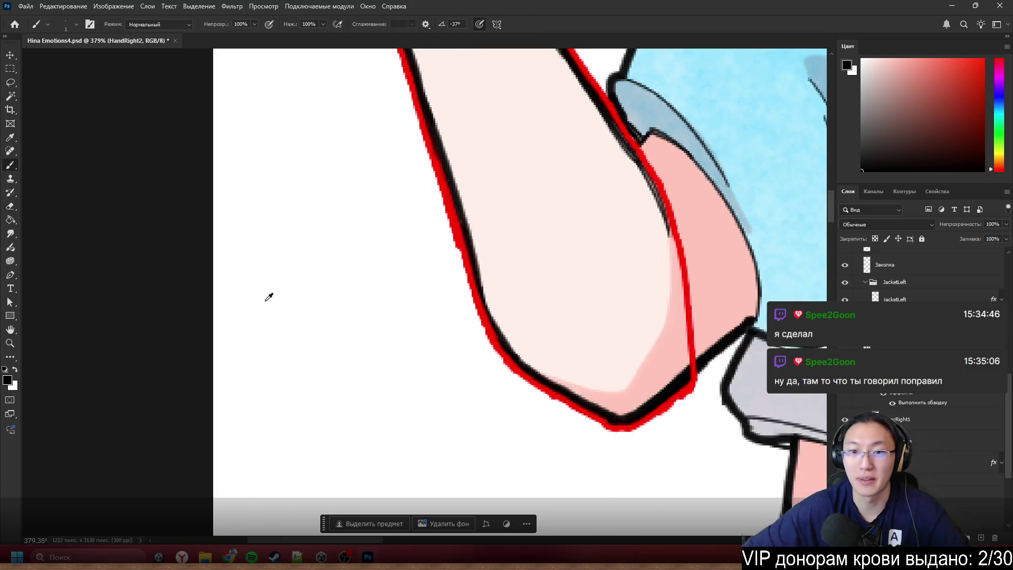
pyautogui.scroll(3, 394, 347)
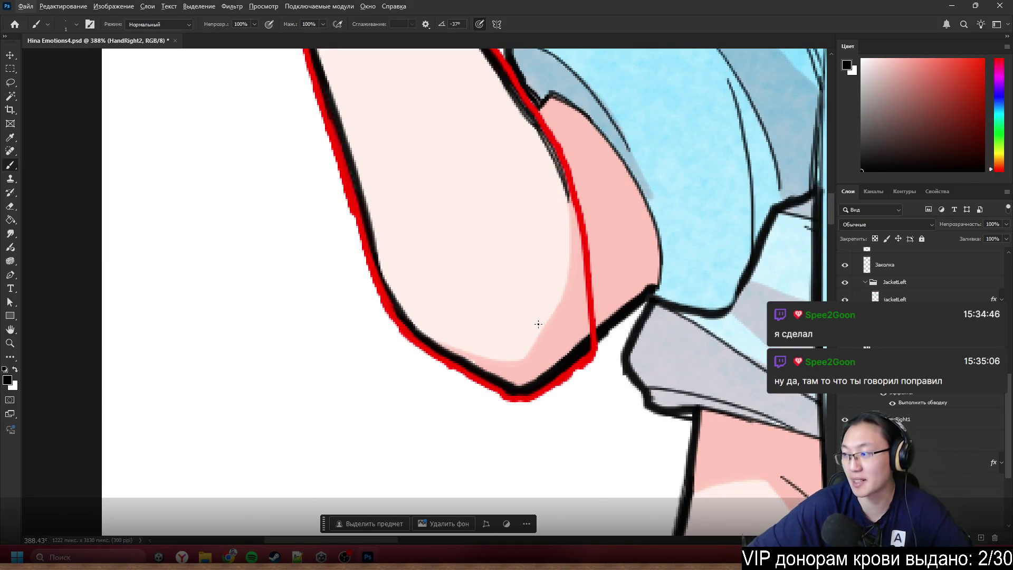
pyautogui.scroll(-3, 538, 323)
pyautogui.scroll(3, 511, 369)
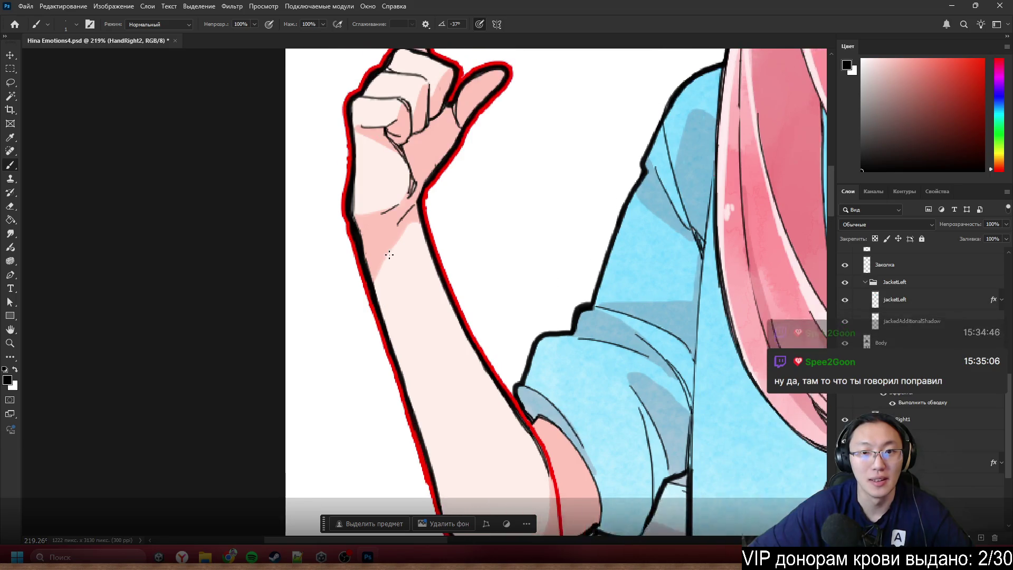
pyautogui.scroll(5, 470, 210)
# - Erase the stray red dot beside the fingertip
pyautogui.press('e')
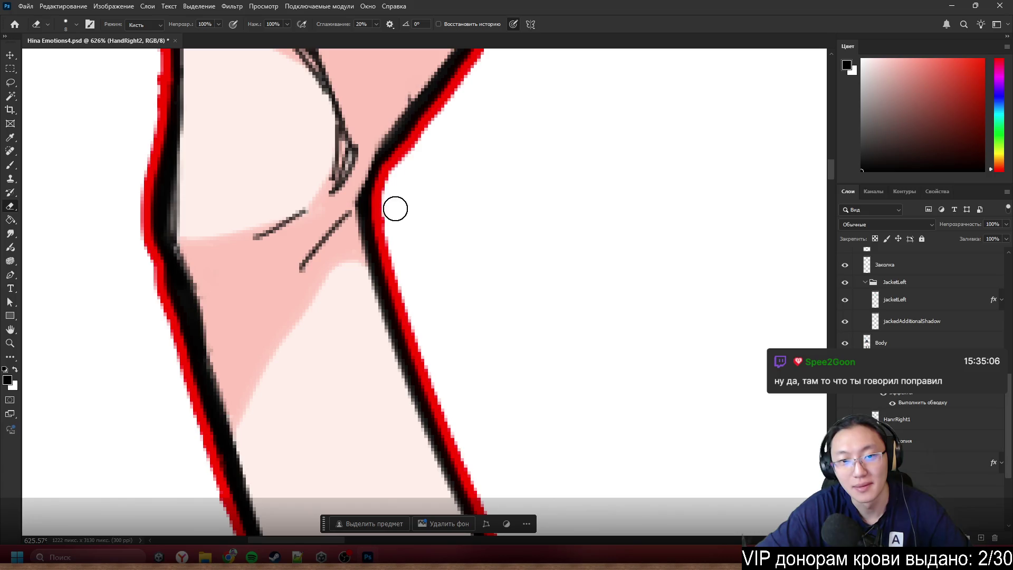
pyautogui.press('b')
pyautogui.scroll(-5, 528, 206)
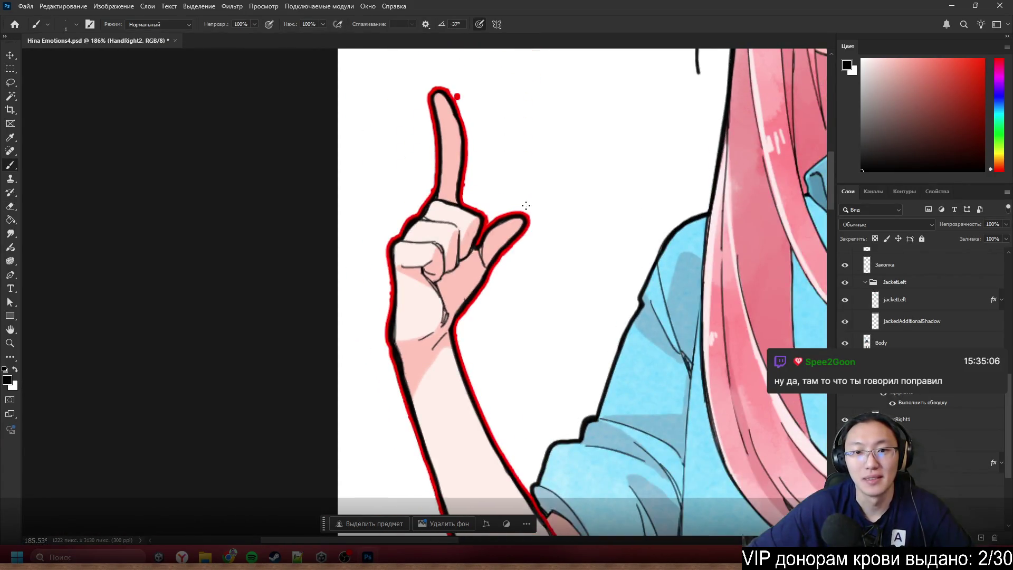
pyautogui.scroll(4, 396, 111)
pyautogui.press('e')
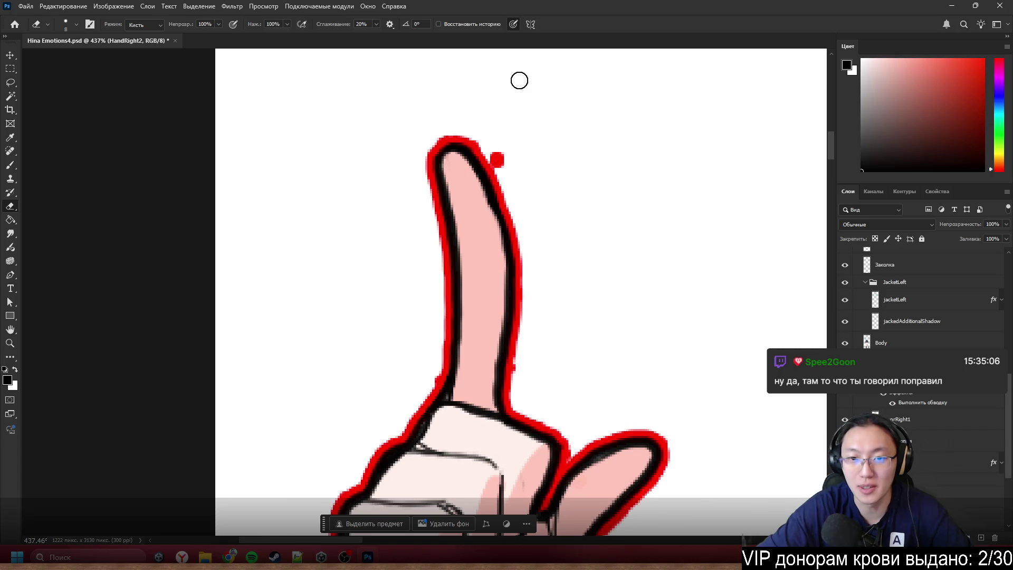
pyautogui.click(499, 158)
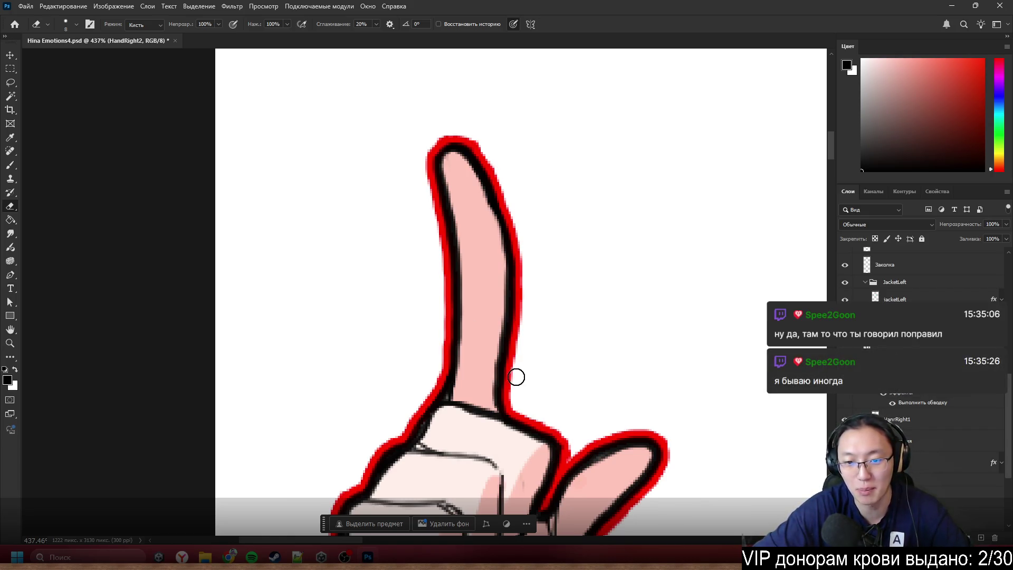
pyautogui.press('b')
pyautogui.scroll(-6, 562, 160)
pyautogui.scroll(-4, 562, 160)
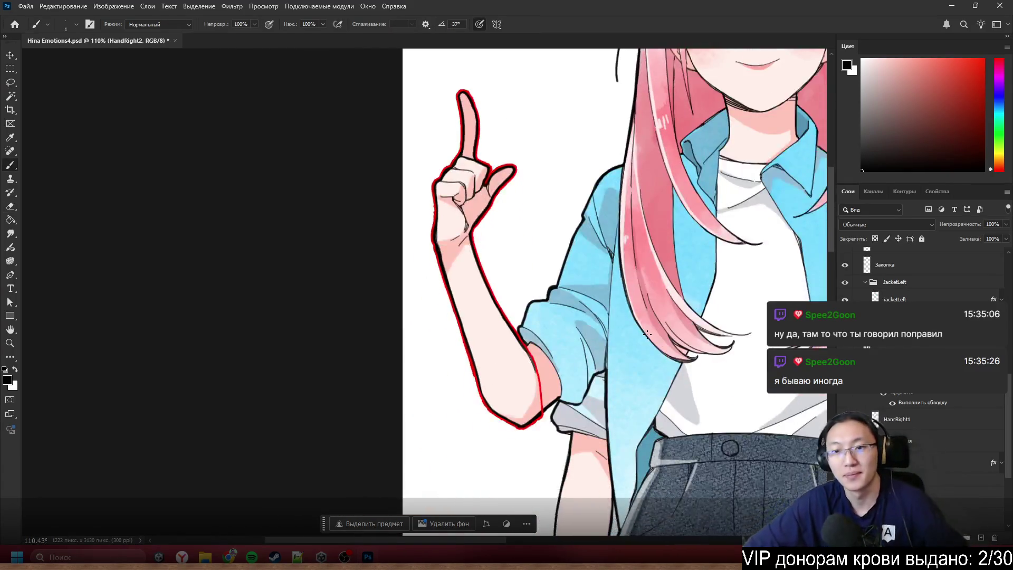
# - Hide HandRight2's red stroke and open the Layer Style for HanrRight1
pyautogui.click(886, 398)
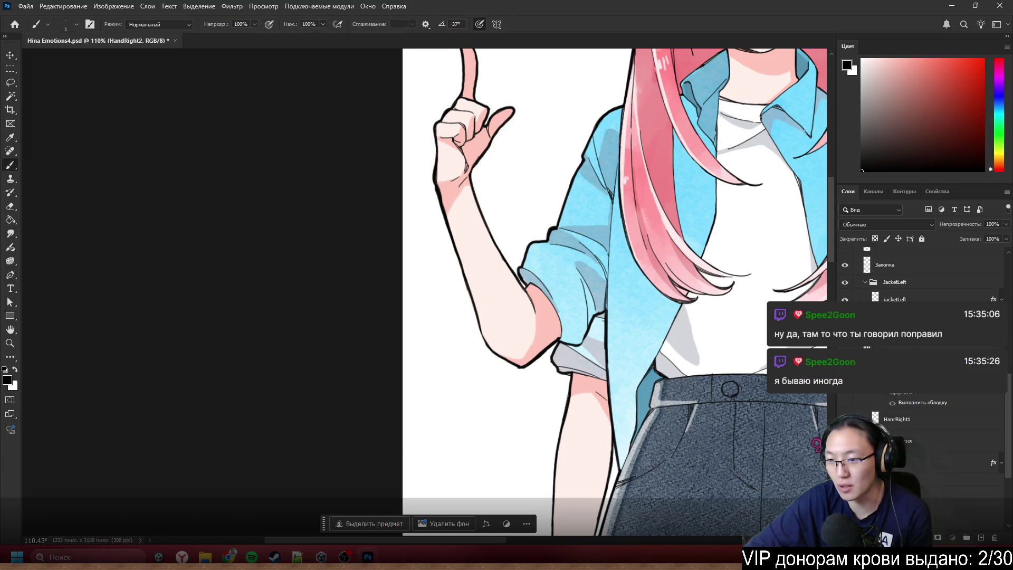
pyautogui.click(1002, 382)
pyautogui.click(974, 404)
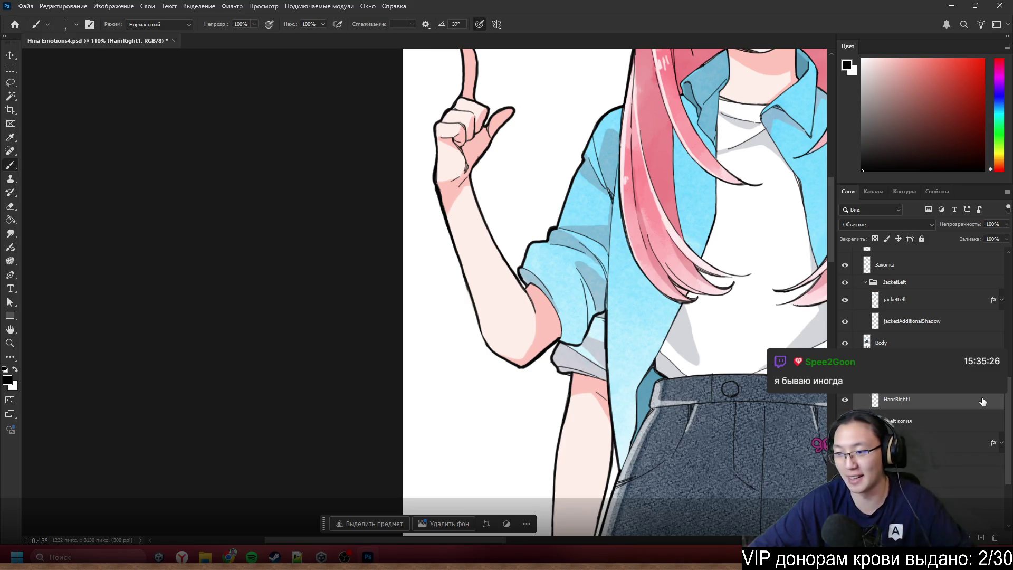
pyautogui.doubleClick(983, 402)
# - Enable a red Stroke effect on the HanrRight1 layer
pyautogui.click(352, 304)
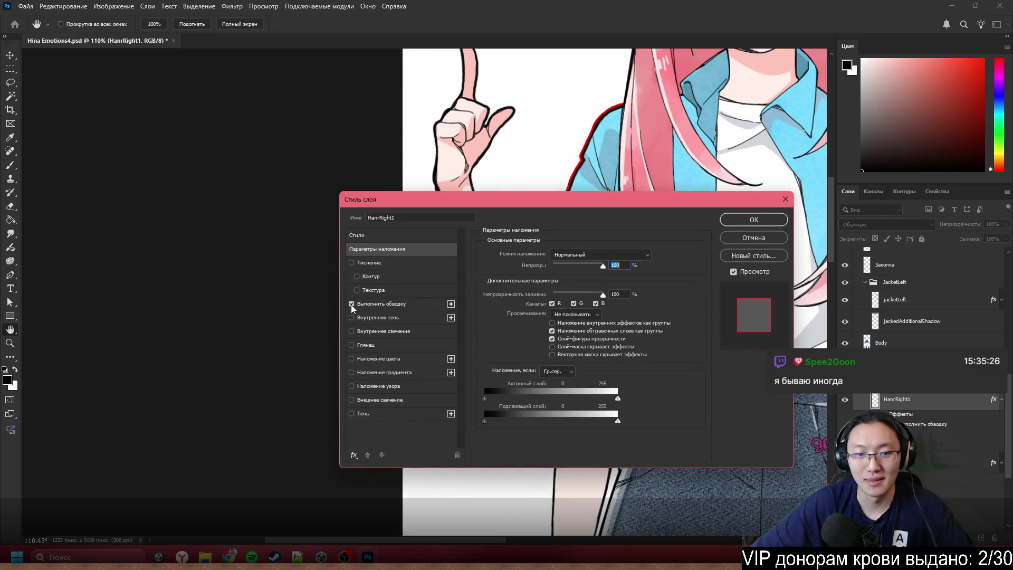
pyautogui.moveTo(575, 202)
pyautogui.mouseDown()
pyautogui.moveTo(179, 271)
pyautogui.moveTo(210, 248)
pyautogui.mouseUp()
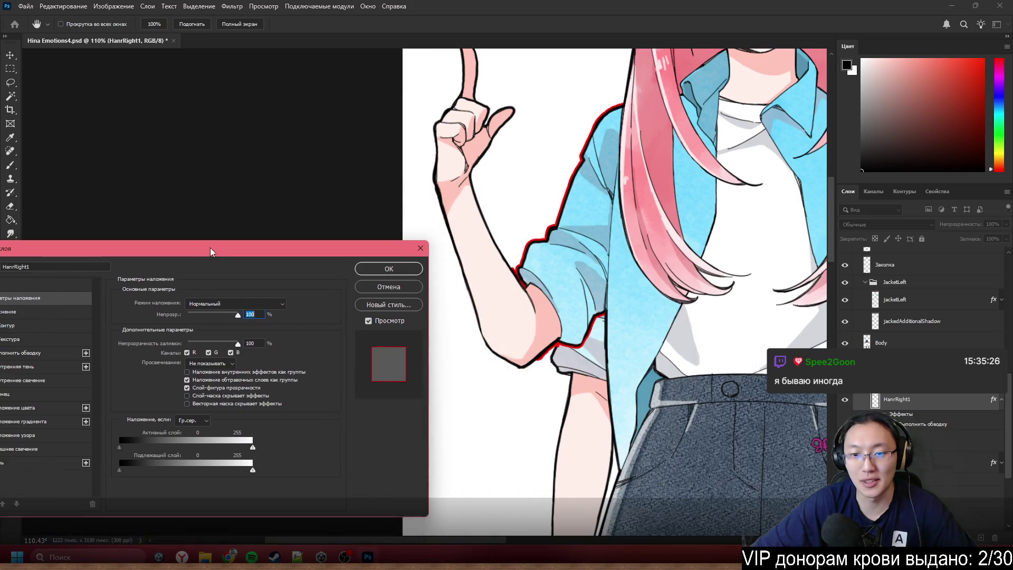
pyautogui.click(389, 269)
pyautogui.scroll(8, 517, 254)
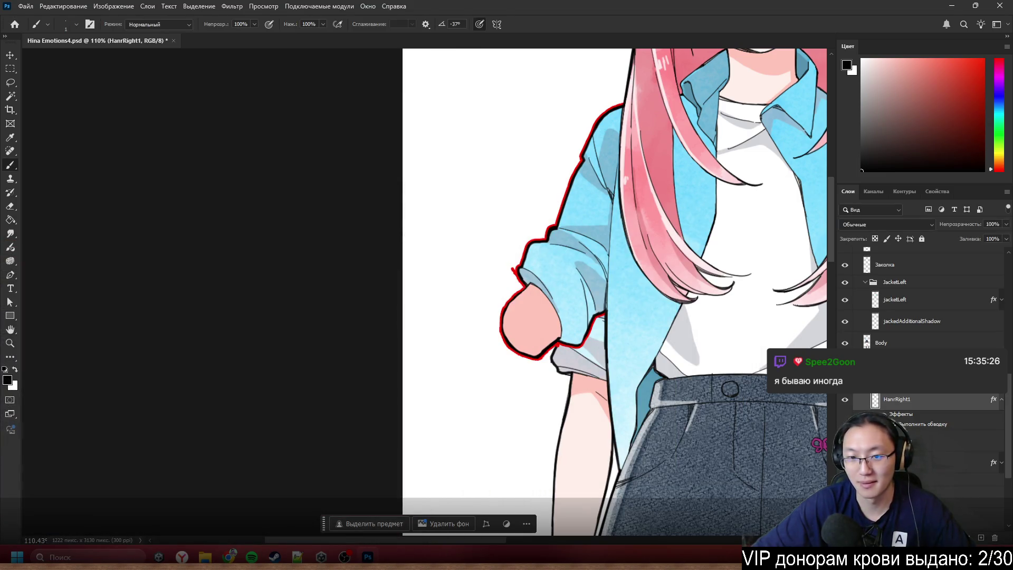
# - Erase the red spike and blob at the elbow, then show the HandRight2 arm again
pyautogui.press('e')
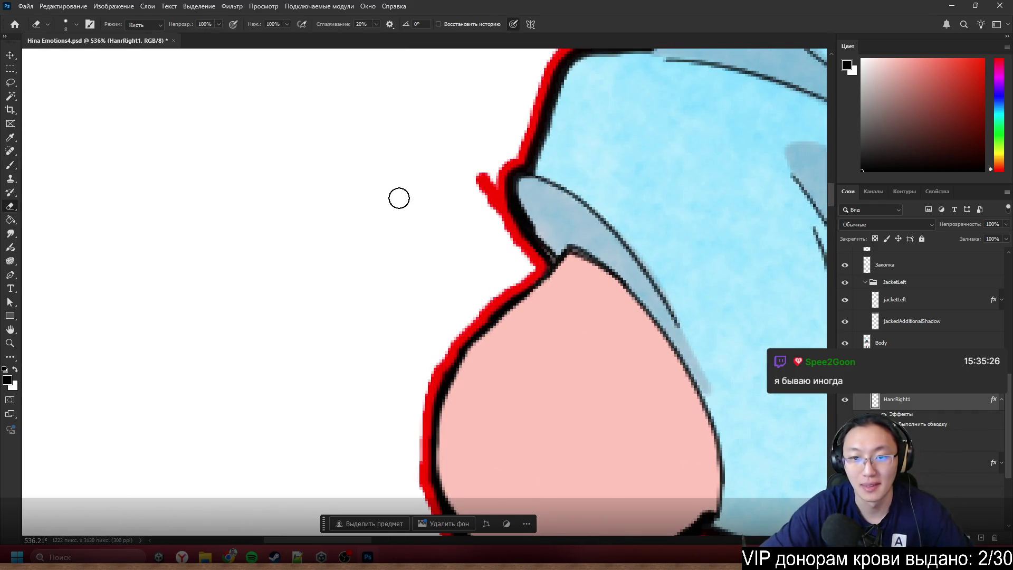
pyautogui.moveTo(475, 171); pyautogui.dragTo(489, 213)
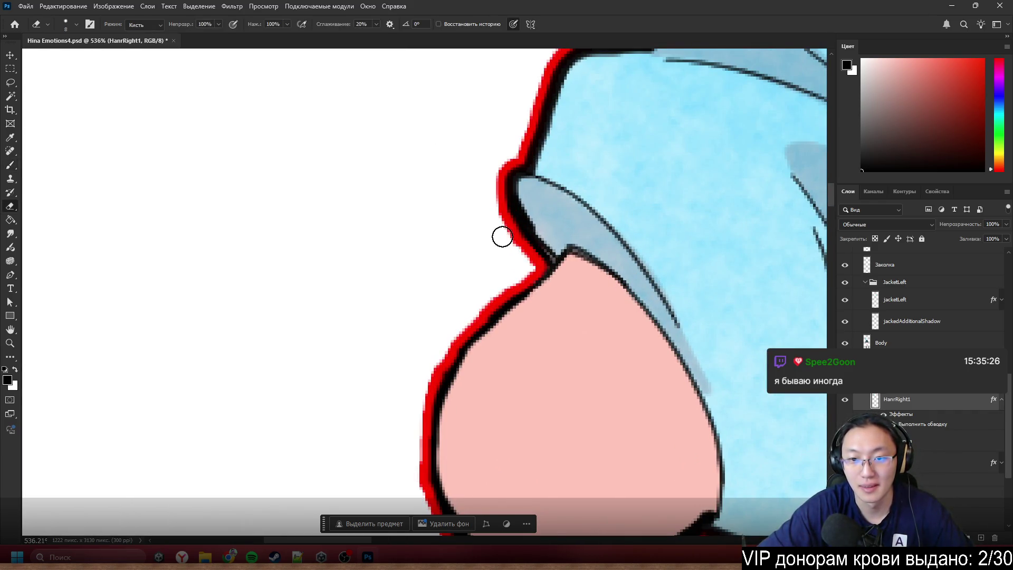
pyautogui.press('b')
pyautogui.scroll(-4, 474, 260)
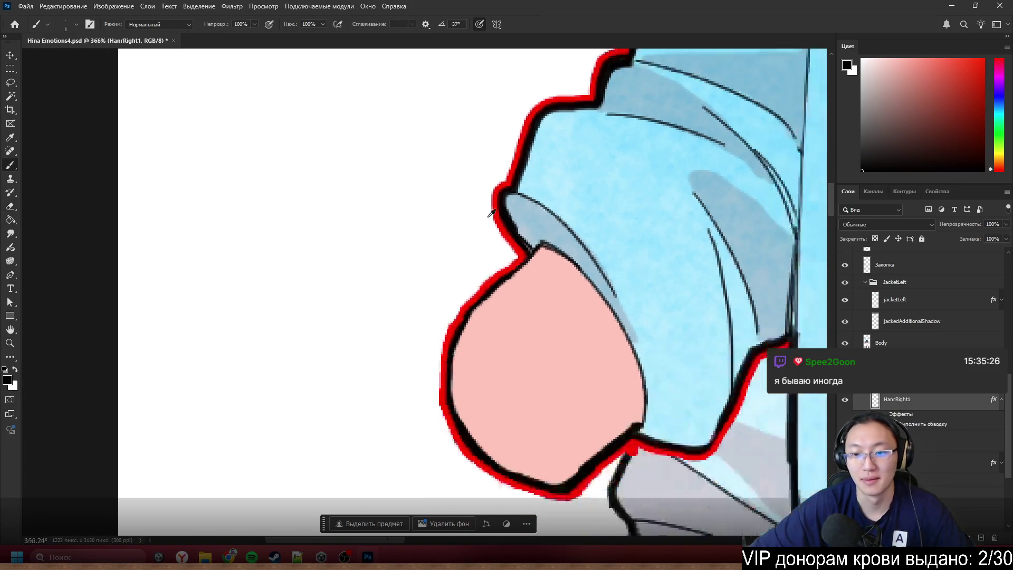
pyautogui.scroll(5, 601, 424)
pyautogui.press('e')
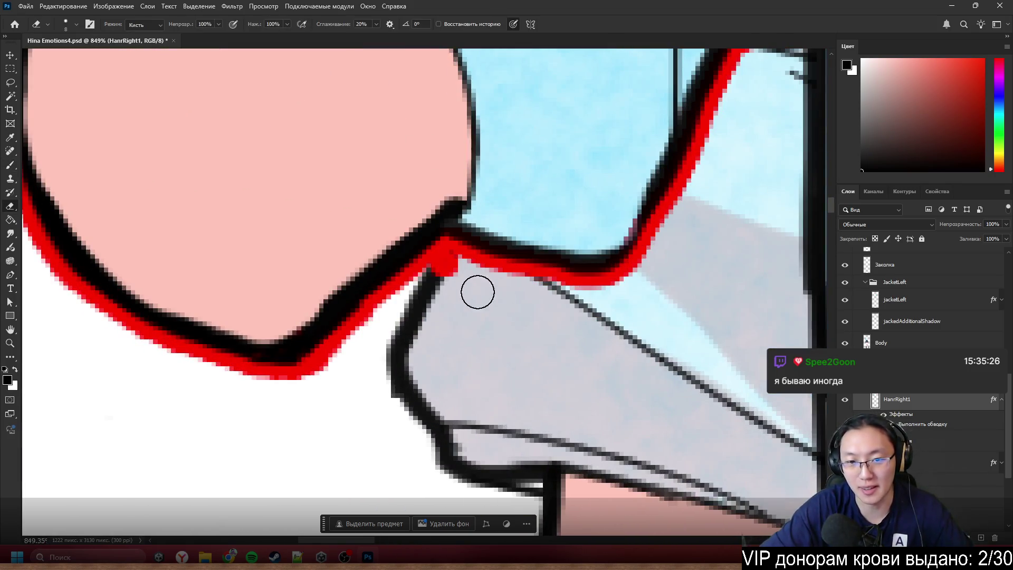
pyautogui.moveTo(478, 287); pyautogui.dragTo(447, 265)
pyautogui.press('b')
pyautogui.scroll(-4, 458, 285)
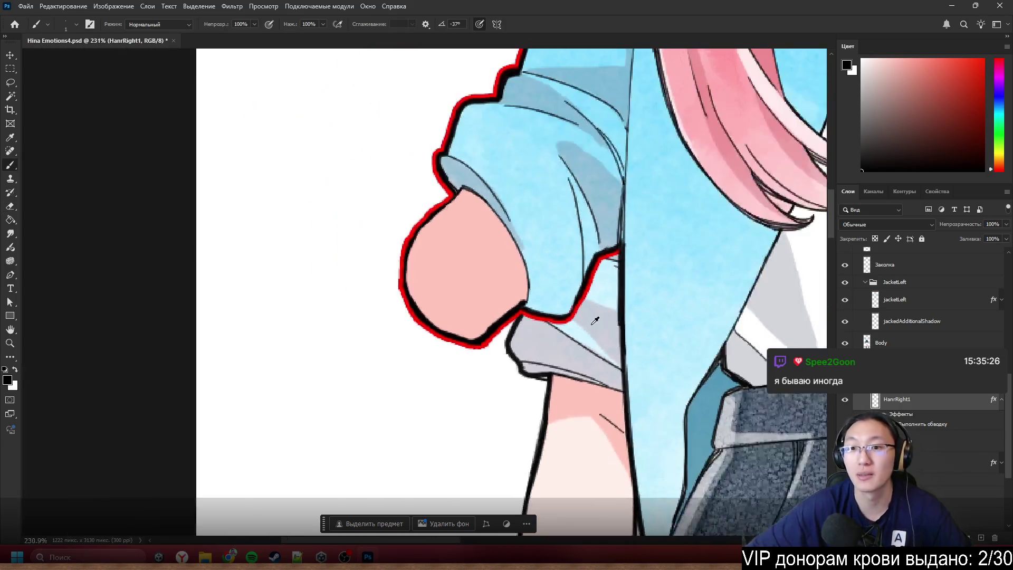
pyautogui.scroll(-2, 631, 219)
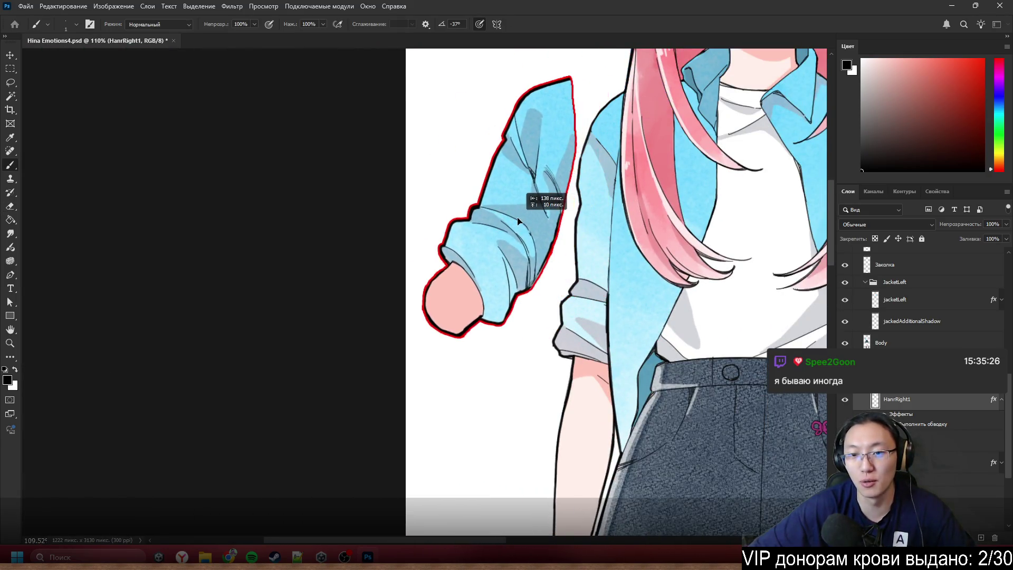
pyautogui.click(846, 379)
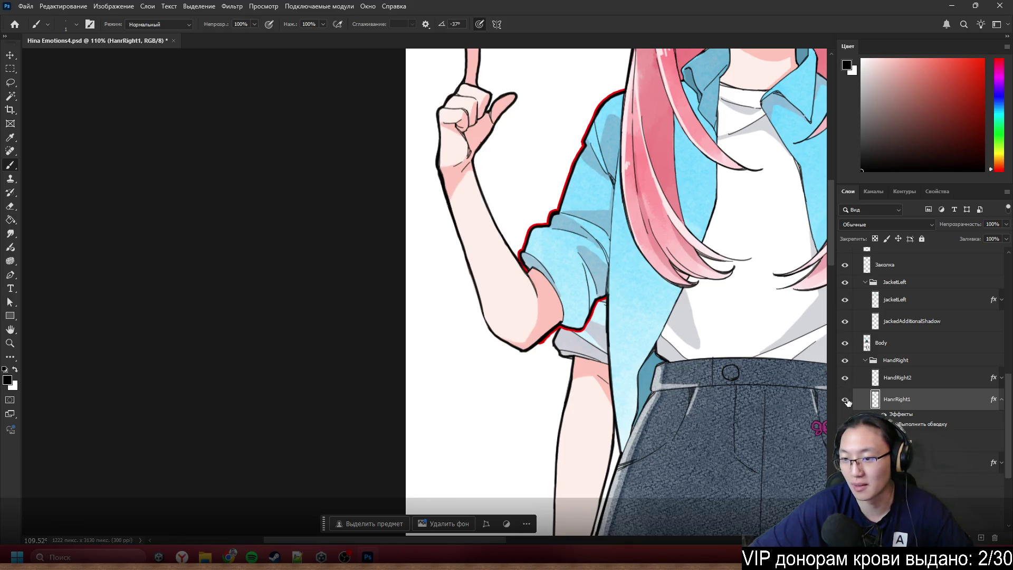
# - Hide the HandRight group's raised arm and collapse HanrRight1's effects list
pyautogui.scroll(-3, 717, 332)
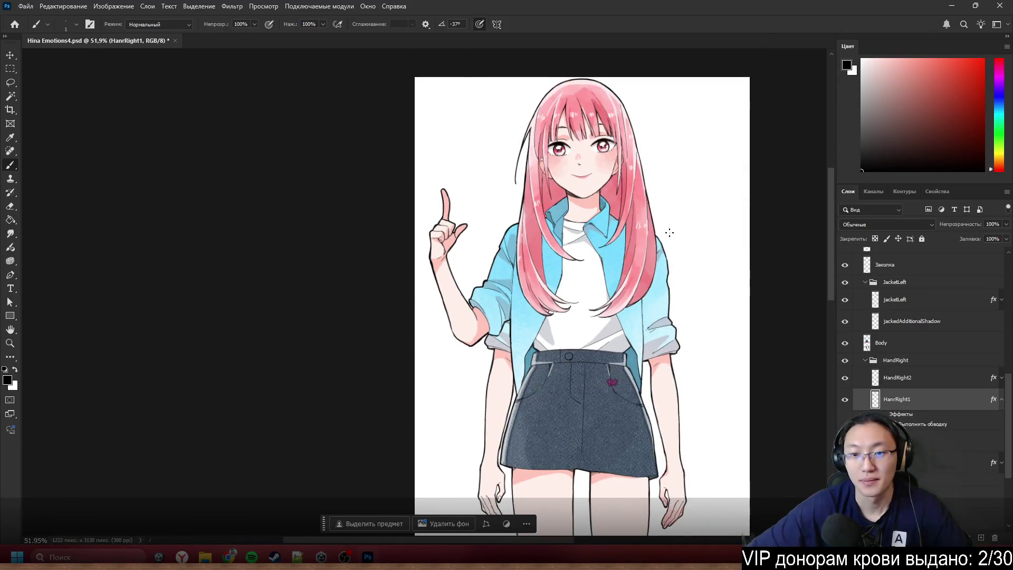
pyautogui.scroll(2, 568, 414)
pyautogui.keyDown('ctrl'); pyautogui.click(418, 360); pyautogui.keyUp('ctrl')
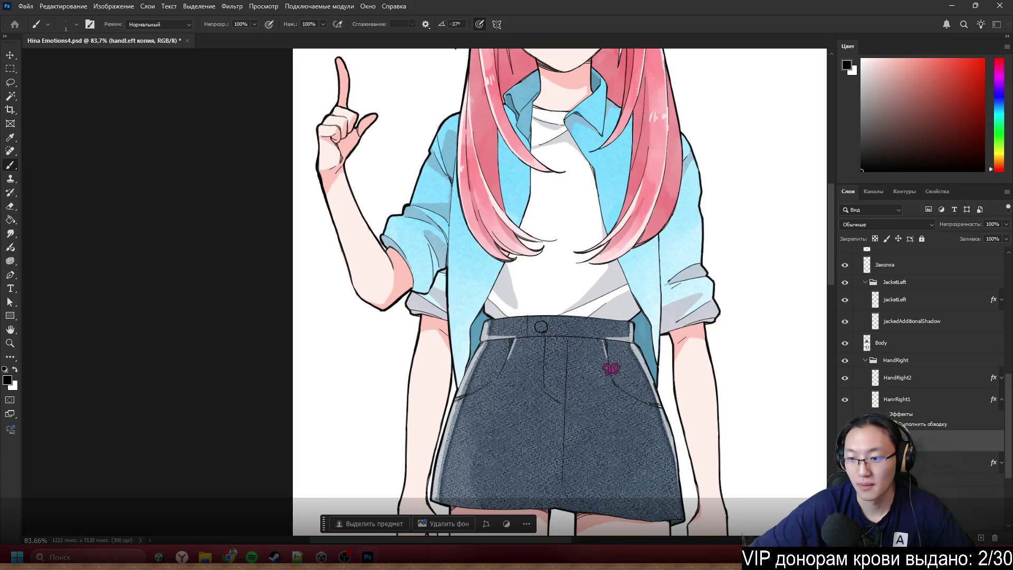
pyautogui.click(907, 377)
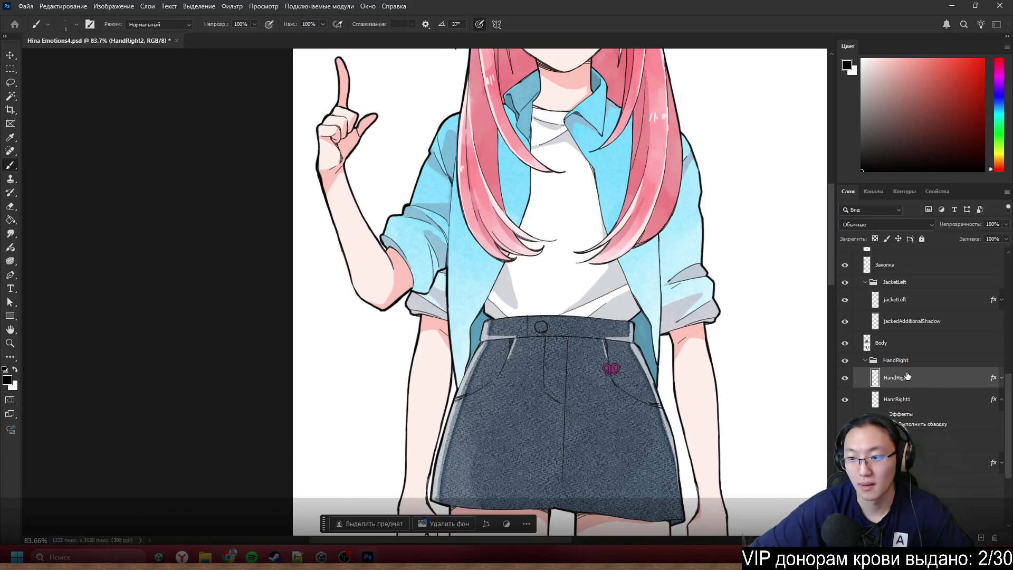
pyautogui.click(844, 361)
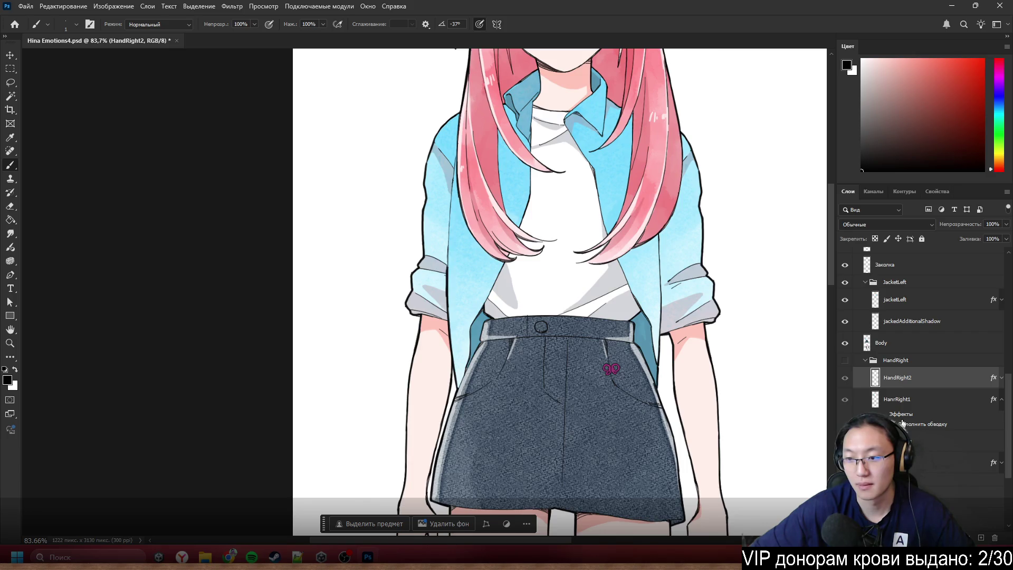
pyautogui.click(1001, 401)
pyautogui.scroll(-1, 960, 465)
# - Add a red Stroke layer style to handLeft копия
pyautogui.doubleClick(916, 393)
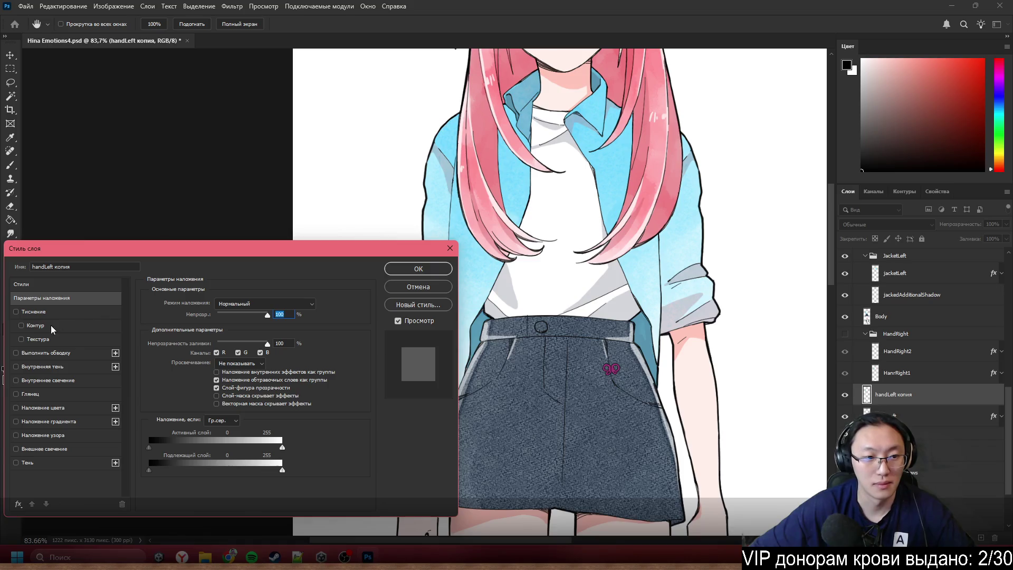
pyautogui.click(37, 352)
pyautogui.moveTo(277, 247)
pyautogui.mouseDown()
pyautogui.moveTo(251, 239)
pyautogui.moveTo(137, 103)
pyautogui.mouseUp()
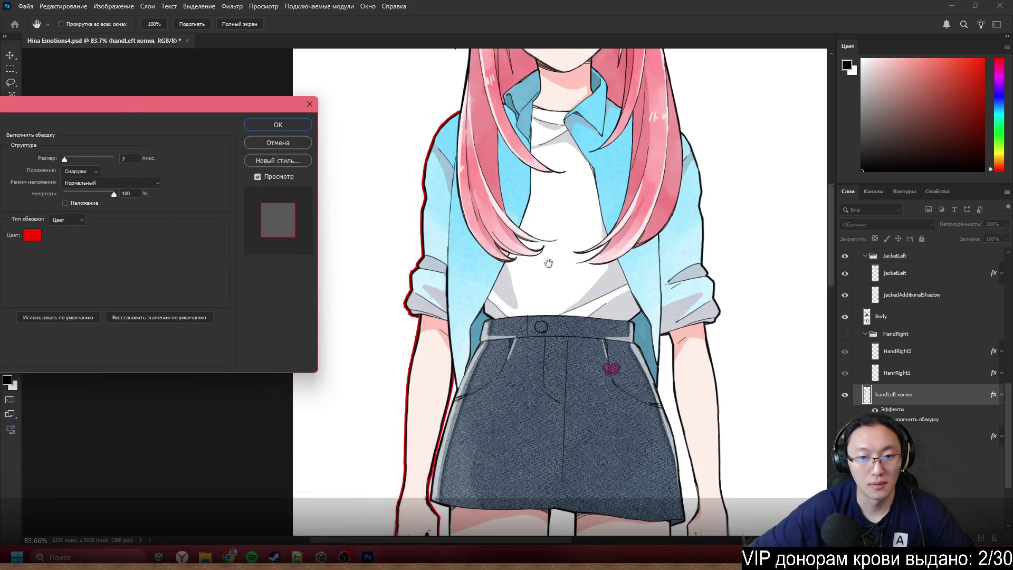
pyautogui.scroll(-3, 479, 344)
pyautogui.scroll(-2, 480, 343)
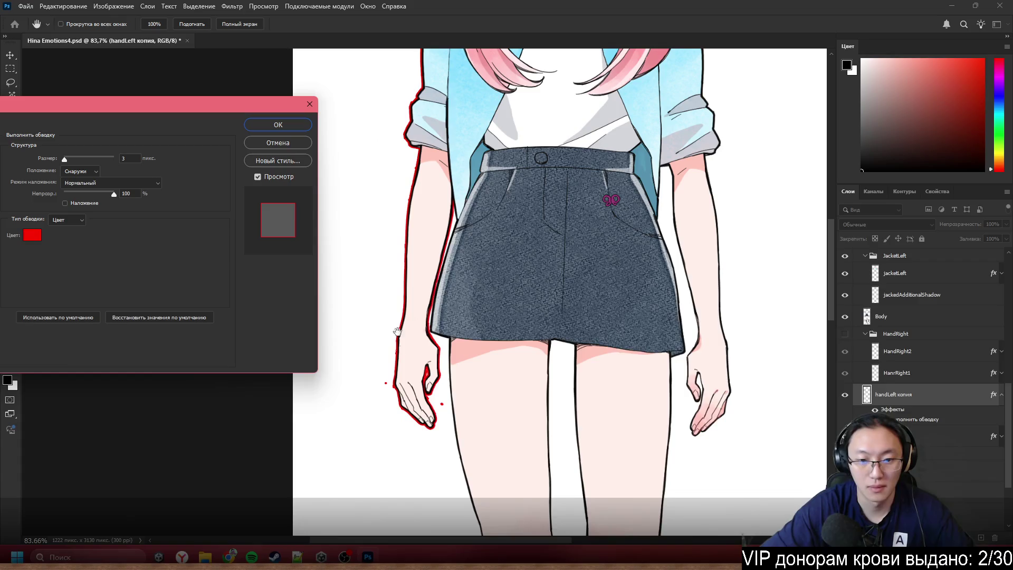
pyautogui.click(285, 126)
# - Erase the small stray red dot beside the lowered hand
pyautogui.press('e')
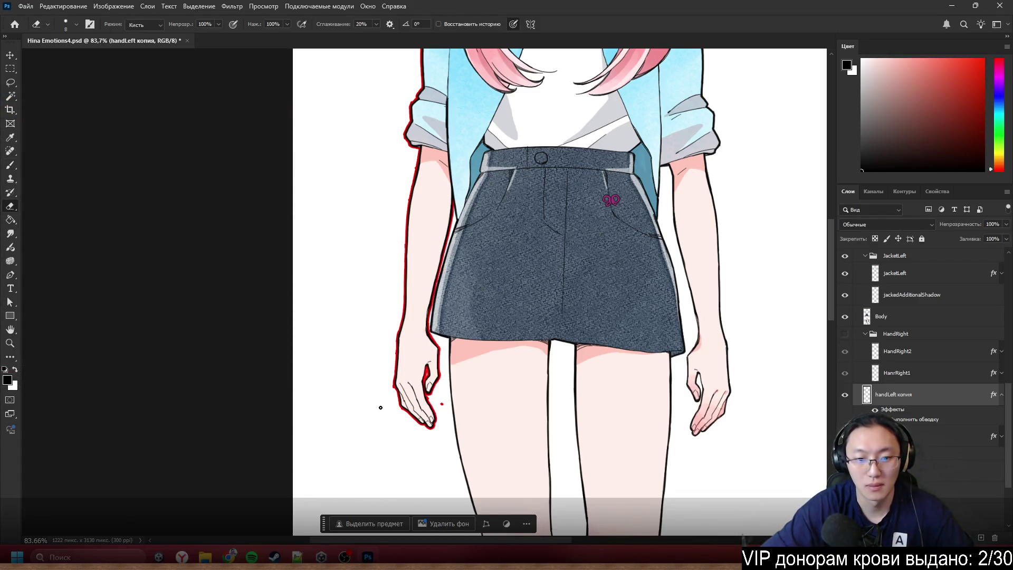
pyautogui.scroll(5, 381, 408)
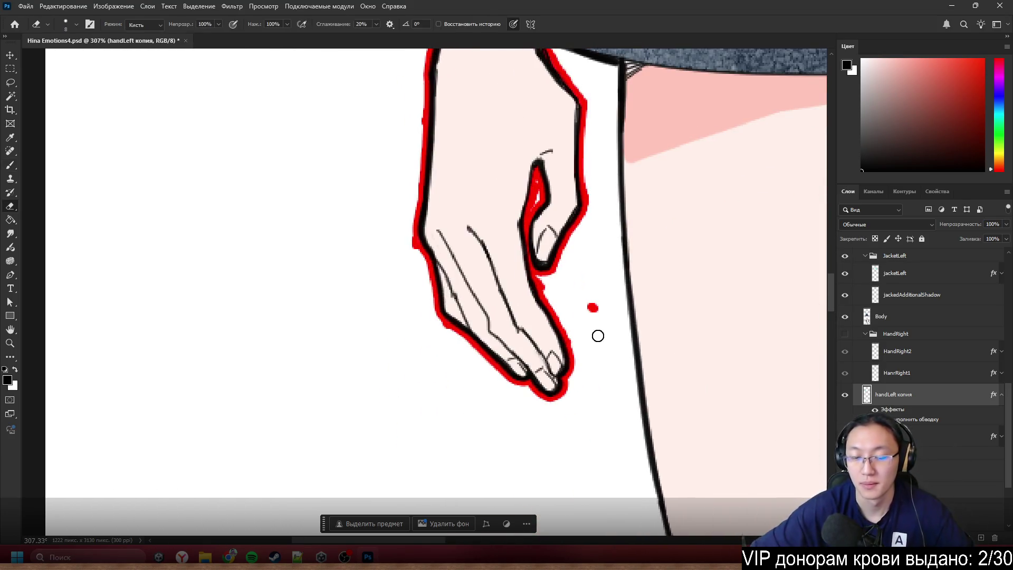
pyautogui.moveTo(588, 305); pyautogui.dragTo(595, 317)
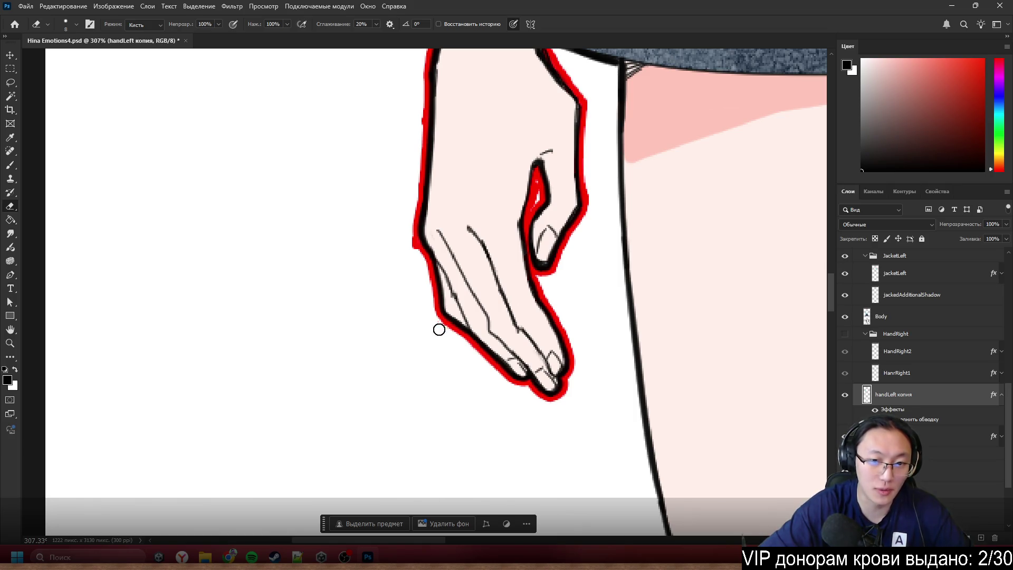
pyautogui.press('b')
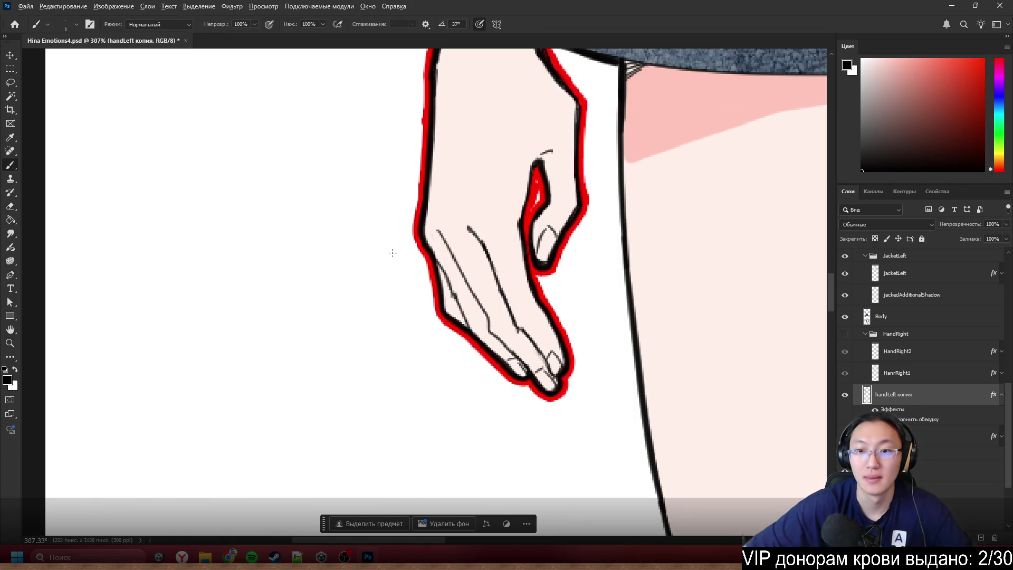
pyautogui.scroll(-3, 509, 222)
pyautogui.scroll(-1, 509, 223)
pyautogui.scroll(3, 507, 266)
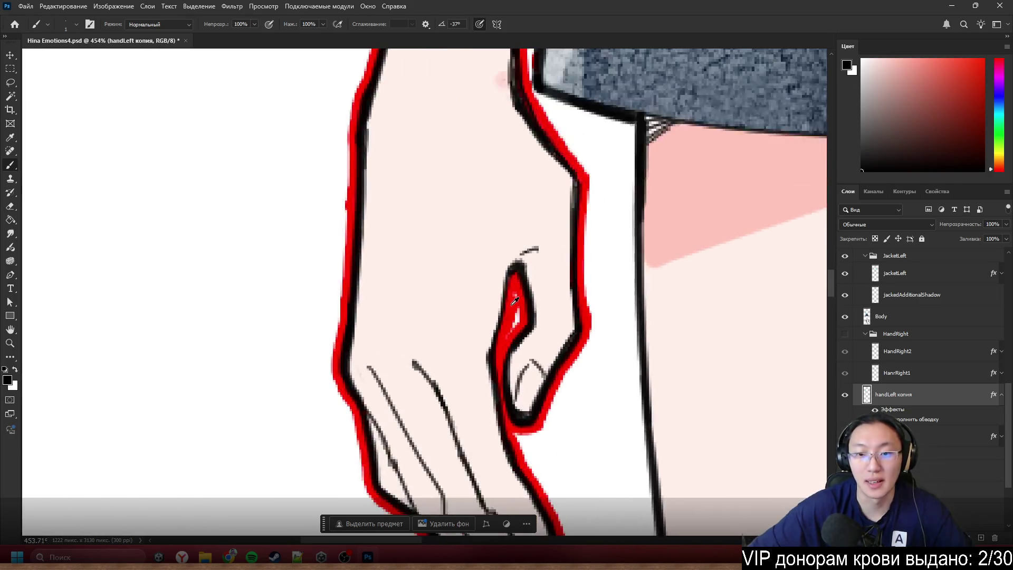
pyautogui.press('e')
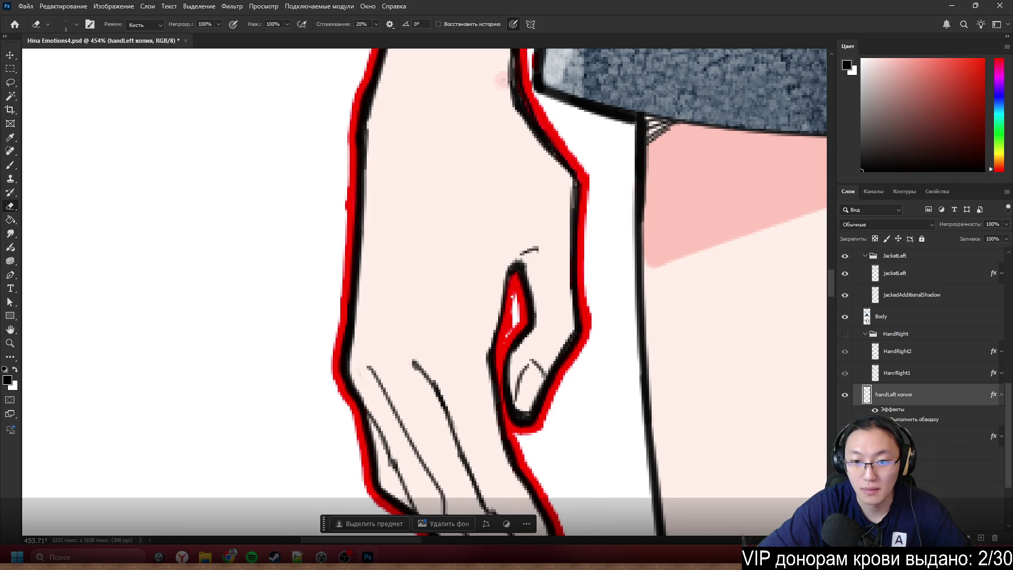
pyautogui.scroll(-5, 511, 296)
# - Hide the red Stroke effect on handLeft копия and collapse its effects list
pyautogui.press('b')
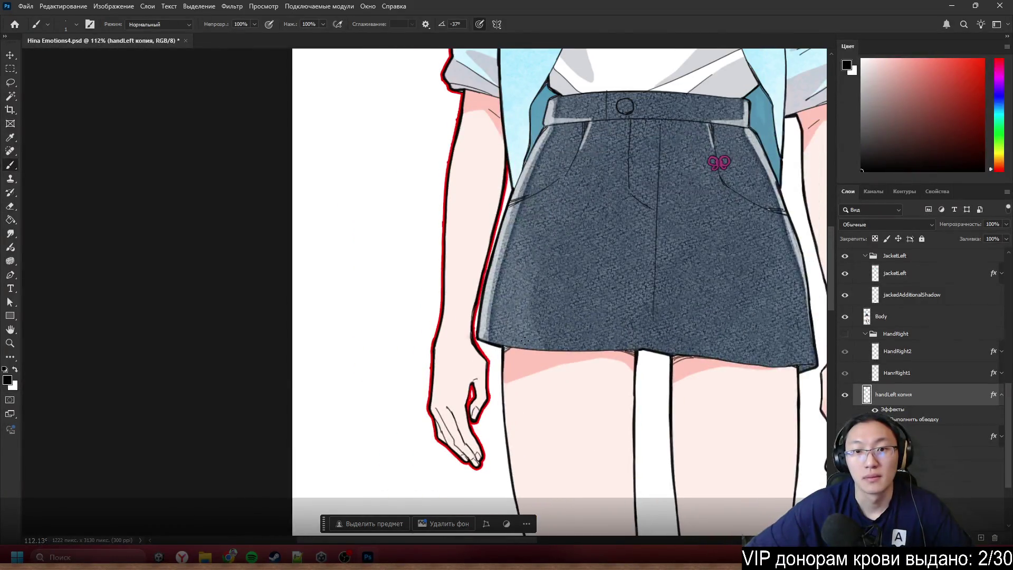
pyautogui.scroll(-3, 498, 200)
pyautogui.scroll(5, 512, 180)
pyautogui.scroll(2, 525, 160)
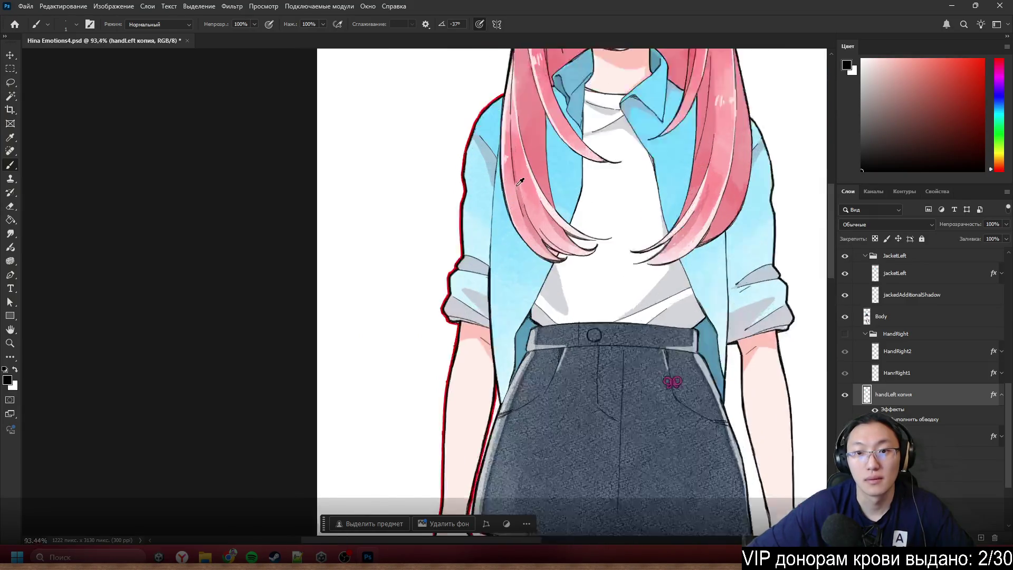
pyautogui.scroll(-3, 525, 159)
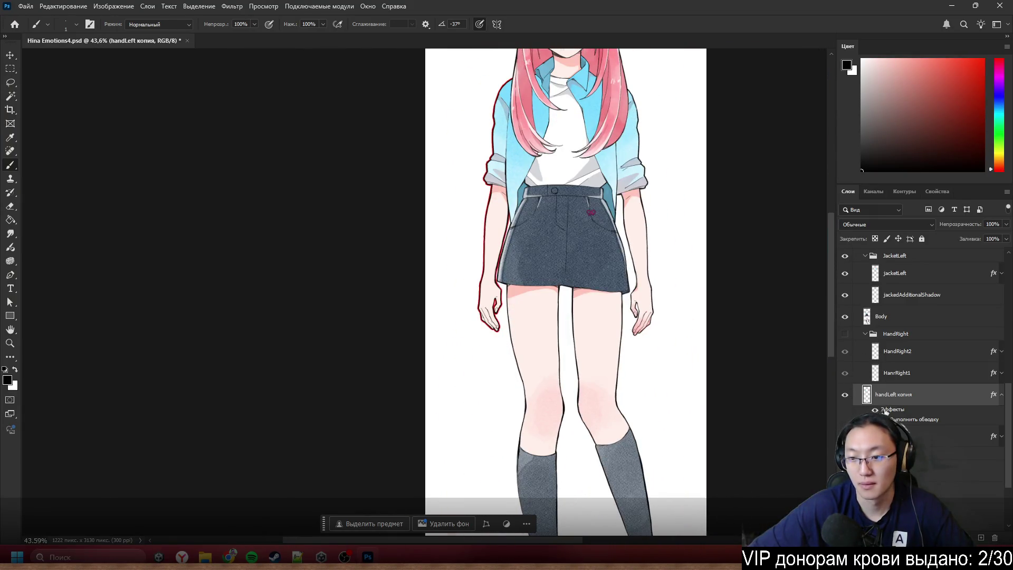
pyautogui.click(877, 410)
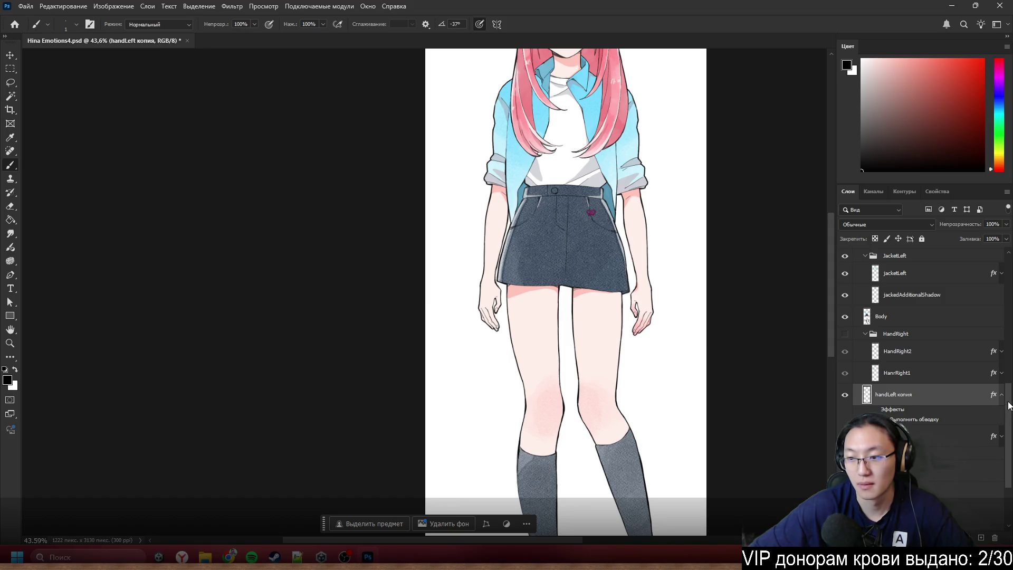
pyautogui.click(1002, 396)
# - Select the H7 hair layer
pyautogui.scroll(-2, 927, 436)
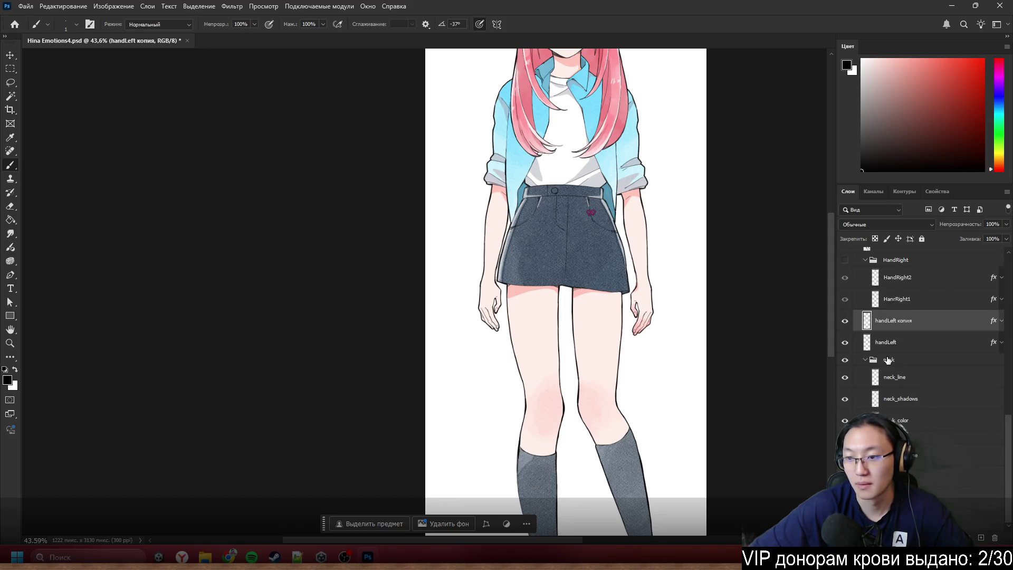
pyautogui.scroll(-3, 519, 315)
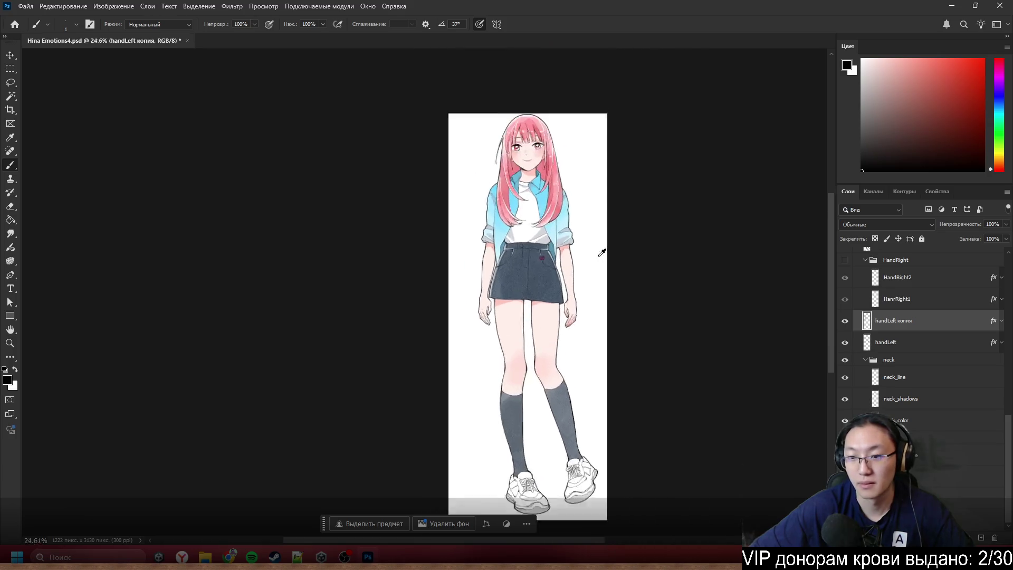
pyautogui.scroll(3, 530, 268)
pyautogui.scroll(3, 528, 211)
pyautogui.scroll(5, 456, 194)
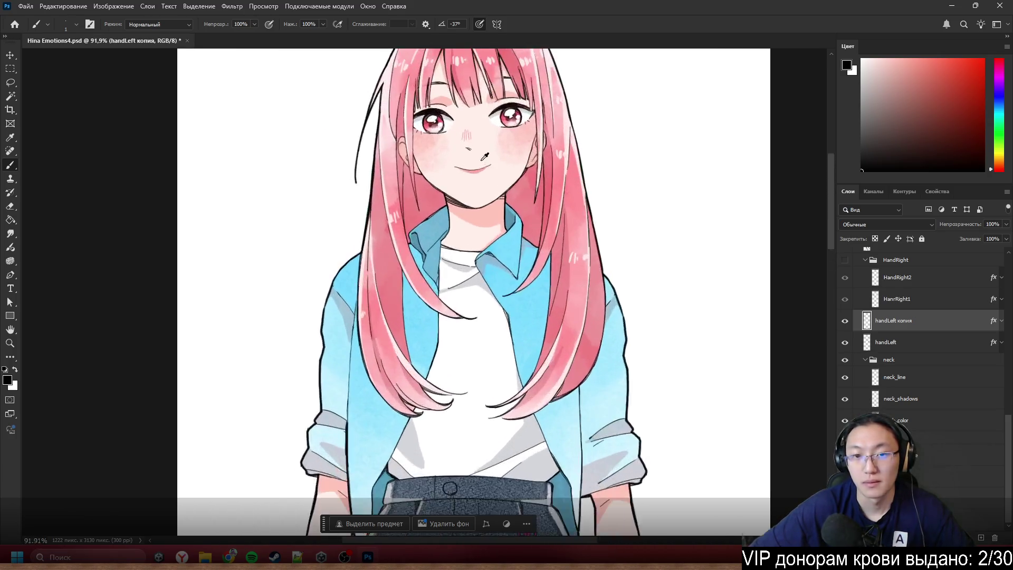
pyautogui.scroll(-2, 370, 321)
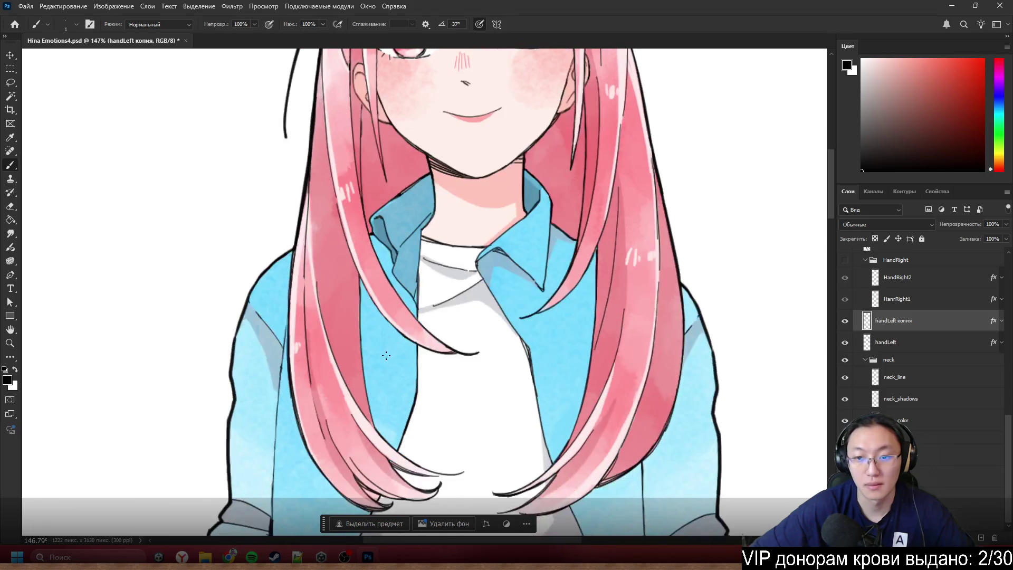
pyautogui.scroll(-3, 386, 356)
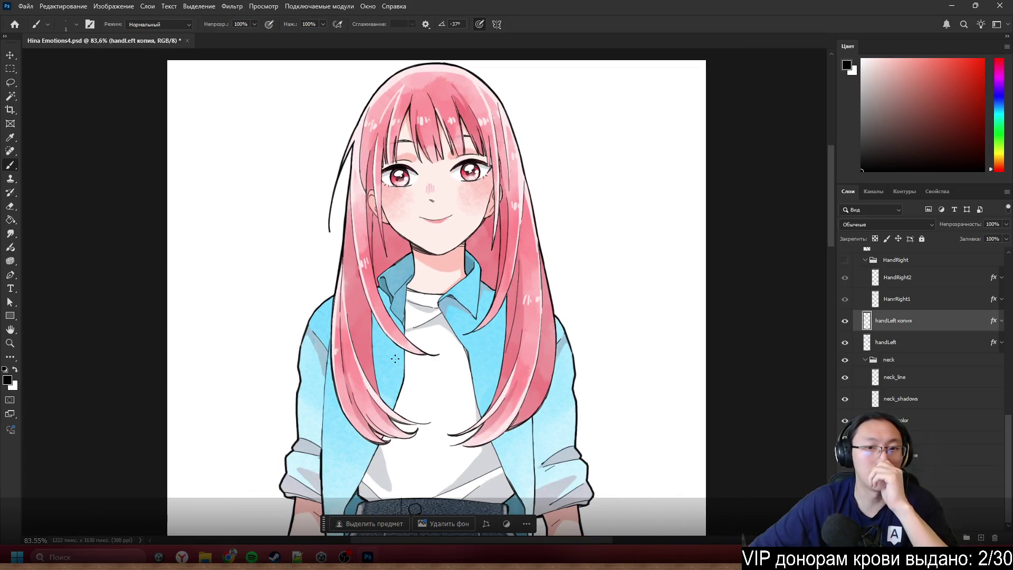
pyautogui.keyDown('ctrl'); pyautogui.click(384, 306); pyautogui.keyUp('ctrl')
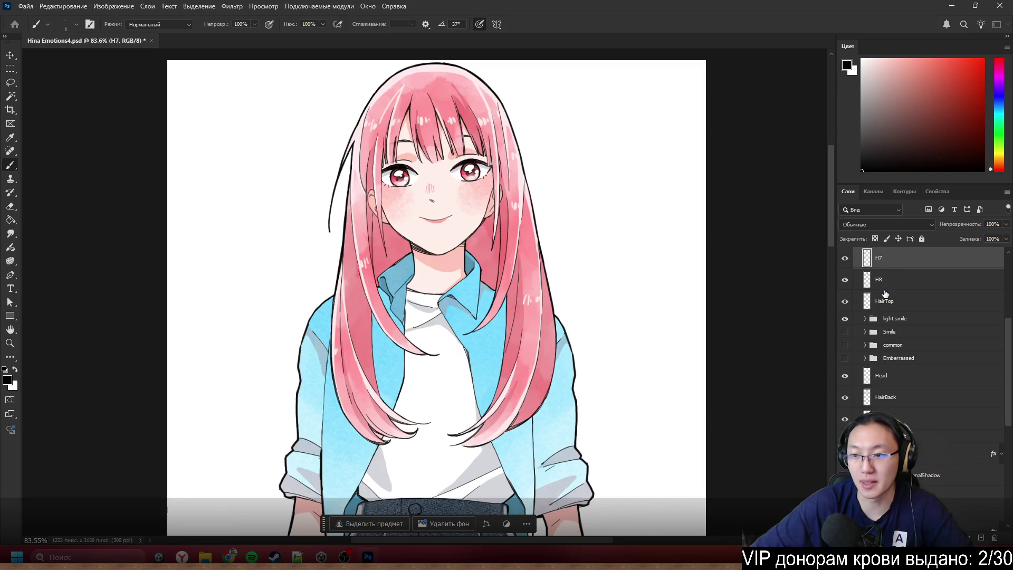
# - Give the H1 hair-bang layer a temporary red Stroke outline effect
pyautogui.scroll(5, 905, 282)
pyautogui.scroll(2, 904, 282)
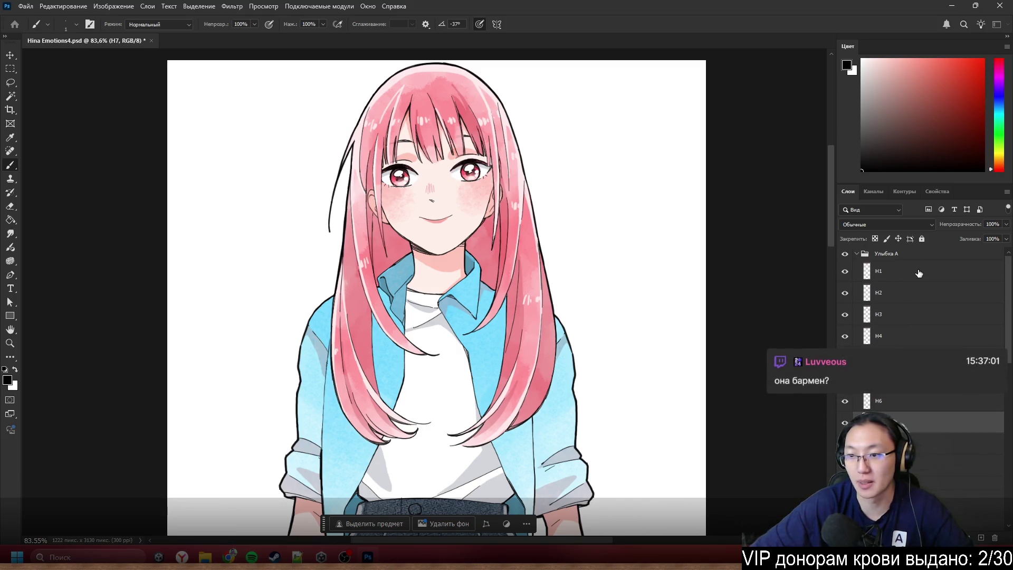
pyautogui.click(923, 271)
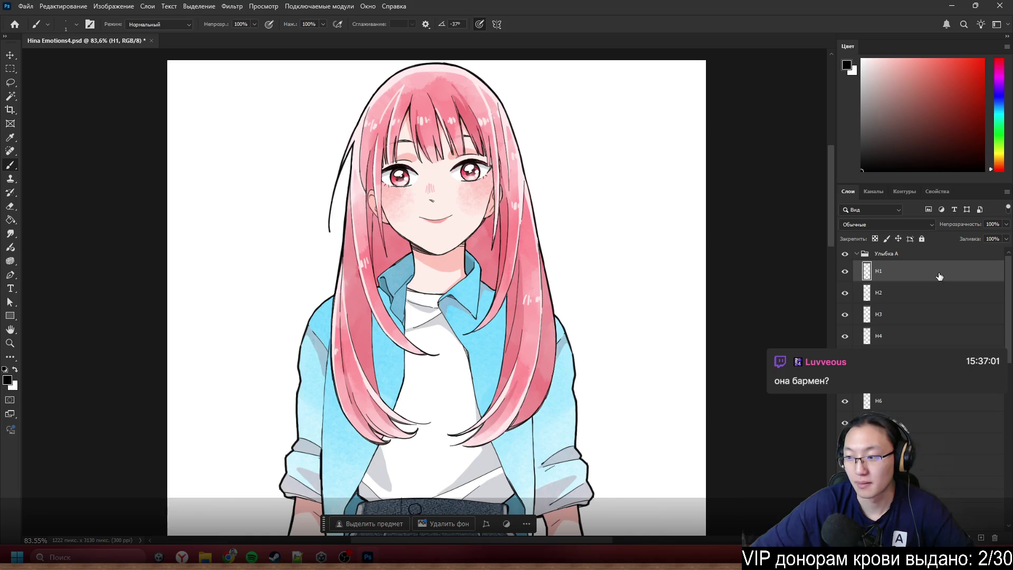
pyautogui.doubleClick(940, 277)
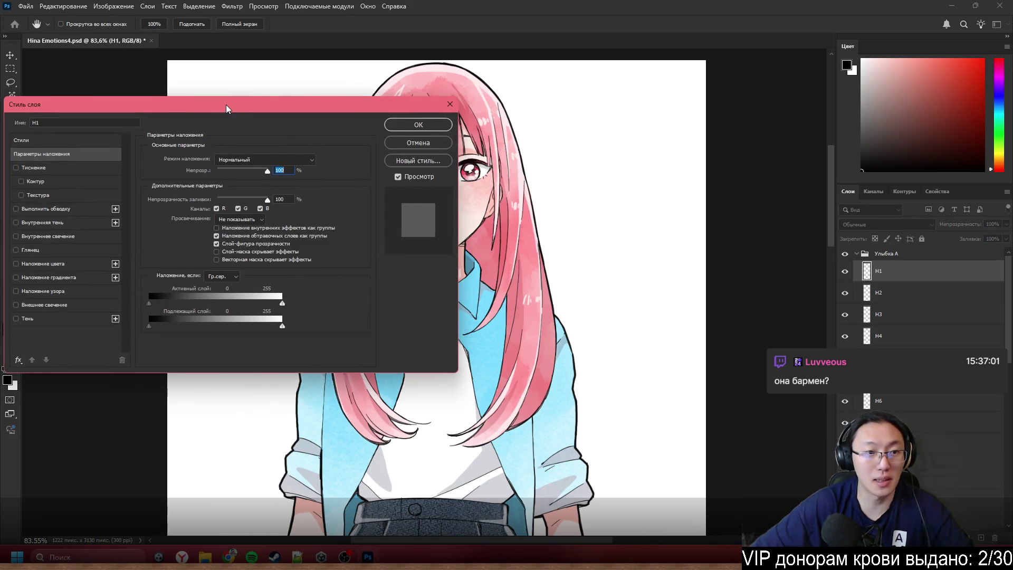
pyautogui.moveTo(227, 109); pyautogui.dragTo(435, 132)
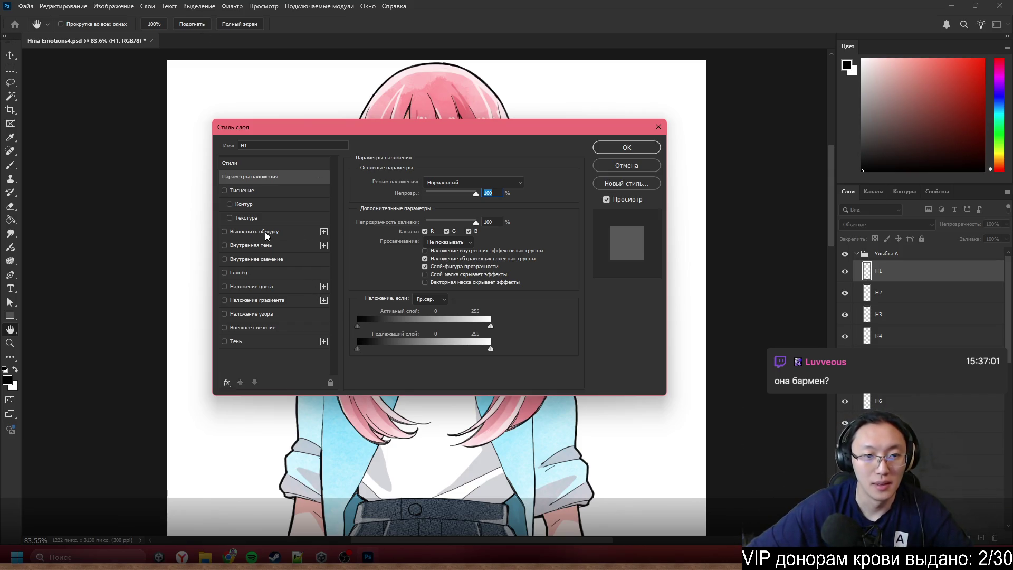
pyautogui.click(255, 231)
pyautogui.moveTo(395, 127)
pyautogui.mouseDown()
pyautogui.moveTo(255, 214)
pyautogui.moveTo(214, 132)
pyautogui.mouseUp()
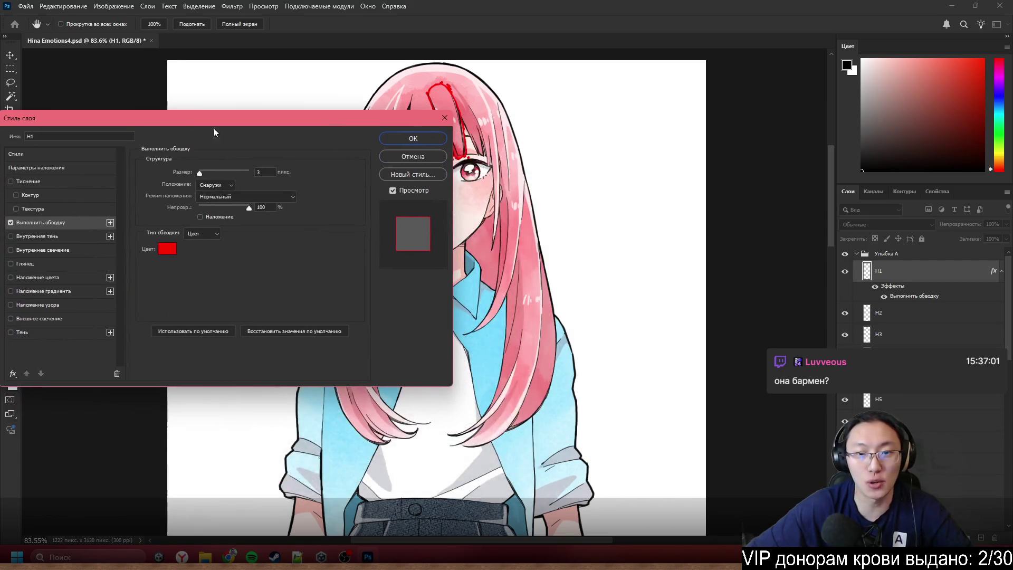
pyautogui.click(413, 139)
# - Erase the stray red marks left of the bang and the bumps along its top edge
pyautogui.scroll(10, 431, 175)
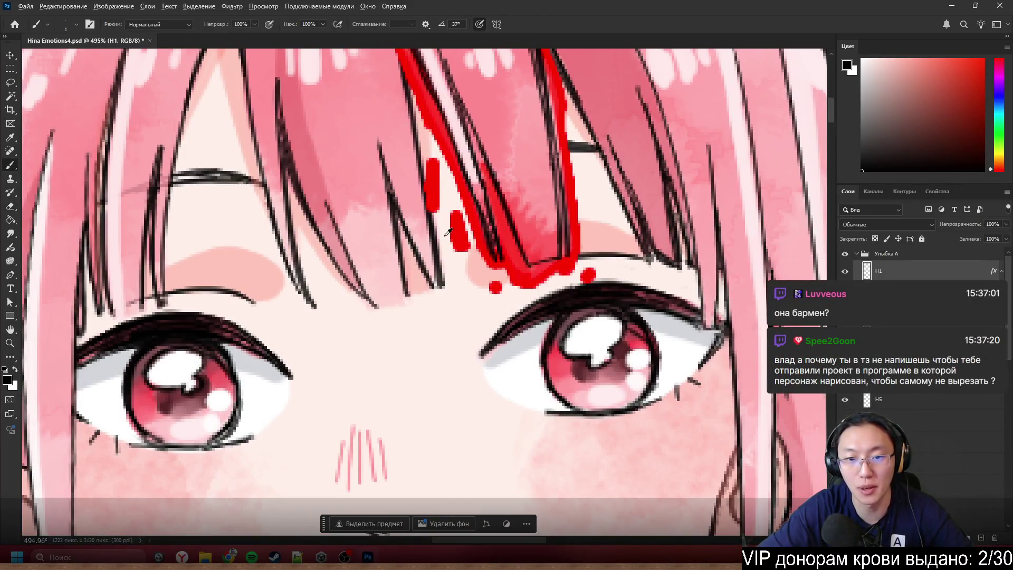
pyautogui.press('e')
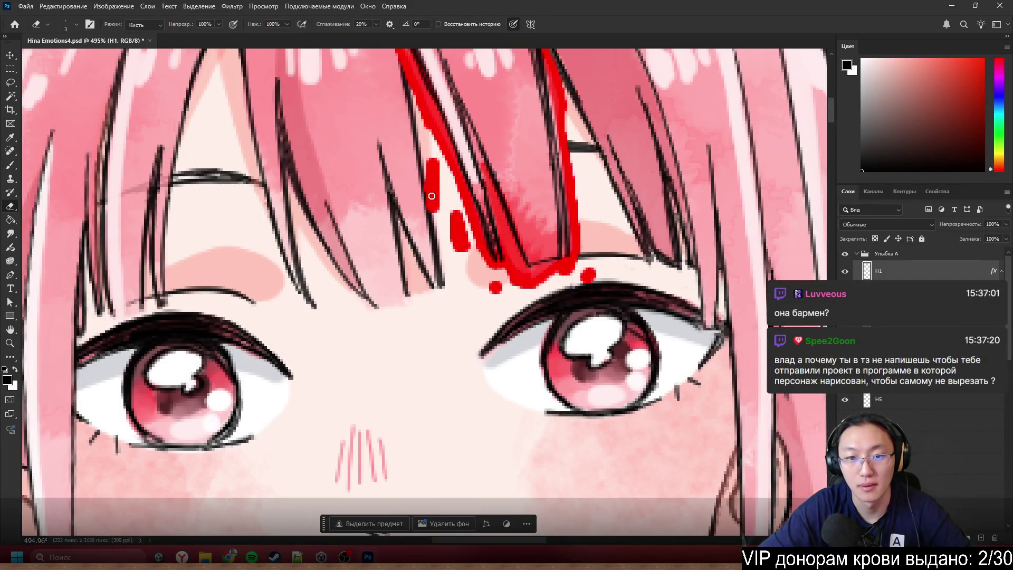
pyautogui.moveTo(433, 211)
pyautogui.mouseDown()
pyautogui.moveTo(432, 166)
pyautogui.moveTo(464, 254)
pyautogui.moveTo(496, 290)
pyautogui.moveTo(589, 275)
pyautogui.mouseUp()
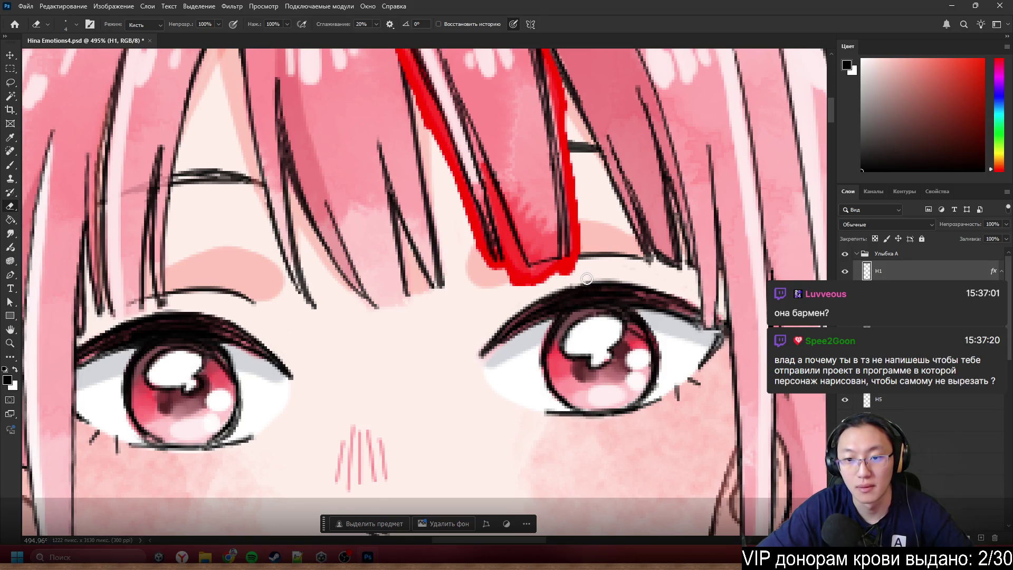
pyautogui.scroll(-5, 641, 193)
pyautogui.scroll(5, 710, 183)
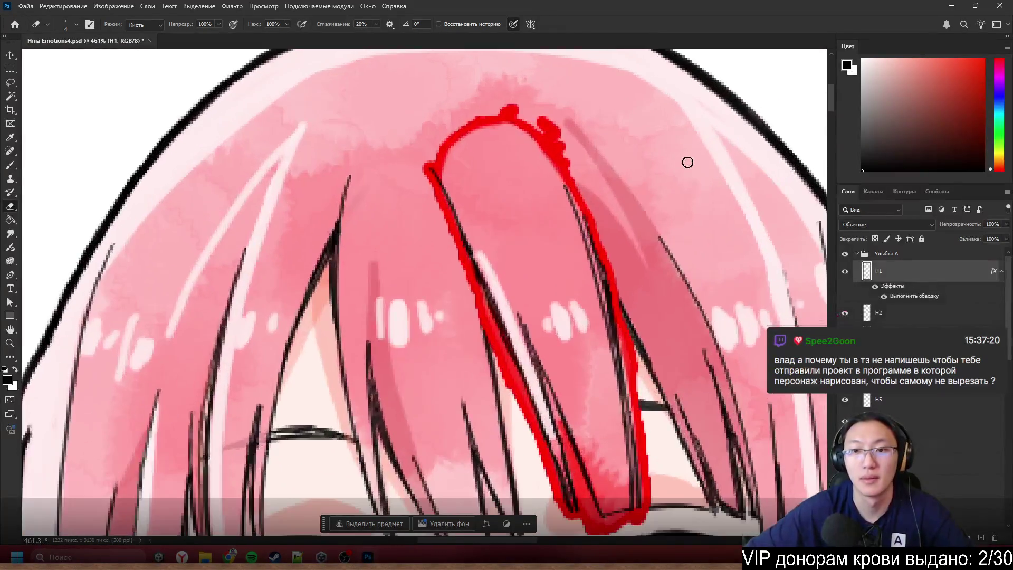
pyautogui.moveTo(543, 119); pyautogui.dragTo(565, 162)
pyautogui.moveTo(520, 110); pyautogui.dragTo(514, 108)
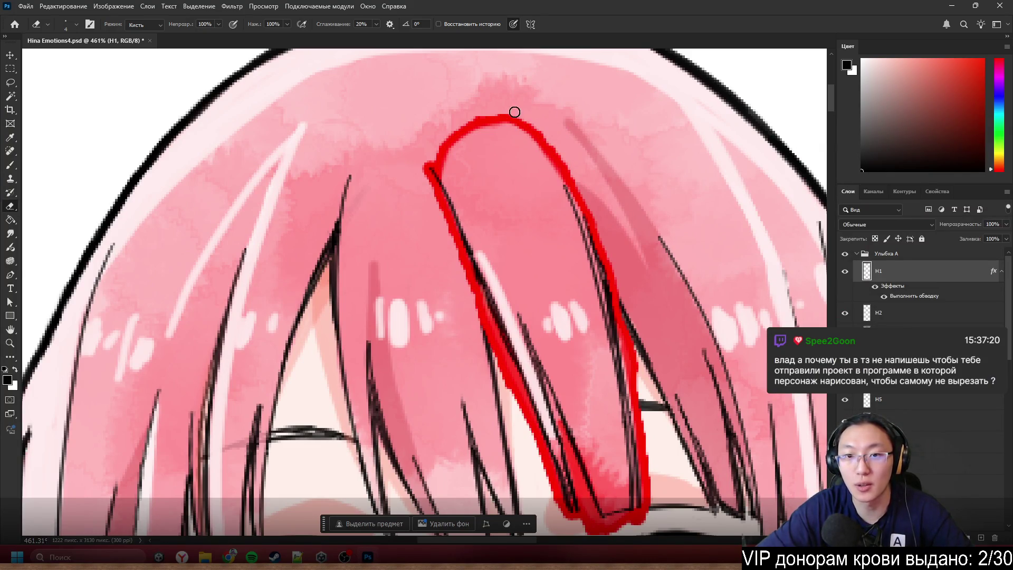
pyautogui.scroll(-5, 475, 86)
pyautogui.scroll(-3, 527, 202)
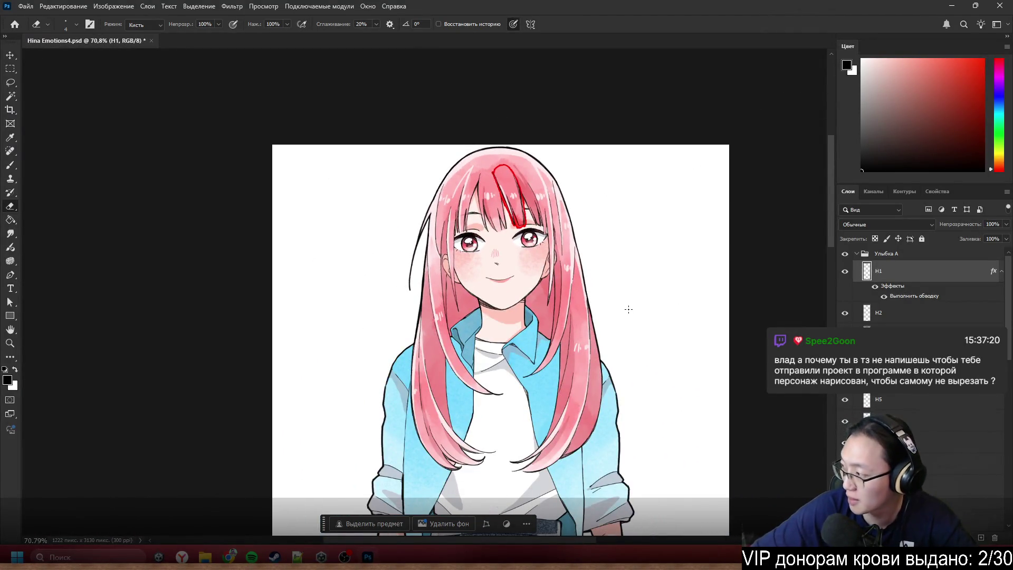
pyautogui.scroll(2, 636, 188)
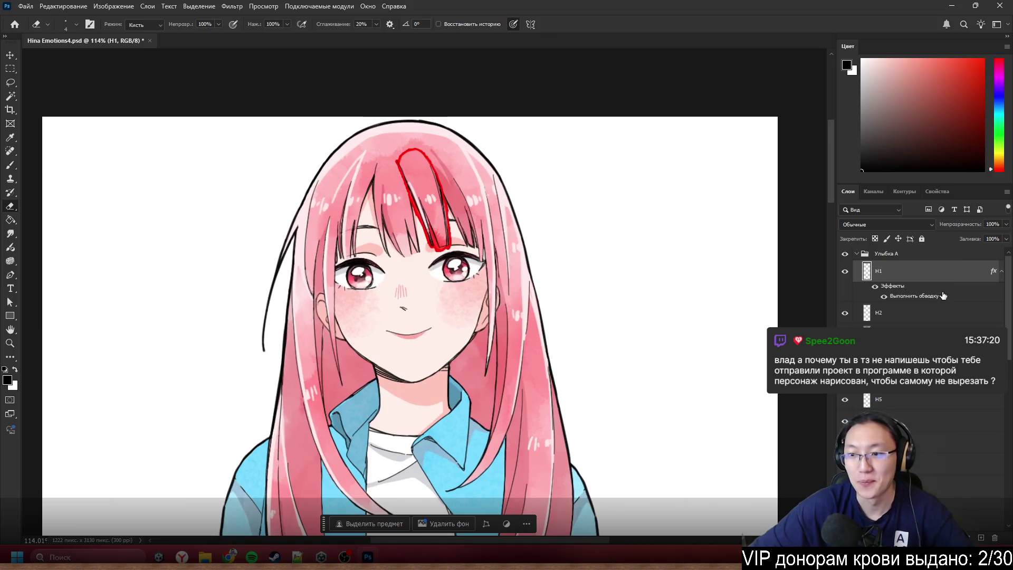
# - Hide H1's red outline, collapse its effects list and select H2
pyautogui.click(884, 296)
pyautogui.click(999, 274)
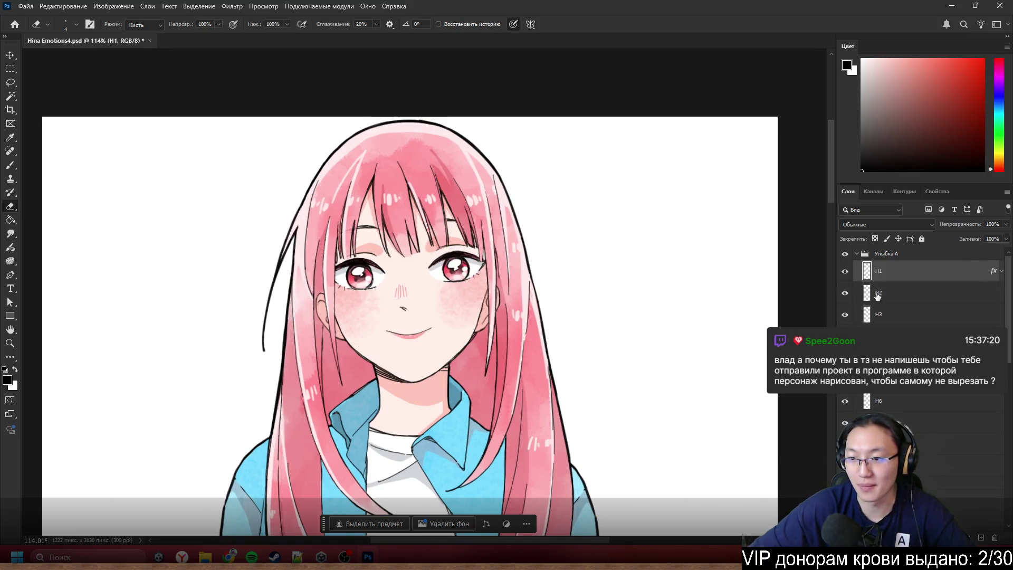
pyautogui.click(929, 296)
# - Add a red Stroke outline to H2 and erase the stray red blob beside the bangs
pyautogui.doubleClick(929, 297)
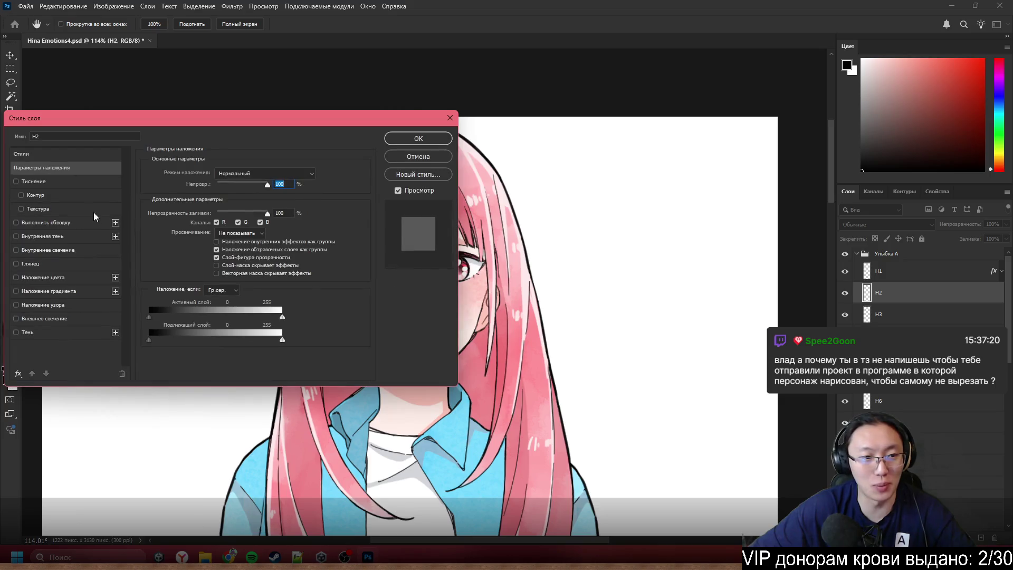
pyautogui.click(49, 224)
pyautogui.click(430, 138)
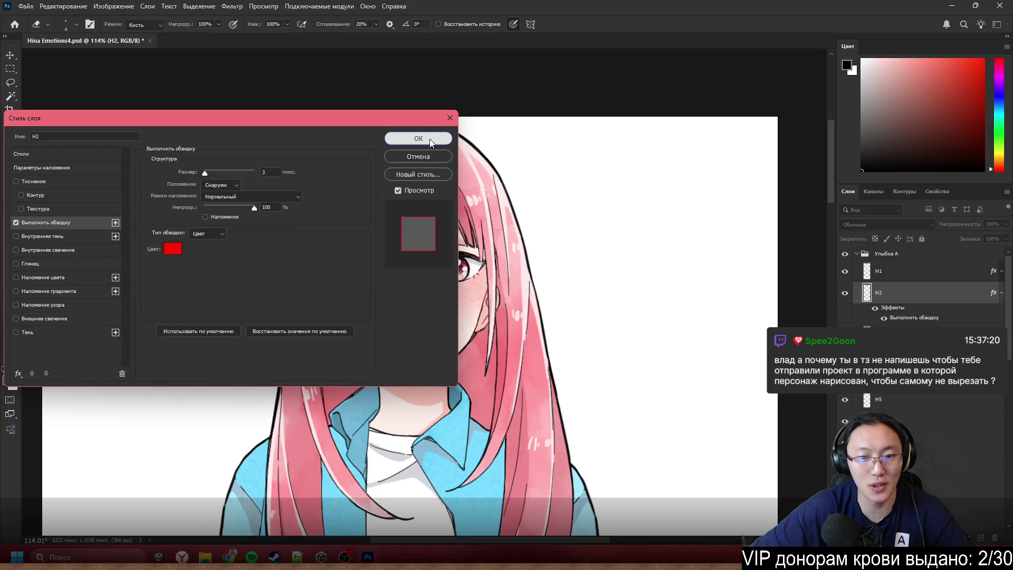
pyautogui.scroll(5, 452, 218)
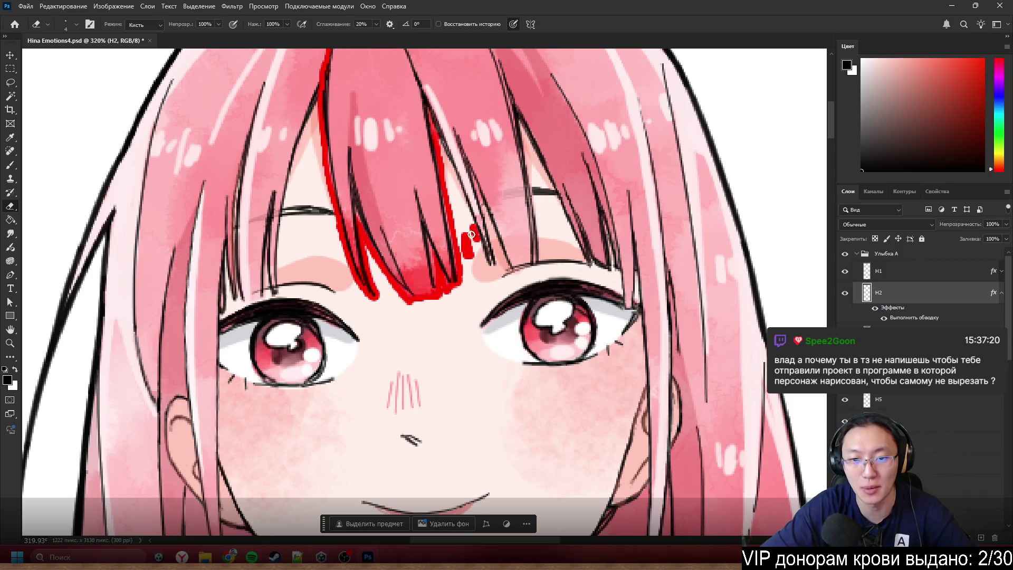
pyautogui.moveTo(471, 234)
pyautogui.mouseDown()
pyautogui.moveTo(467, 256)
pyautogui.moveTo(469, 232)
pyautogui.mouseUp()
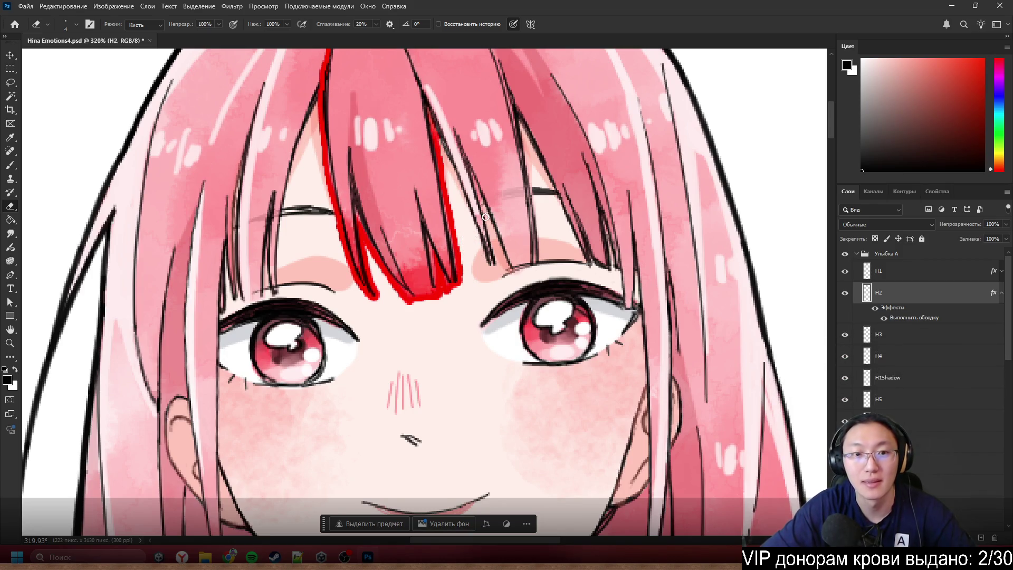
pyautogui.scroll(-2, 485, 217)
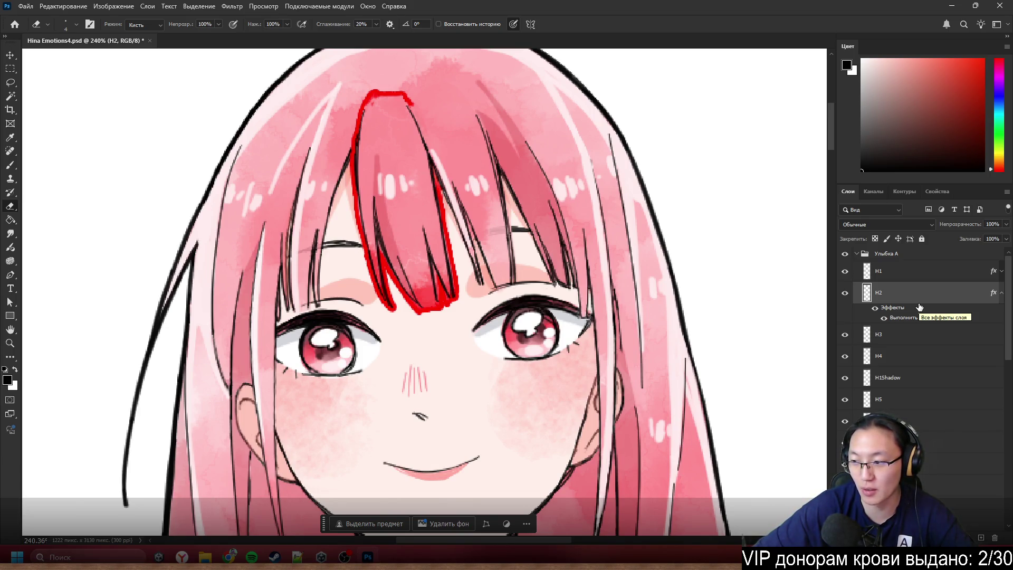
# - Hide H2's red outline effect and fold its effects list away
pyautogui.click(1001, 294)
pyautogui.click(961, 317)
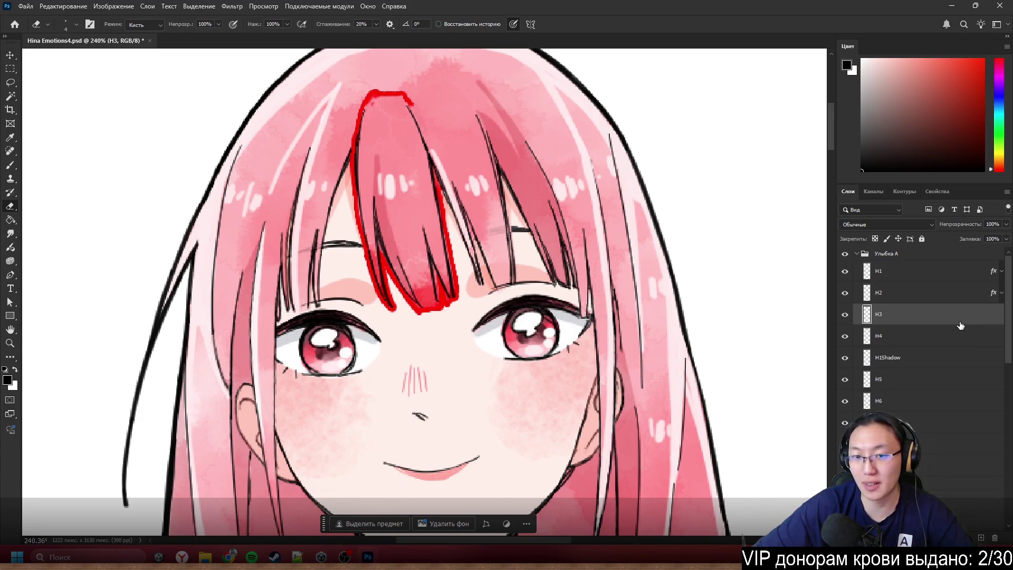
pyautogui.click(1001, 297)
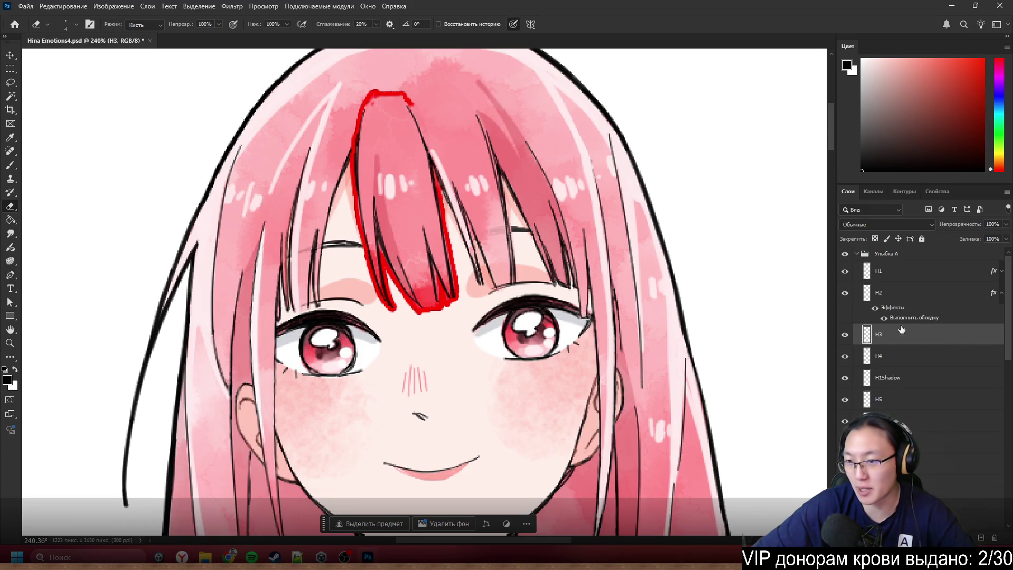
pyautogui.click(876, 307)
pyautogui.click(1001, 294)
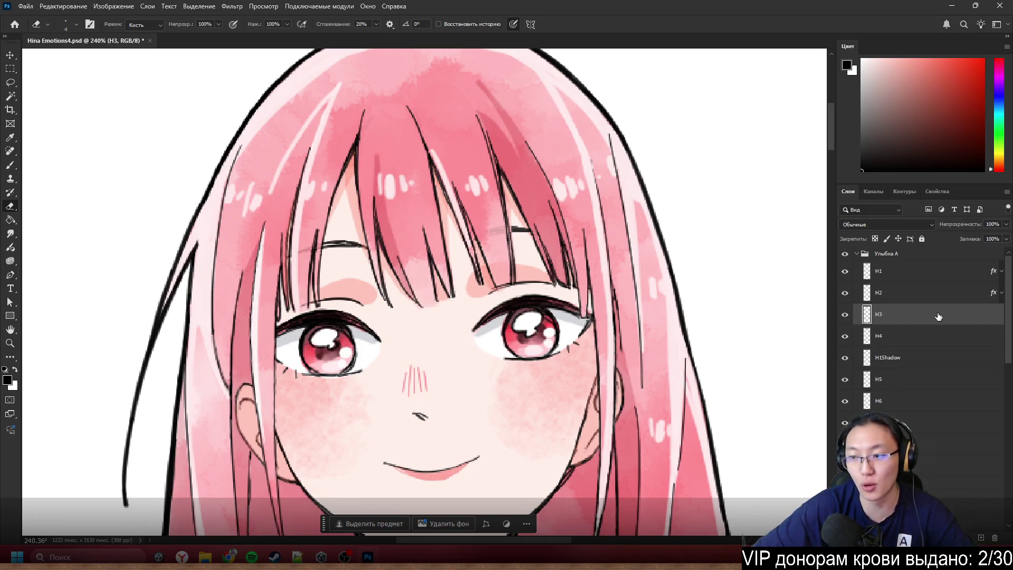
pyautogui.doubleClick(938, 315)
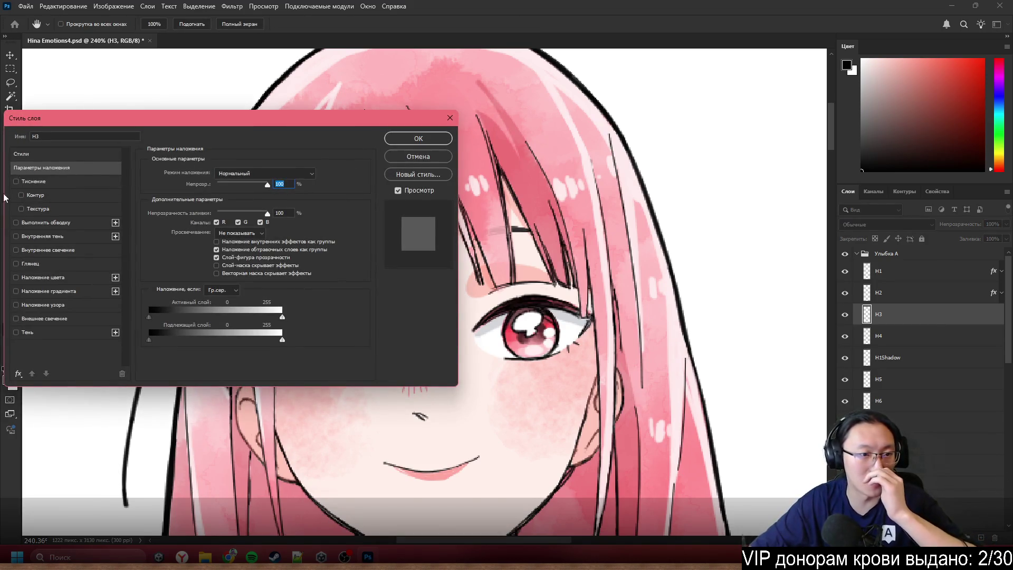
# - Add a red Stroke outline to H3 and erase the stray red blob beside the hair
pyautogui.click(56, 223)
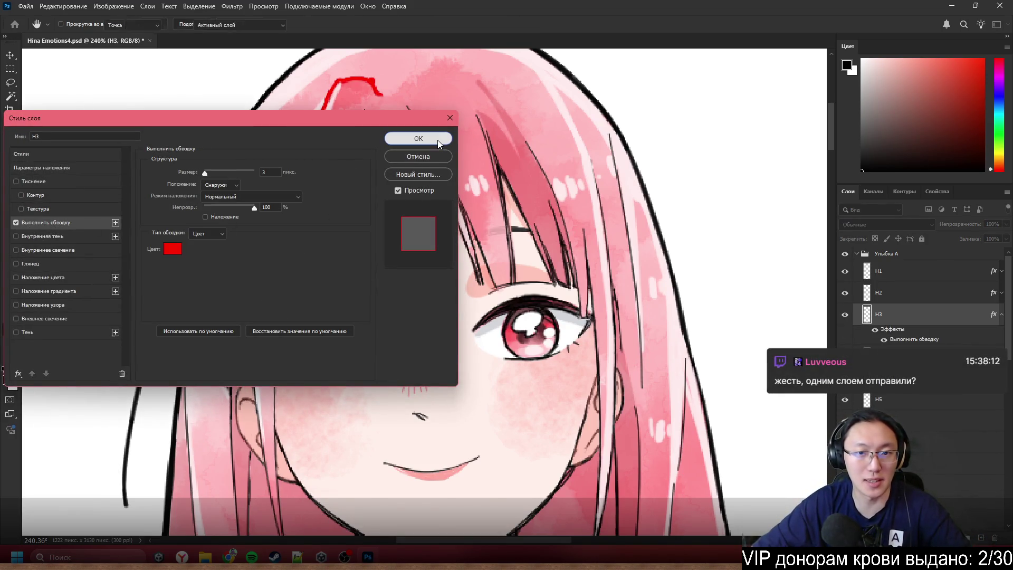
pyautogui.click(438, 140)
pyautogui.scroll(3, 445, 207)
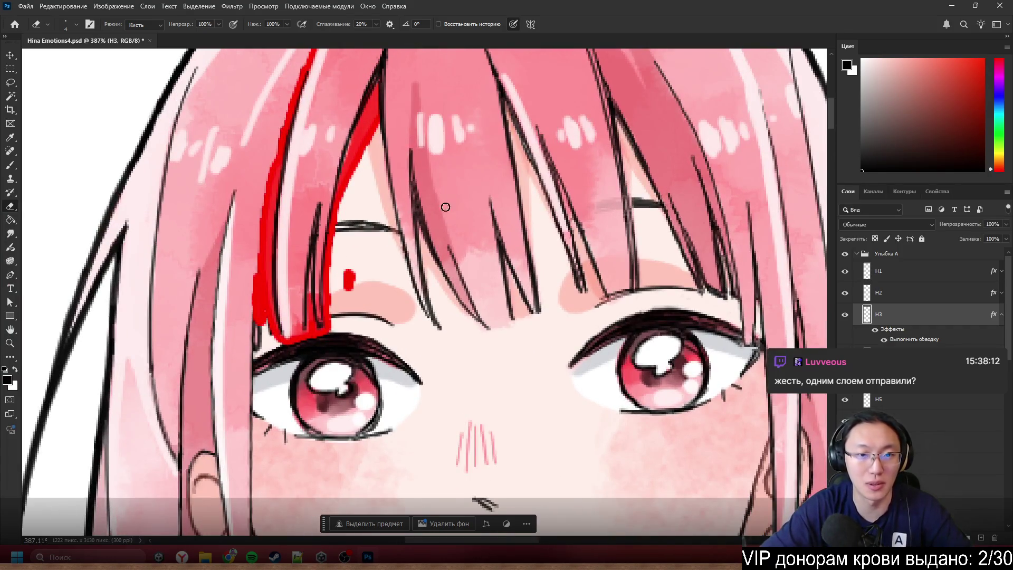
pyautogui.moveTo(352, 278)
pyautogui.mouseDown()
pyautogui.moveTo(349, 287)
pyautogui.moveTo(348, 276)
pyautogui.mouseUp()
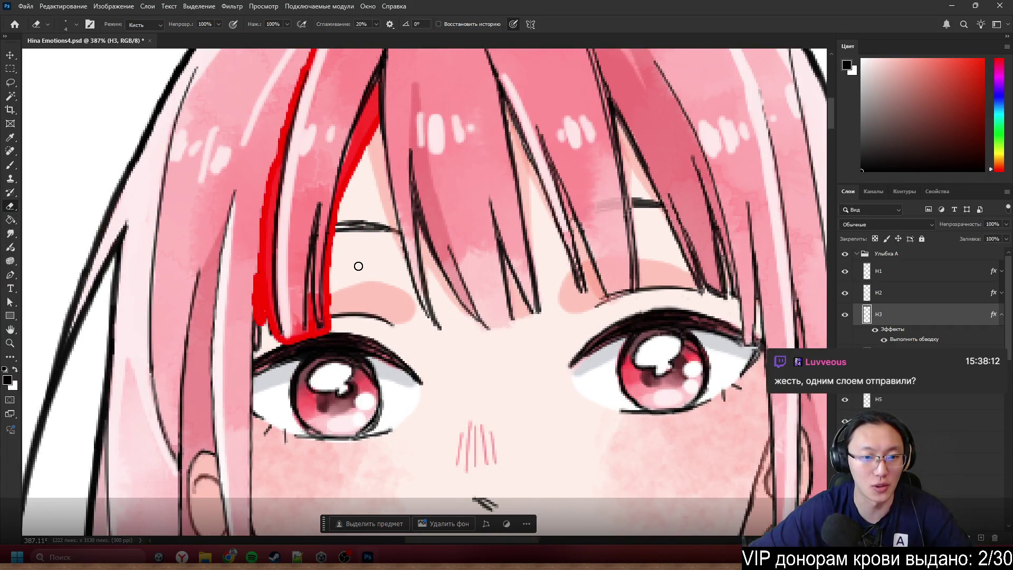
# - Undo an accidental shift of the H3 strand and toggle its red stroke to compare
pyautogui.moveTo(224, 264)
pyautogui.mouseDown()
pyautogui.moveTo(259, 324)
pyautogui.moveTo(304, 312)
pyautogui.mouseUp()
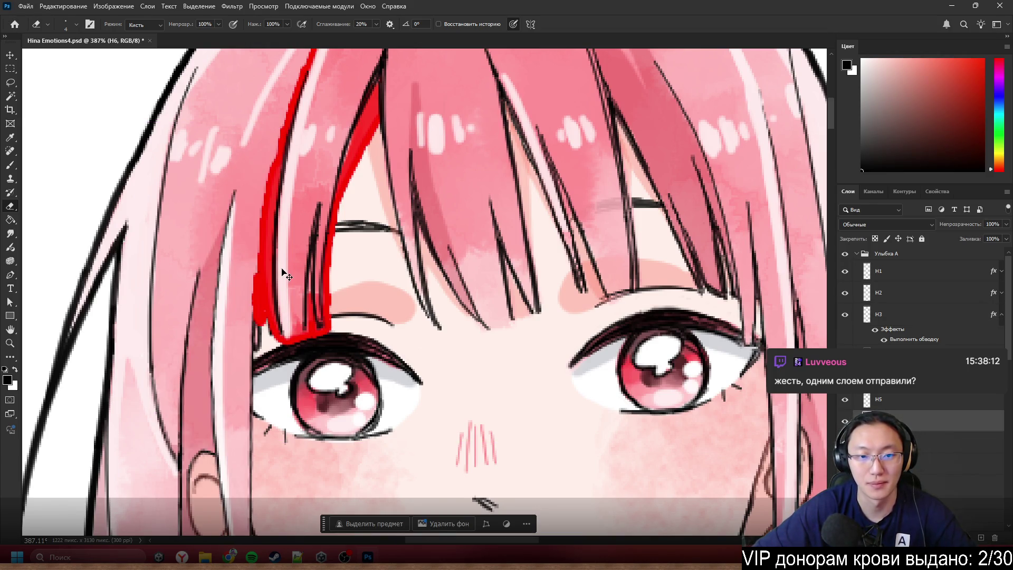
pyautogui.moveTo(287, 272)
pyautogui.mouseDown()
pyautogui.moveTo(345, 249)
pyautogui.moveTo(353, 276)
pyautogui.mouseUp()
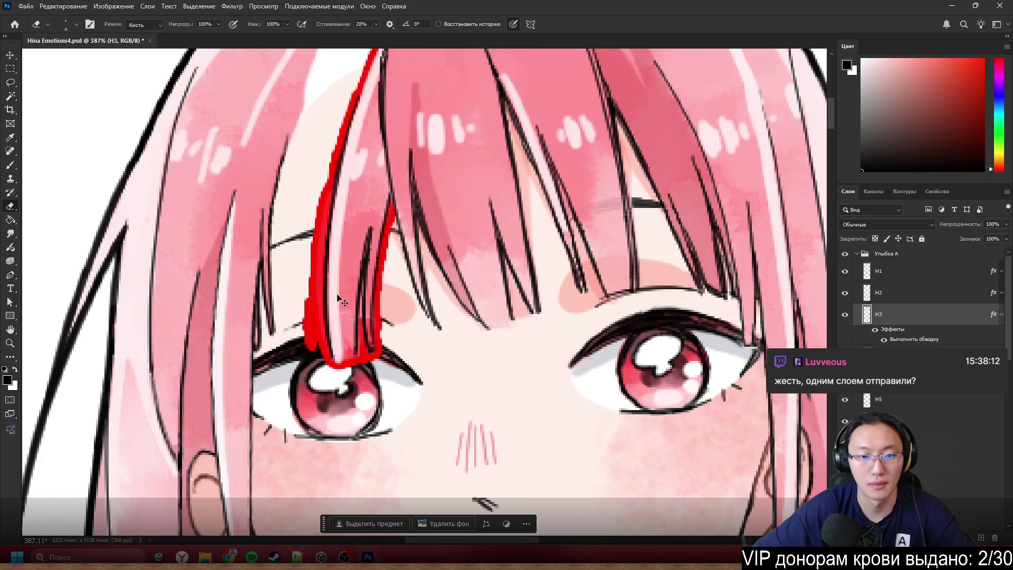
pyautogui.hotkey('ctrl', 'z')
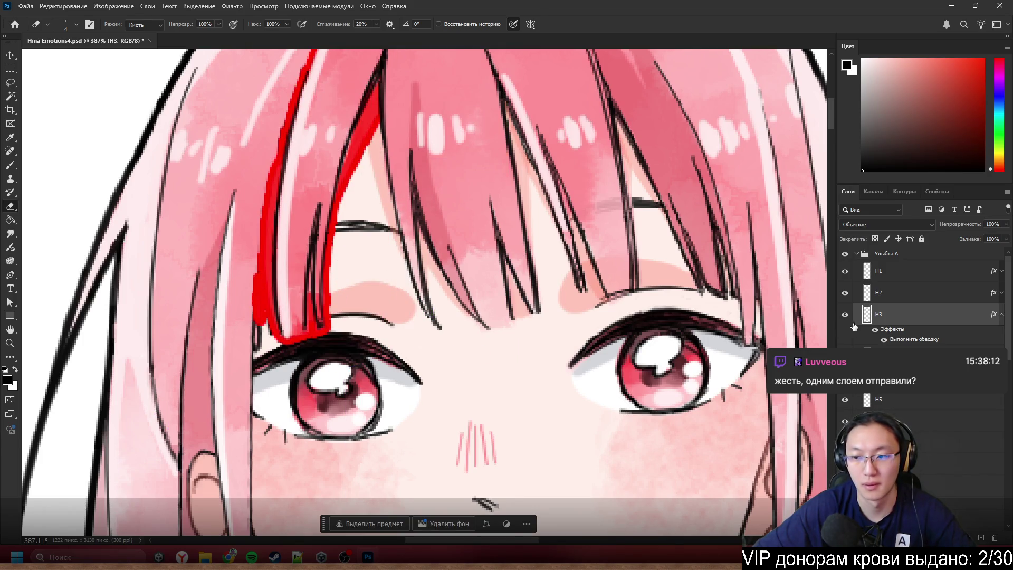
pyautogui.click(873, 332)
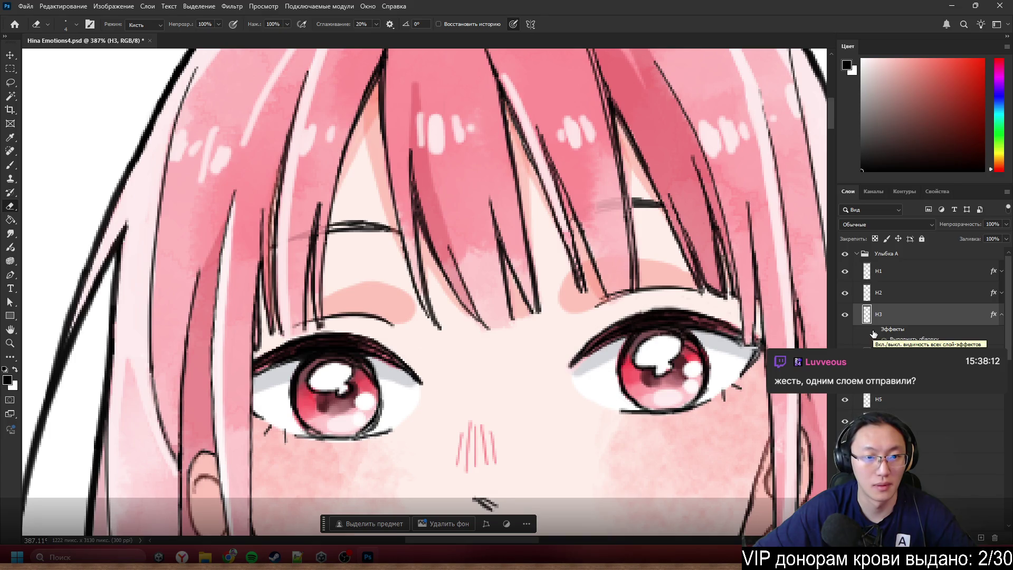
pyautogui.click(874, 333)
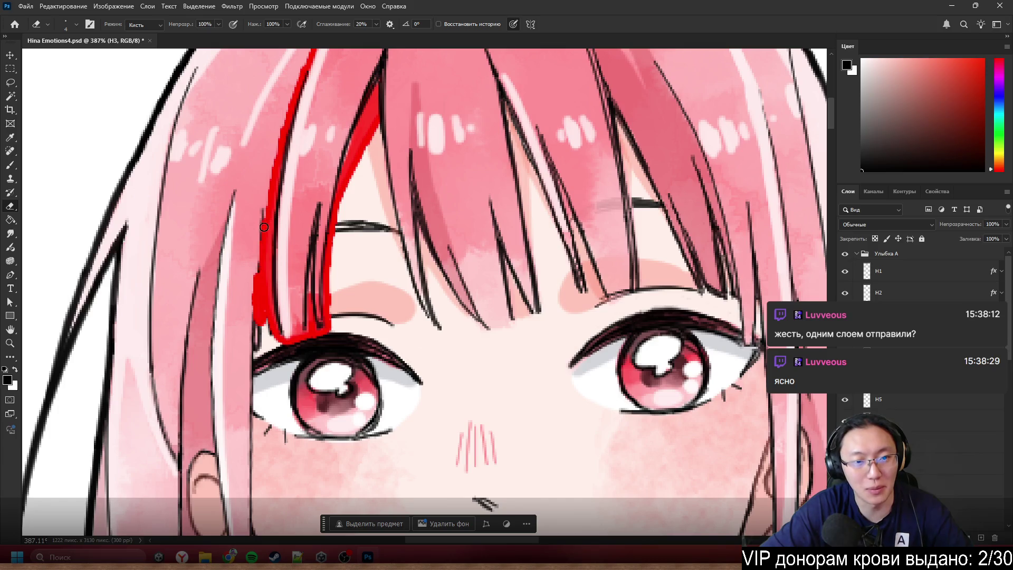
# - Erase stray pixels along H3's left hair outline, then hide the red stroke
pyautogui.moveTo(264, 290)
pyautogui.mouseDown()
pyautogui.moveTo(258, 316)
pyautogui.moveTo(258, 281)
pyautogui.mouseUp()
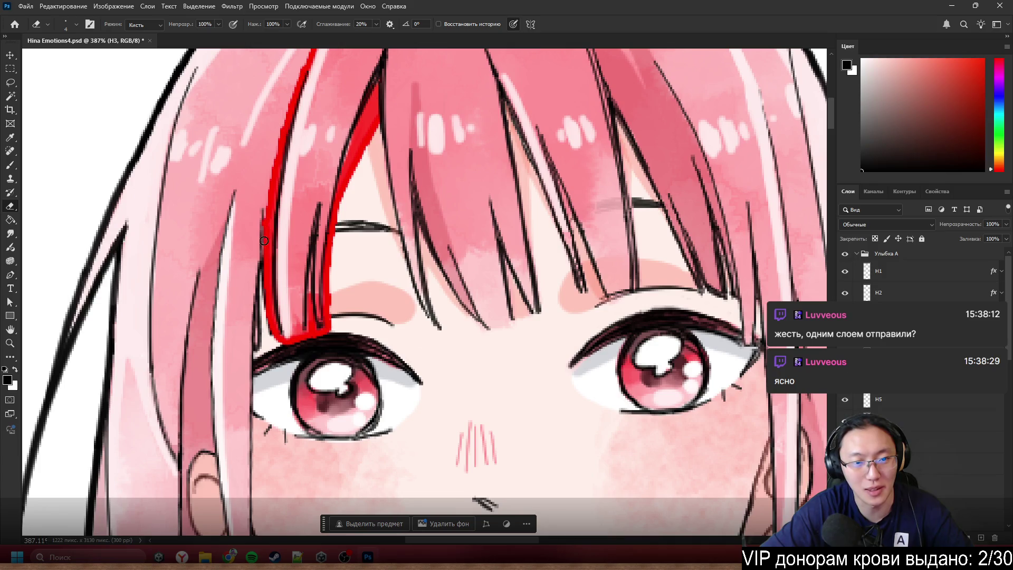
pyautogui.scroll(-5, 246, 280)
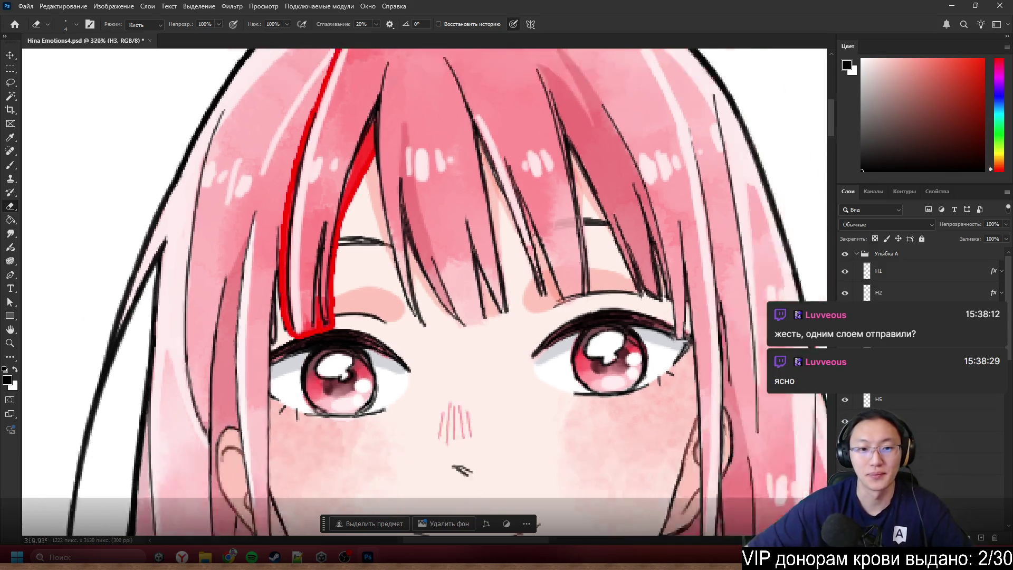
pyautogui.scroll(8, 367, 199)
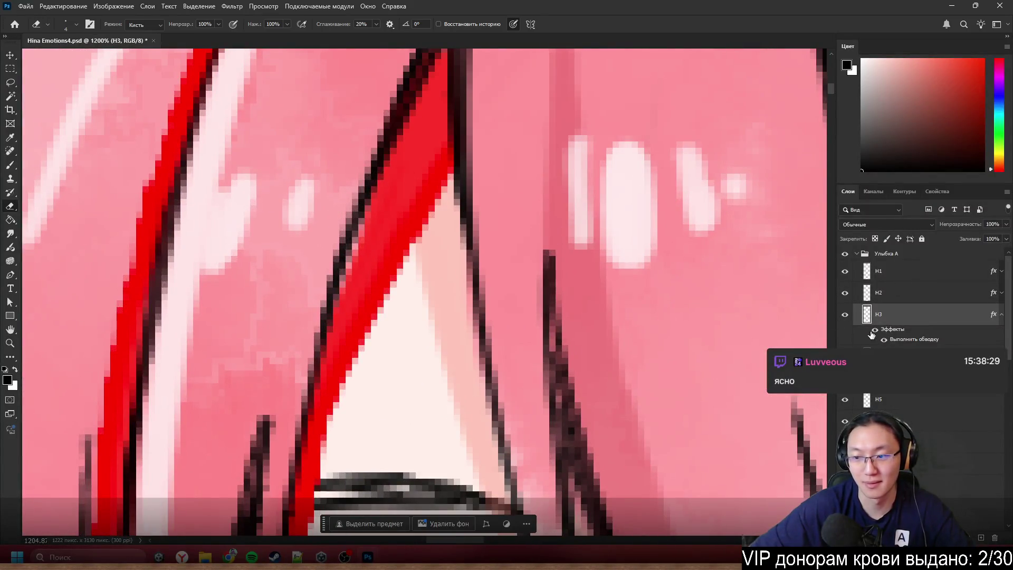
pyautogui.click(874, 329)
pyautogui.scroll(-6, 528, 295)
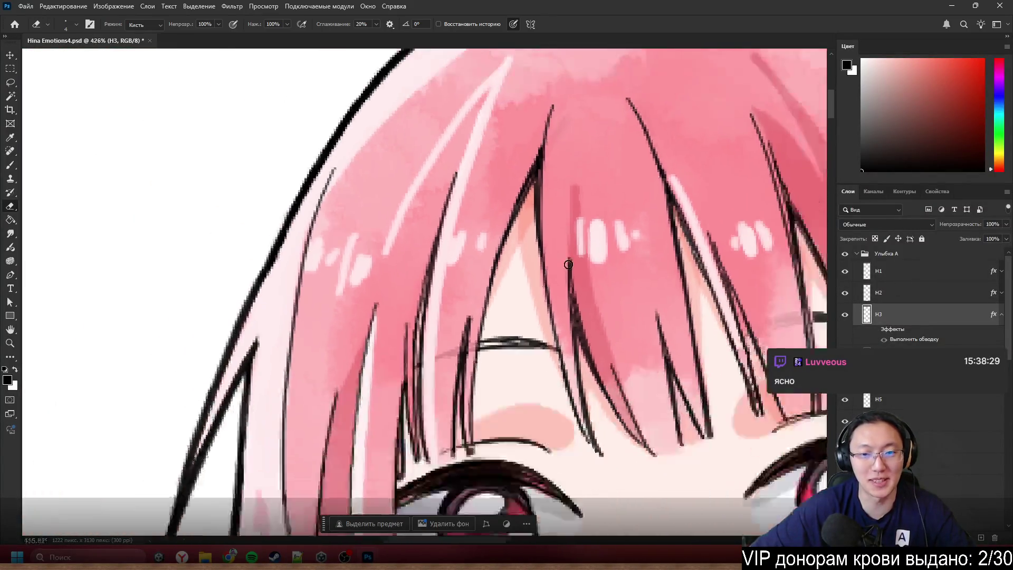
pyautogui.scroll(-1, 516, 308)
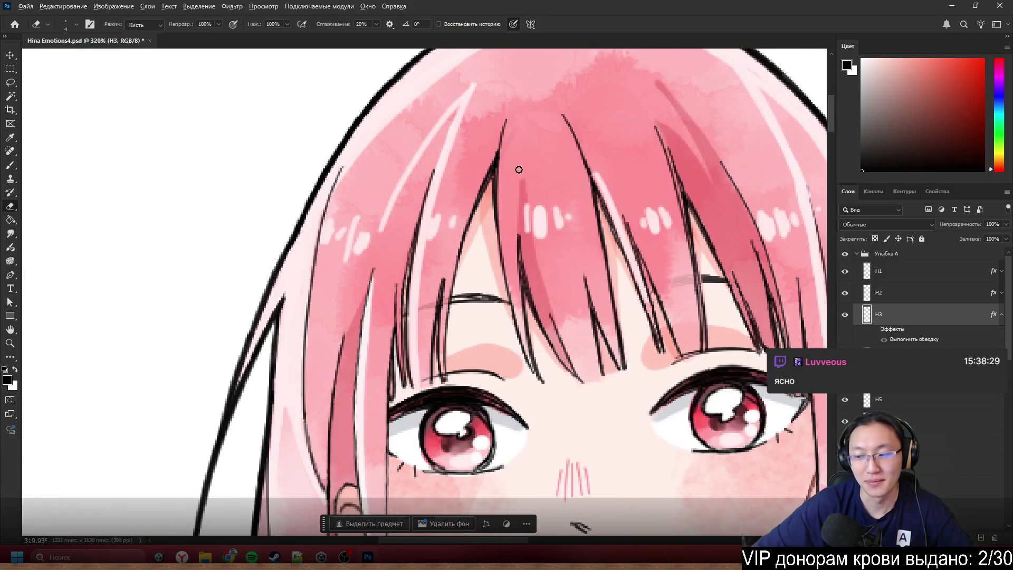
pyautogui.scroll(-3, 518, 167)
pyautogui.scroll(4, 408, 266)
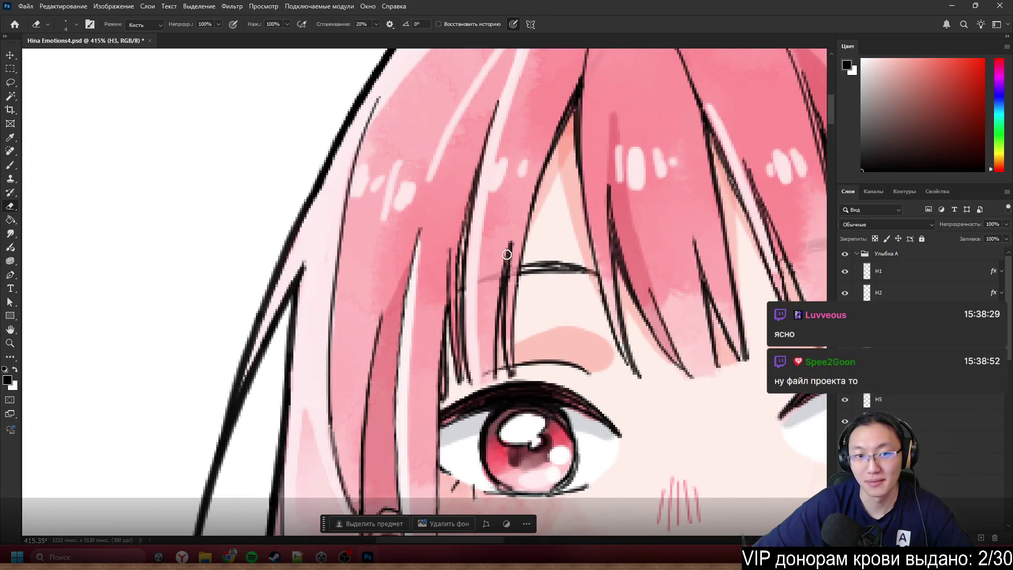
pyautogui.click(951, 6)
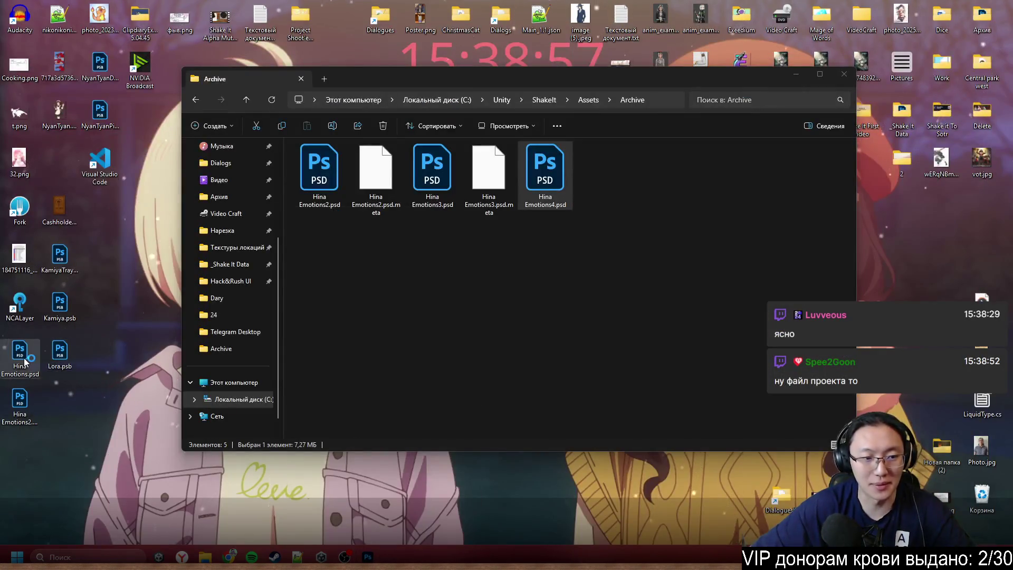
pyautogui.click(368, 557)
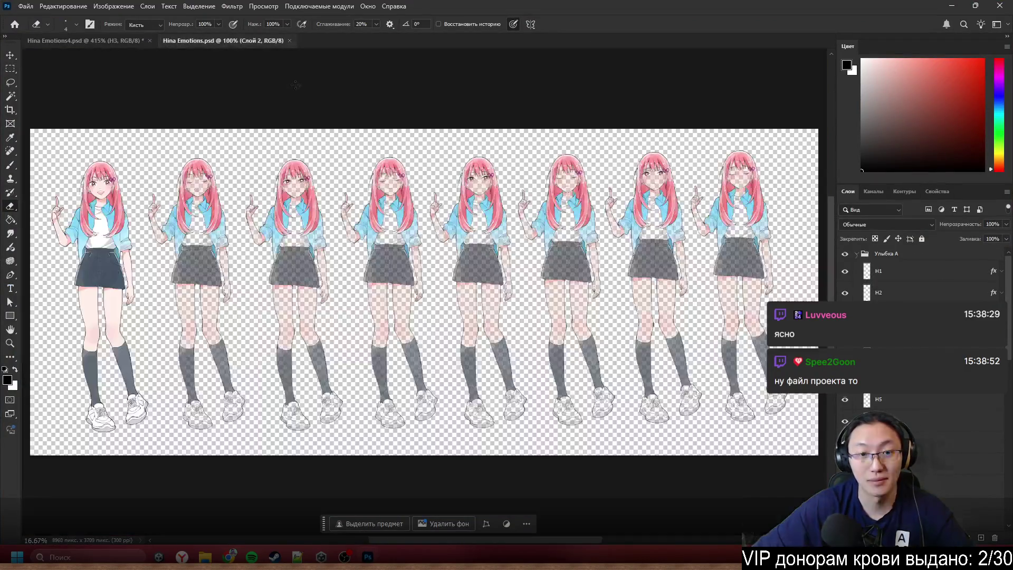
pyautogui.scroll(-1, 908, 397)
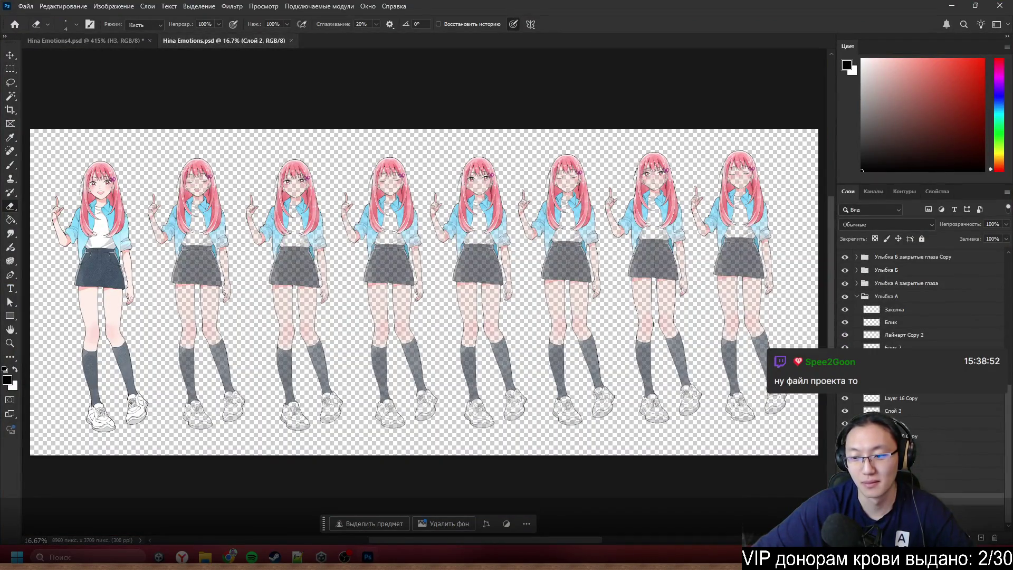
pyautogui.scroll(3, 27, 193)
pyautogui.scroll(5, 310, 172)
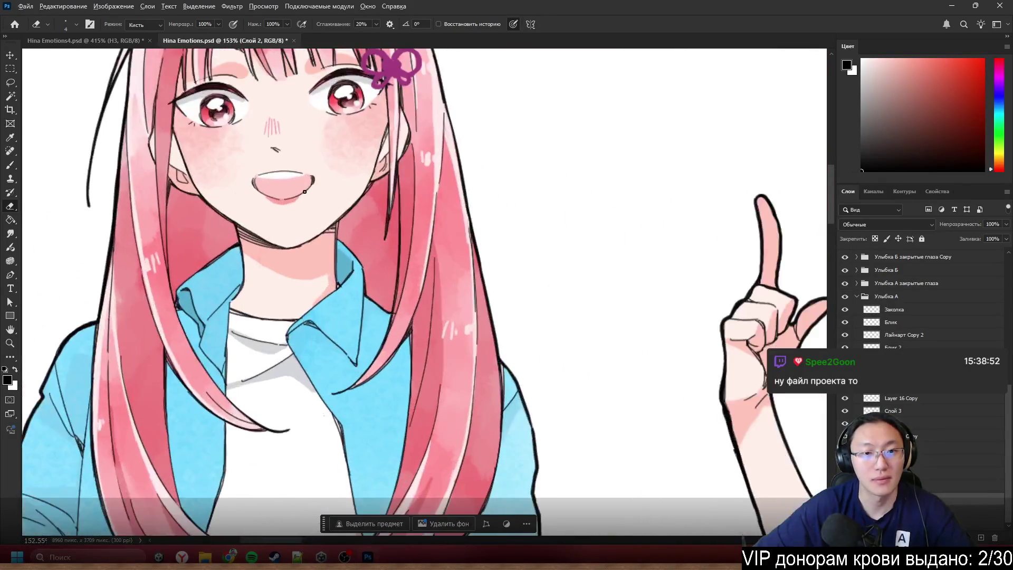
pyautogui.scroll(-2, 310, 172)
pyautogui.moveTo(309, 172)
pyautogui.mouseDown()
pyautogui.moveTo(364, 114)
pyautogui.moveTo(551, 130)
pyautogui.mouseUp()
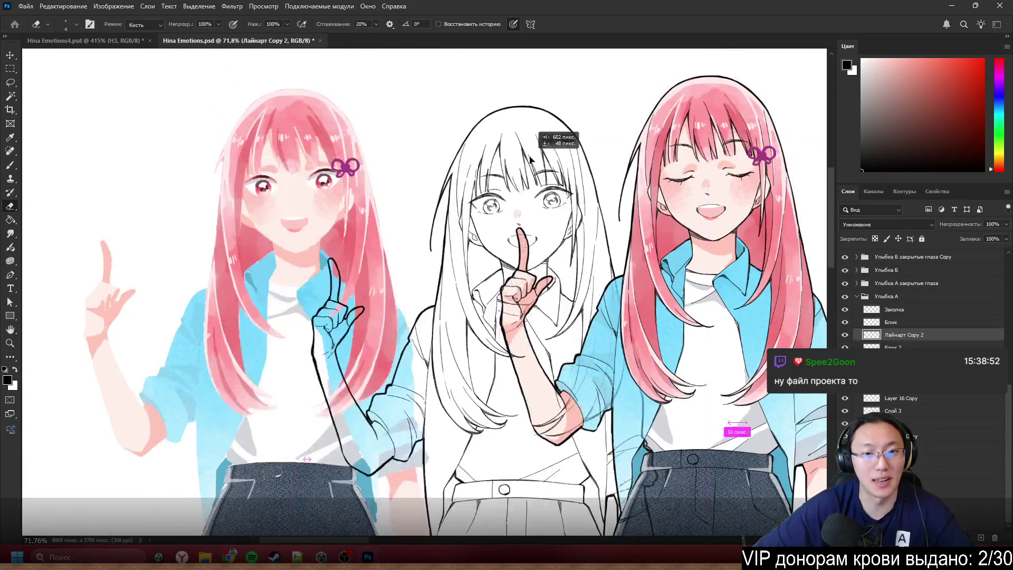
pyautogui.moveTo(309, 95)
pyautogui.mouseDown()
pyautogui.moveTo(284, 190)
pyautogui.moveTo(343, 92)
pyautogui.moveTo(348, 100)
pyautogui.moveTo(406, 71)
pyautogui.moveTo(295, 174)
pyautogui.moveTo(226, 287)
pyautogui.moveTo(283, 140)
pyautogui.moveTo(278, 158)
pyautogui.moveTo(211, 108)
pyautogui.mouseUp()
pyautogui.scroll(-5, 451, 232)
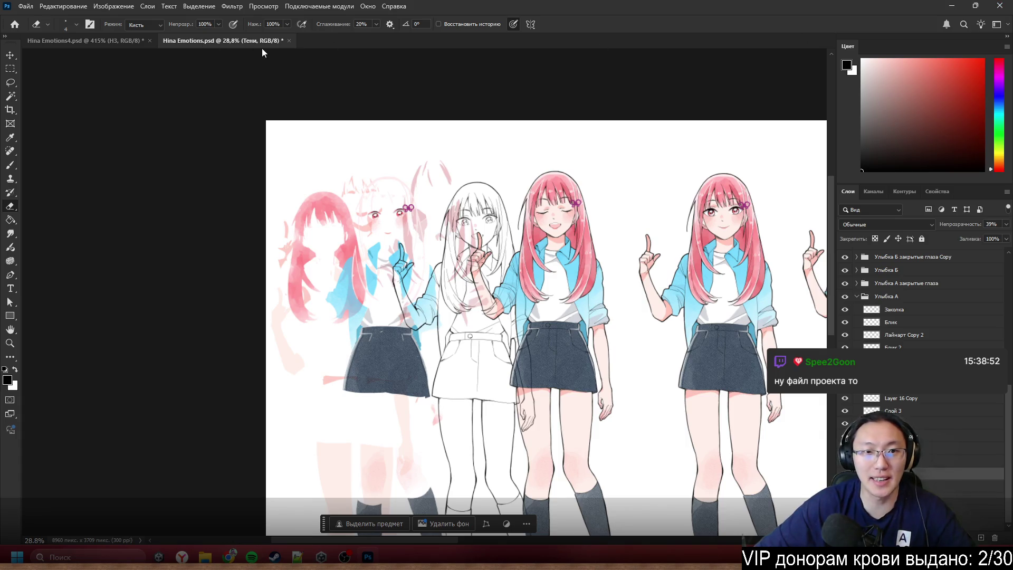
pyautogui.click(289, 41)
pyautogui.click(525, 207)
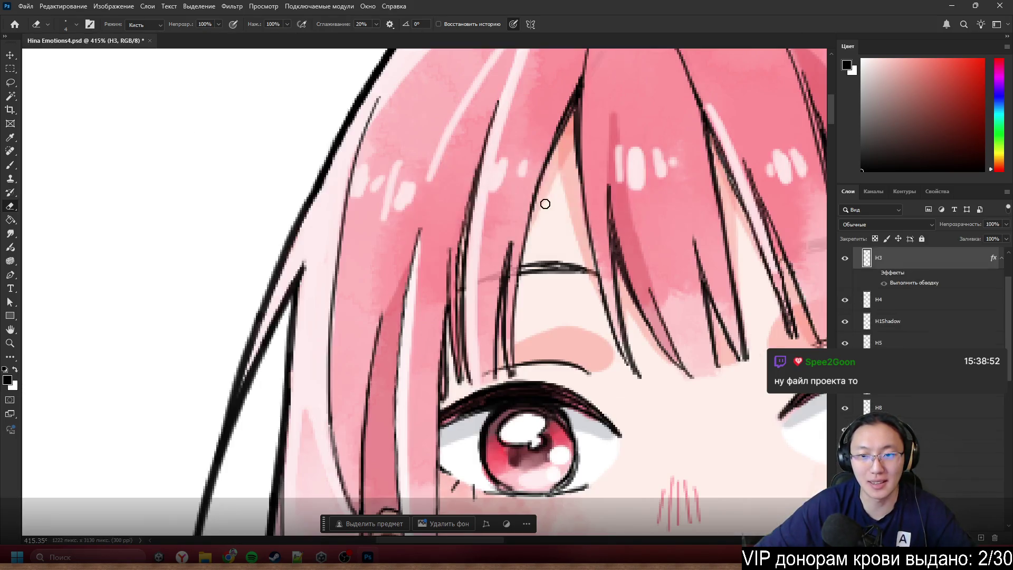
# - Drag the H2 bangs back into place over the face, then select H1Shadow and H5
pyautogui.scroll(-5, 435, 212)
pyautogui.scroll(2, 467, 233)
pyautogui.keyDown('ctrl'); pyautogui.click(467, 232); pyautogui.keyUp('ctrl')
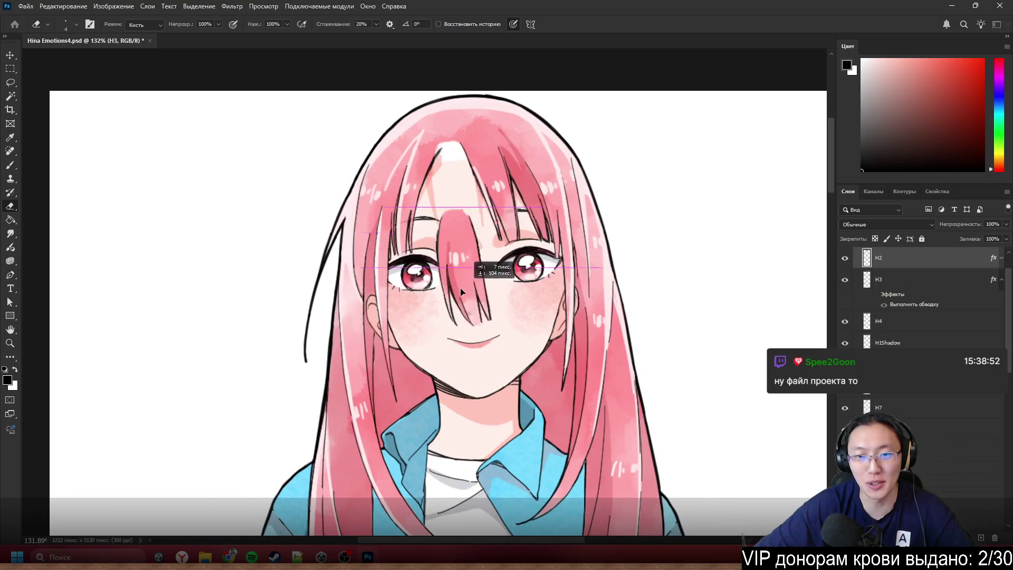
pyautogui.moveTo(467, 232); pyautogui.dragTo(564, 282)
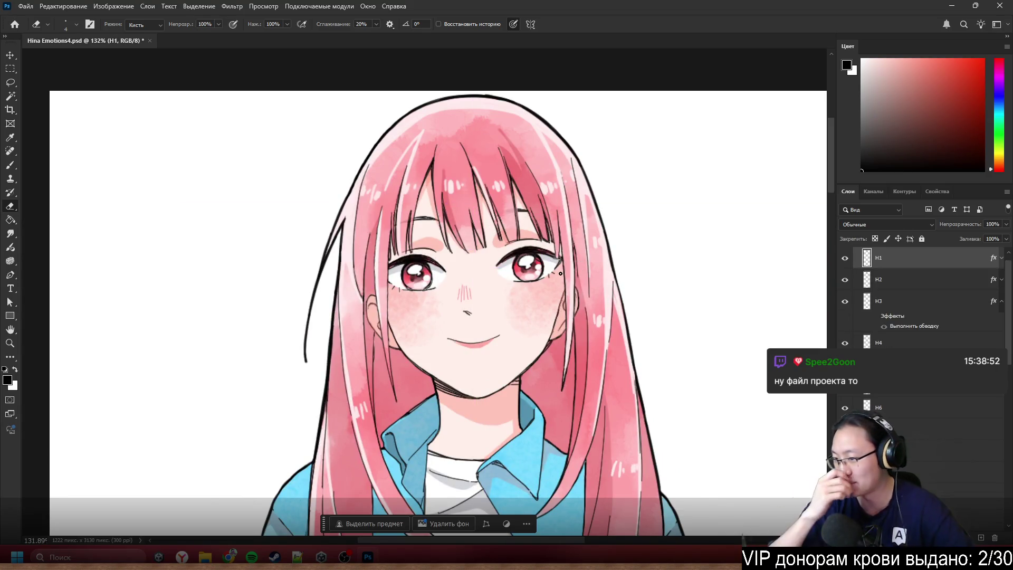
pyautogui.scroll(2, 561, 273)
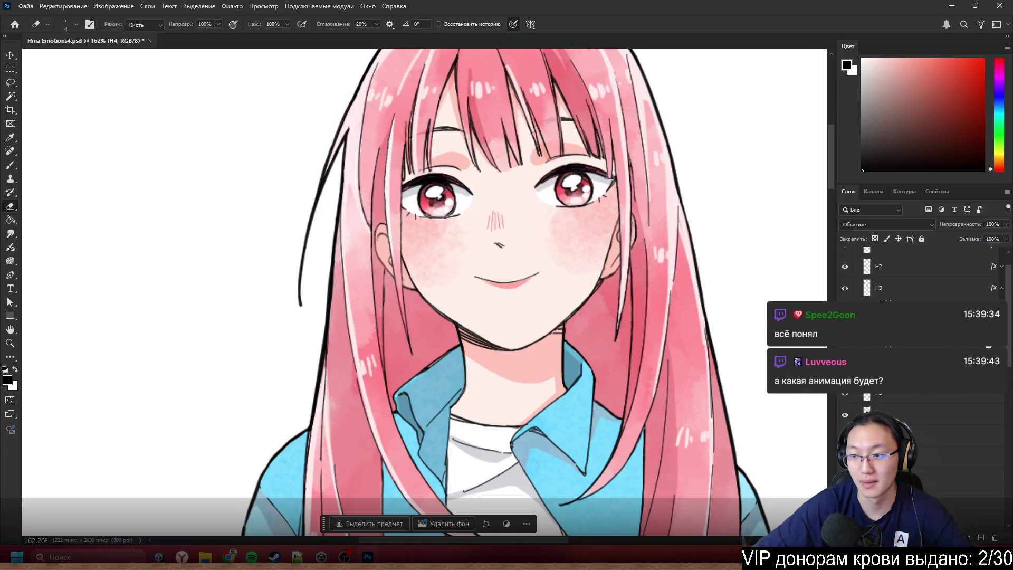
pyautogui.click(897, 353)
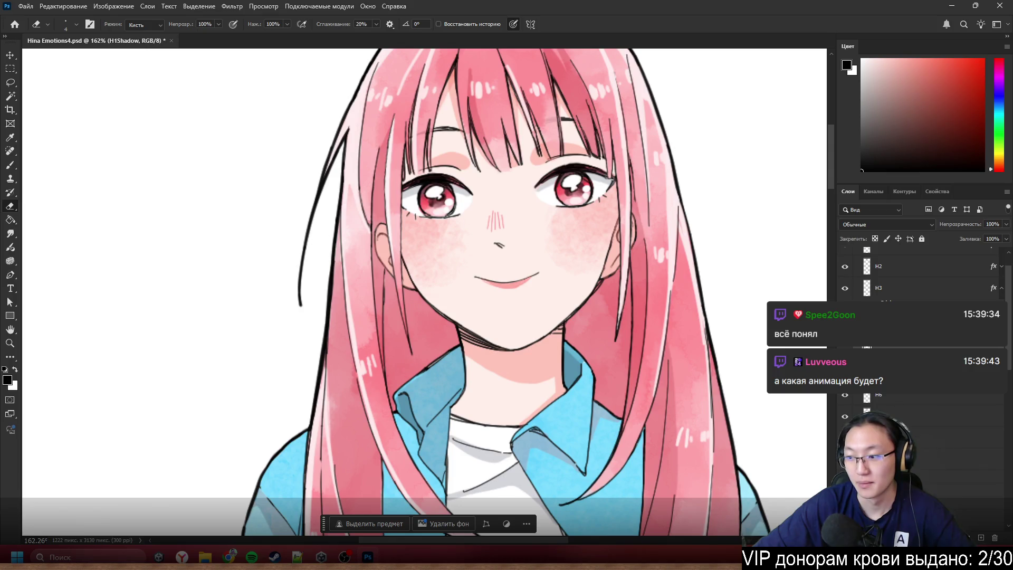
pyautogui.click(897, 331)
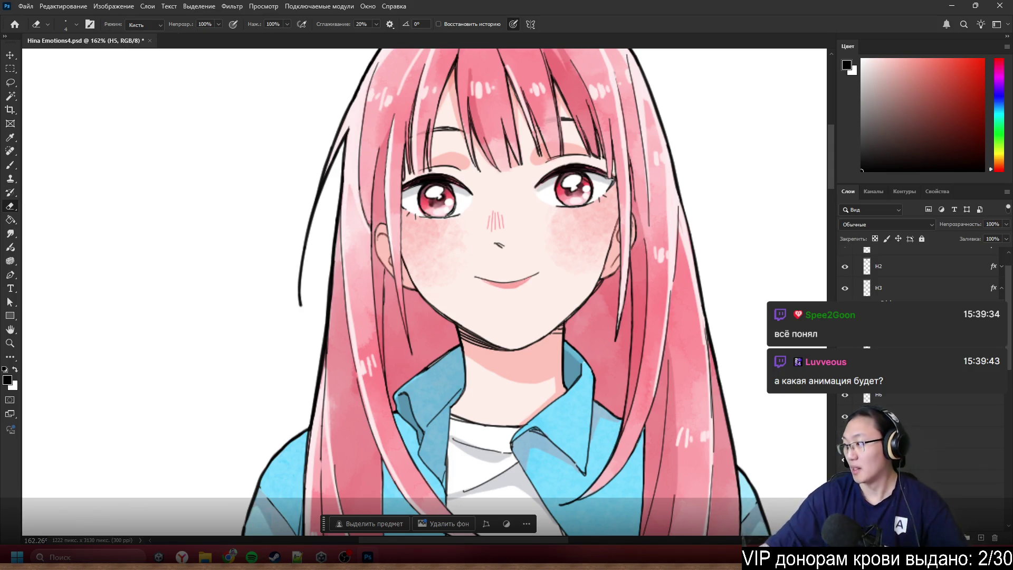
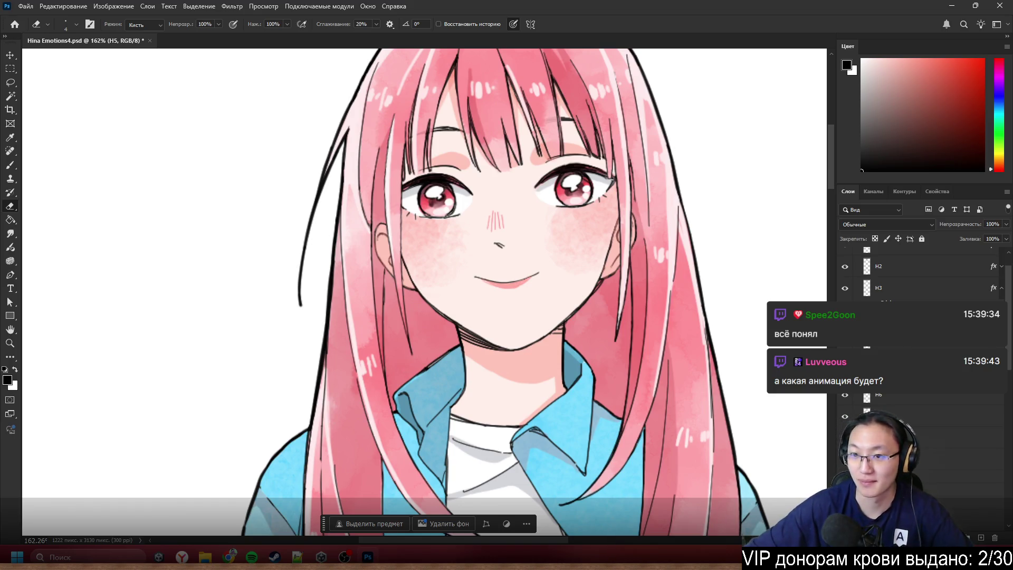
# - Give layer H5 a red 3 px Stroke outline
pyautogui.doubleClick(929, 372)
pyautogui.click(43, 222)
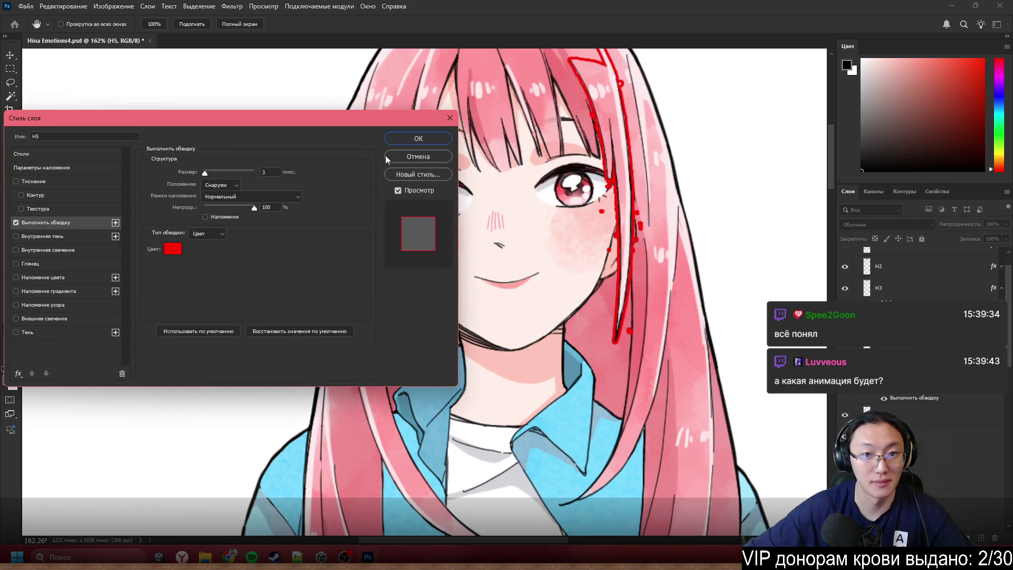
pyautogui.click(409, 139)
# - Erase the stray red-marked blobs and dots beside the H5 hair outline and strand tip
pyautogui.press('e')
pyautogui.scroll(5, 696, 255)
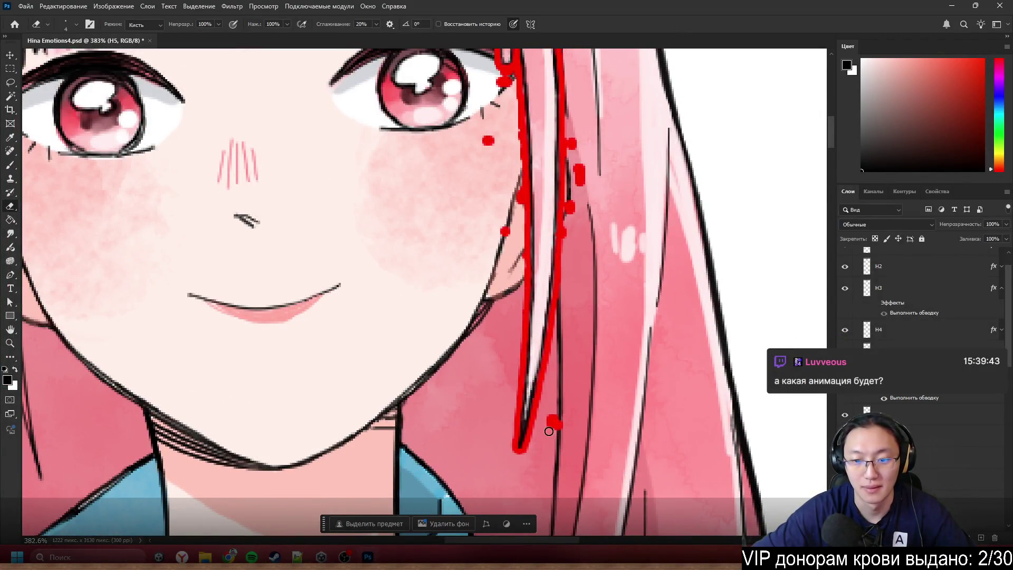
pyautogui.moveTo(549, 431); pyautogui.dragTo(547, 426)
pyautogui.moveTo(486, 158); pyautogui.dragTo(487, 132)
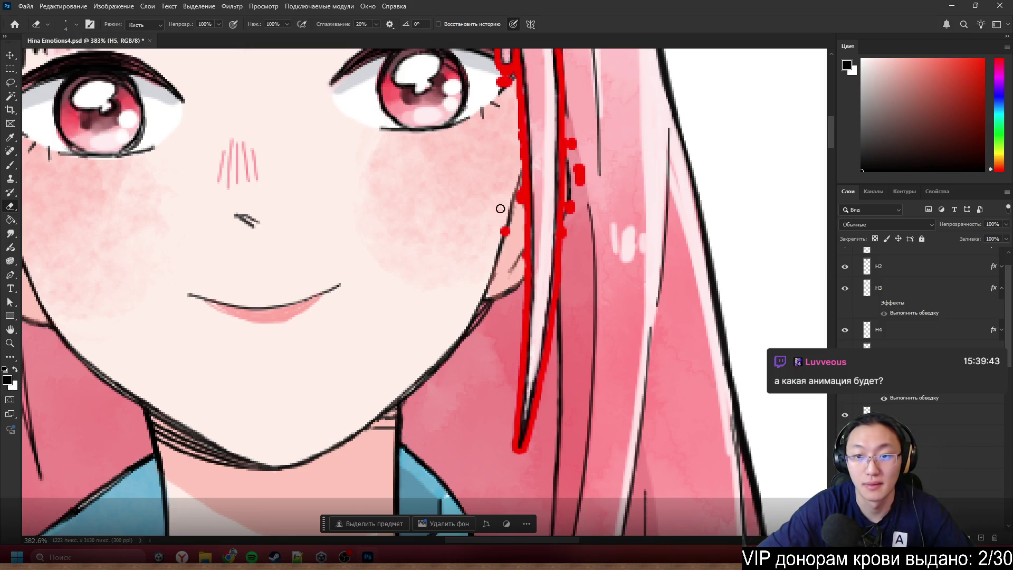
pyautogui.moveTo(505, 232); pyautogui.dragTo(513, 199)
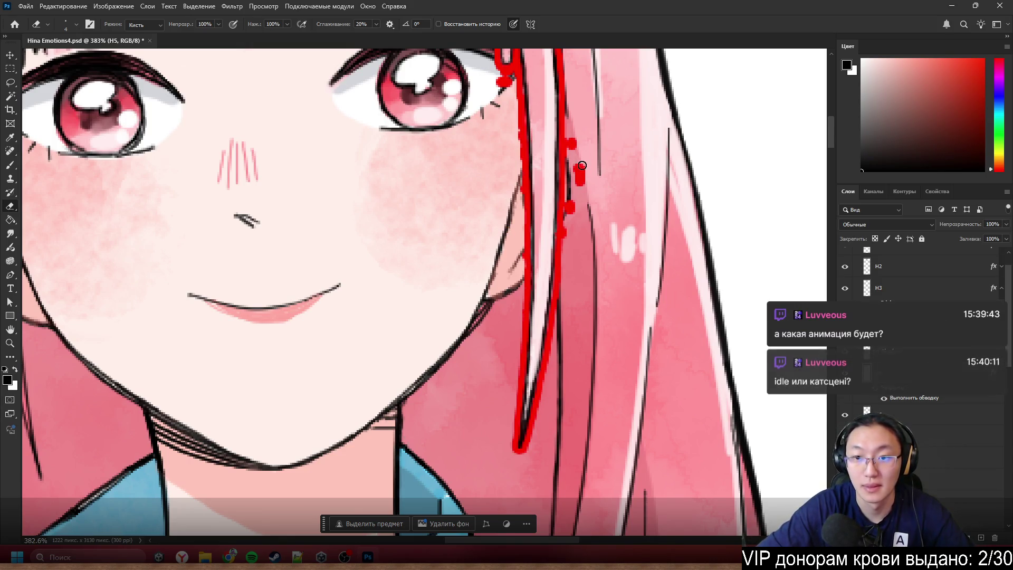
pyautogui.moveTo(581, 168); pyautogui.dragTo(567, 235)
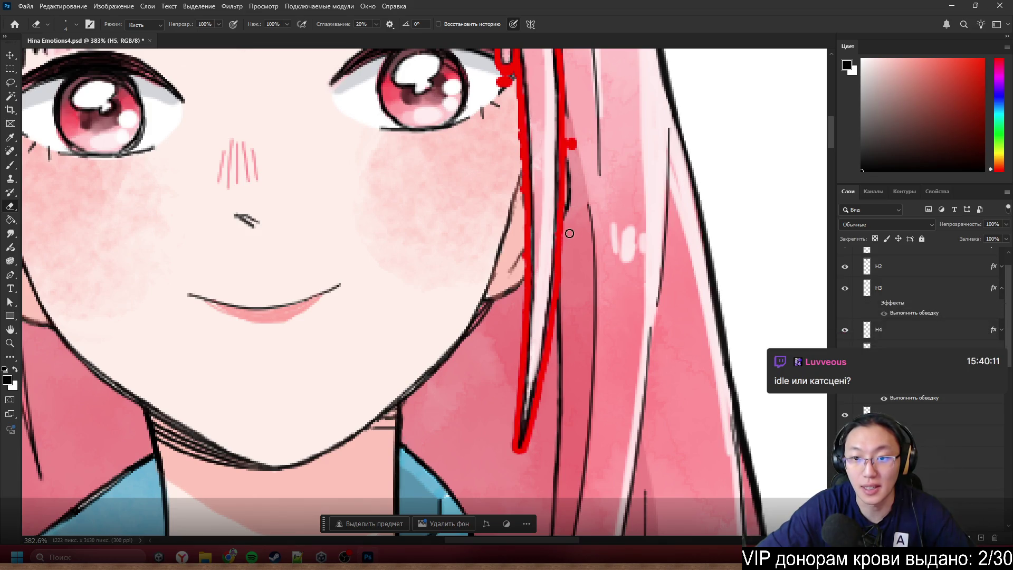
pyautogui.moveTo(577, 152); pyautogui.dragTo(570, 140)
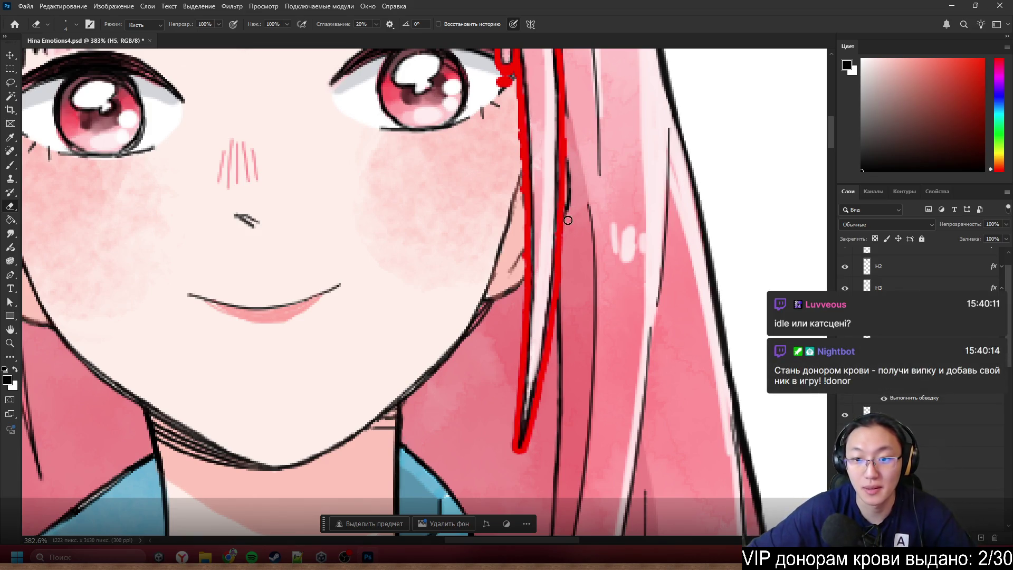
# - Erase the red blob at the eye's outer corner, shrink the eraser to 1, and switch to Brush
pyautogui.scroll(5, 550, 287)
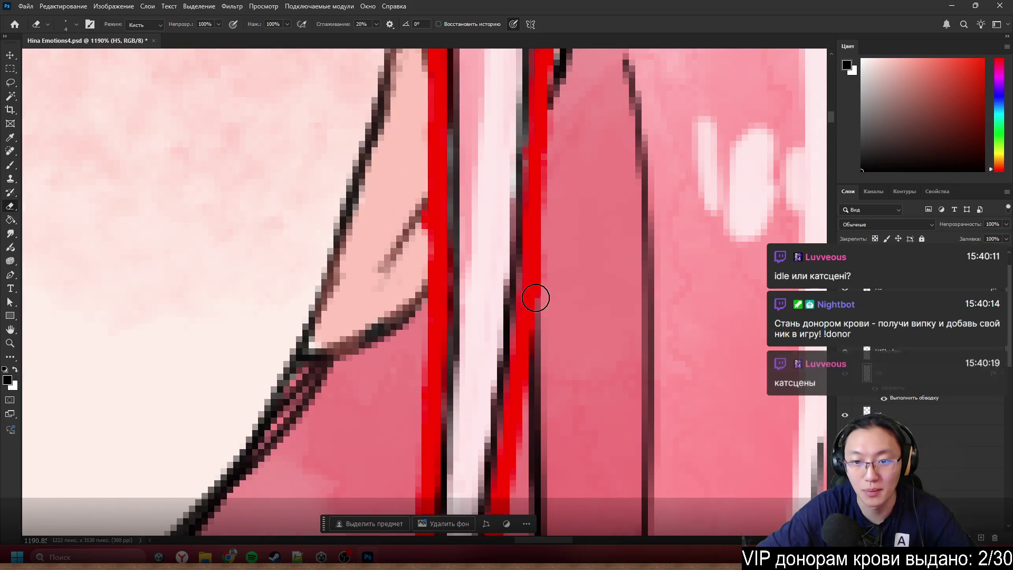
pyautogui.scroll(-5, 542, 294)
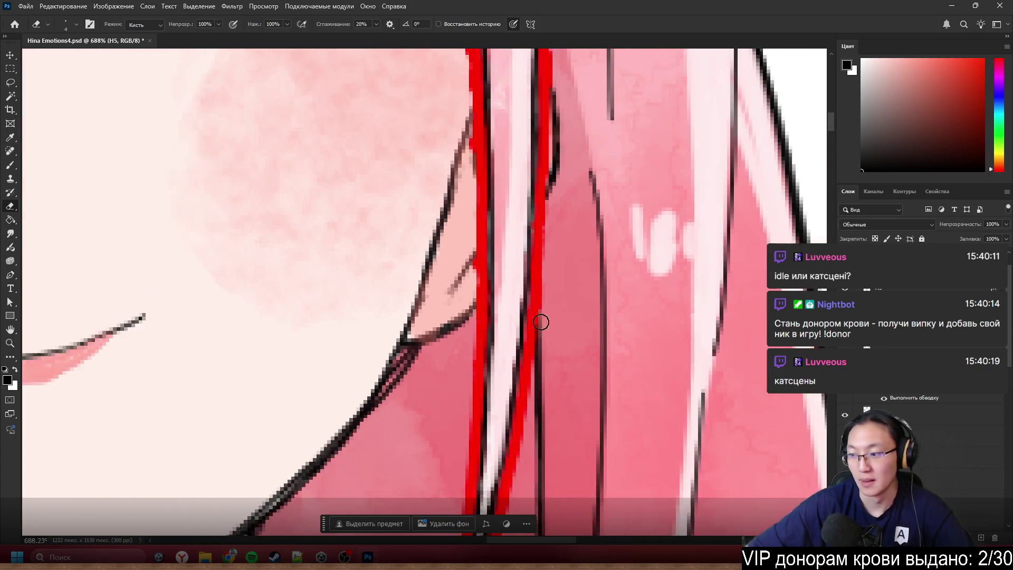
pyautogui.scroll(3, 500, 221)
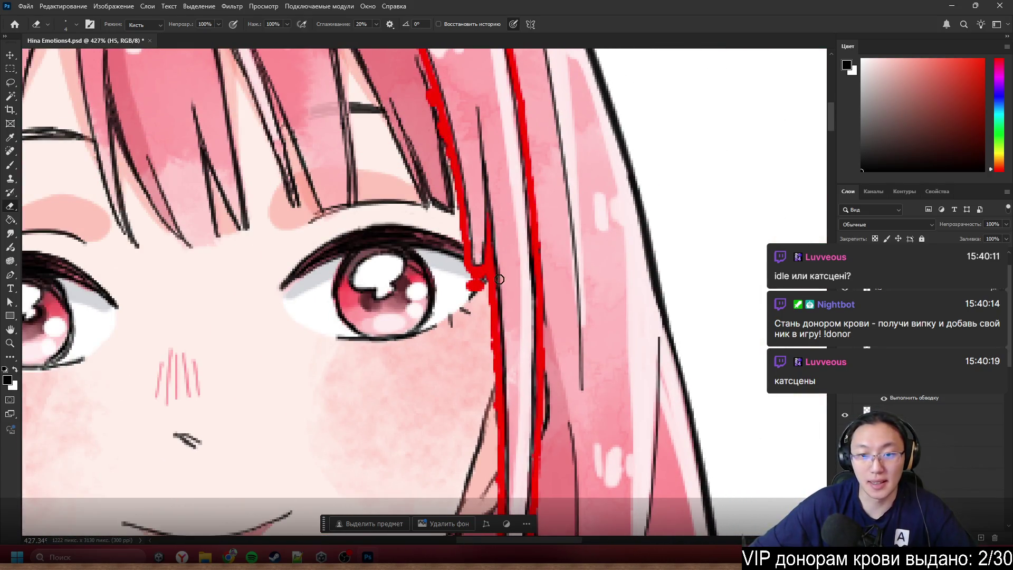
pyautogui.scroll(2, 497, 284)
pyautogui.moveTo(451, 287); pyautogui.dragTo(458, 294)
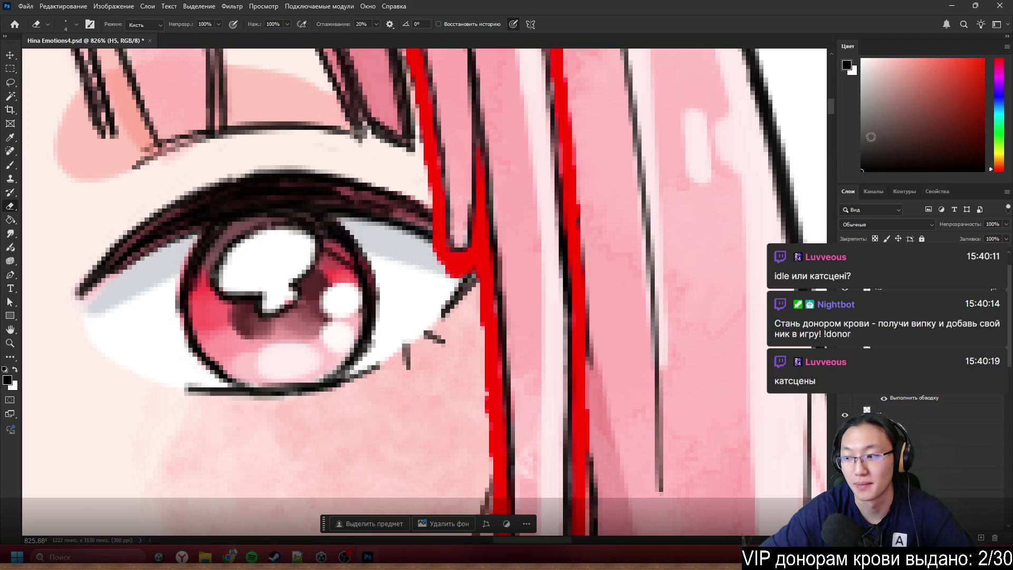
pyautogui.press('[')
pyautogui.press('[')
pyautogui.press('[')
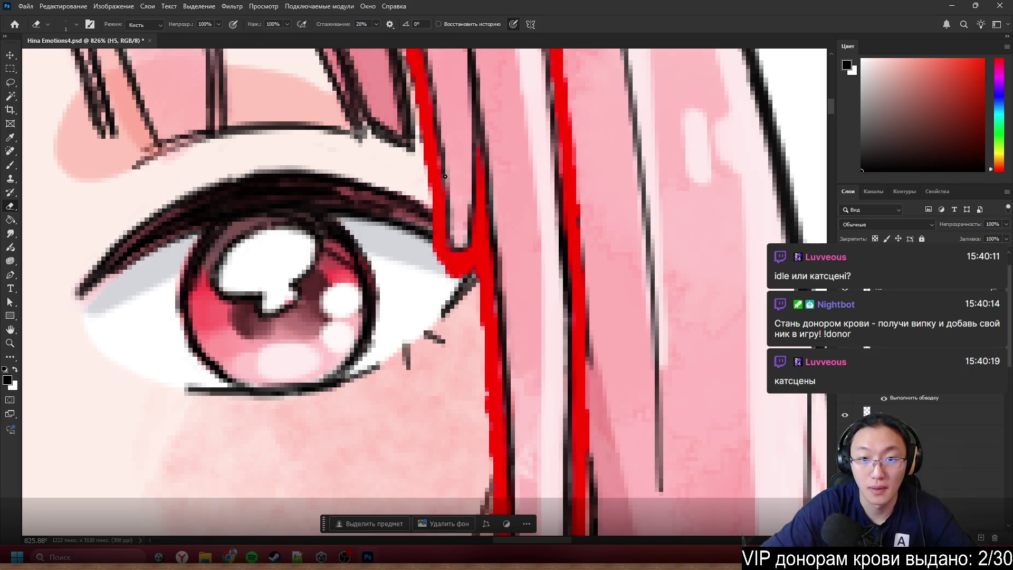
pyautogui.press('b')
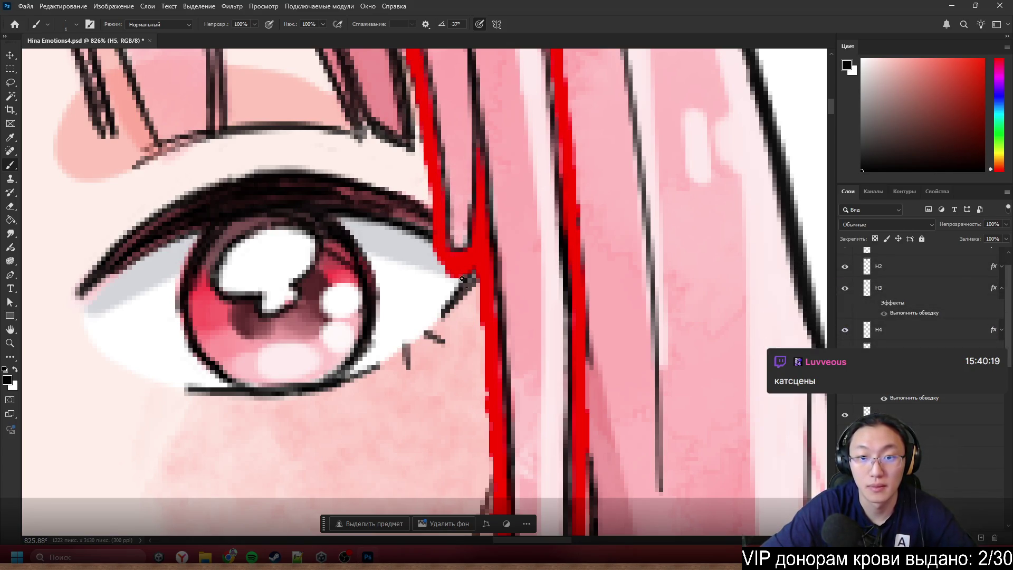
pyautogui.scroll(-4, 500, 367)
pyautogui.scroll(2, 502, 335)
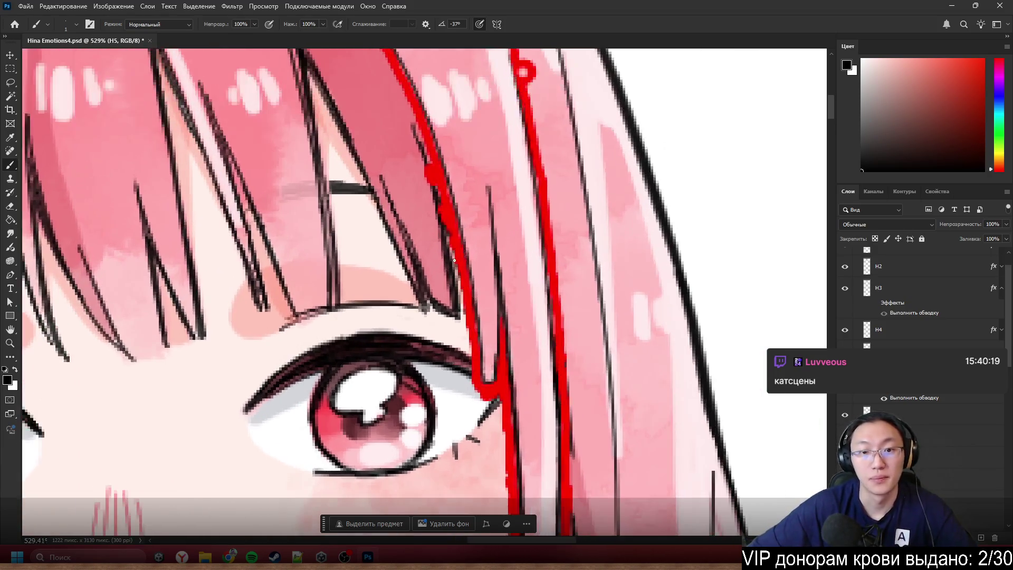
# - Set the Eraser to size 5 and erase a patch of stray pixels beside the strand
pyautogui.press('e')
pyautogui.keyDown('alt'); pyautogui.rightClick(477, 207); pyautogui.keyUp('alt')
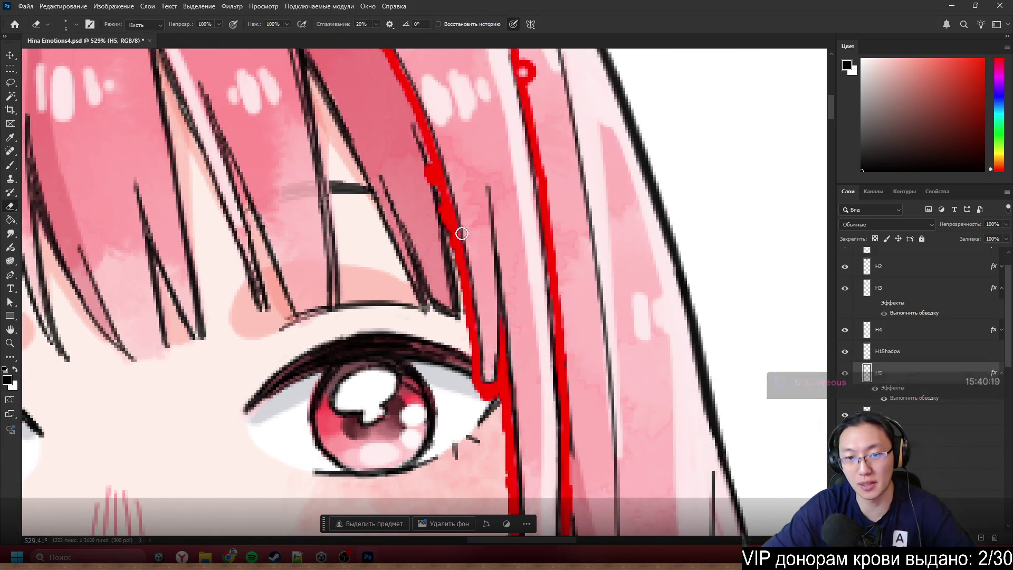
pyautogui.moveTo(425, 171); pyautogui.dragTo(430, 172)
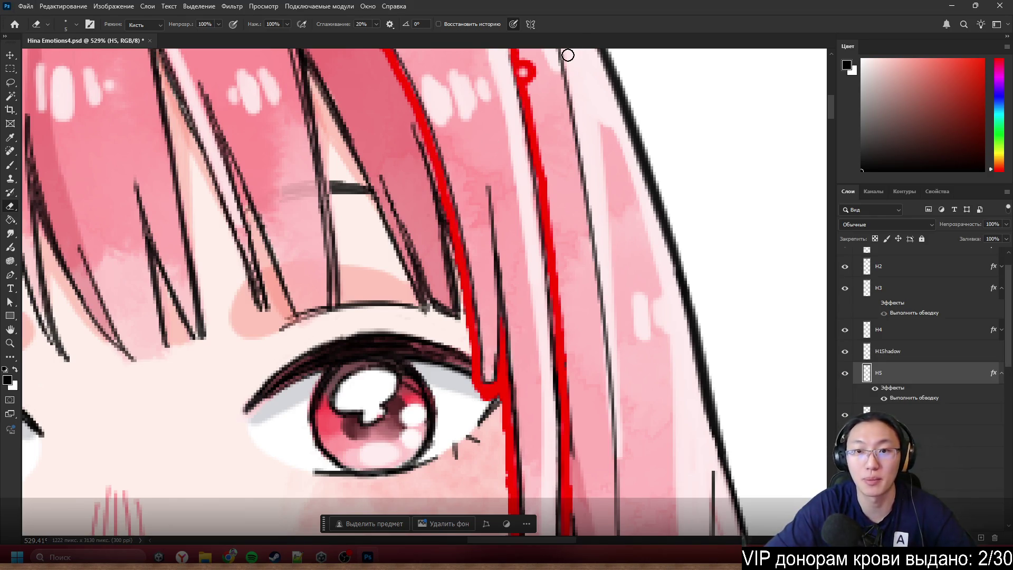
# - Erase stray pixels at the strand's top tip, then open layer H6's Layer Style settings
pyautogui.scroll(3, 575, 90)
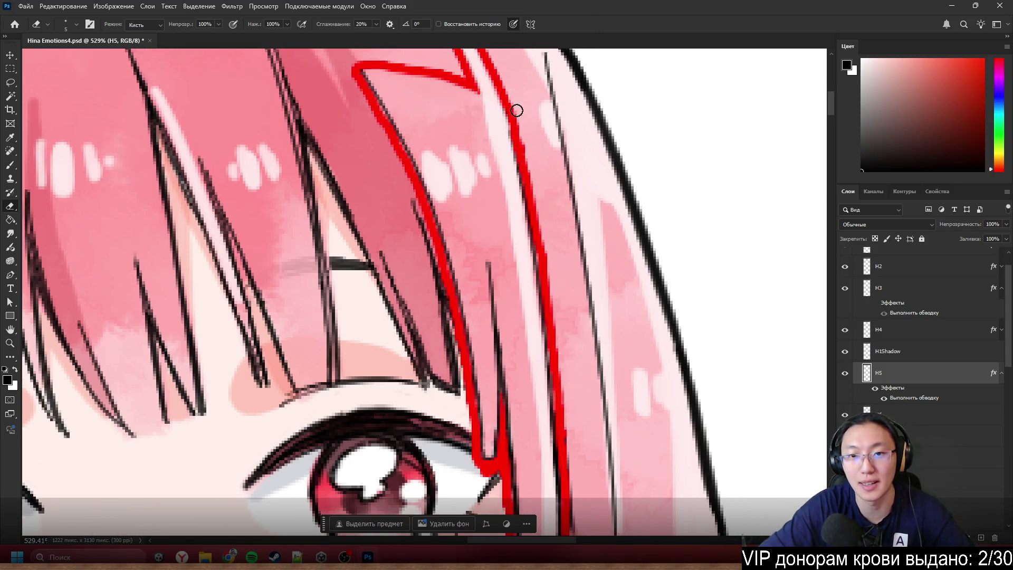
pyautogui.scroll(-6, 516, 110)
pyautogui.scroll(5, 487, 176)
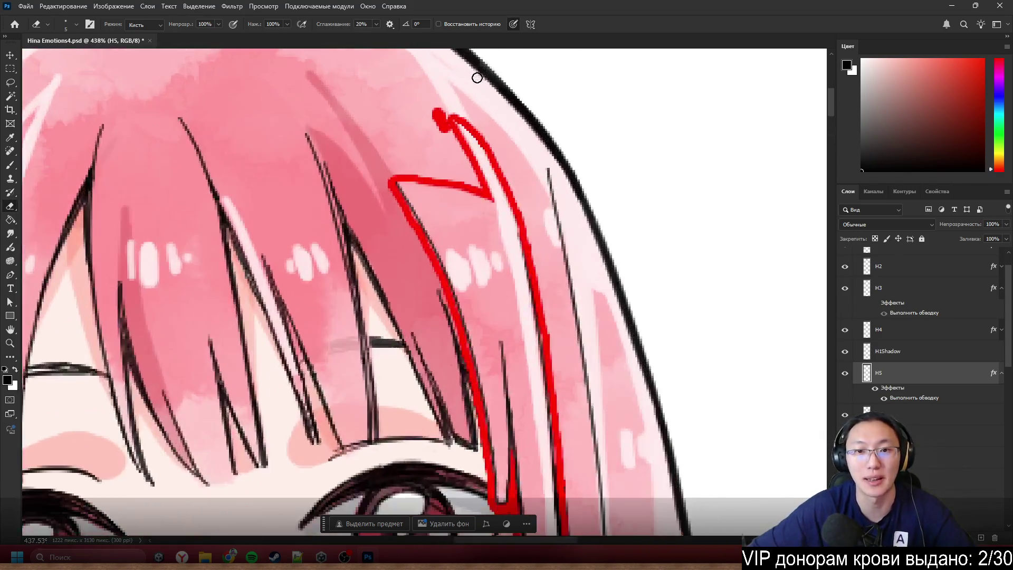
pyautogui.scroll(2, 438, 107)
pyautogui.moveTo(437, 124); pyautogui.dragTo(439, 143)
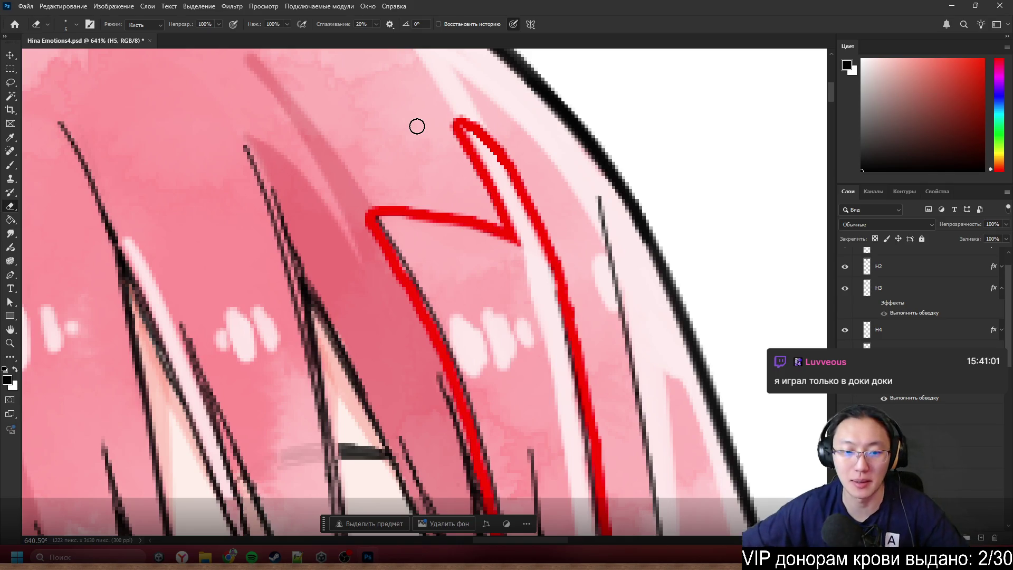
pyautogui.scroll(-5, 417, 126)
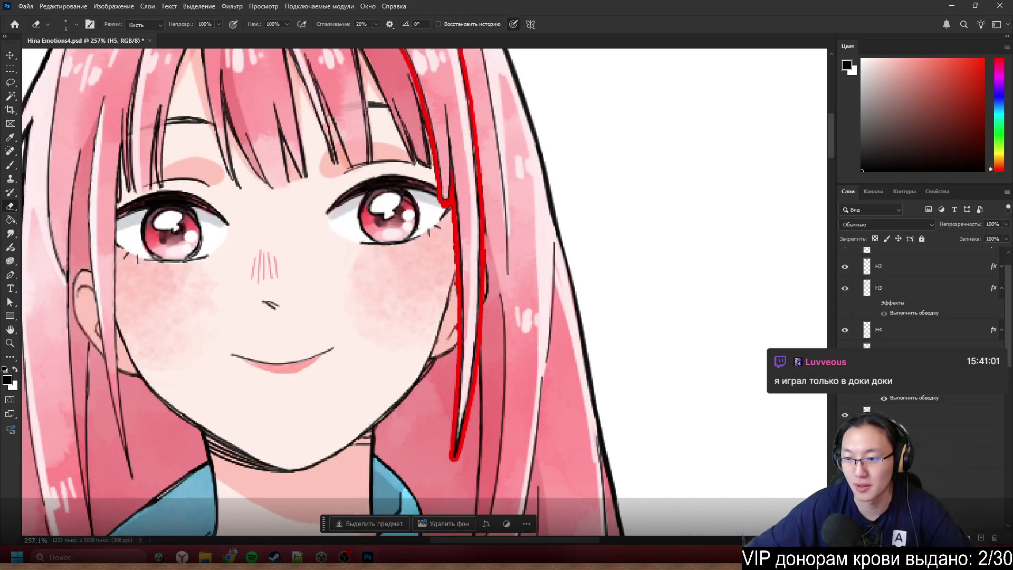
pyautogui.doubleClick(896, 417)
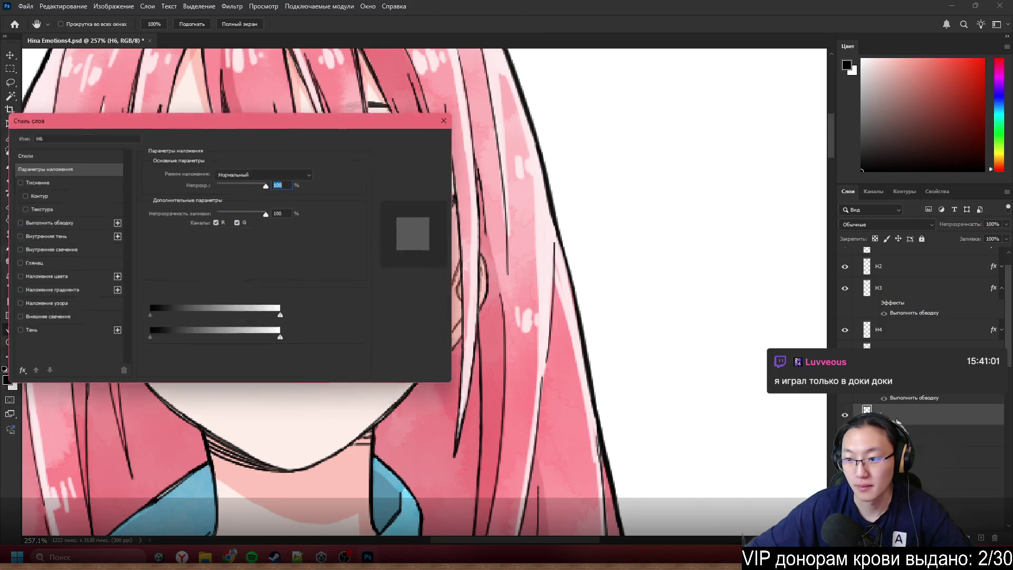
# - Apply the red Stroke to layer H6 and zoom in to inspect its strand beside the face
pyautogui.click(44, 222)
pyautogui.click(430, 139)
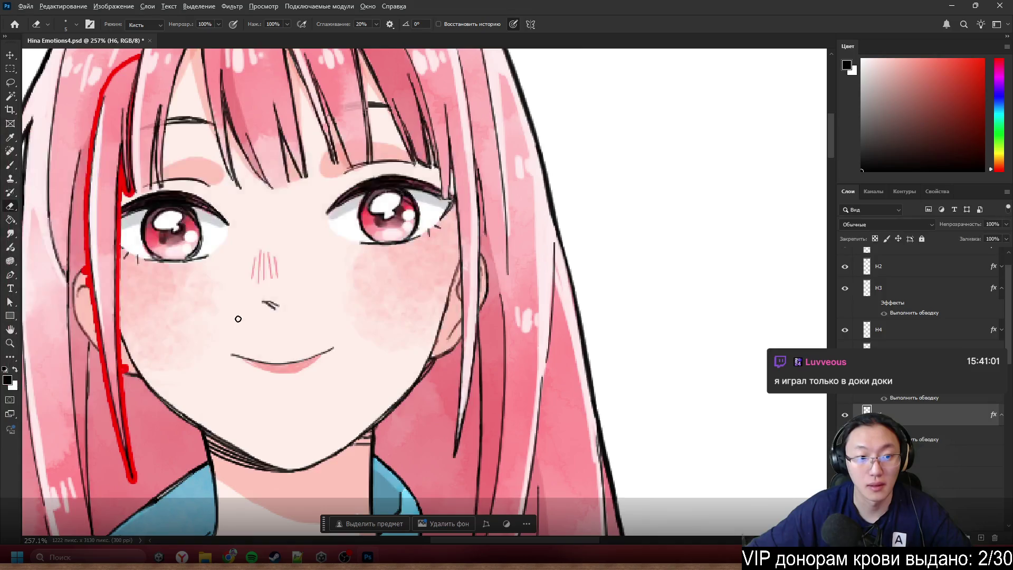
pyautogui.scroll(3, 231, 437)
pyautogui.scroll(2, 523, 475)
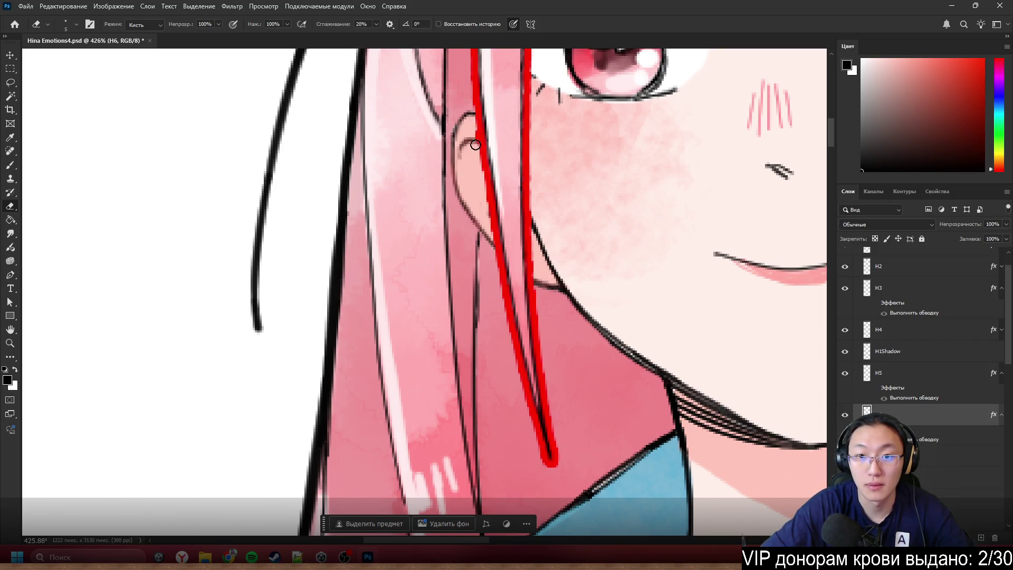
pyautogui.scroll(-4, 474, 141)
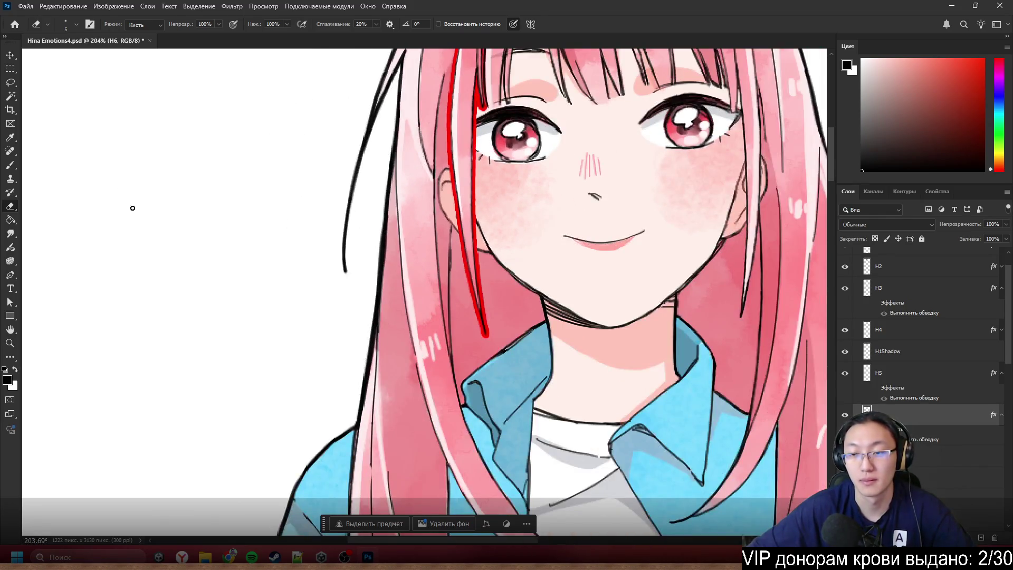
pyautogui.scroll(2, 370, 206)
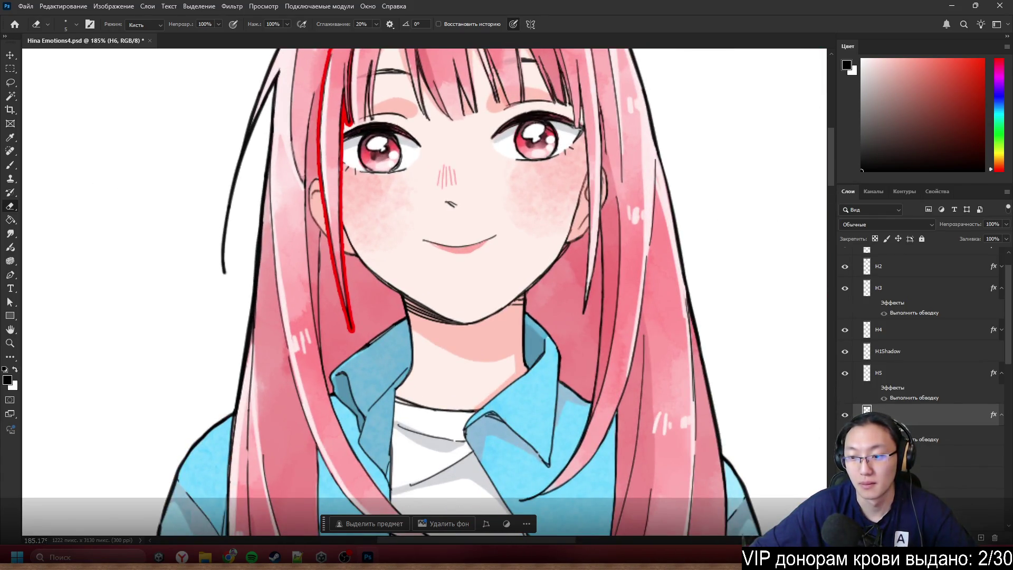
# - Hide H6's red outline and open Layer Style for layer H7
pyautogui.click(844, 457)
pyautogui.click(929, 457)
pyautogui.doubleClick(929, 456)
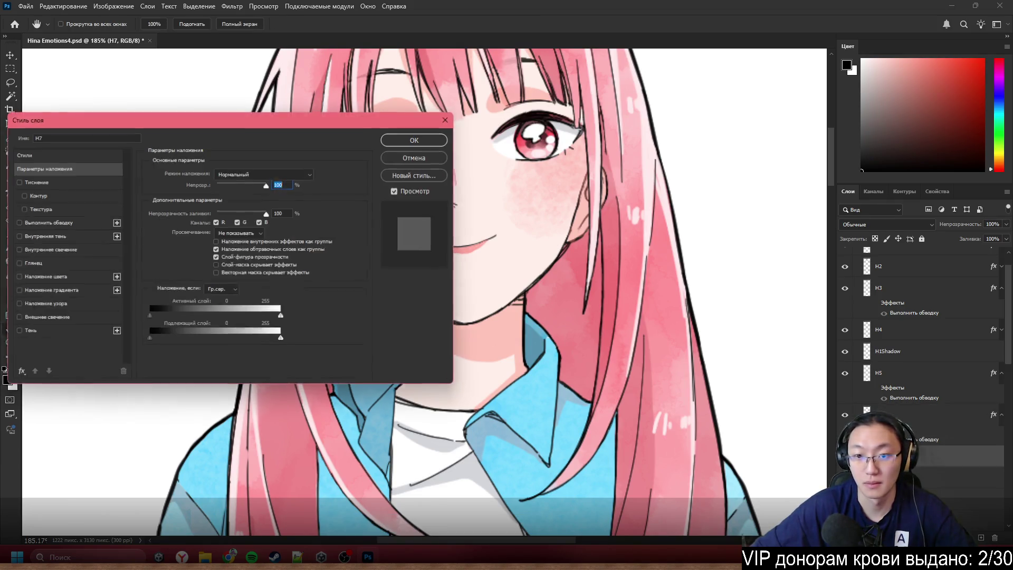
# - Give layer H7 the red check Stroke outline
pyautogui.click(53, 222)
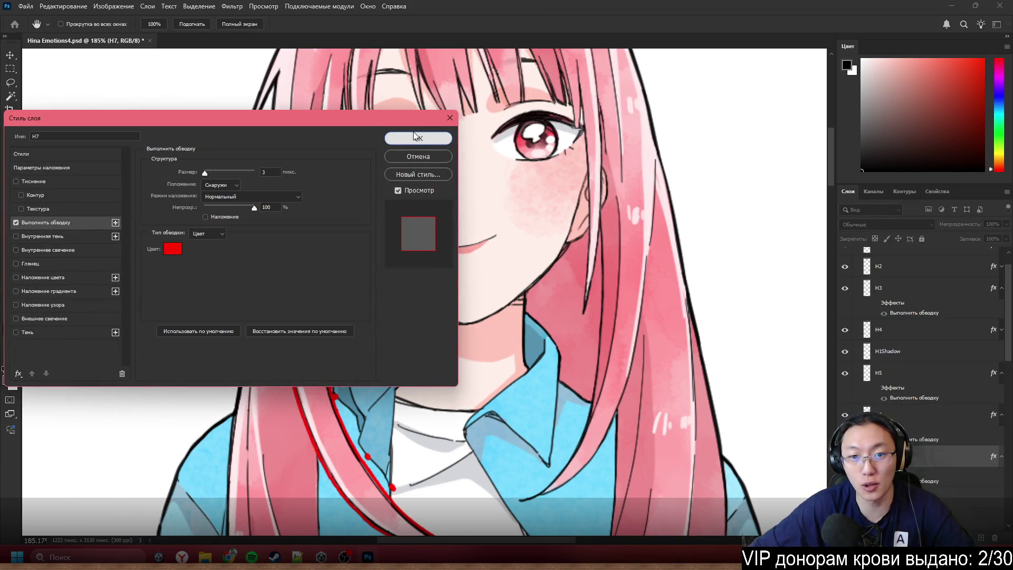
pyautogui.click(417, 138)
pyautogui.scroll(-2, 428, 337)
# - With the Eraser, remove stray pixels along the hair strand's edge
pyautogui.press('e')
pyautogui.scroll(4, 433, 390)
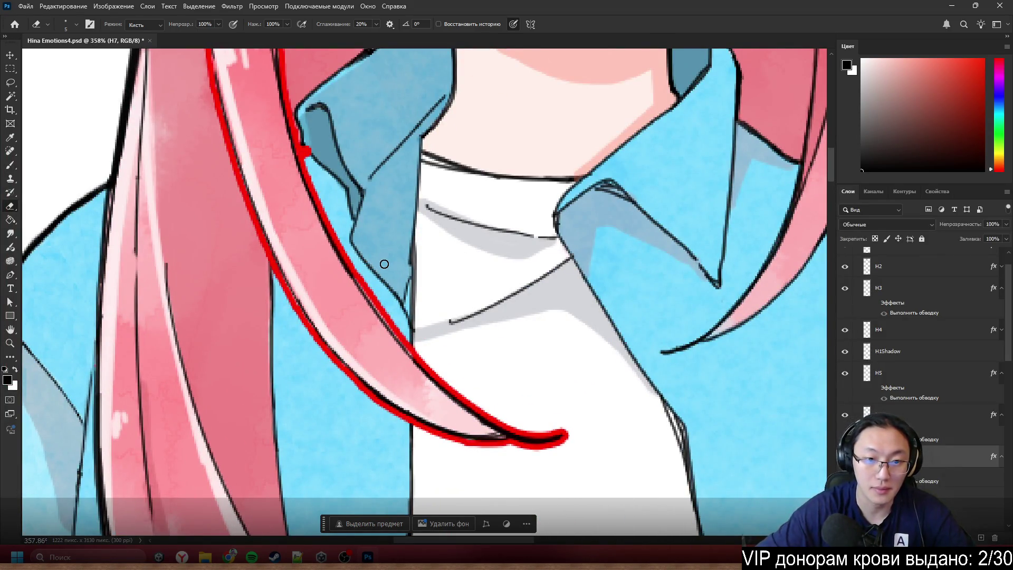
pyautogui.scroll(5, 255, 312)
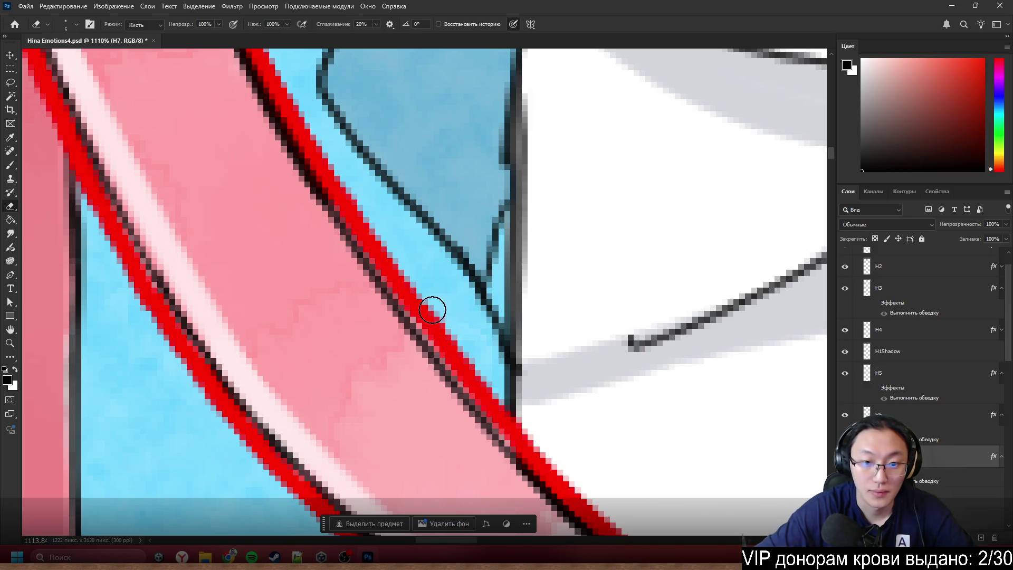
pyautogui.moveTo(420, 292); pyautogui.dragTo(423, 301)
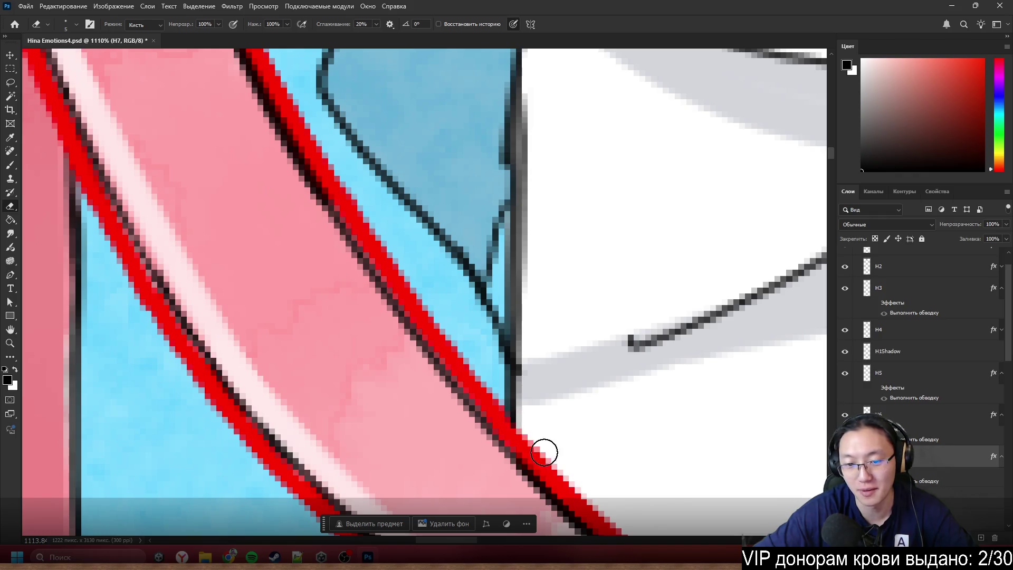
pyautogui.scroll(-5, 546, 459)
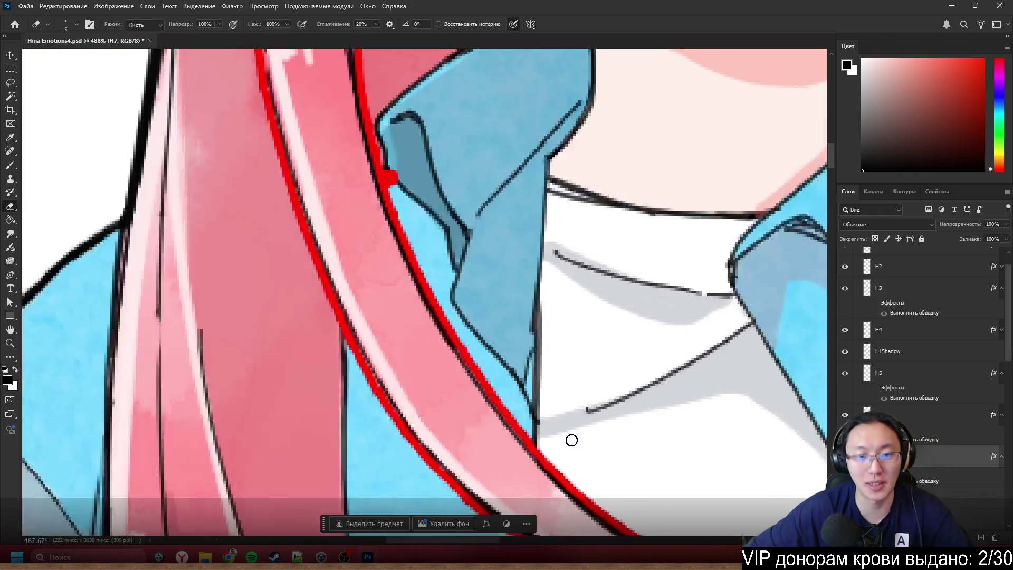
pyautogui.scroll(6, 351, 339)
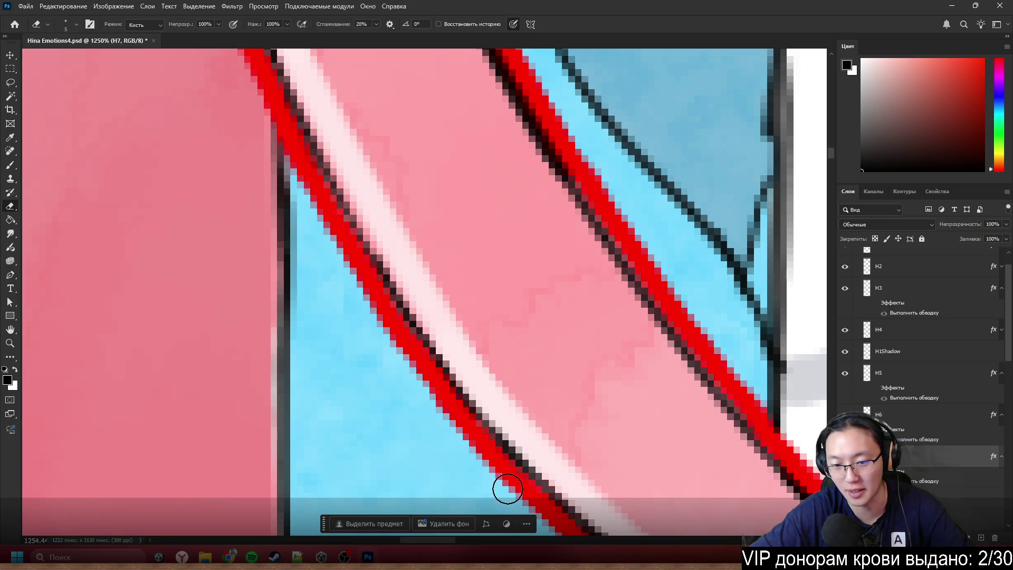
# - Erase the red bulge on the hair outline where it meets the blue collar
pyautogui.scroll(-4, 359, 379)
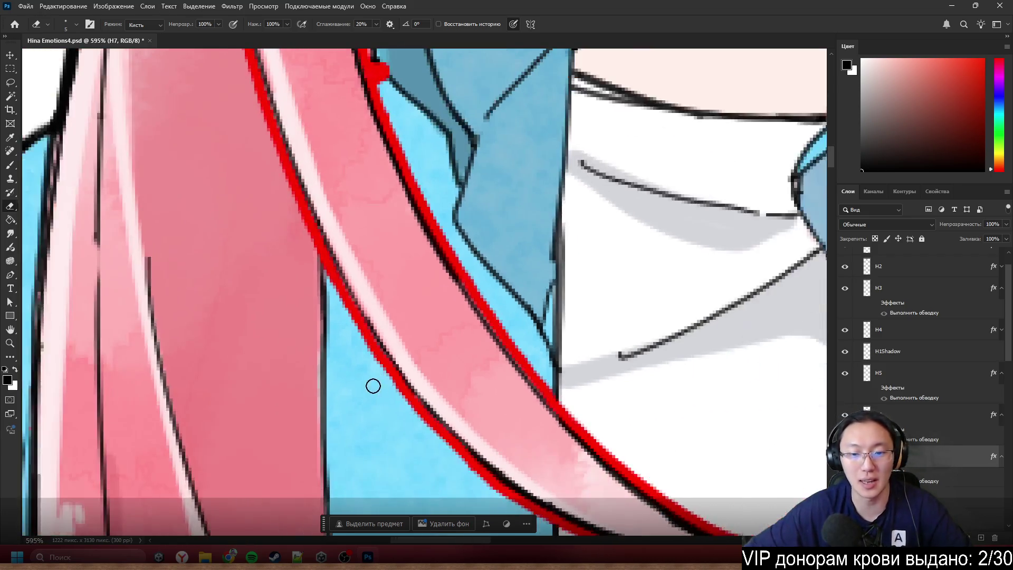
pyautogui.scroll(-2, 371, 385)
pyautogui.scroll(4, 526, 462)
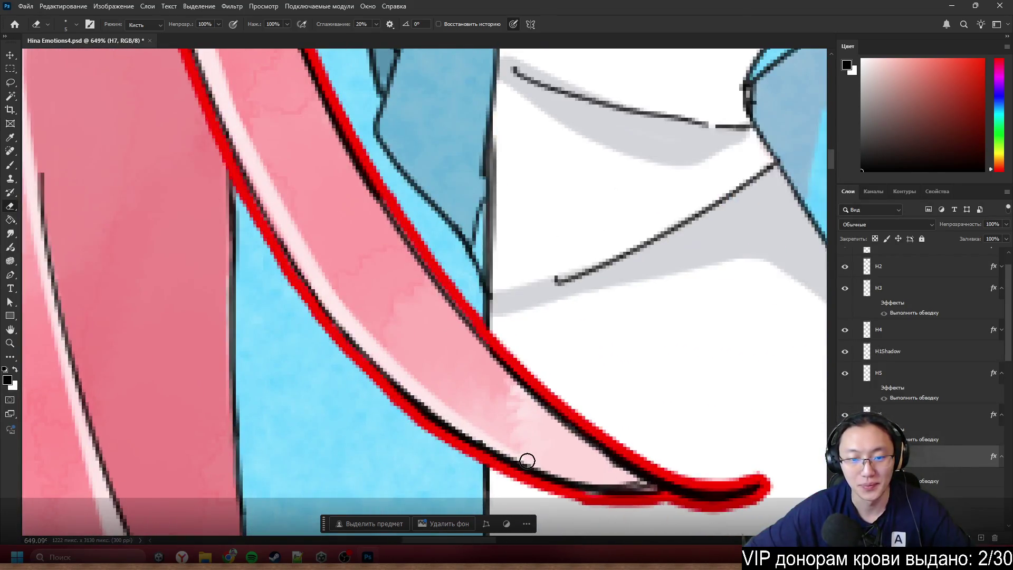
pyautogui.scroll(-1, 531, 449)
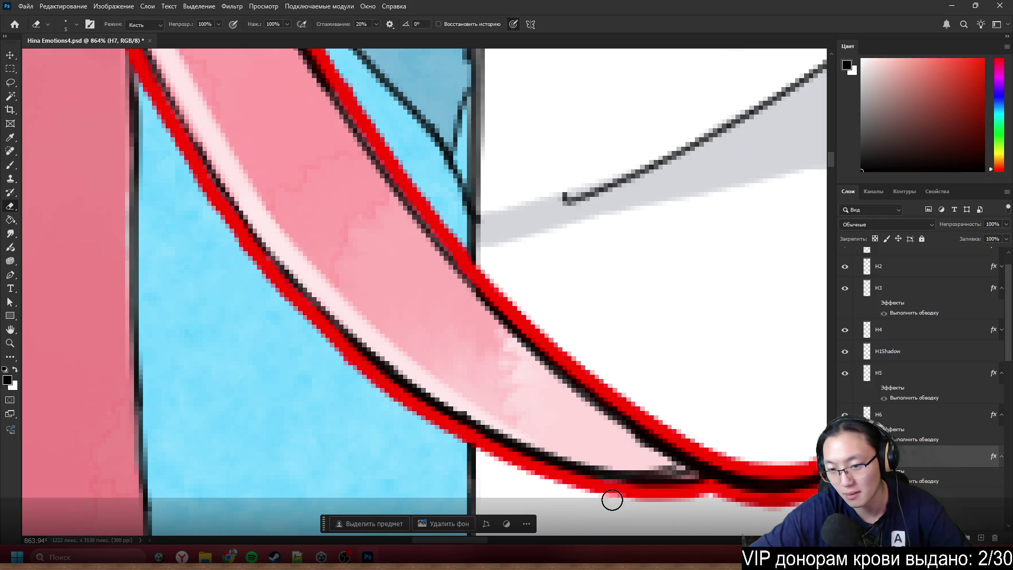
pyautogui.scroll(-5, 475, 403)
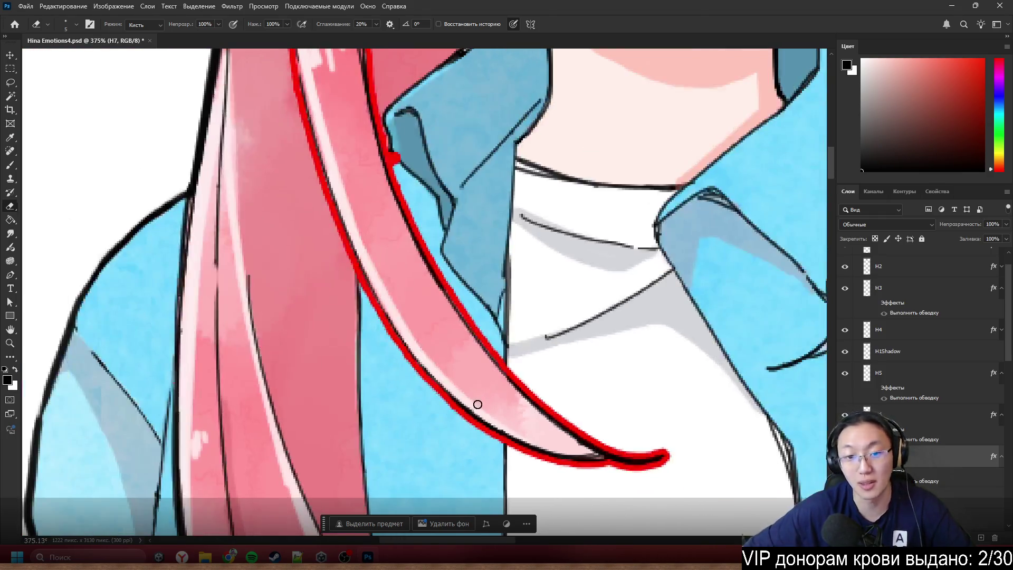
pyautogui.scroll(1, 475, 403)
pyautogui.scroll(5, 401, 228)
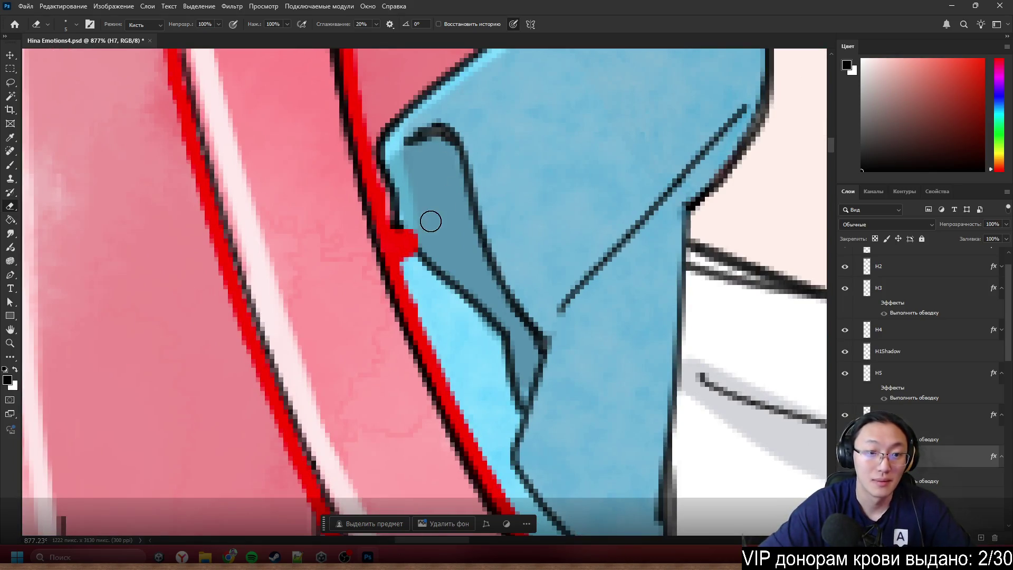
pyautogui.moveTo(402, 235); pyautogui.dragTo(403, 243)
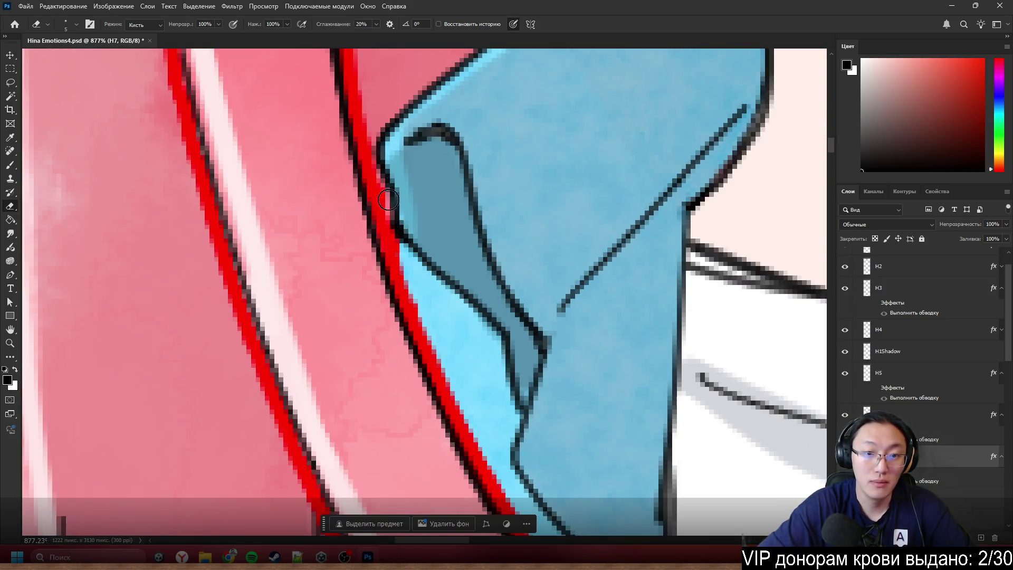
pyautogui.scroll(-5, 406, 258)
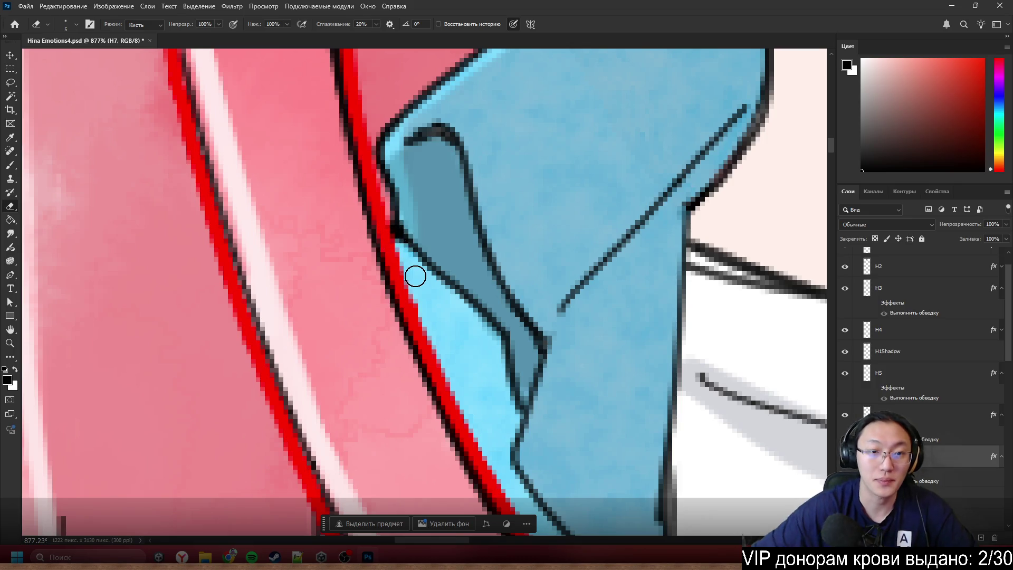
pyautogui.scroll(5, 324, 209)
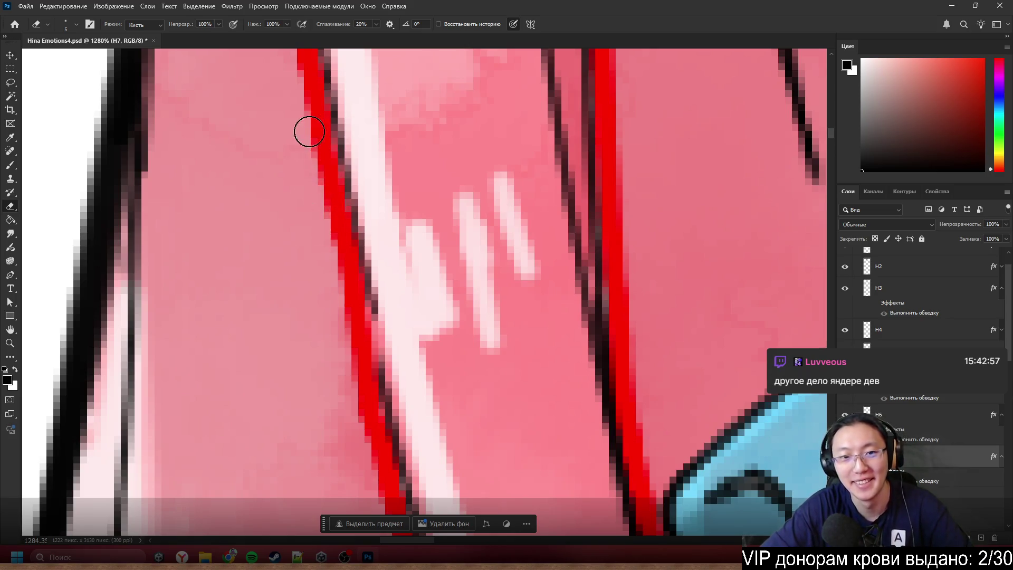
pyautogui.scroll(-3, 292, 215)
pyautogui.scroll(-1, 341, 366)
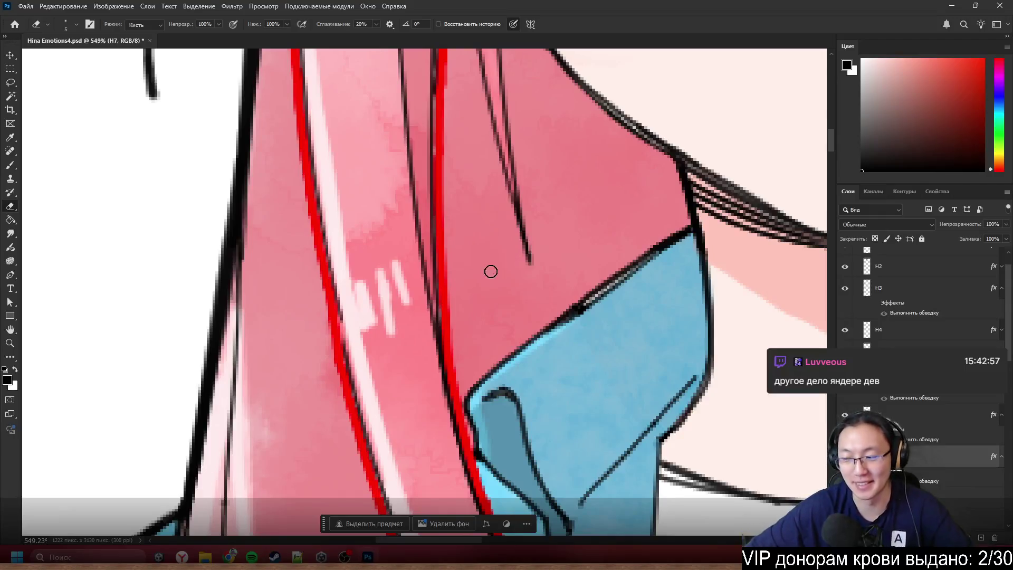
pyautogui.scroll(-1, 600, 256)
pyautogui.scroll(3, 594, 255)
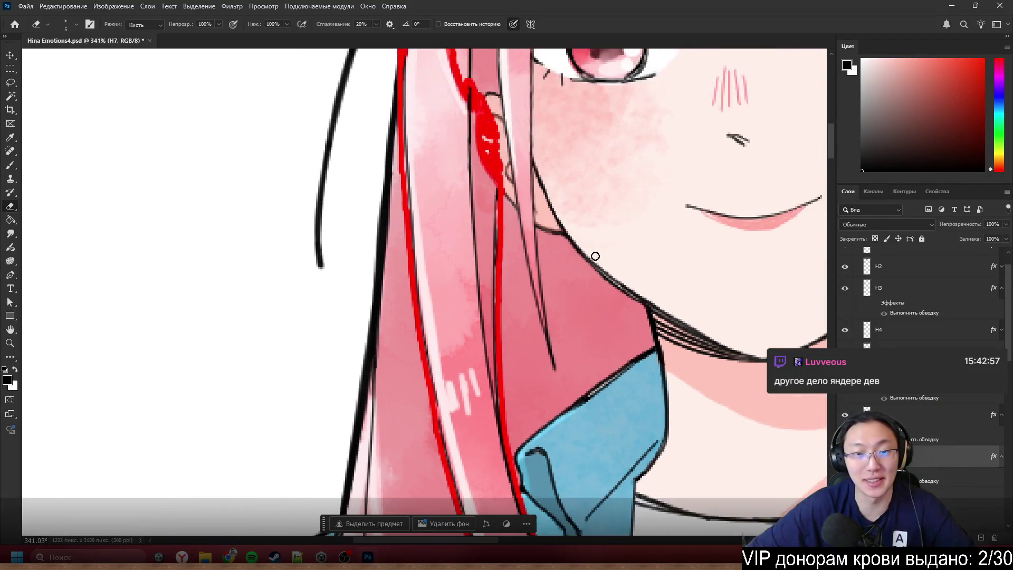
pyautogui.scroll(3, 412, 168)
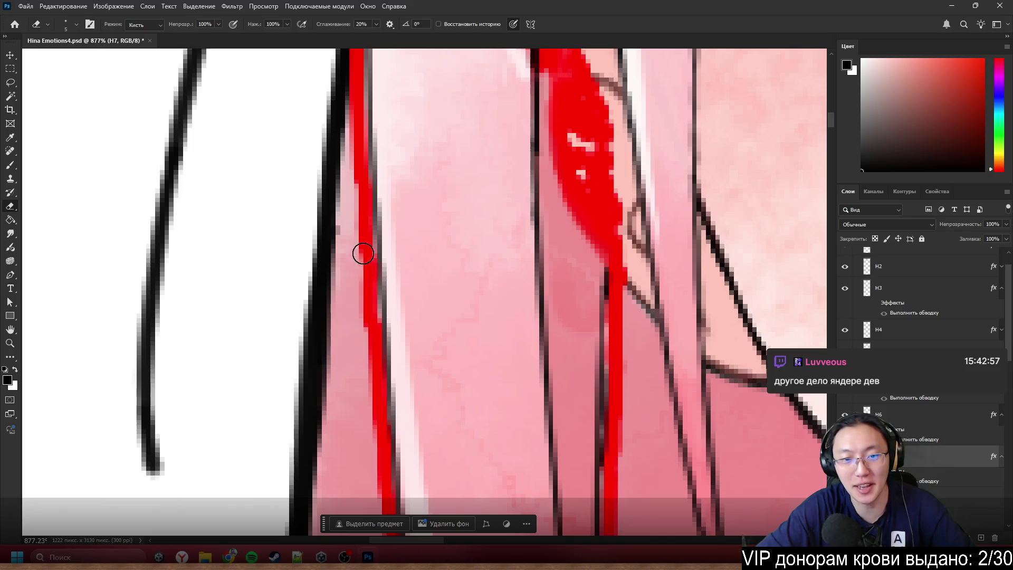
# - Undo the bad erase and clear dark stray pixels between the black and red lines
pyautogui.hotkey('ctrl', 'z')
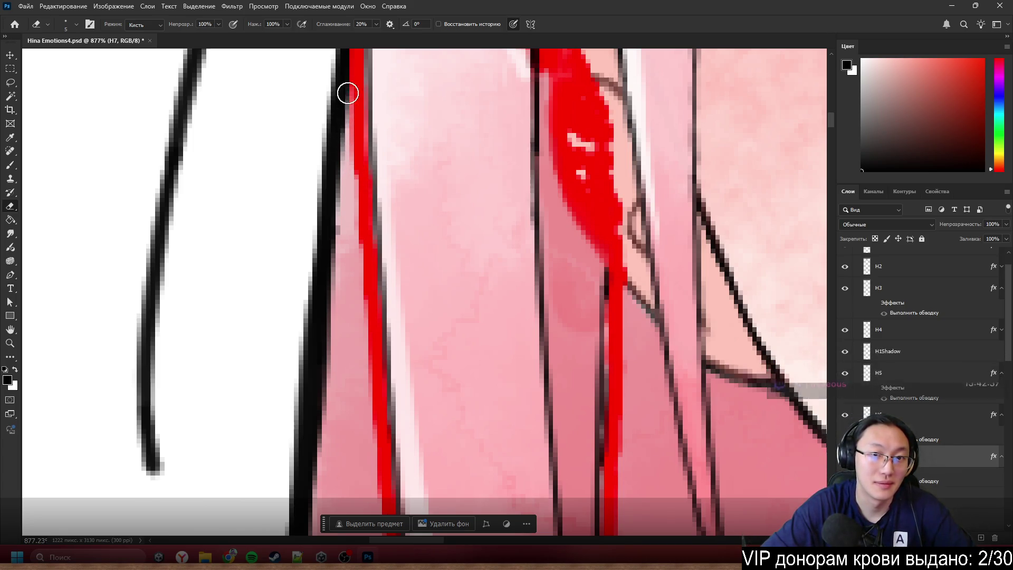
pyautogui.moveTo(348, 95); pyautogui.dragTo(350, 161)
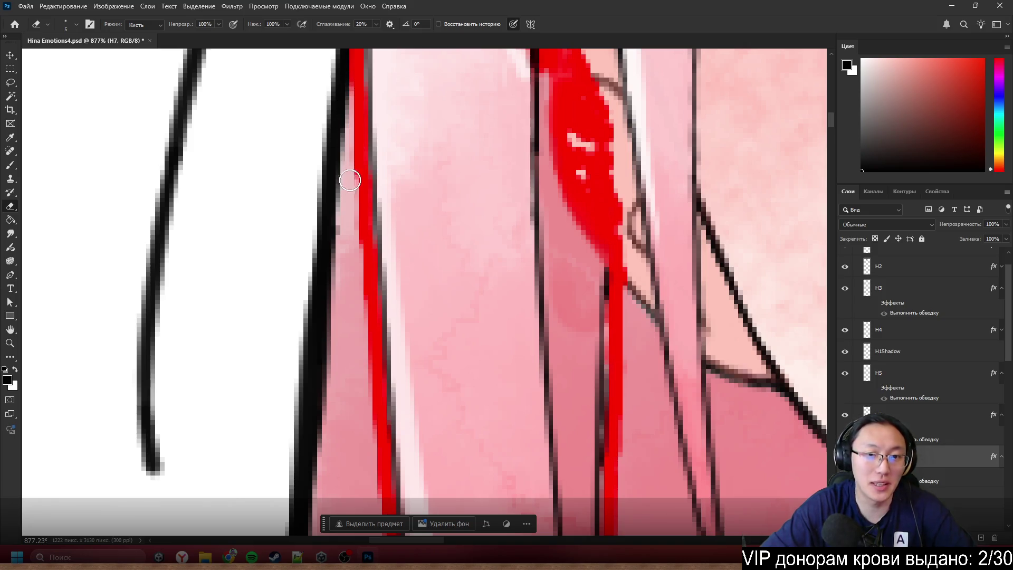
pyautogui.scroll(-4, 344, 206)
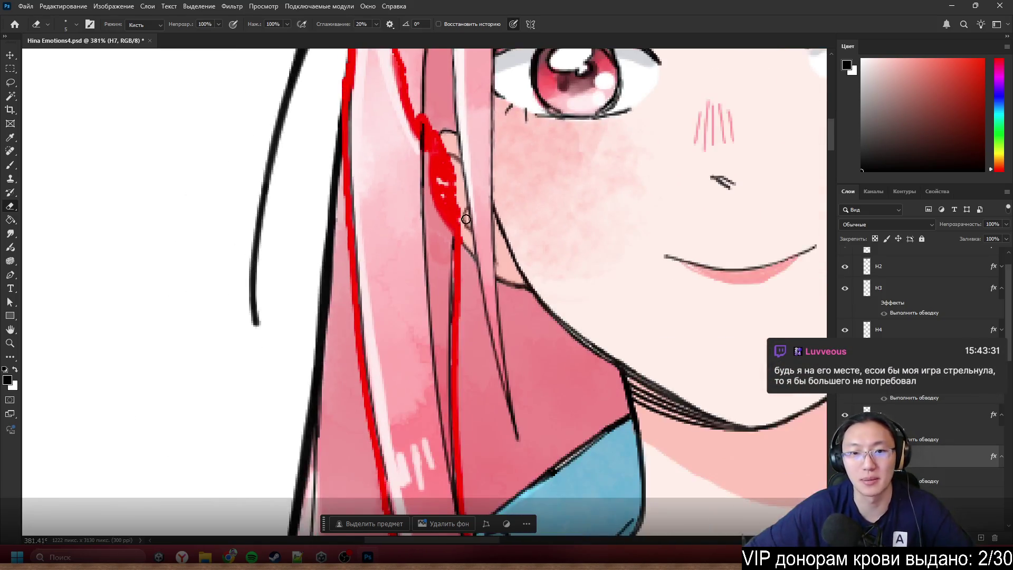
pyautogui.scroll(5, 416, 219)
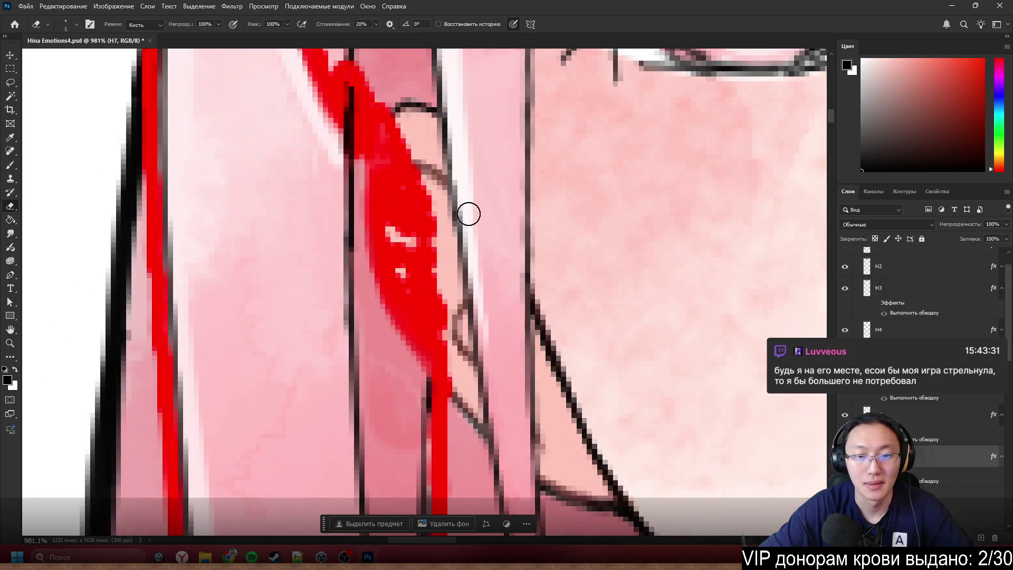
# - Erase the stray red blob beside the ear
pyautogui.moveTo(468, 210)
pyautogui.mouseDown()
pyautogui.moveTo(423, 226)
pyautogui.moveTo(409, 258)
pyautogui.moveTo(389, 128)
pyautogui.moveTo(409, 174)
pyautogui.moveTo(389, 170)
pyautogui.moveTo(394, 222)
pyautogui.moveTo(425, 301)
pyautogui.moveTo(406, 290)
pyautogui.moveTo(437, 351)
pyautogui.moveTo(444, 342)
pyautogui.mouseUp()
pyautogui.scroll(-5, 444, 342)
pyautogui.scroll(5, 426, 294)
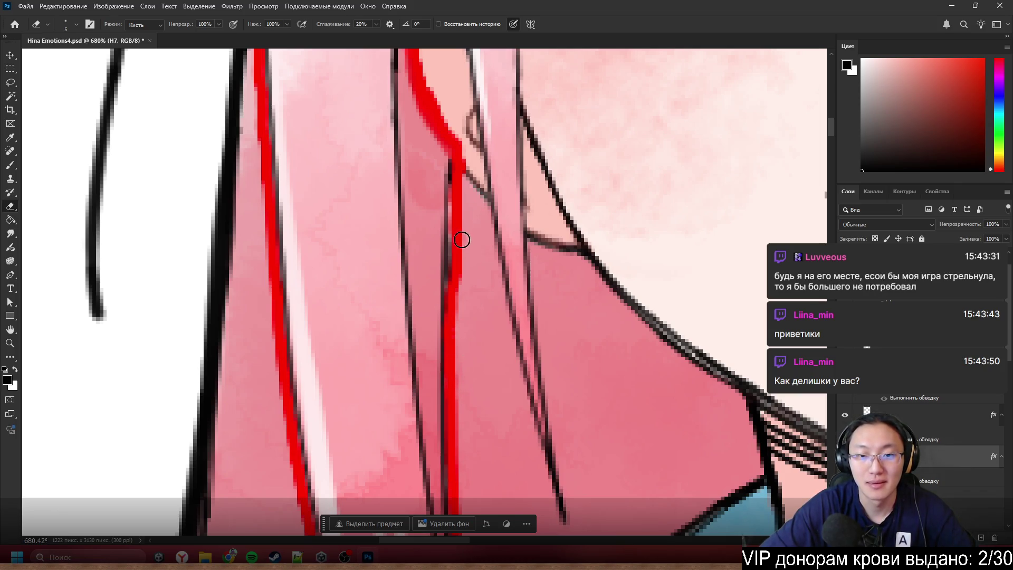
# - Trim the red line's left edge to expose the dark outline, then shrink the eraser to 1 px
pyautogui.moveTo(461, 240); pyautogui.dragTo(460, 205)
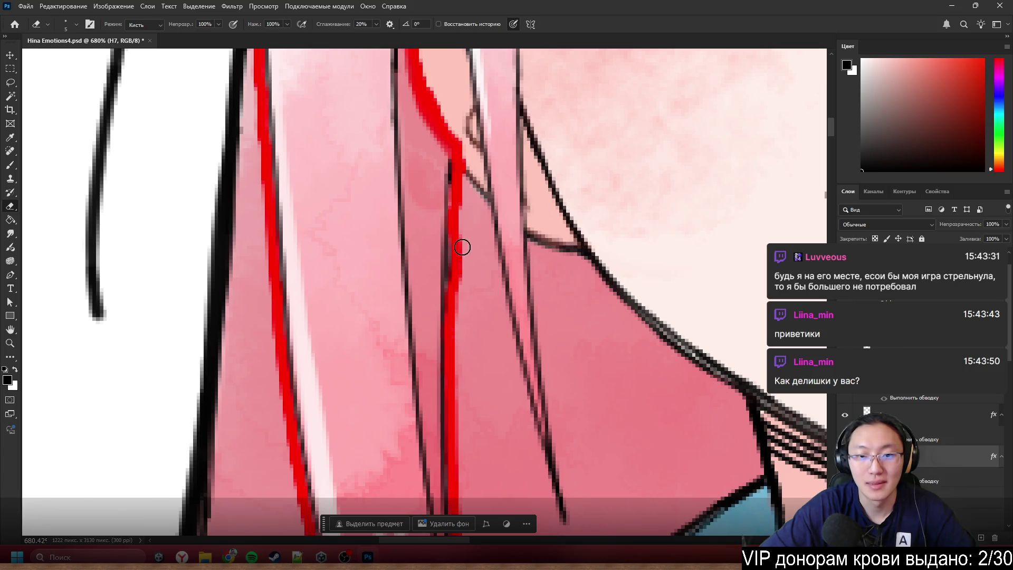
pyautogui.moveTo(462, 247); pyautogui.dragTo(460, 243)
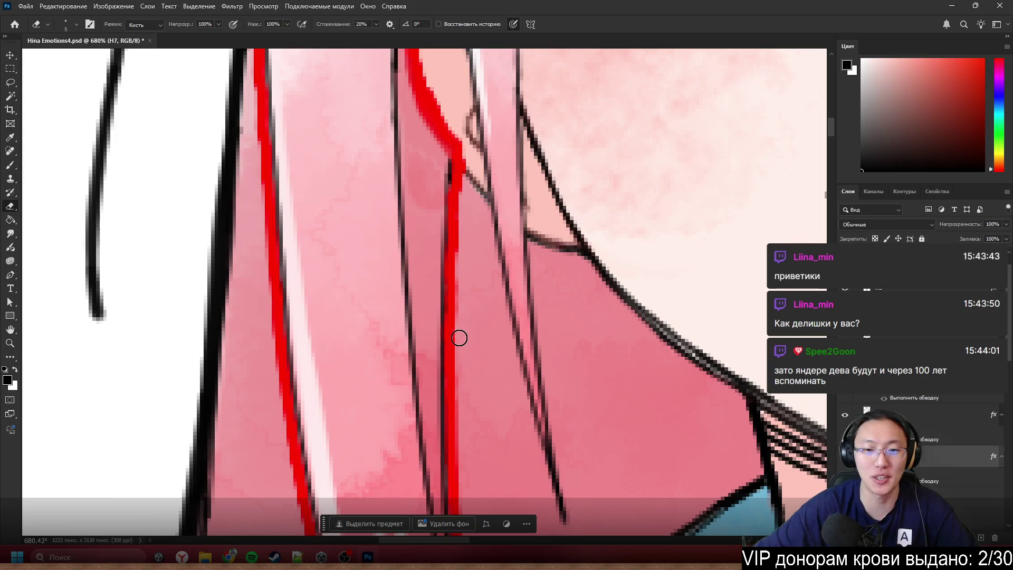
pyautogui.scroll(-2, 447, 310)
pyautogui.scroll(-2, 448, 310)
pyautogui.scroll(2, 457, 360)
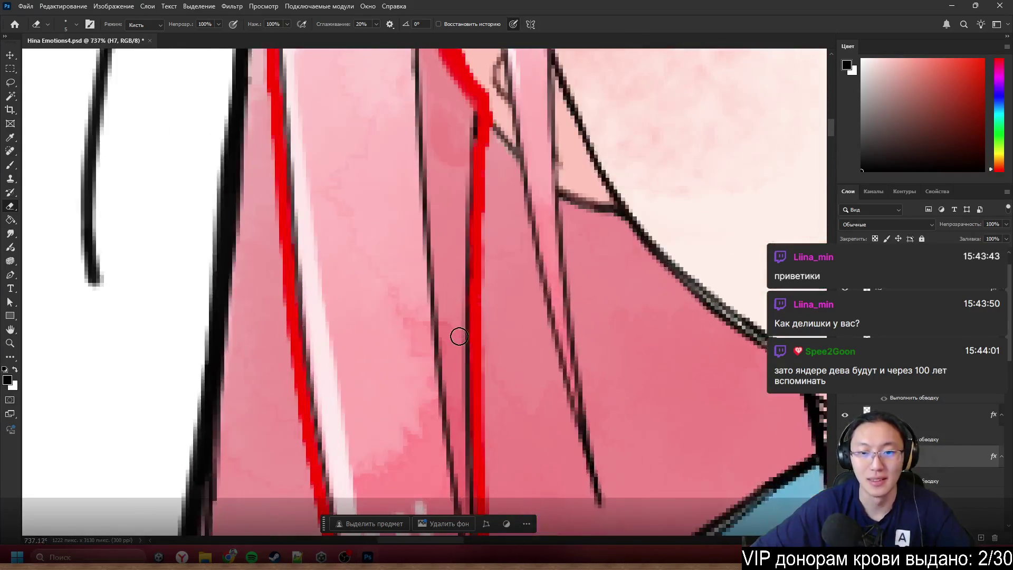
pyautogui.scroll(2, 459, 334)
pyautogui.scroll(2, 507, 231)
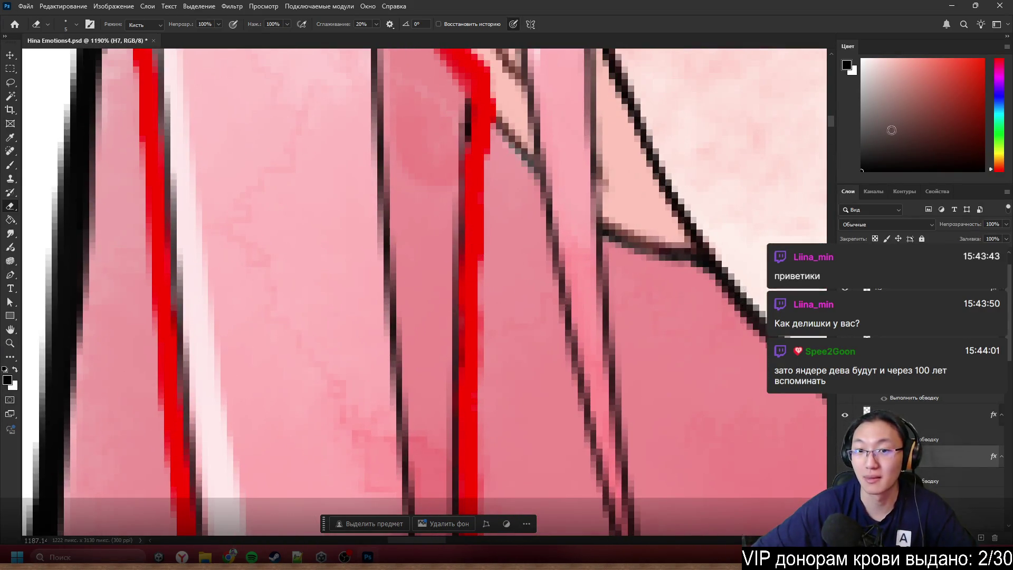
pyautogui.scroll(-3, 577, 247)
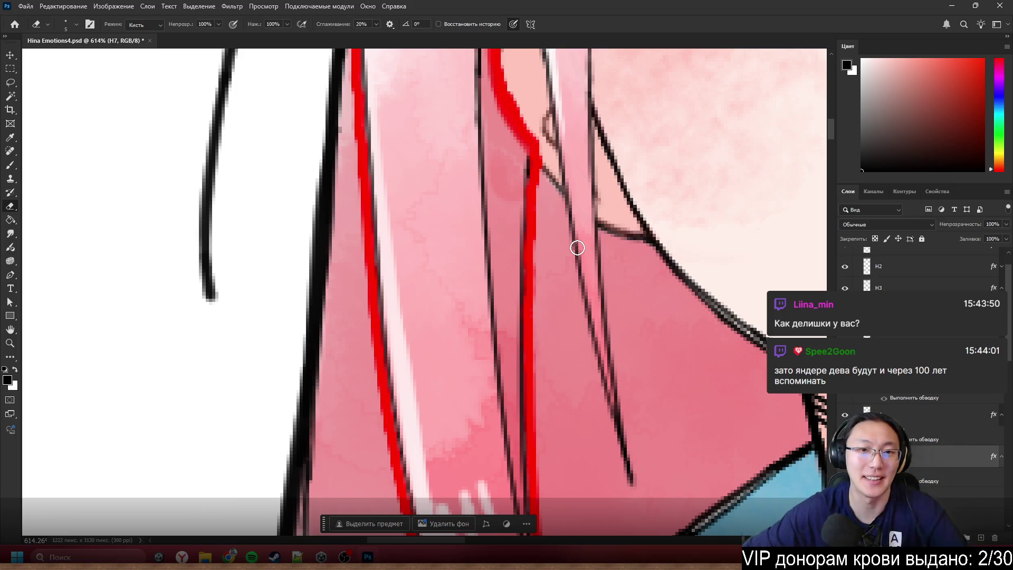
pyautogui.scroll(-3, 554, 298)
pyautogui.scroll(5, 539, 242)
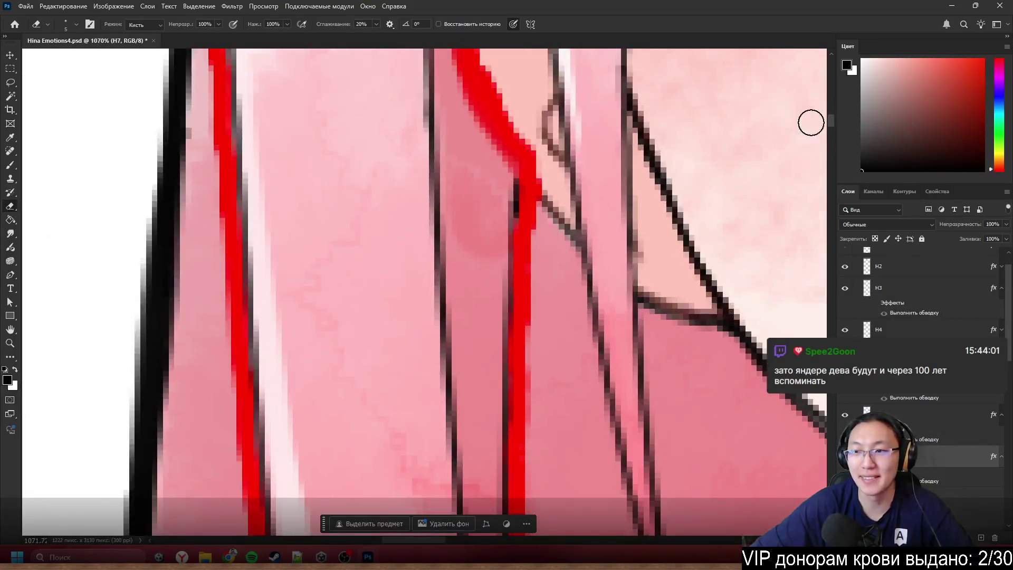
pyautogui.press('[')
pyautogui.press('[')
pyautogui.press('[')
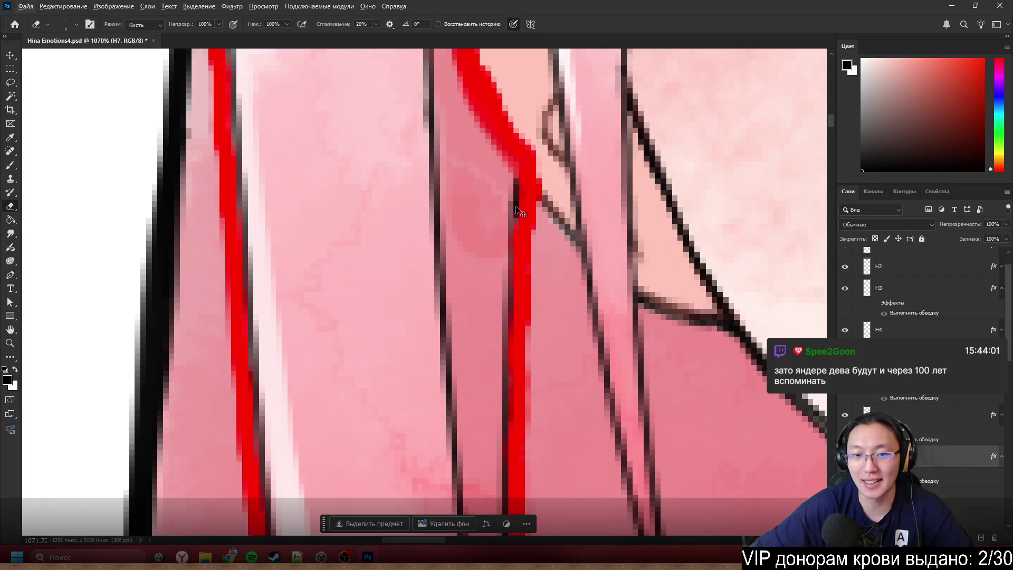
pyautogui.scroll(-2, 516, 206)
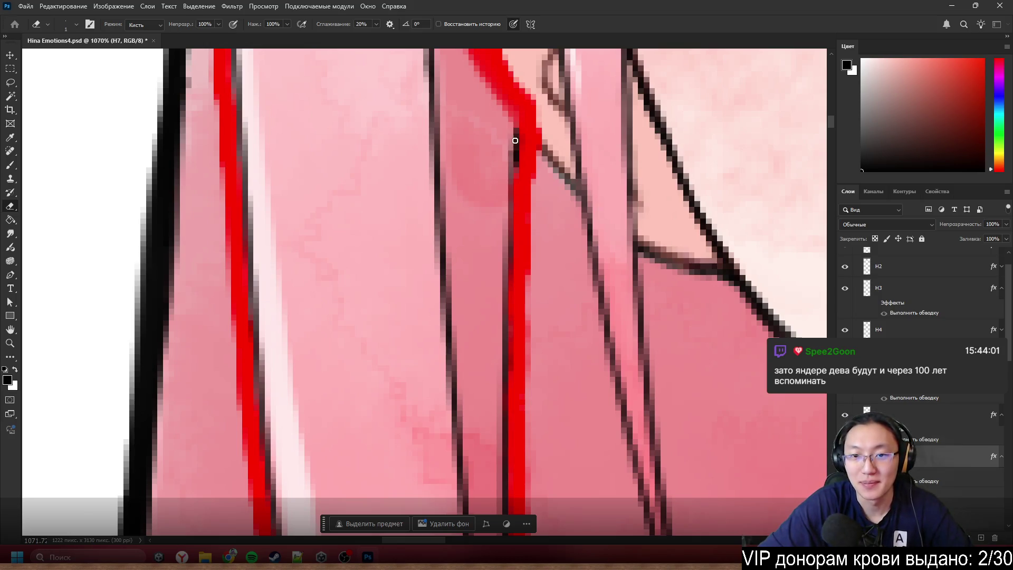
# - Darken the black outline left of the red line with the Brush
pyautogui.press('b')
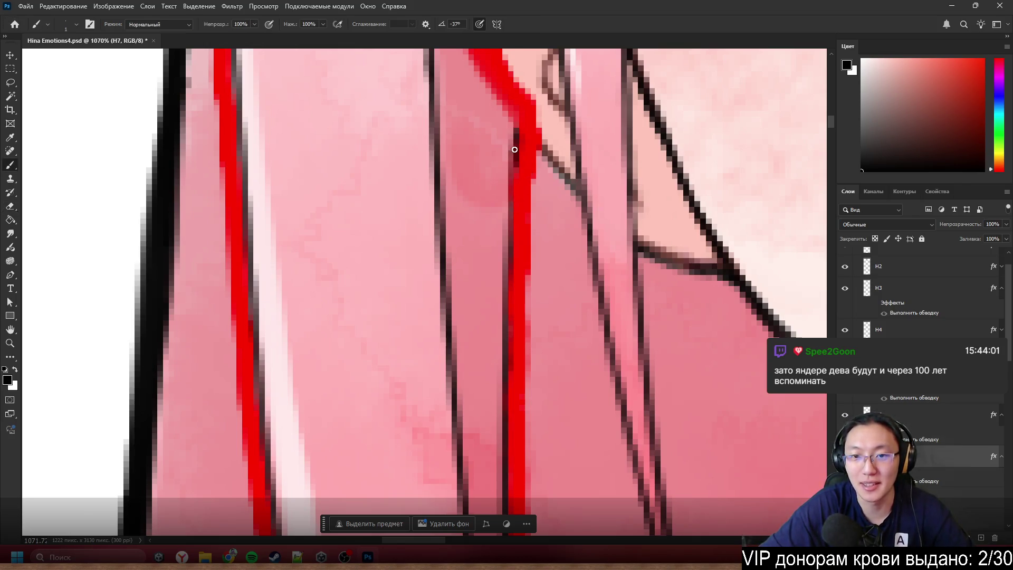
pyautogui.moveTo(516, 151); pyautogui.dragTo(507, 299)
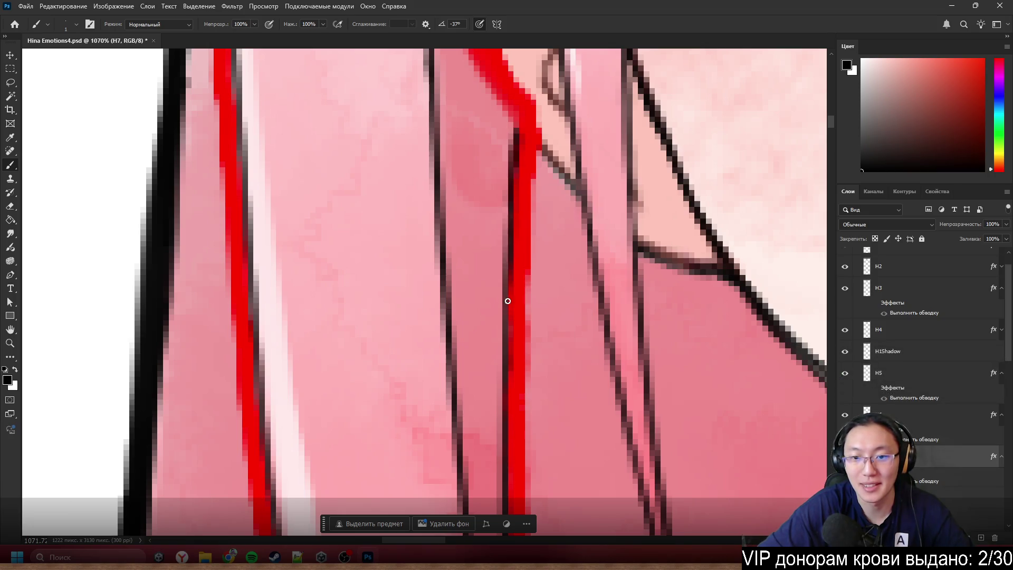
pyautogui.scroll(-5, 508, 381)
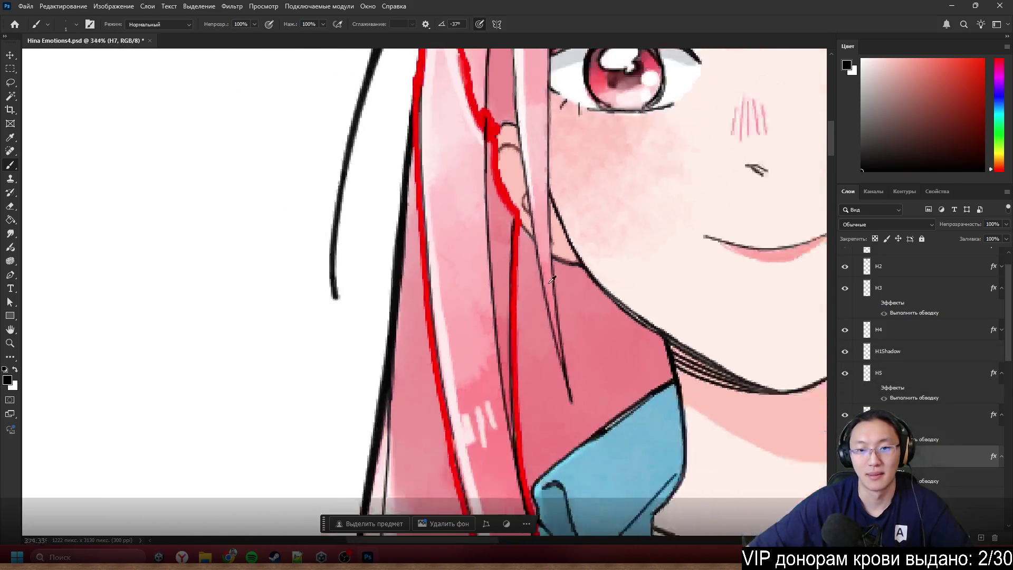
pyautogui.scroll(3, 528, 291)
pyautogui.scroll(3, 528, 290)
# - Alternate between Eraser and Brush while zooming around to inspect the H7 strand
pyautogui.press('e')
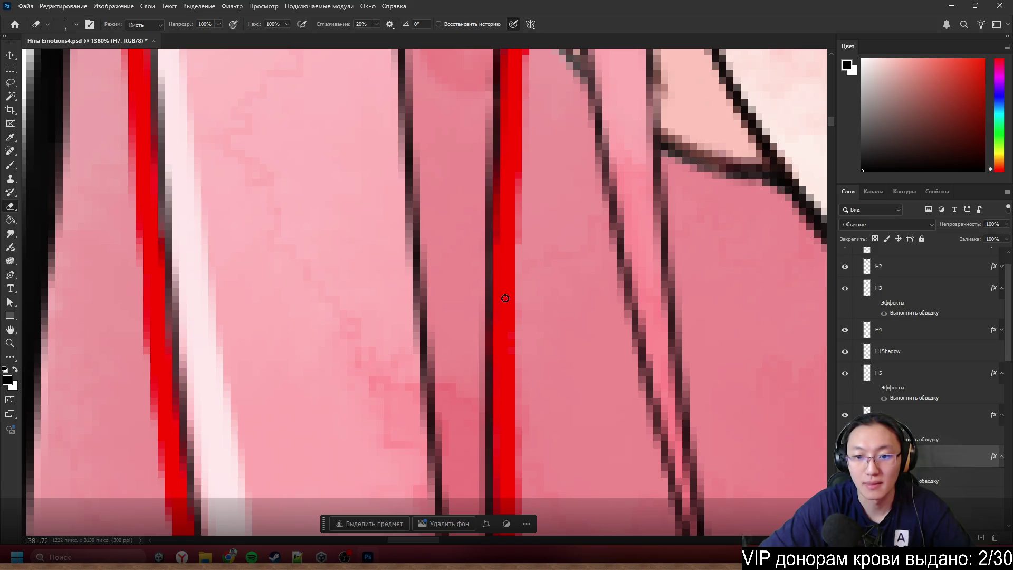
pyautogui.press('b')
pyautogui.scroll(-5, 628, 380)
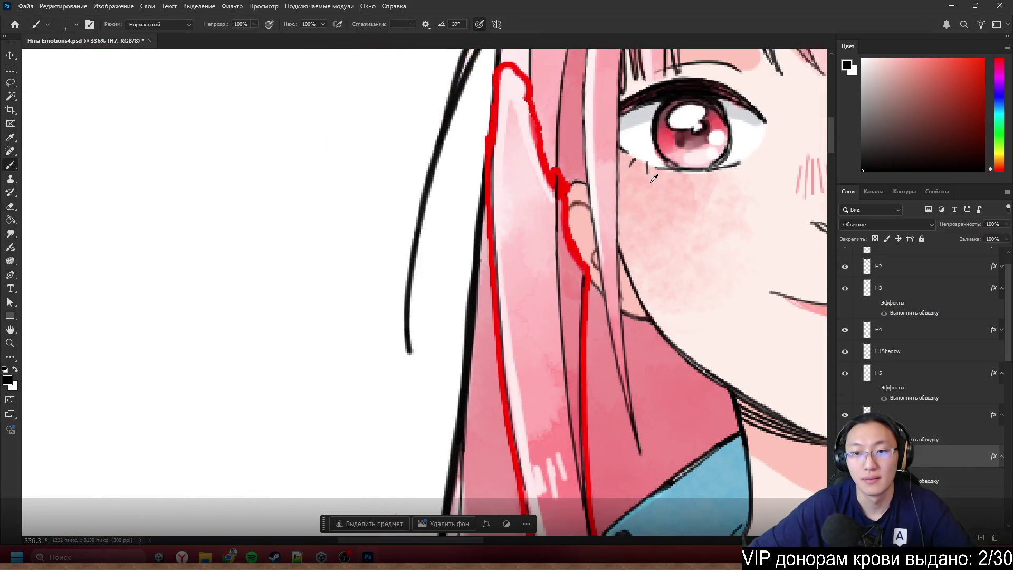
pyautogui.scroll(4, 599, 180)
pyautogui.press('e')
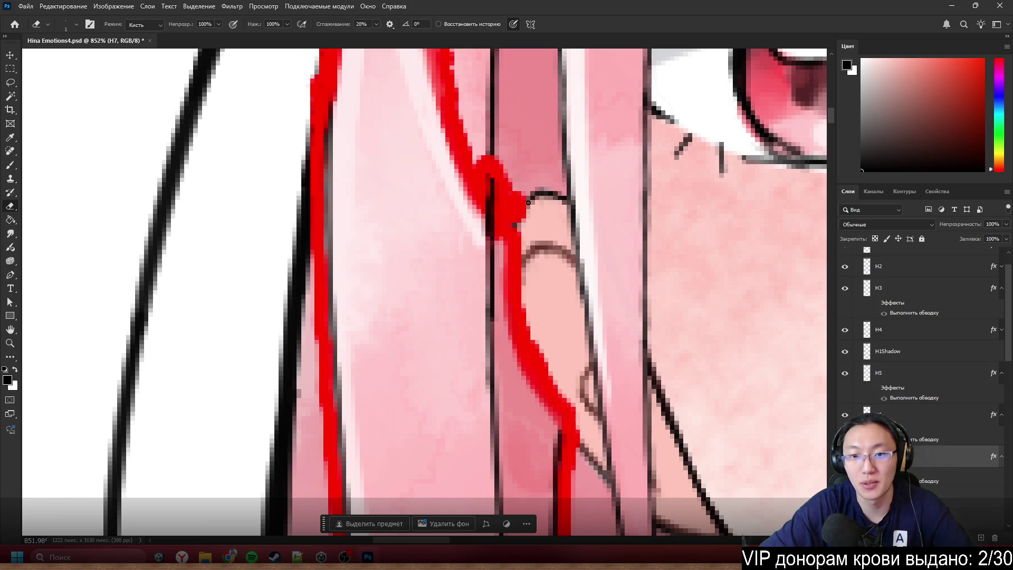
pyautogui.press('b')
pyautogui.scroll(-5, 510, 200)
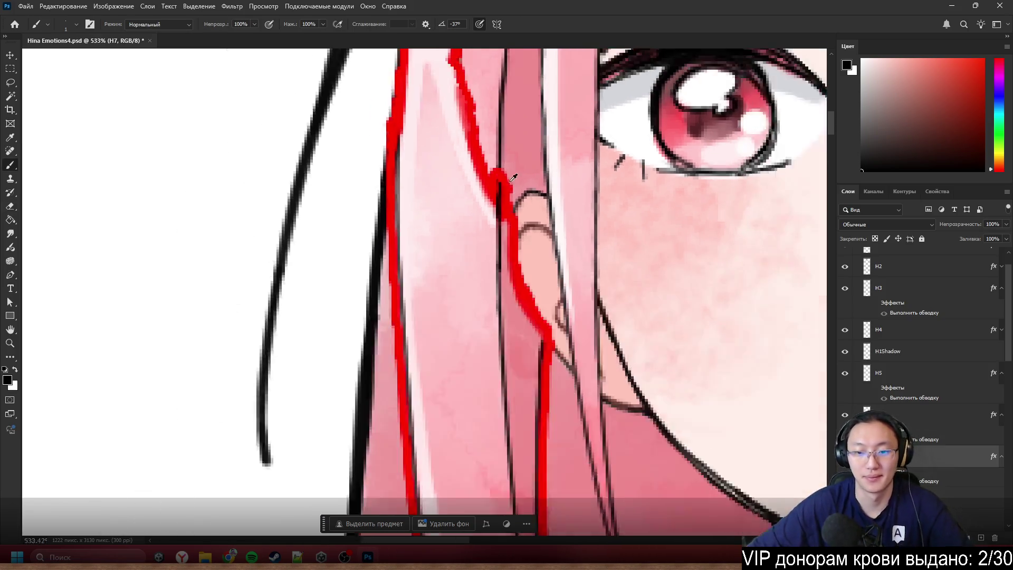
pyautogui.scroll(-2, 413, 153)
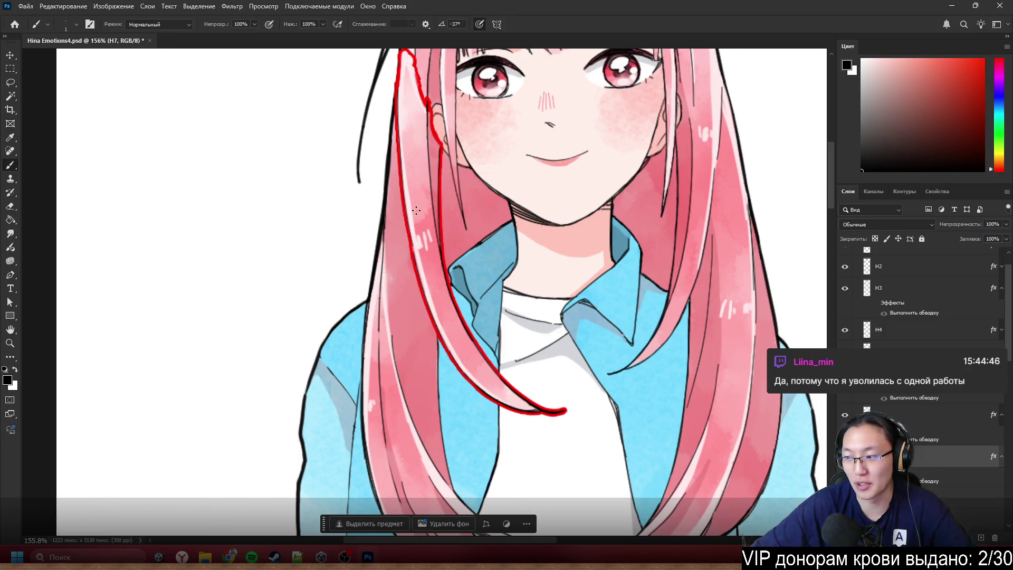
pyautogui.scroll(5, 414, 211)
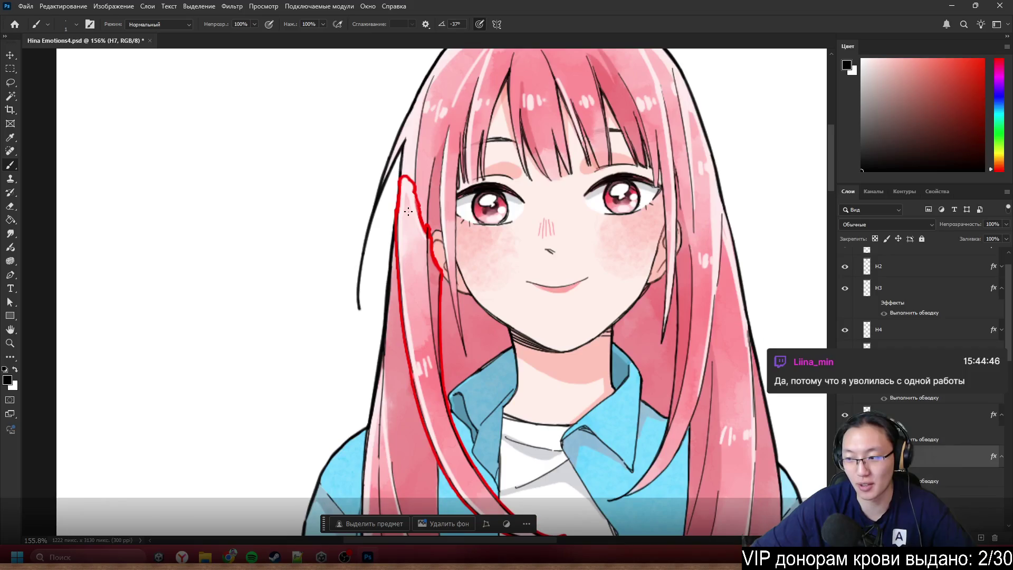
pyautogui.scroll(-5, 408, 212)
pyautogui.scroll(7, 264, 204)
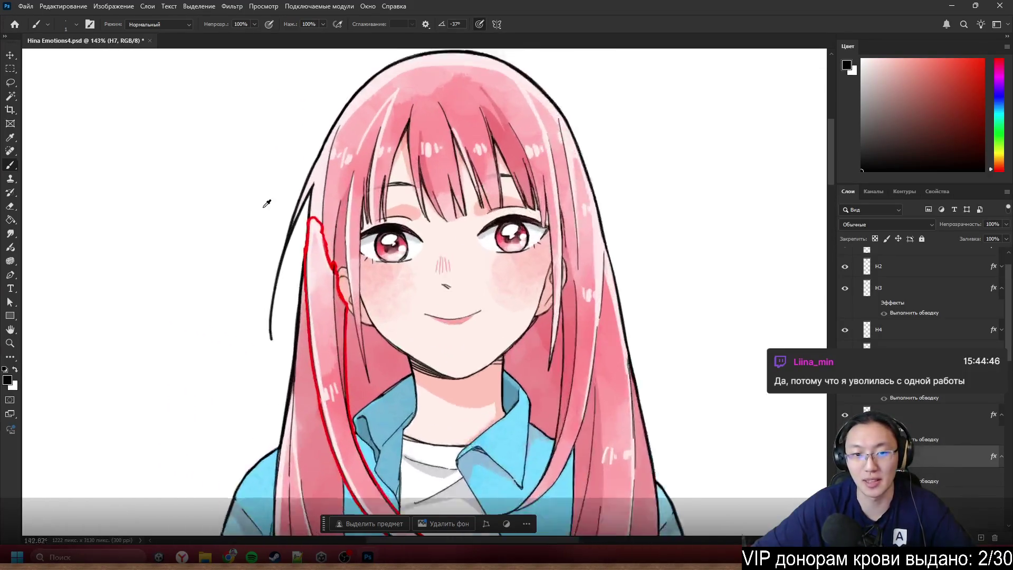
pyautogui.scroll(5, 338, 258)
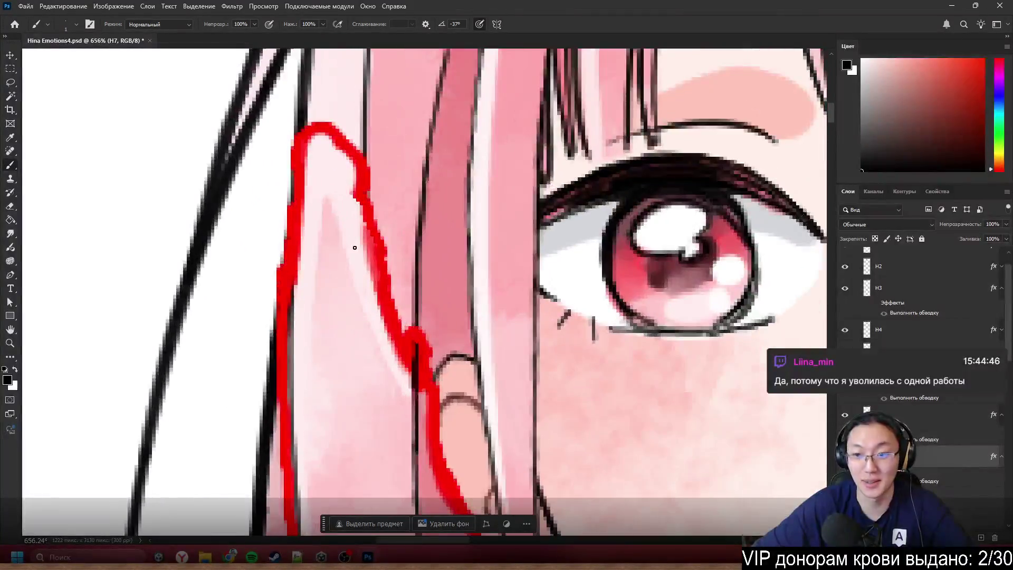
pyautogui.scroll(-4, 328, 252)
pyautogui.scroll(-3, 327, 252)
pyautogui.scroll(-2, 739, 351)
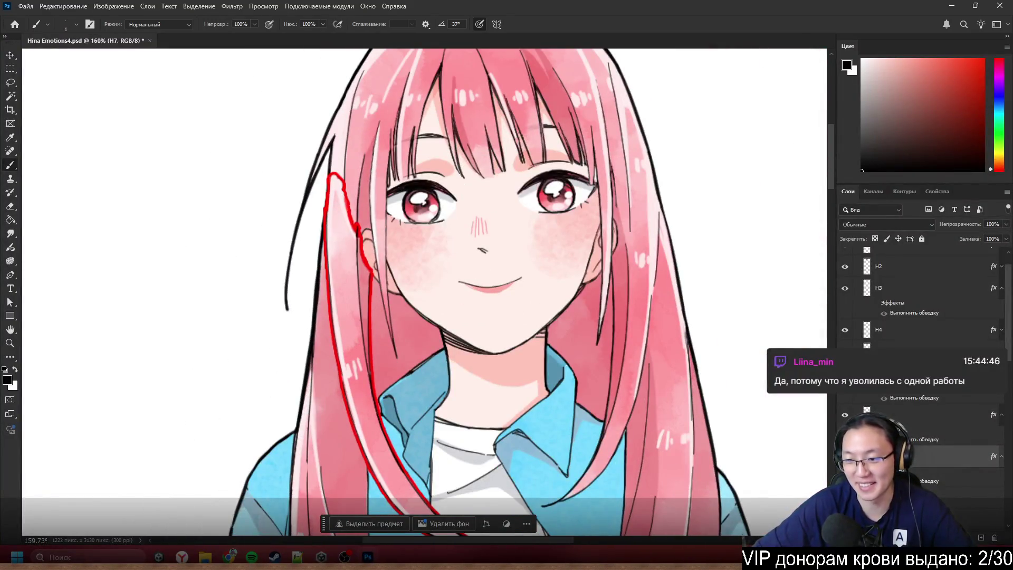
pyautogui.scroll(-2, 399, 277)
pyautogui.scroll(6, 400, 277)
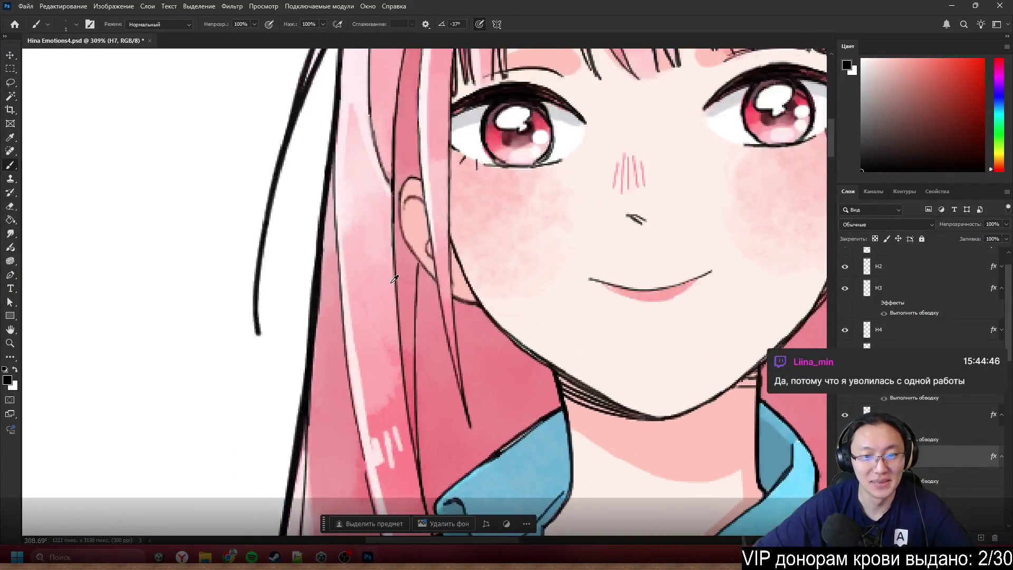
# - Nudge the hair lineart about 3 px left and 3 px down
pyautogui.moveTo(418, 278)
pyautogui.mouseDown()
pyautogui.moveTo(429, 291)
pyautogui.moveTo(407, 284)
pyautogui.moveTo(435, 270)
pyautogui.moveTo(419, 262)
pyautogui.moveTo(445, 279)
pyautogui.moveTo(468, 259)
pyautogui.moveTo(458, 244)
pyautogui.moveTo(446, 251)
pyautogui.moveTo(430, 298)
pyautogui.moveTo(428, 263)
pyautogui.mouseUp()
pyautogui.scroll(-3, 435, 270)
pyautogui.scroll(1, 409, 270)
# - Check the alignment, then drag the head drawing downward
pyautogui.scroll(-2, 432, 255)
pyautogui.scroll(3, 433, 255)
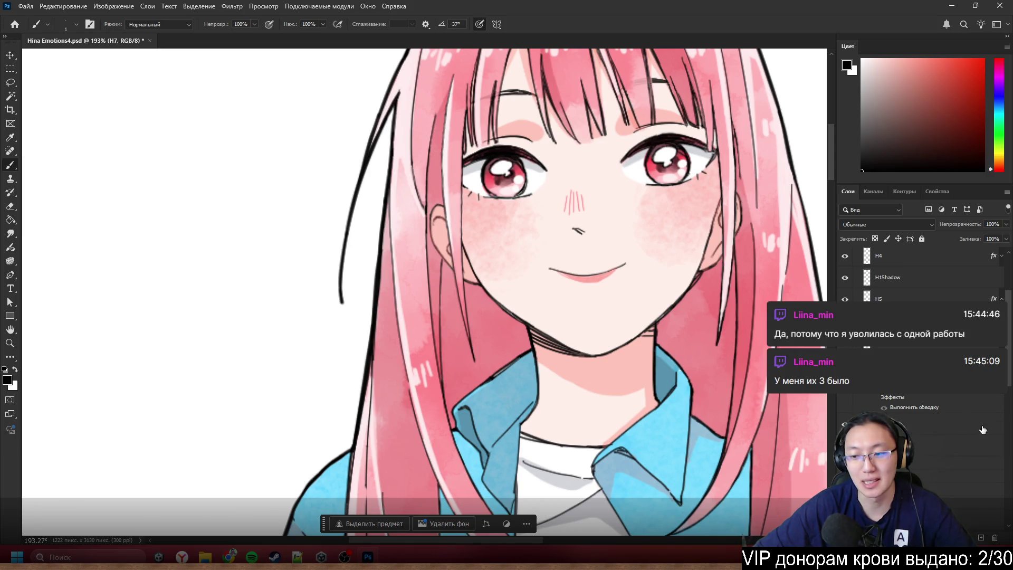
pyautogui.scroll(-3, 983, 429)
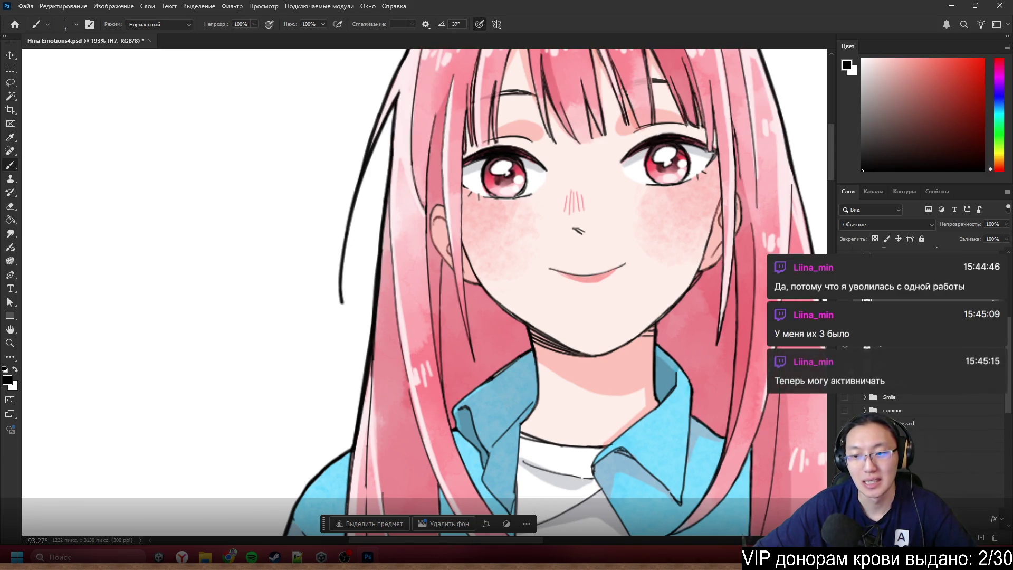
pyautogui.scroll(2, 923, 343)
pyautogui.scroll(-2, 923, 343)
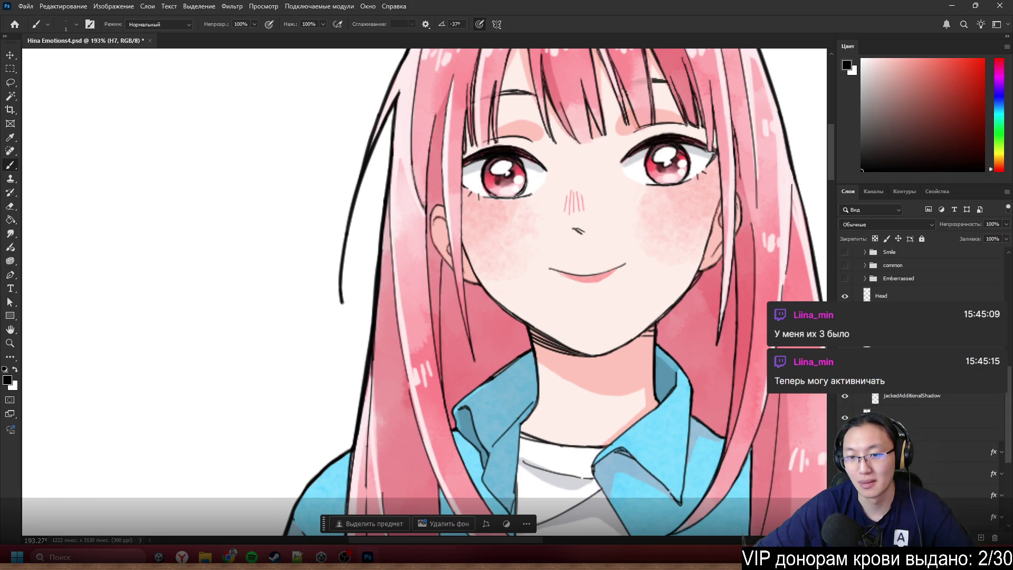
pyautogui.moveTo(540, 274)
pyautogui.mouseDown()
pyautogui.moveTo(540, 421)
pyautogui.moveTo(517, 481)
pyautogui.moveTo(578, 477)
pyautogui.mouseUp()
# - Undo the head move and toggle H7's visibility off and on to compare
pyautogui.hotkey('ctrl', 'z')
pyautogui.scroll(2, 897, 390)
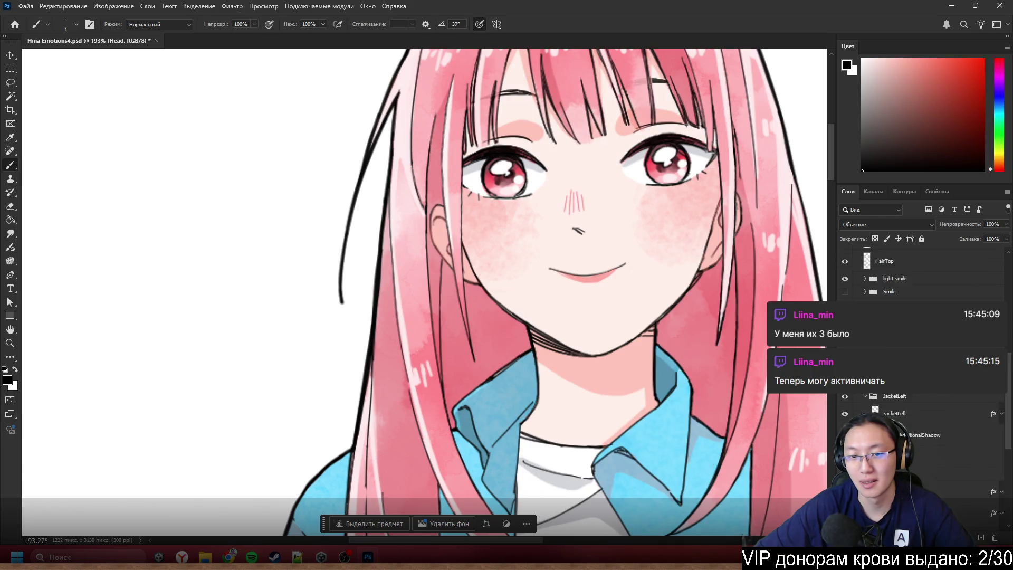
pyautogui.scroll(2, 896, 397)
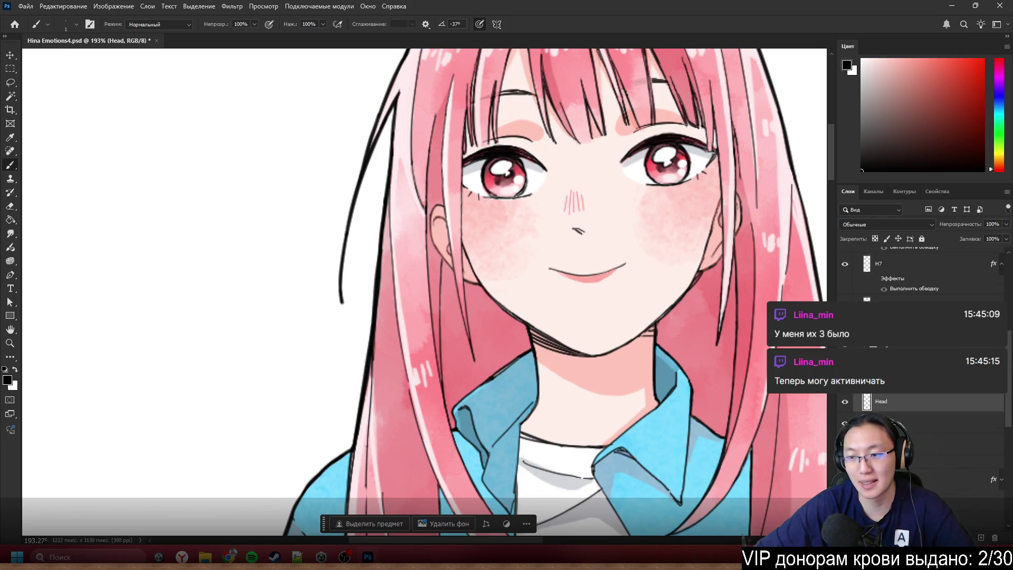
pyautogui.click(843, 265)
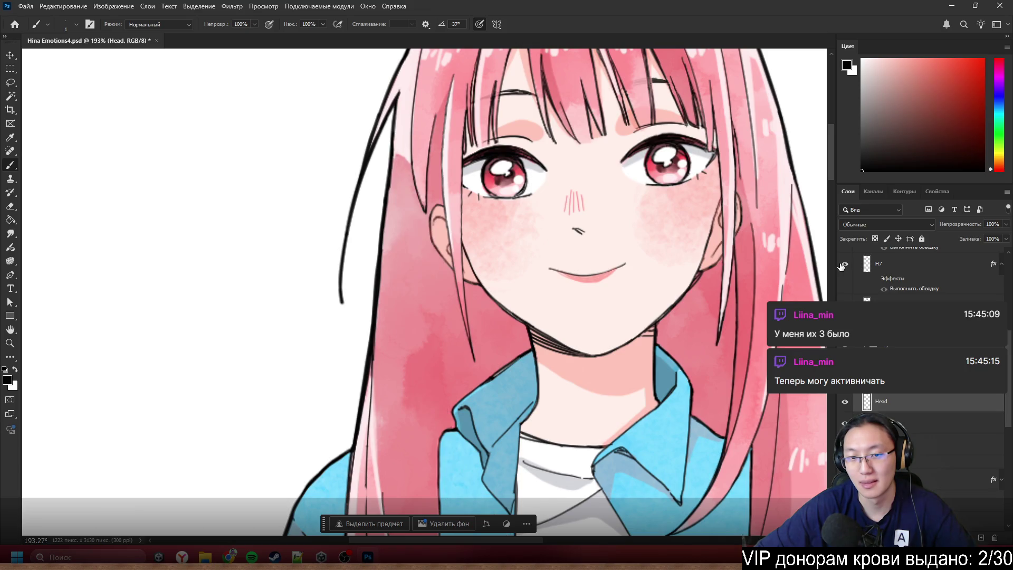
pyautogui.click(846, 264)
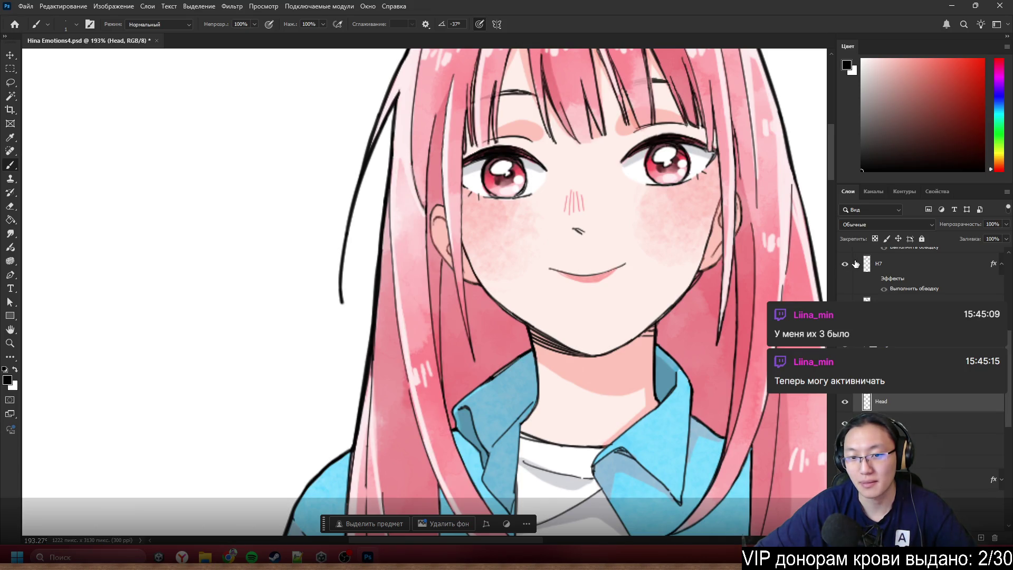
pyautogui.scroll(-5, 656, 291)
pyautogui.scroll(5, 567, 293)
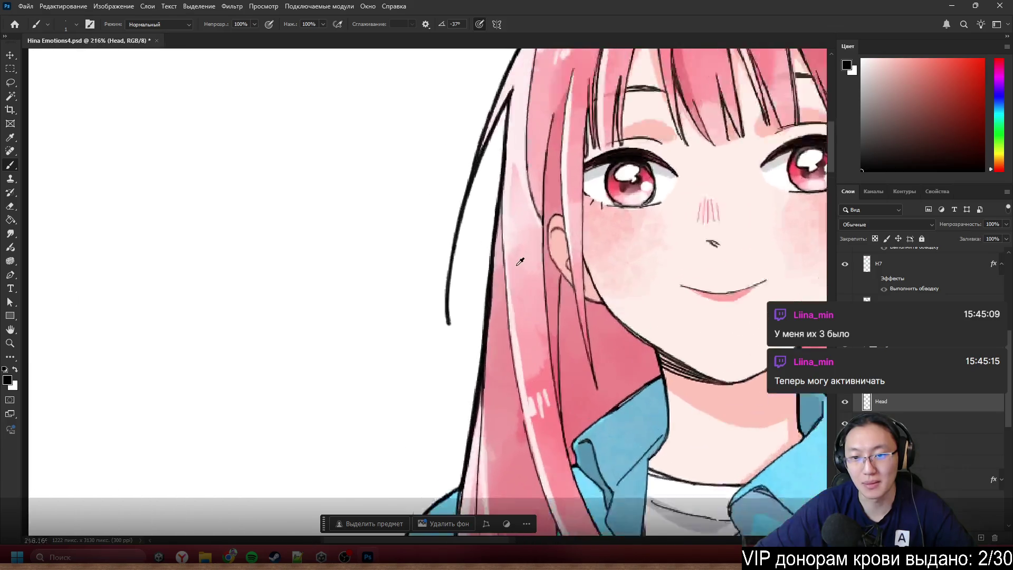
pyautogui.scroll(-2, 452, 206)
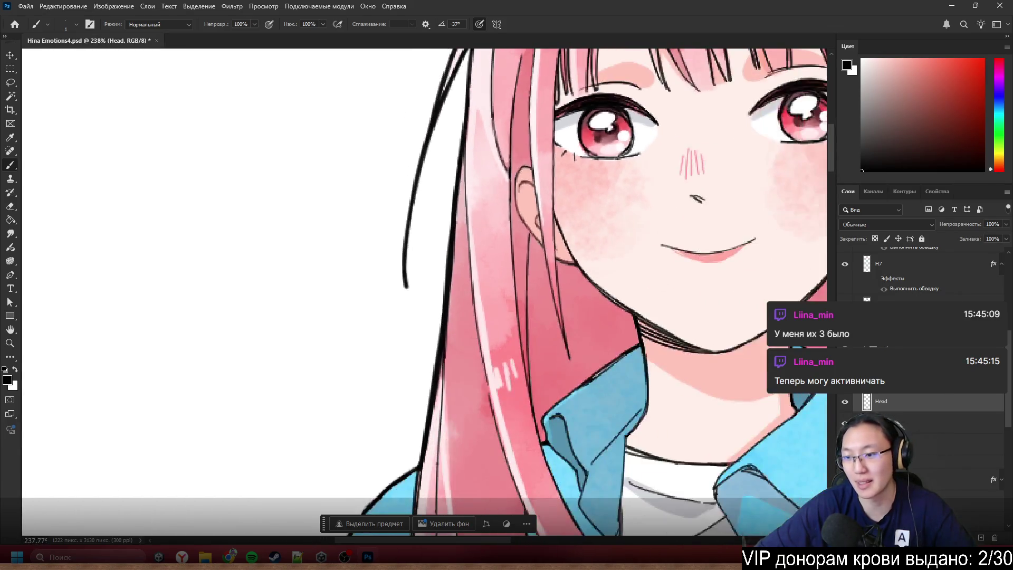
pyautogui.scroll(-1, 893, 279)
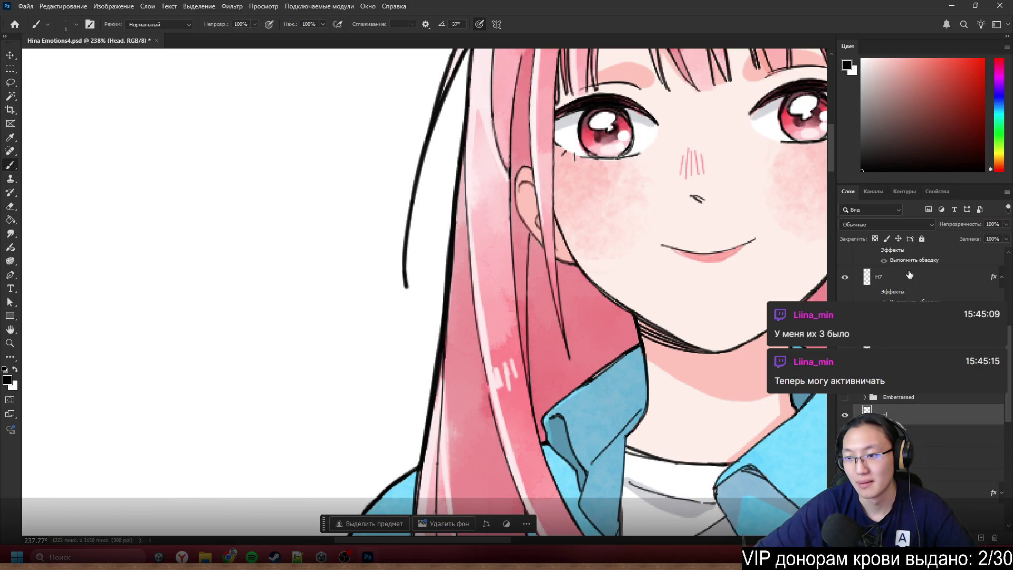
# - Select layer H7 and shift its hair strip a few pixels to sit against the head
pyautogui.click(926, 425)
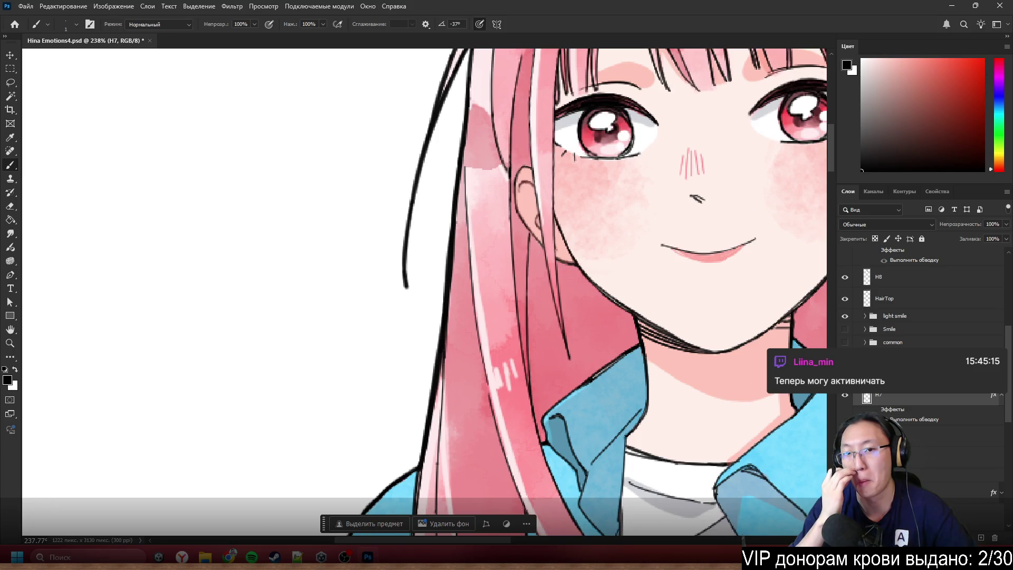
pyautogui.moveTo(471, 189)
pyautogui.mouseDown()
pyautogui.moveTo(480, 205)
pyautogui.moveTo(453, 141)
pyautogui.moveTo(475, 145)
pyautogui.mouseUp()
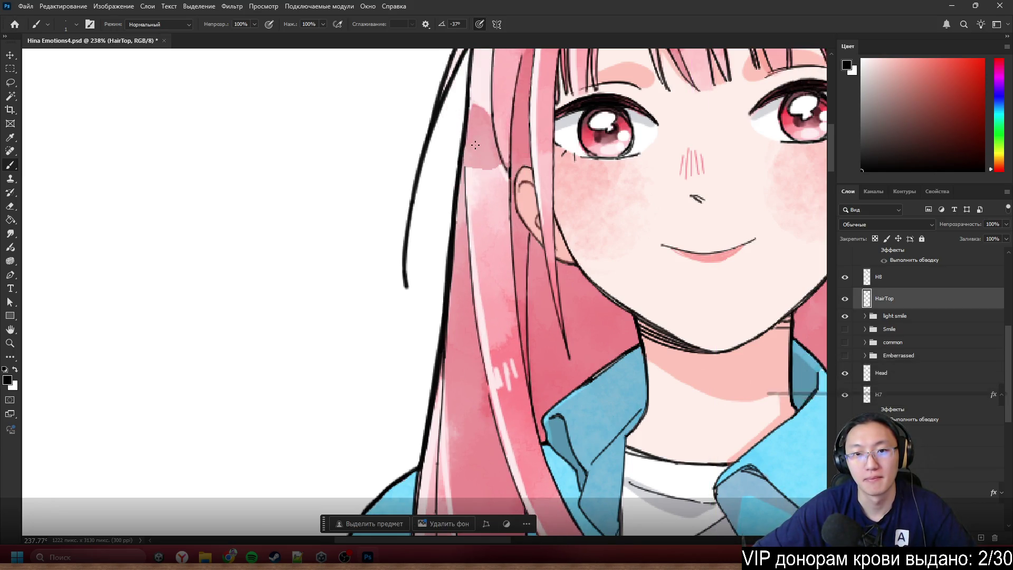
pyautogui.scroll(-5, 475, 145)
pyautogui.scroll(4, 474, 127)
pyautogui.scroll(-4, 474, 122)
pyautogui.scroll(4, 473, 116)
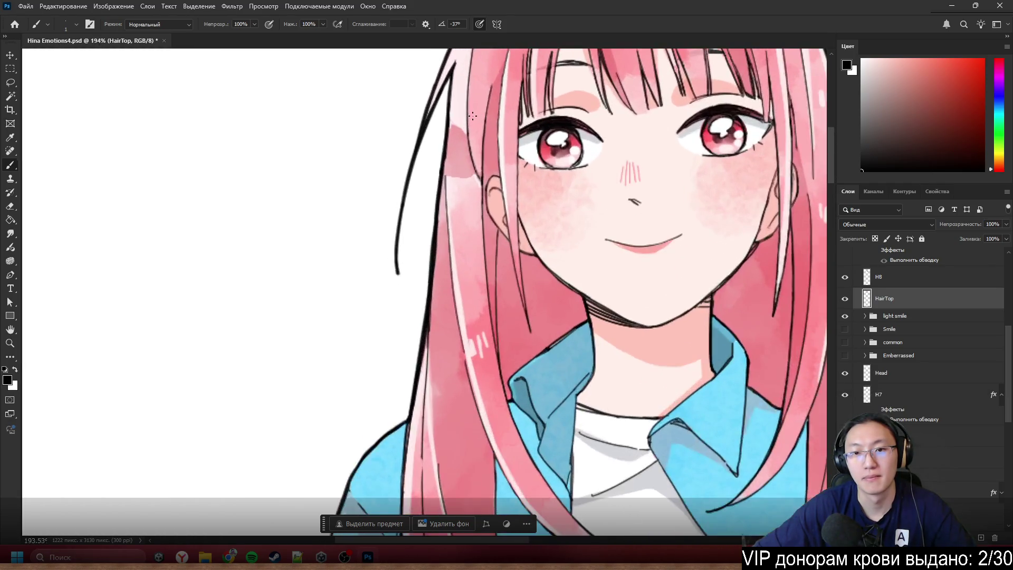
pyautogui.scroll(3, 472, 115)
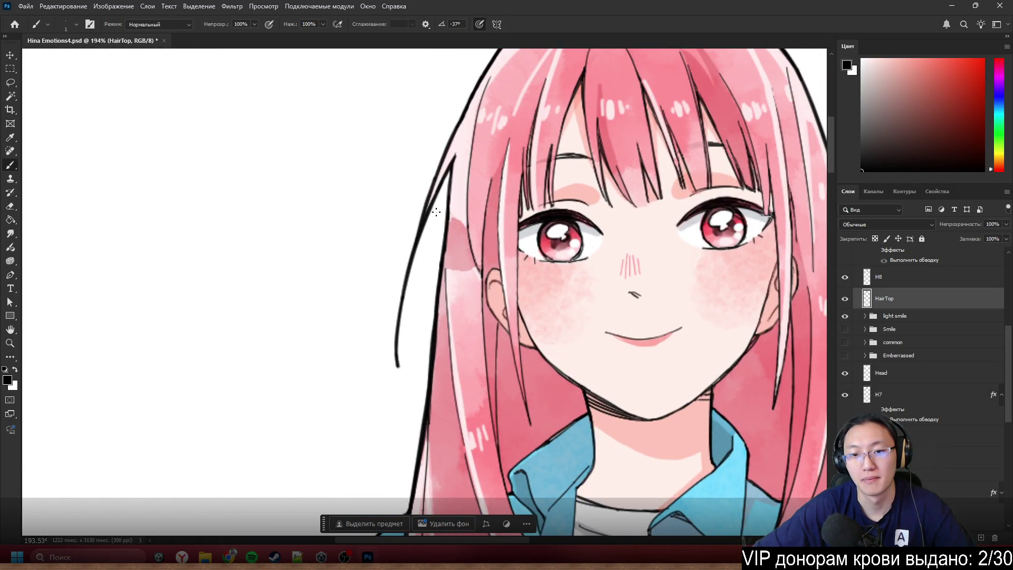
pyautogui.scroll(3, 501, 296)
pyautogui.scroll(-5, 499, 313)
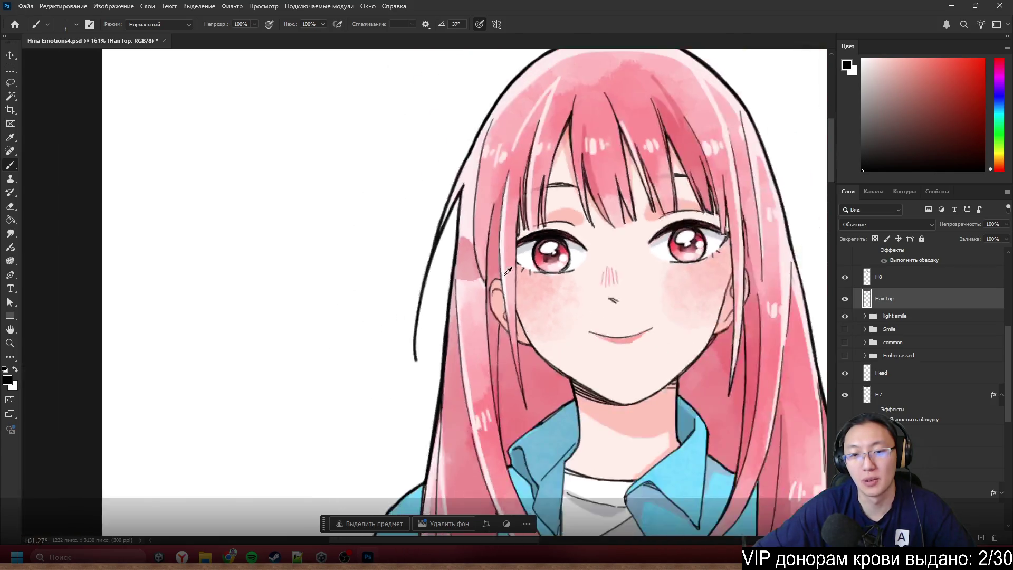
pyautogui.scroll(1, 516, 300)
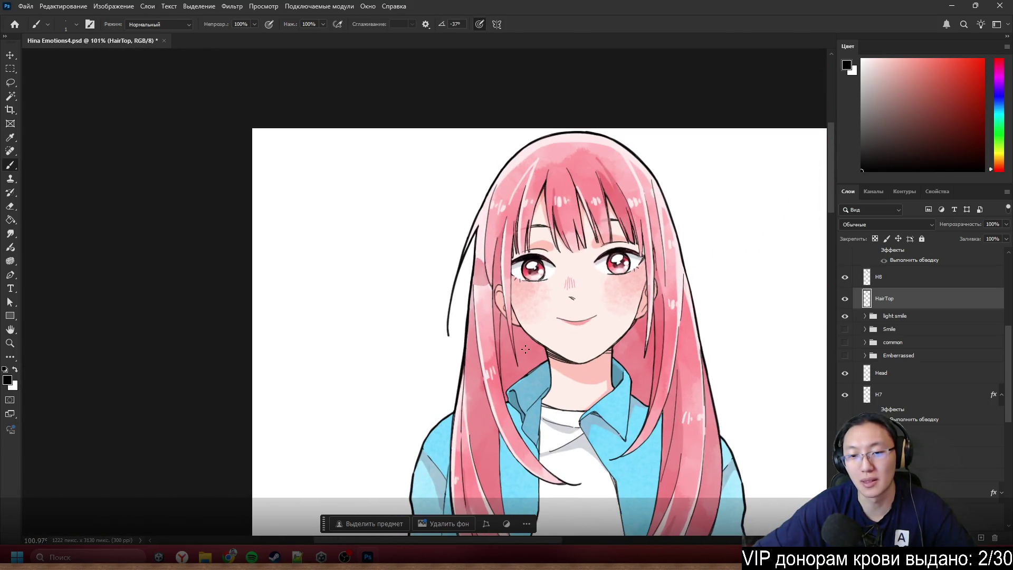
# - Select the HairTop layer and switch to a slightly larger eraser
pyautogui.scroll(5, 525, 349)
pyautogui.keyDown('ctrl'); pyautogui.click(511, 299); pyautogui.keyUp('ctrl')
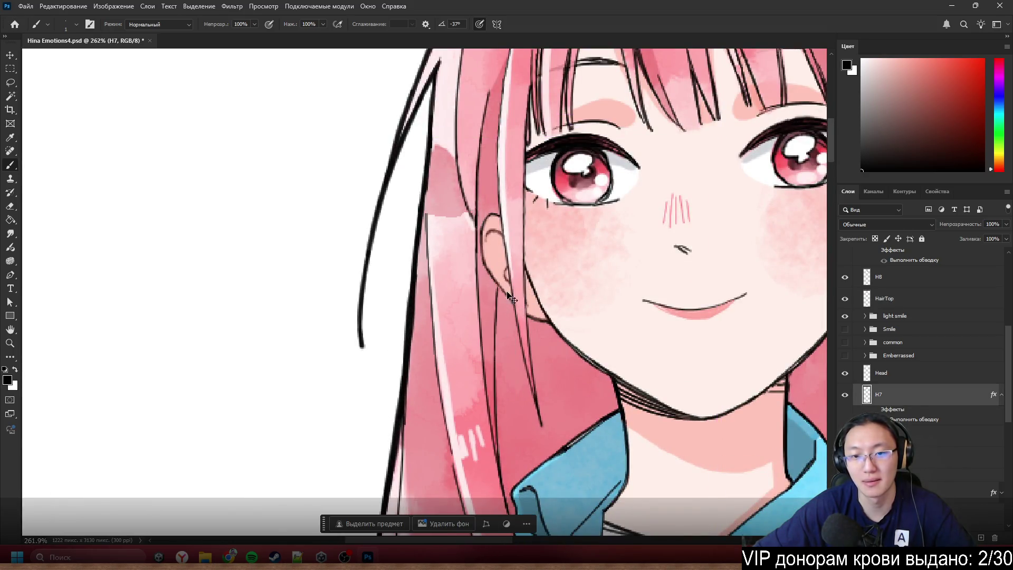
pyautogui.scroll(3, 511, 298)
pyautogui.keyDown('ctrl'); pyautogui.click(393, 146); pyautogui.keyUp('ctrl')
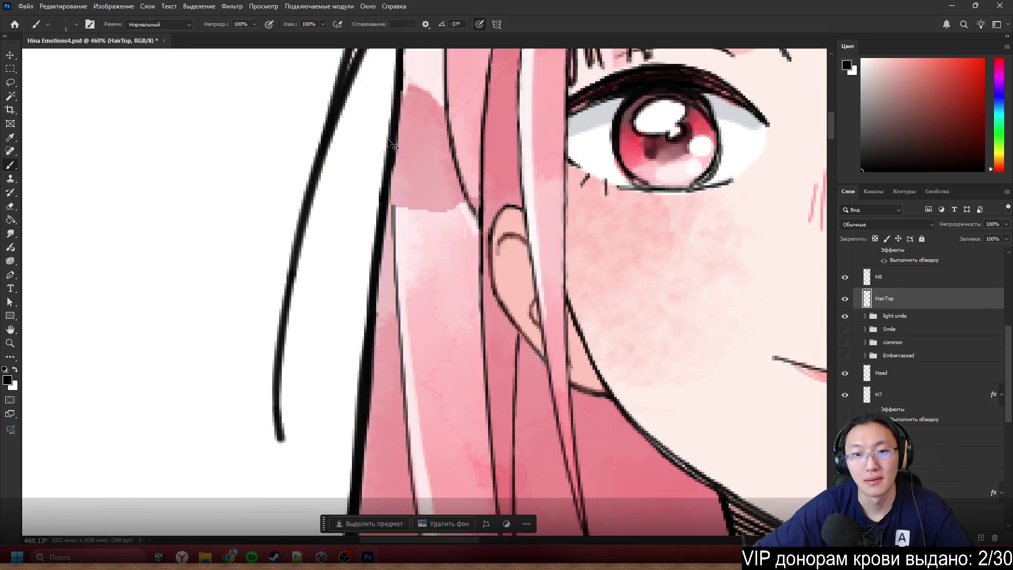
pyautogui.scroll(3, 401, 174)
pyautogui.press('e')
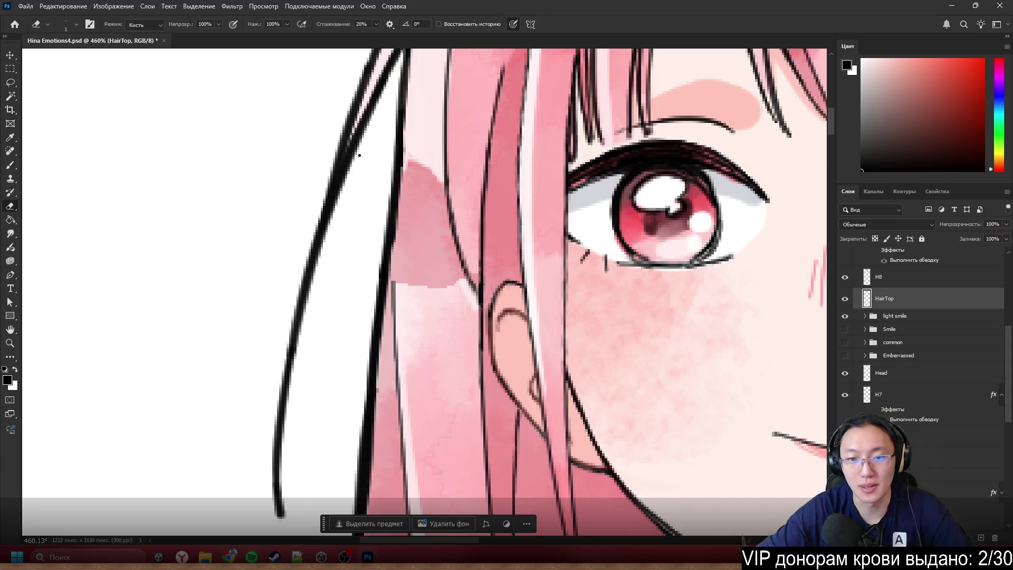
pyautogui.moveTo(417, 278); pyautogui.dragTo(421, 316)
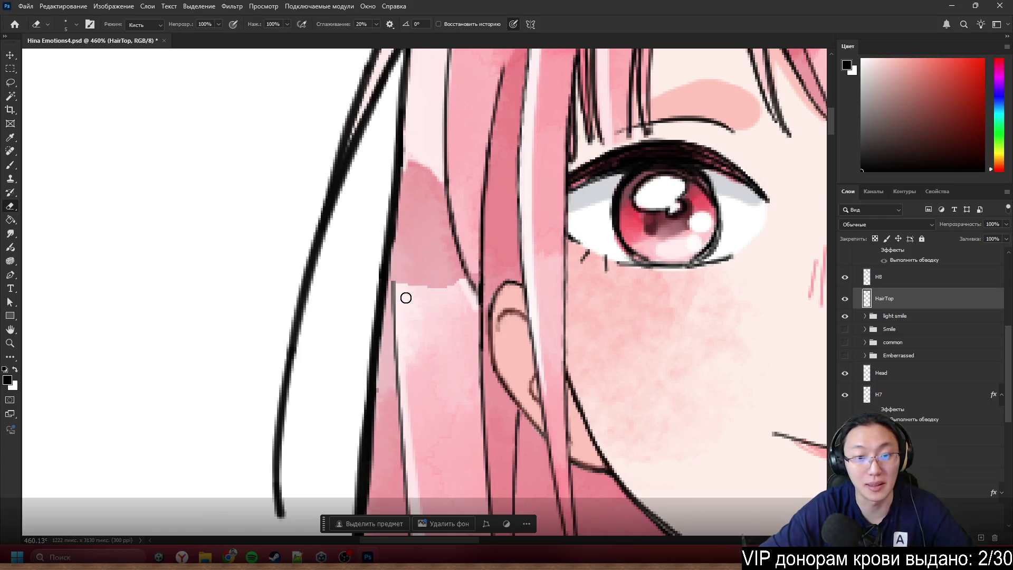
# - Erase stray pink pixels, shading streaks and a stray outline stretch beside the hair
pyautogui.moveTo(377, 247)
pyautogui.mouseDown()
pyautogui.moveTo(407, 299)
pyautogui.moveTo(398, 233)
pyautogui.moveTo(424, 272)
pyautogui.moveTo(410, 201)
pyautogui.moveTo(452, 287)
pyautogui.moveTo(448, 267)
pyautogui.moveTo(470, 284)
pyautogui.mouseUp()
pyautogui.moveTo(448, 229); pyautogui.dragTo(450, 226)
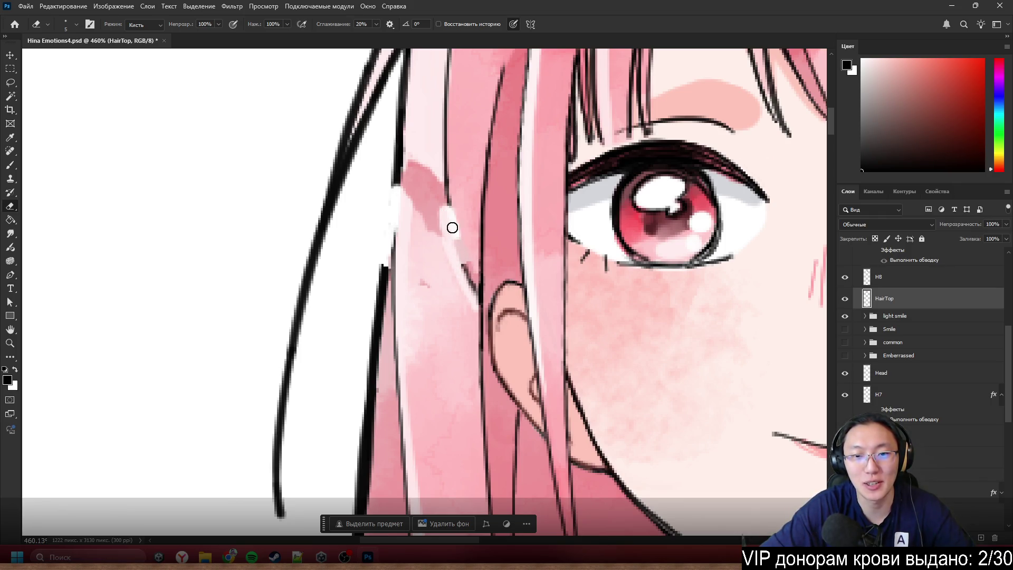
pyautogui.hotkey('ctrl', 'z')
pyautogui.hotkey('ctrl', 'z')
pyautogui.hotkey('ctrl', 'z')
pyautogui.moveTo(430, 263)
pyautogui.mouseDown()
pyautogui.moveTo(425, 233)
pyautogui.moveTo(449, 265)
pyautogui.mouseUp()
pyautogui.moveTo(445, 226); pyautogui.dragTo(459, 283)
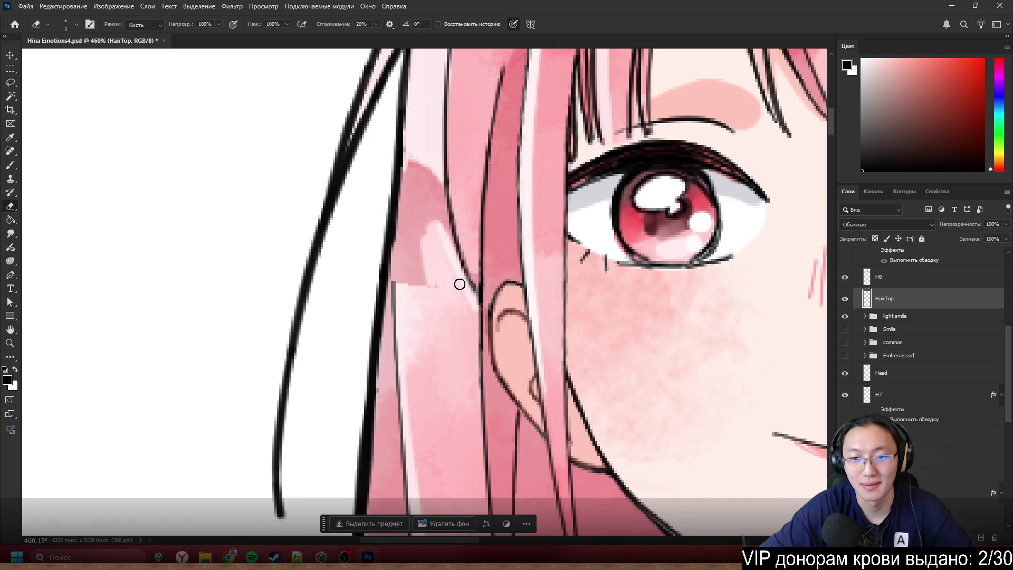
pyautogui.moveTo(441, 229); pyautogui.dragTo(444, 245)
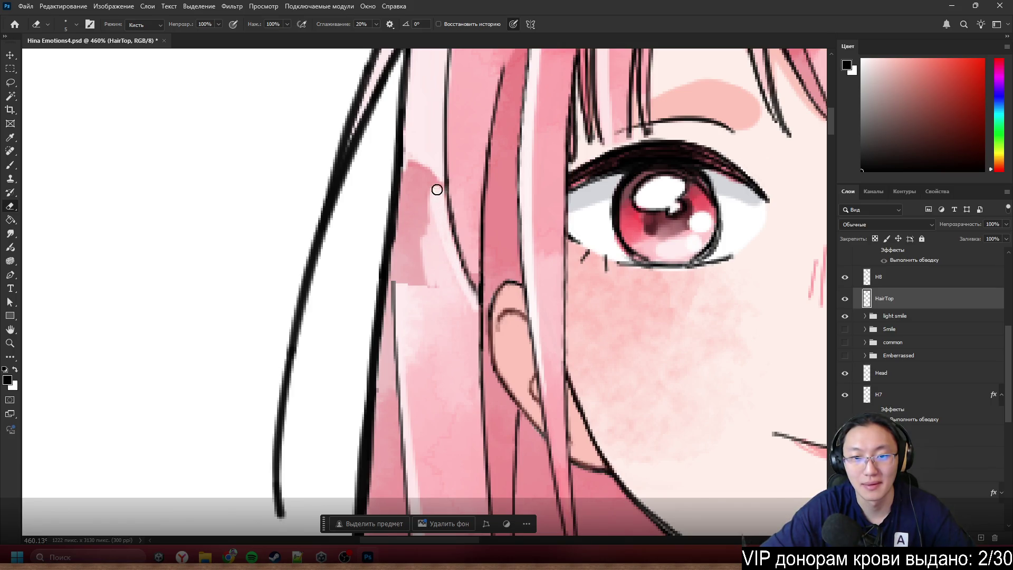
pyautogui.moveTo(420, 162)
pyautogui.mouseDown()
pyautogui.moveTo(412, 186)
pyautogui.moveTo(402, 153)
pyautogui.moveTo(407, 220)
pyautogui.moveTo(419, 249)
pyautogui.moveTo(430, 243)
pyautogui.mouseUp()
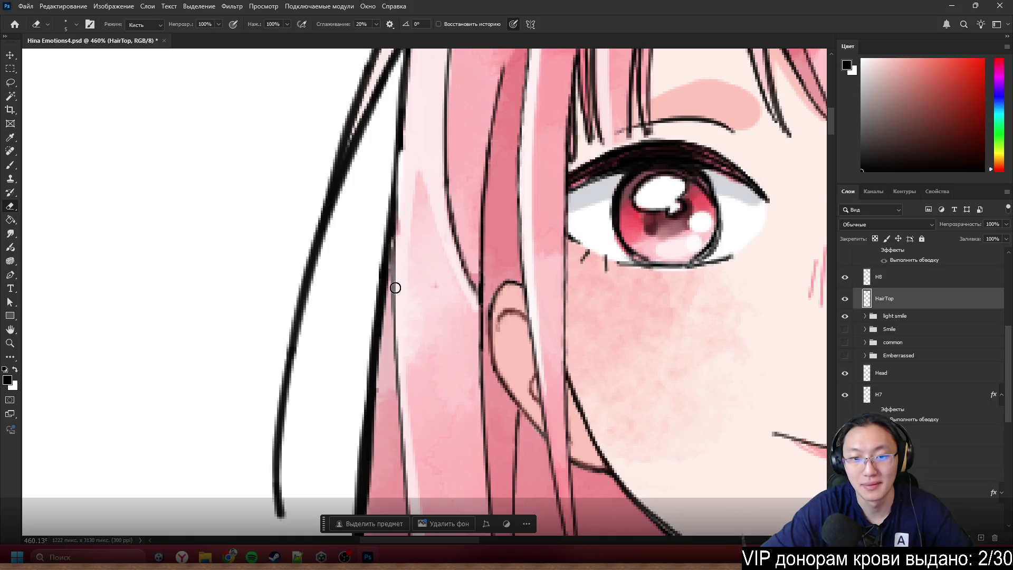
pyautogui.moveTo(395, 288); pyautogui.dragTo(395, 186)
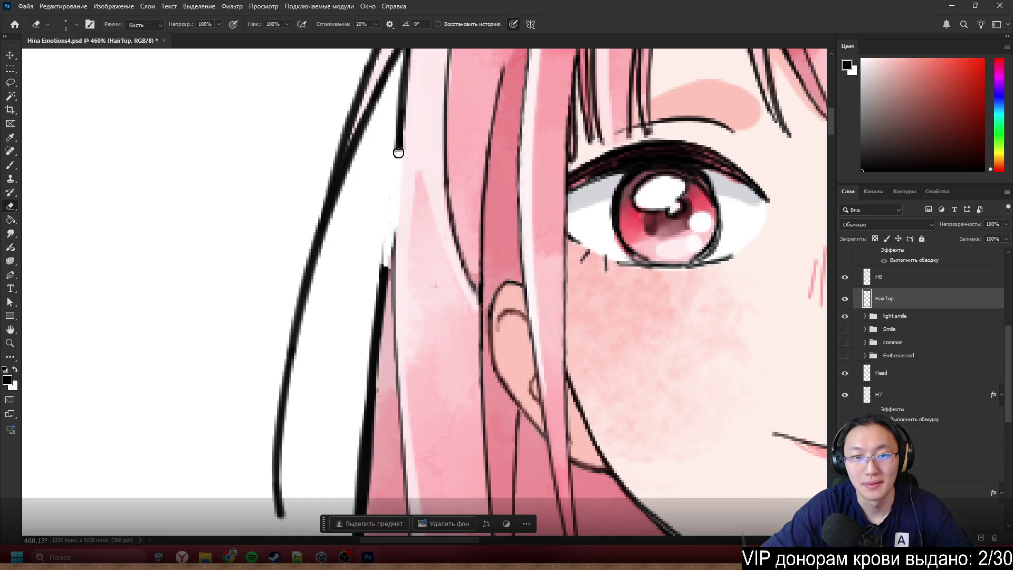
# - Test-shift the top hair, then move the back hair slightly left and down
pyautogui.scroll(-5, 399, 158)
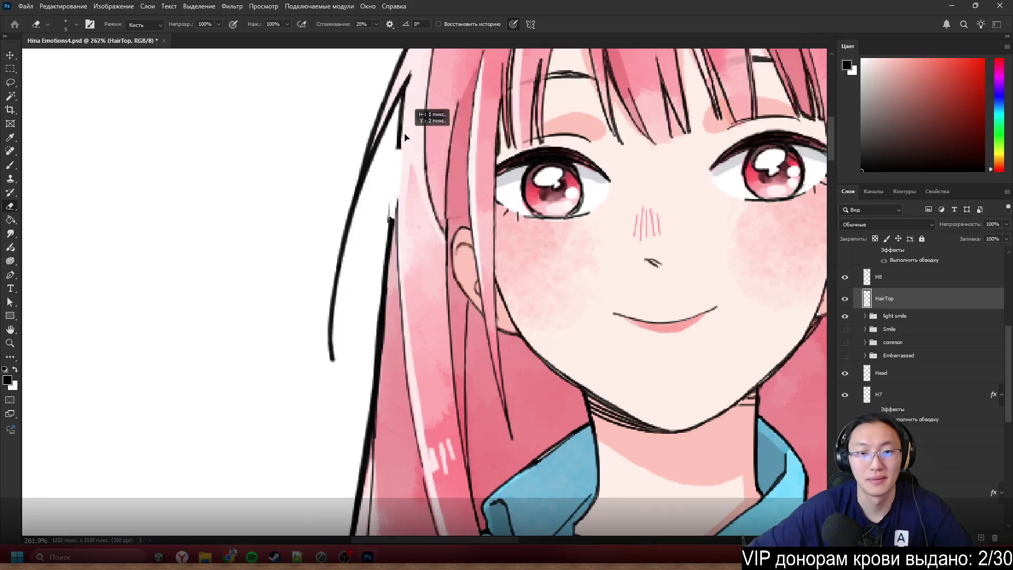
pyautogui.moveTo(343, 147); pyautogui.dragTo(344, 148)
pyautogui.hotkey('ctrl', 'z')
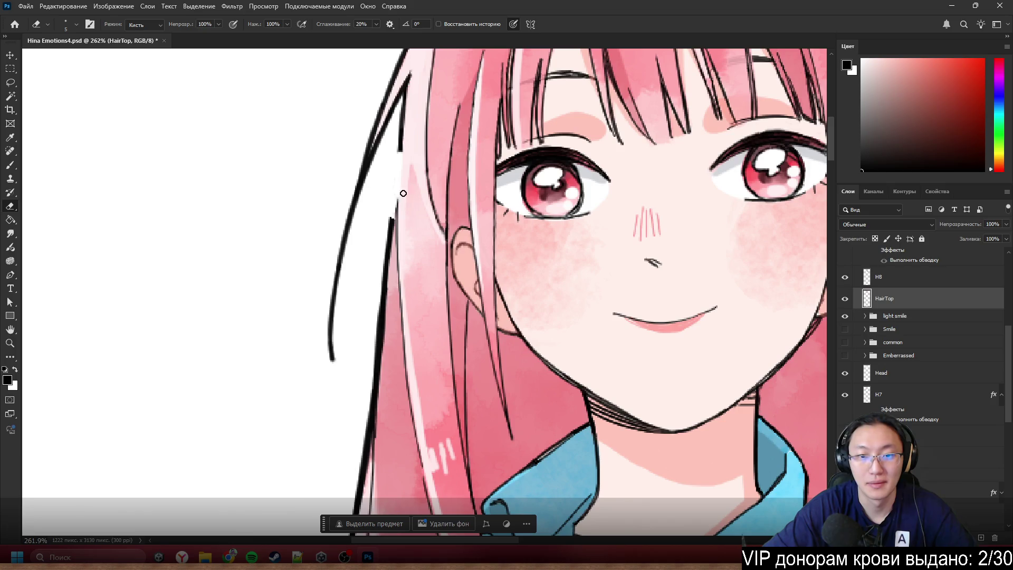
pyautogui.moveTo(394, 233)
pyautogui.mouseDown()
pyautogui.moveTo(363, 268)
pyautogui.moveTo(323, 274)
pyautogui.moveTo(348, 371)
pyautogui.moveTo(381, 376)
pyautogui.moveTo(388, 237)
pyautogui.mouseUp()
pyautogui.moveTo(401, 113)
pyautogui.mouseDown()
pyautogui.moveTo(404, 98)
pyautogui.moveTo(435, 77)
pyautogui.moveTo(409, 175)
pyautogui.moveTo(416, 232)
pyautogui.moveTo(411, 191)
pyautogui.moveTo(427, 171)
pyautogui.moveTo(403, 180)
pyautogui.moveTo(406, 170)
pyautogui.moveTo(413, 182)
pyautogui.mouseUp()
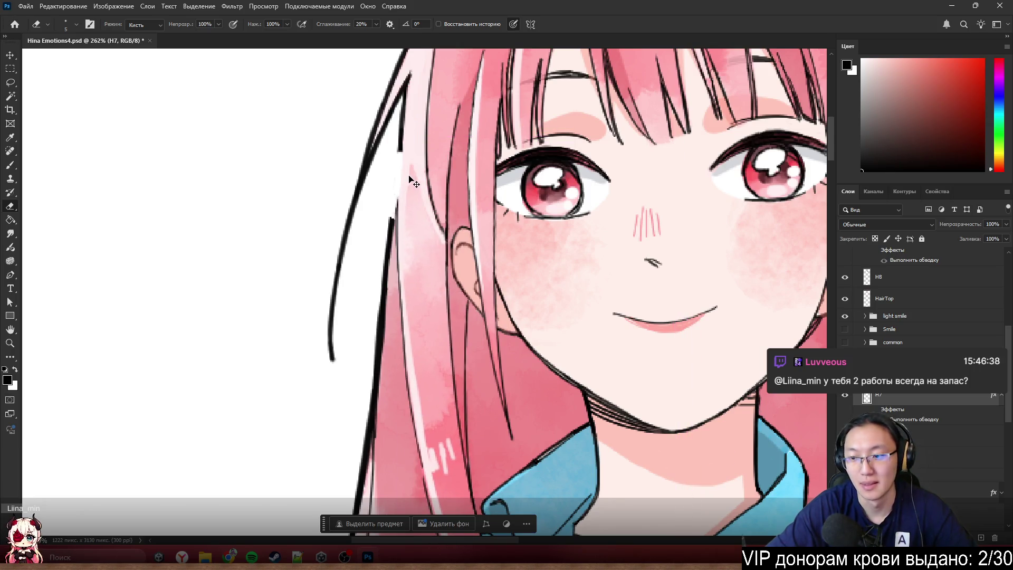
# - Nudge the hair layer to inspect the gap in the left edge outline
pyautogui.scroll(5, 403, 167)
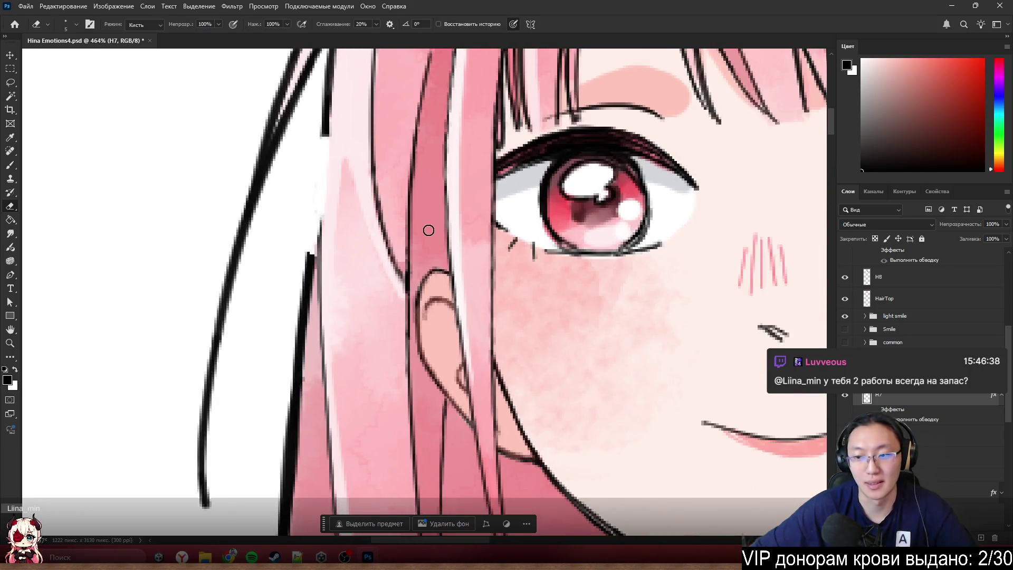
pyautogui.hscroll(-2, 439, 268)
pyautogui.moveTo(416, 259)
pyautogui.mouseDown()
pyautogui.moveTo(409, 314)
pyautogui.moveTo(401, 306)
pyautogui.mouseUp()
pyautogui.scroll(-5, 400, 303)
pyautogui.scroll(5, 398, 296)
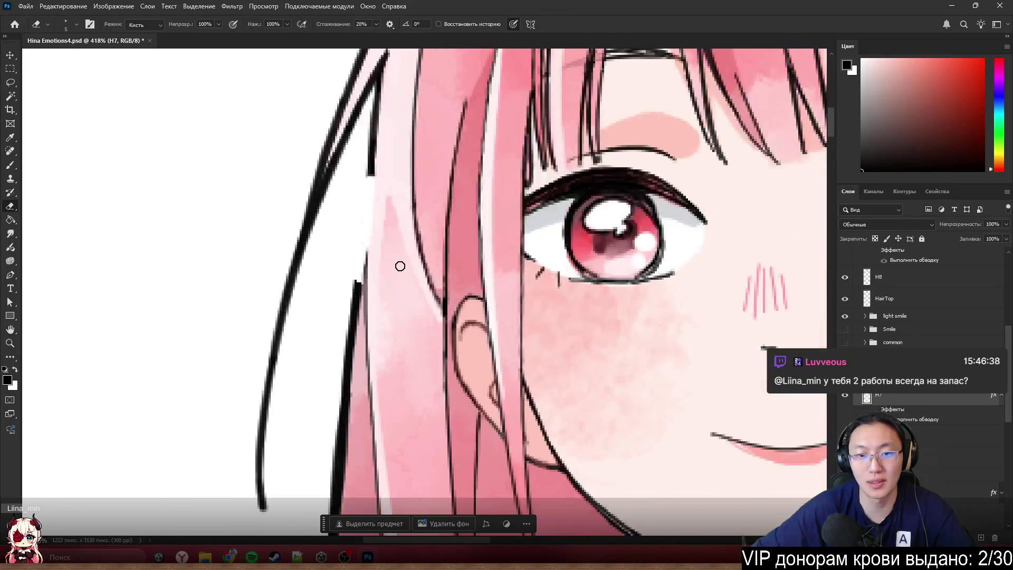
# - Paint a dark line along the hair edge and cover its top with sampled light pink
pyautogui.press('b')
pyautogui.scroll(3, 320, 243)
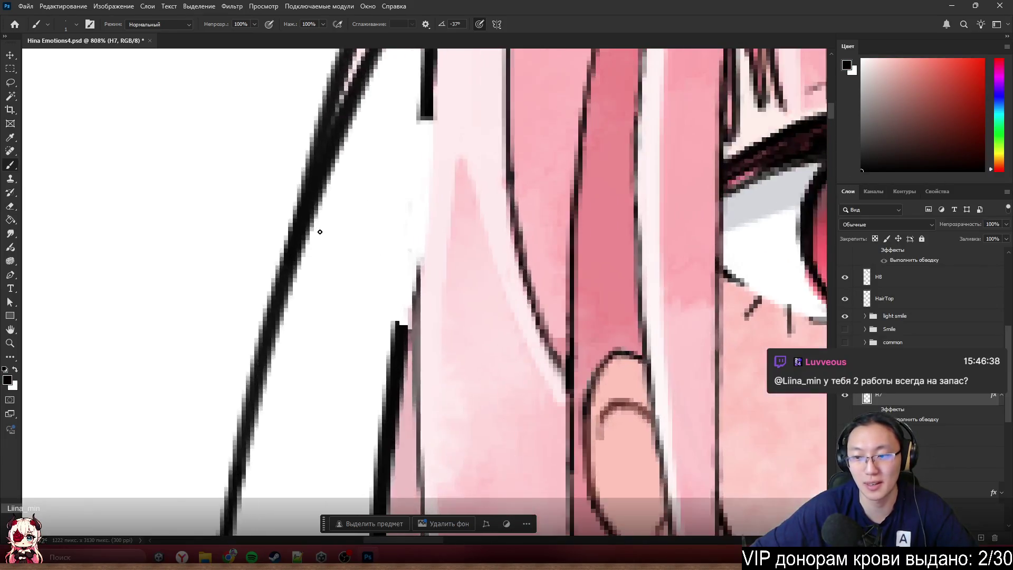
pyautogui.moveTo(379, 261)
pyautogui.mouseDown()
pyautogui.moveTo(490, 339)
pyautogui.moveTo(484, 350)
pyautogui.moveTo(489, 305)
pyautogui.mouseUp()
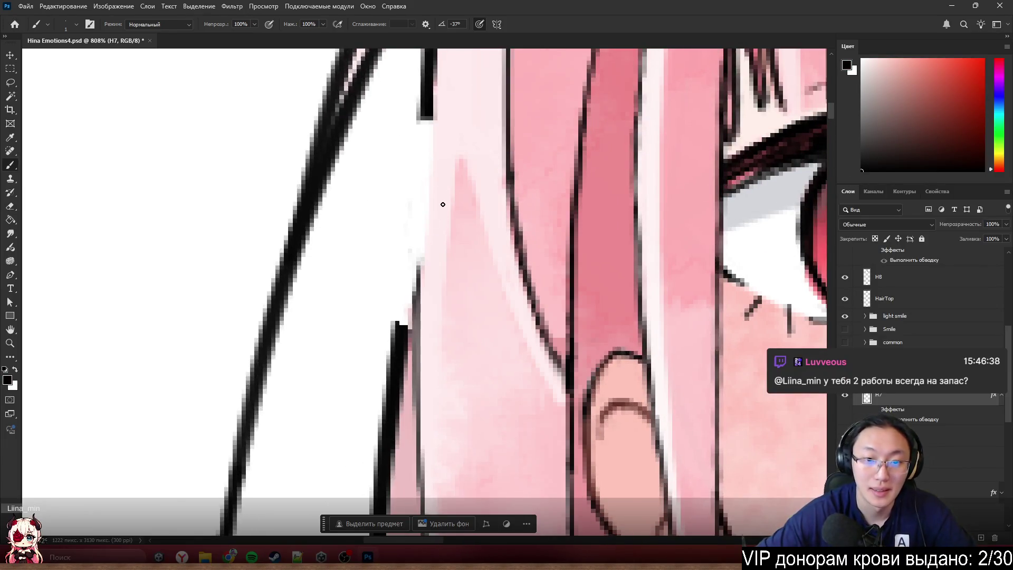
pyautogui.moveTo(417, 298)
pyautogui.mouseDown()
pyautogui.moveTo(424, 107)
pyautogui.moveTo(422, 177)
pyautogui.moveTo(461, 233)
pyautogui.moveTo(432, 189)
pyautogui.mouseUp()
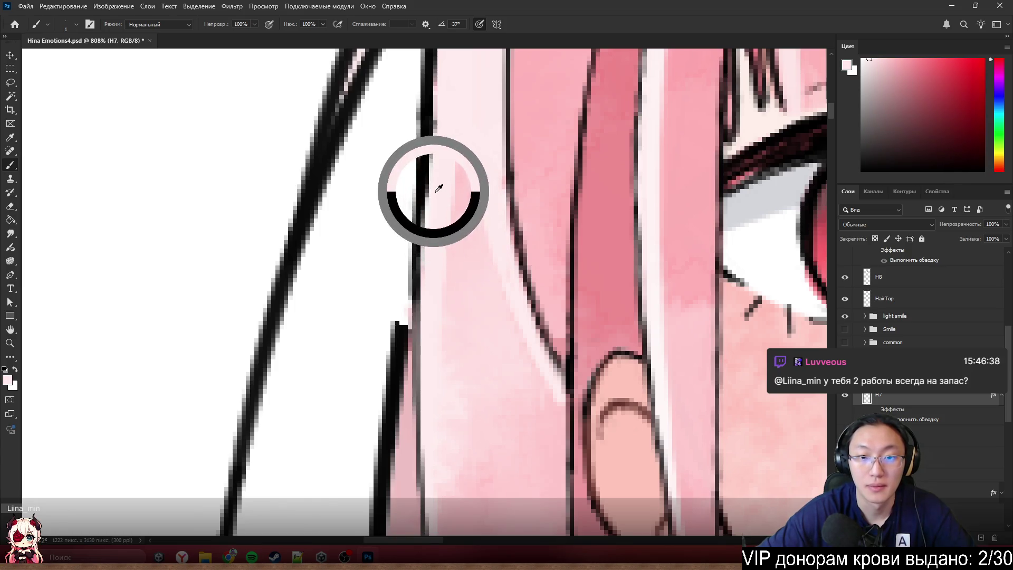
pyautogui.moveTo(431, 124); pyautogui.dragTo(431, 169)
# - Move the hair piece back so the outline joins, shifting the back hair a few pixels
pyautogui.moveTo(446, 220); pyautogui.dragTo(437, 134)
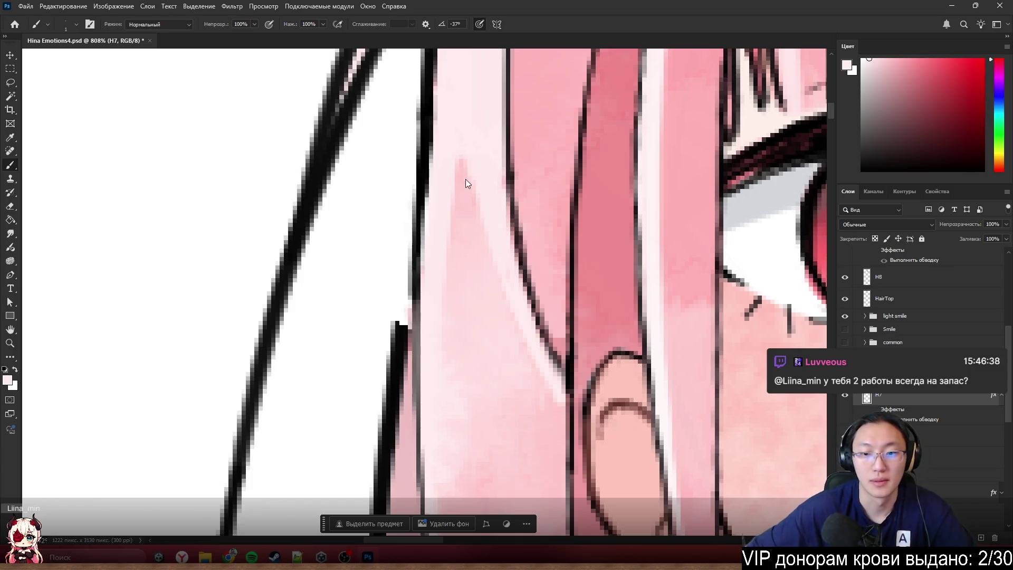
pyautogui.scroll(-3, 465, 183)
pyautogui.moveTo(386, 256)
pyautogui.mouseDown()
pyautogui.moveTo(402, 289)
pyautogui.moveTo(359, 311)
pyautogui.moveTo(424, 276)
pyautogui.mouseUp()
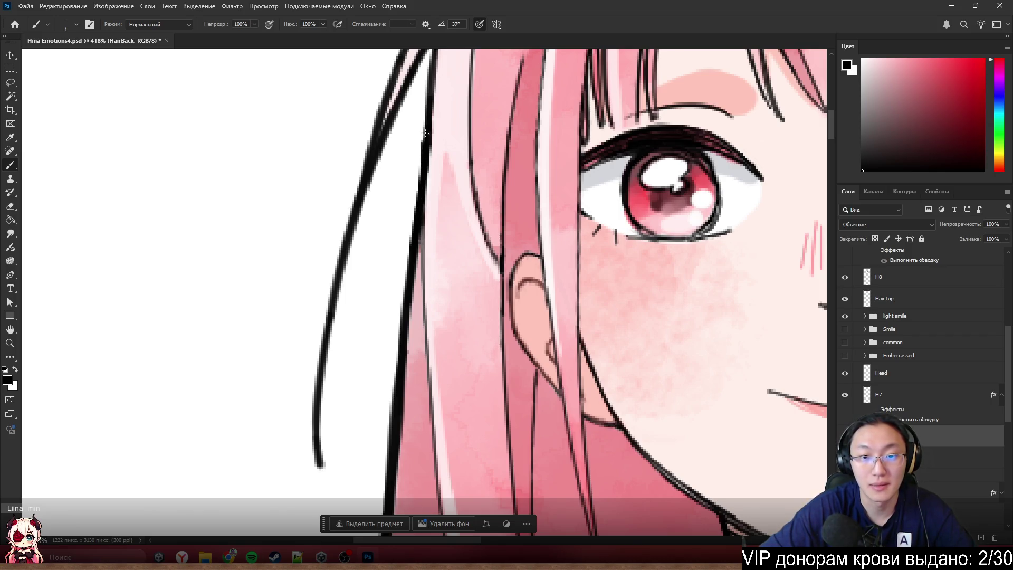
# - Undo the last two hair-edge strokes
pyautogui.hotkey('ctrl', 'z')
pyautogui.hotkey('ctrl', 'z')
pyautogui.hotkey('ctrl', 'z')
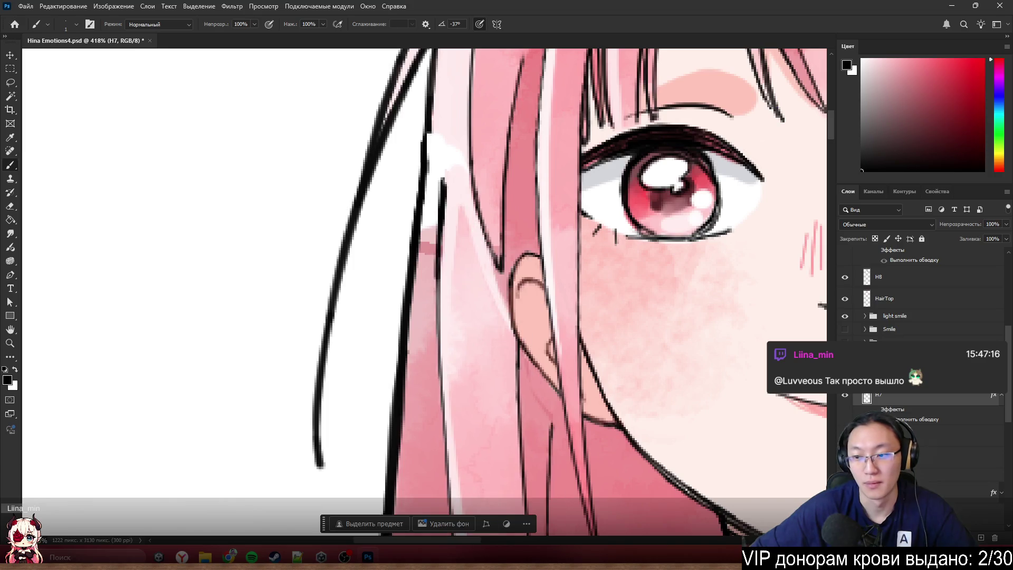
pyautogui.hotkey('ctrl', 'z')
pyautogui.hotkey('ctrl', 'z')
pyautogui.scroll(-4, 507, 291)
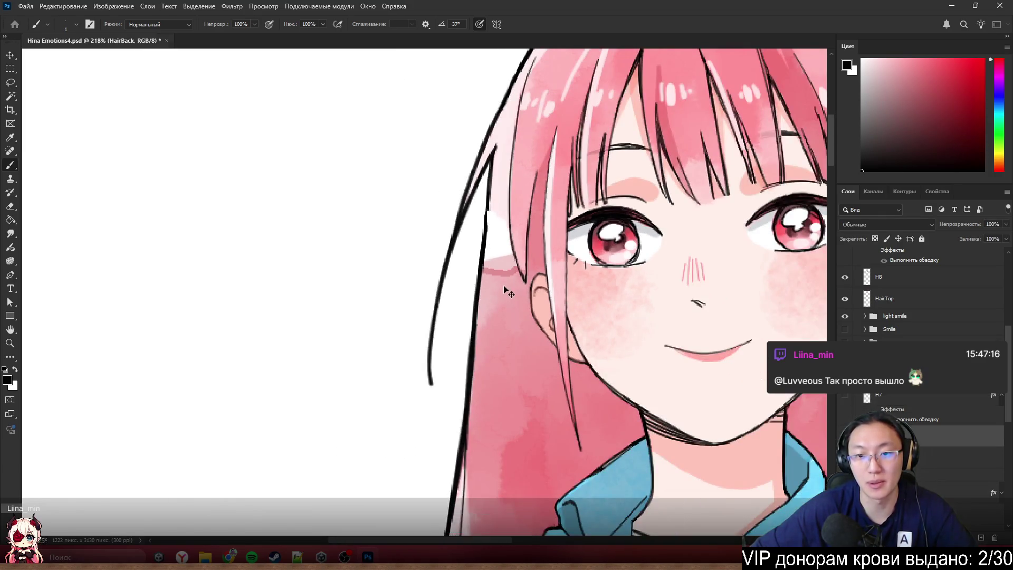
# - Clone pink over the dark band and the white area left of the hair tip
pyautogui.press('s')
pyautogui.scroll(5, 514, 293)
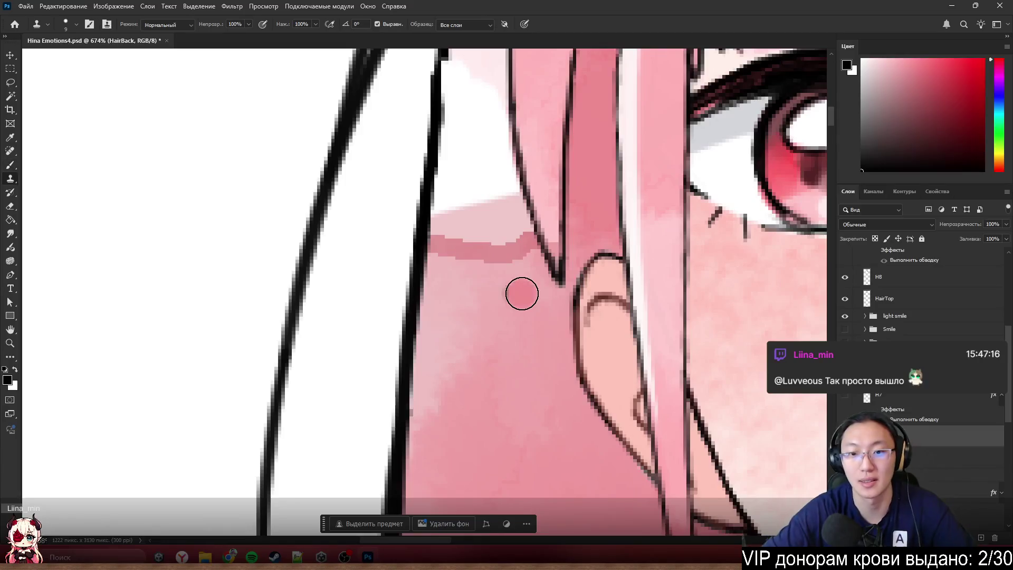
pyautogui.keyDown('alt'); pyautogui.click(453, 321); pyautogui.keyUp('alt')
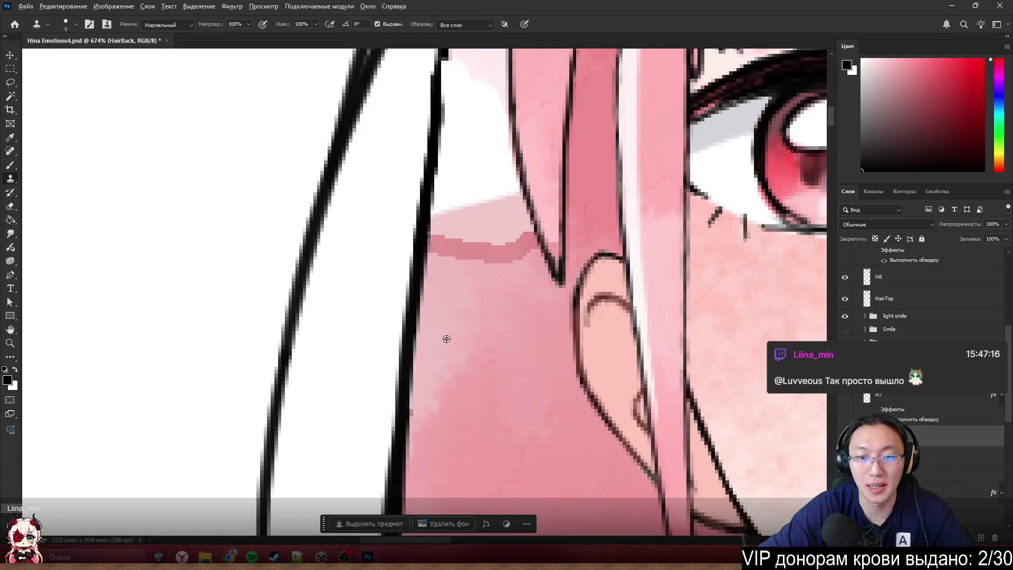
pyautogui.moveTo(448, 251)
pyautogui.mouseDown()
pyautogui.moveTo(470, 240)
pyautogui.moveTo(534, 241)
pyautogui.mouseUp()
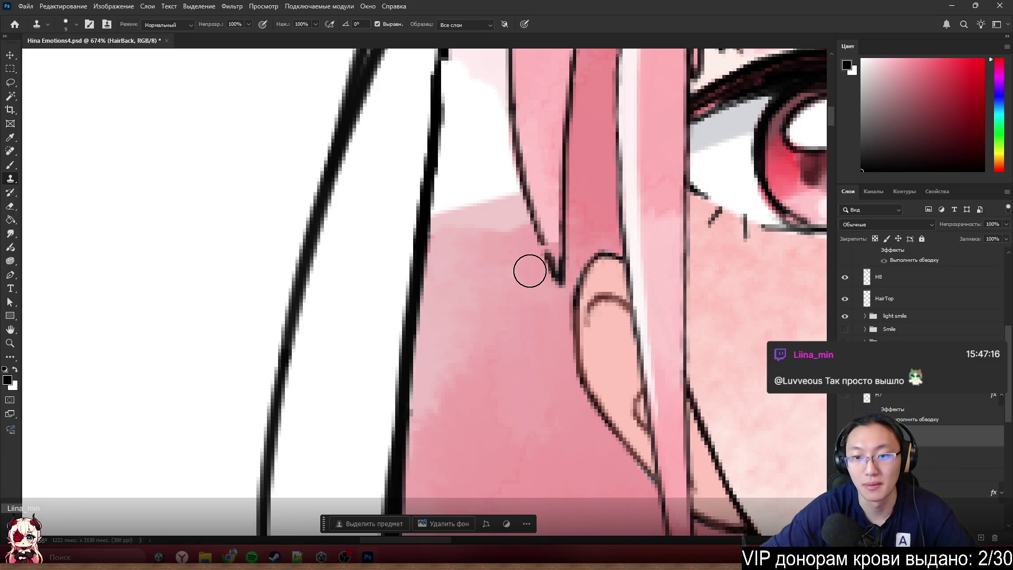
pyautogui.moveTo(501, 232)
pyautogui.mouseDown()
pyautogui.moveTo(477, 201)
pyautogui.moveTo(454, 217)
pyautogui.moveTo(450, 208)
pyautogui.moveTo(452, 186)
pyautogui.moveTo(502, 215)
pyautogui.moveTo(517, 190)
pyautogui.moveTo(473, 149)
pyautogui.moveTo(540, 272)
pyautogui.moveTo(551, 271)
pyautogui.moveTo(547, 231)
pyautogui.moveTo(491, 110)
pyautogui.moveTo(468, 153)
pyautogui.moveTo(459, 141)
pyautogui.moveTo(507, 88)
pyautogui.mouseUp()
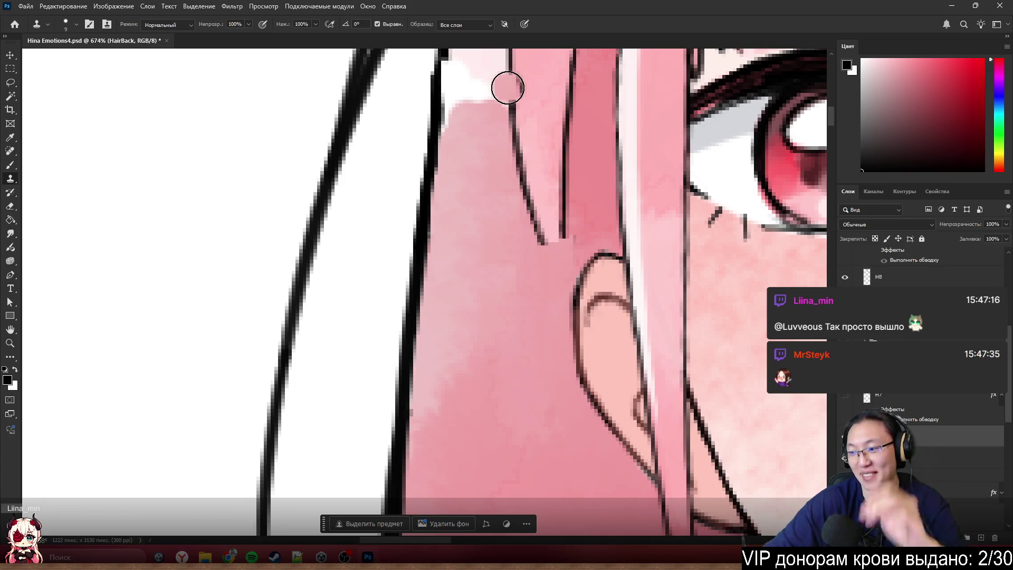
# - Nudge the top hair layer slightly
pyautogui.scroll(3, 552, 156)
pyautogui.scroll(-5, 384, 203)
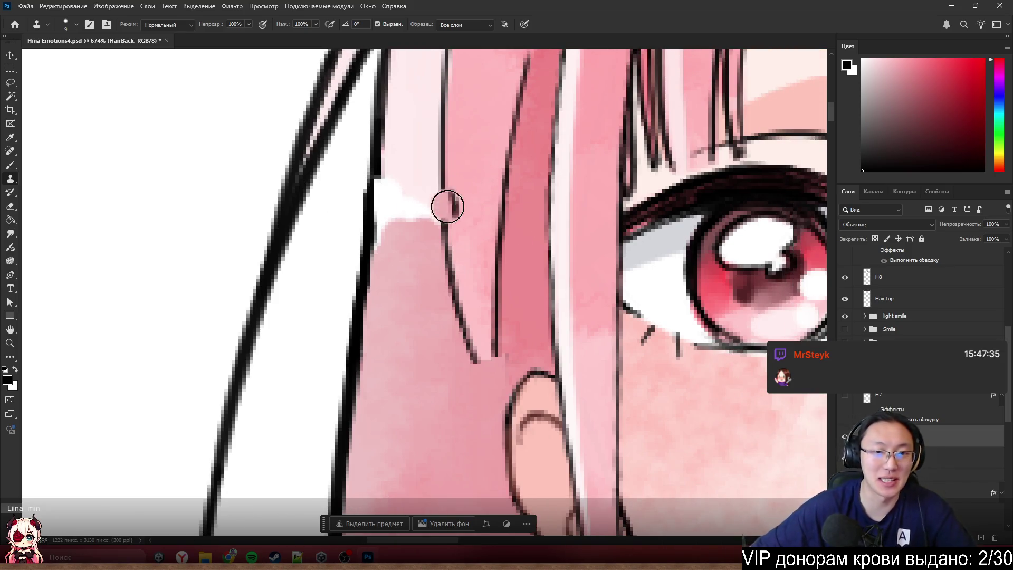
pyautogui.scroll(4, 343, 195)
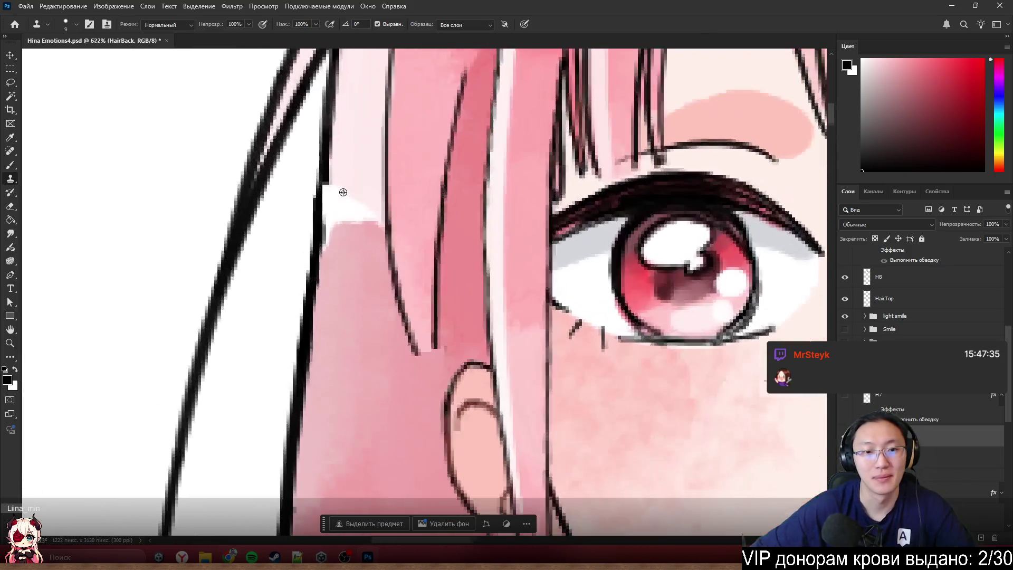
pyautogui.moveTo(357, 165)
pyautogui.mouseDown()
pyautogui.moveTo(344, 130)
pyautogui.moveTo(362, 136)
pyautogui.mouseUp()
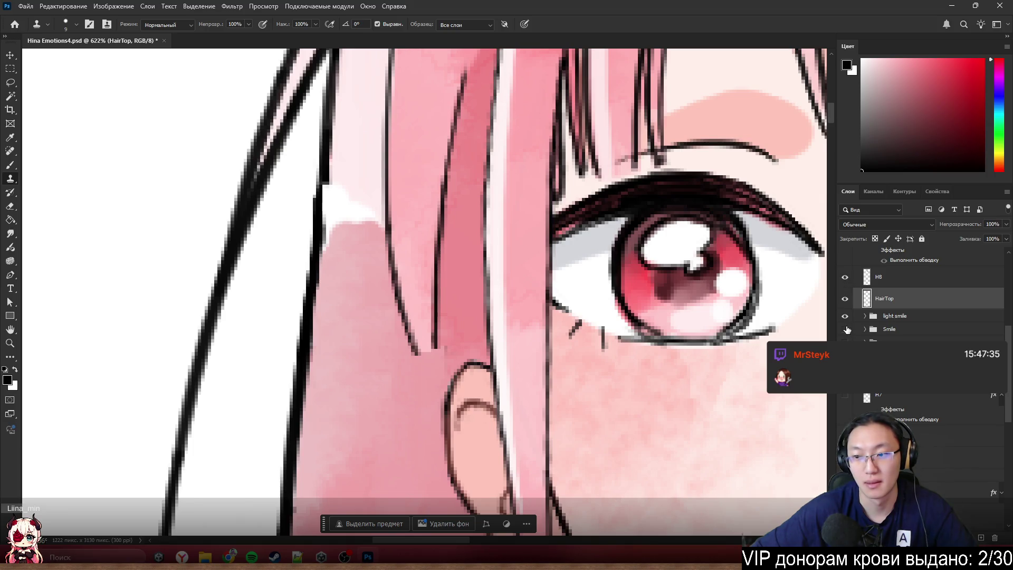
# - Toggle the H7 strand's visibility to compare, leaving it hidden
pyautogui.scroll(3, 897, 316)
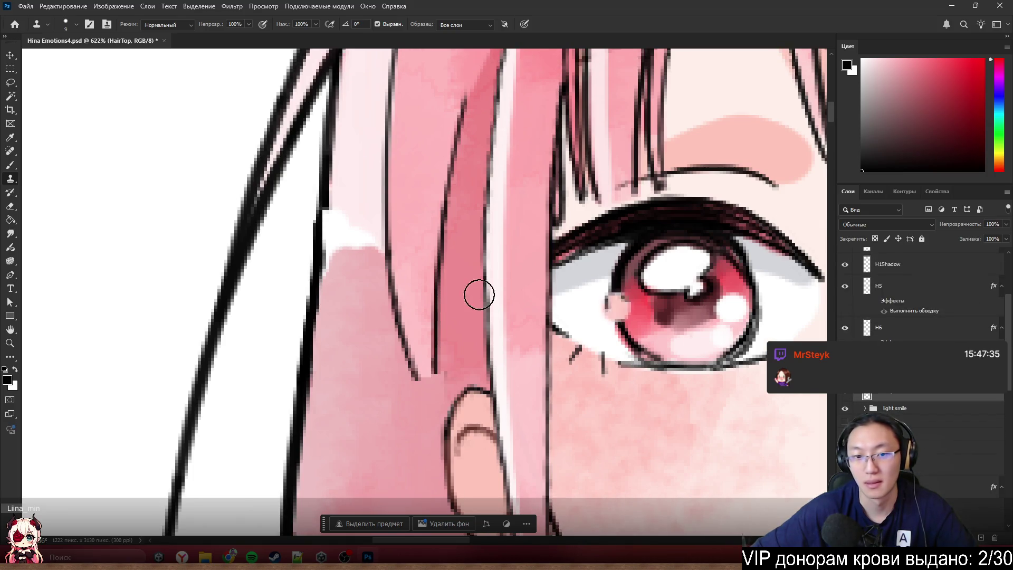
pyautogui.scroll(-5, 389, 287)
pyautogui.scroll(-4, 389, 287)
pyautogui.scroll(4, 389, 287)
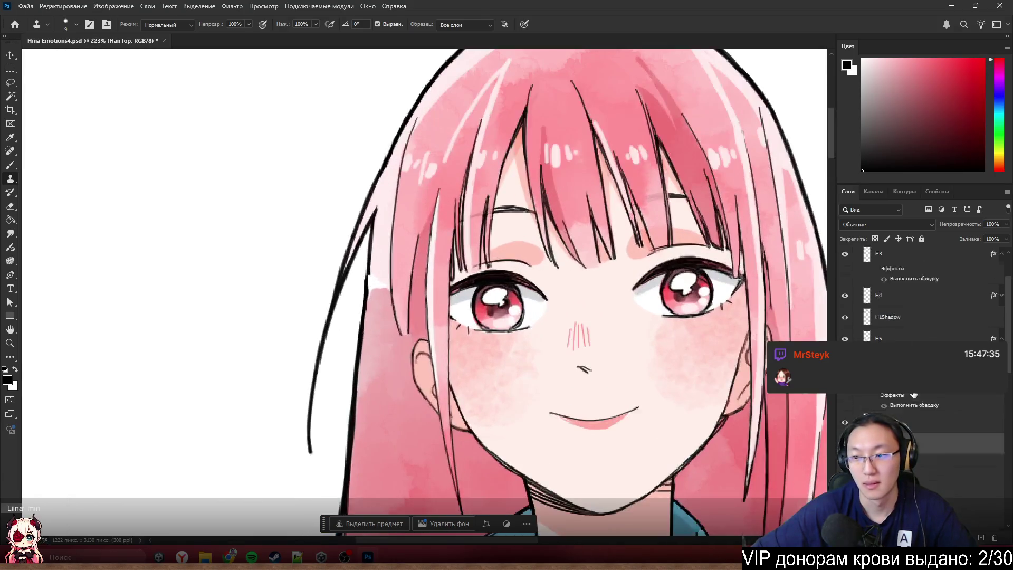
pyautogui.click(846, 409)
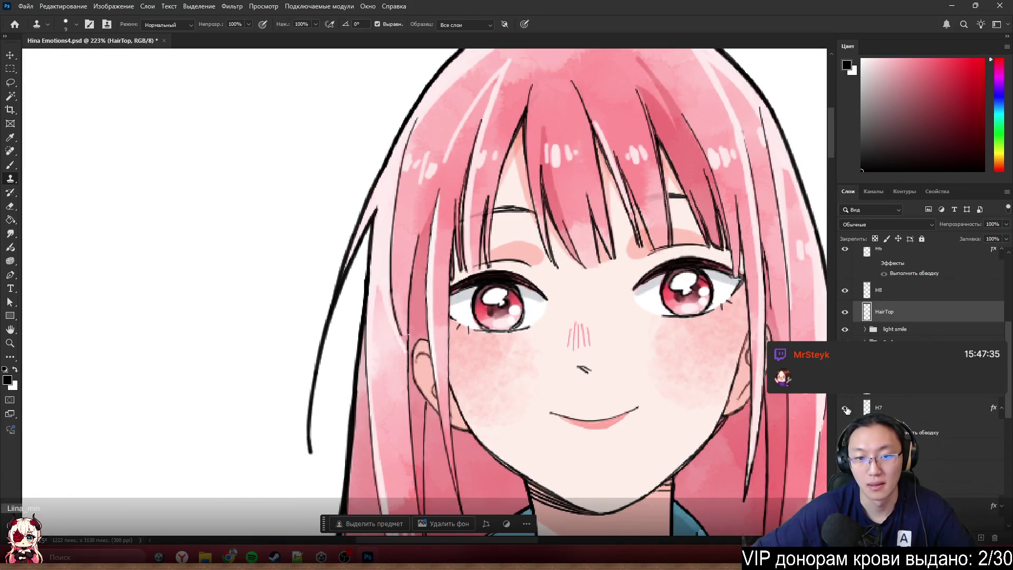
pyautogui.click(845, 409)
pyautogui.click(846, 409)
pyautogui.click(846, 409)
# - Clone pink over the white gap and extend the black hair outline down over it
pyautogui.scroll(5, 373, 231)
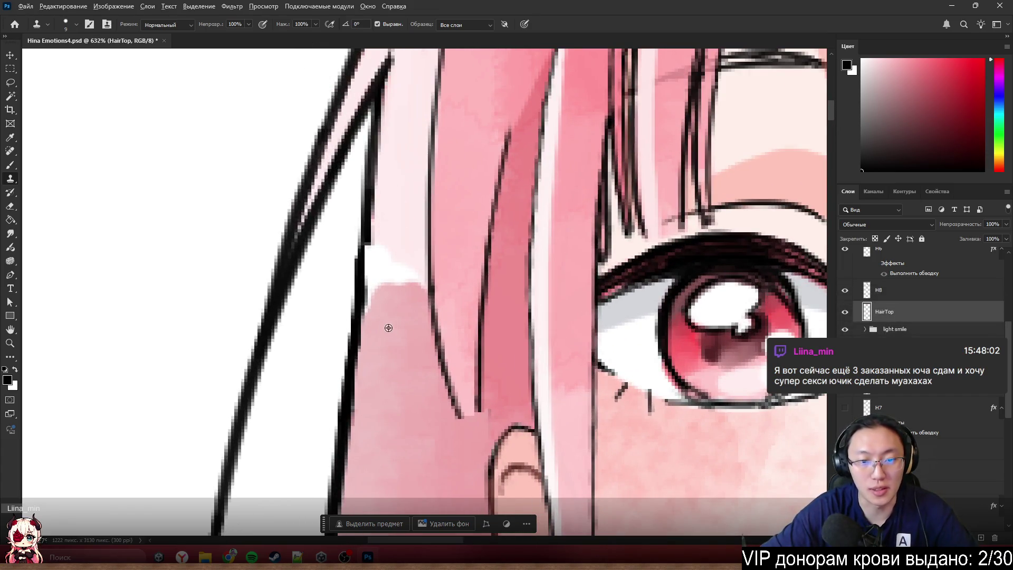
pyautogui.moveTo(378, 314)
pyautogui.mouseDown()
pyautogui.moveTo(390, 252)
pyautogui.moveTo(420, 327)
pyautogui.mouseUp()
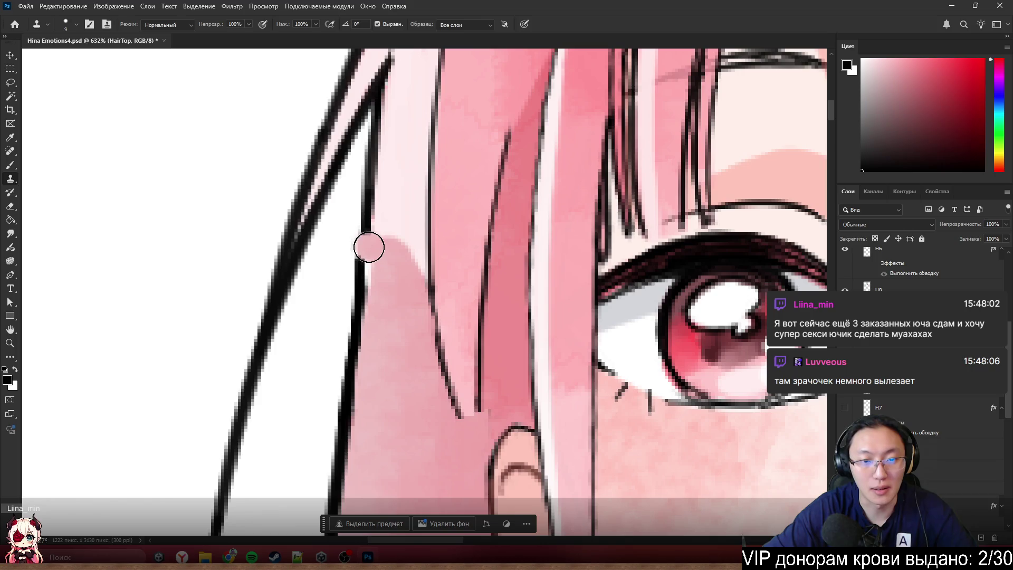
pyautogui.press('b')
pyautogui.moveTo(369, 248); pyautogui.dragTo(358, 287)
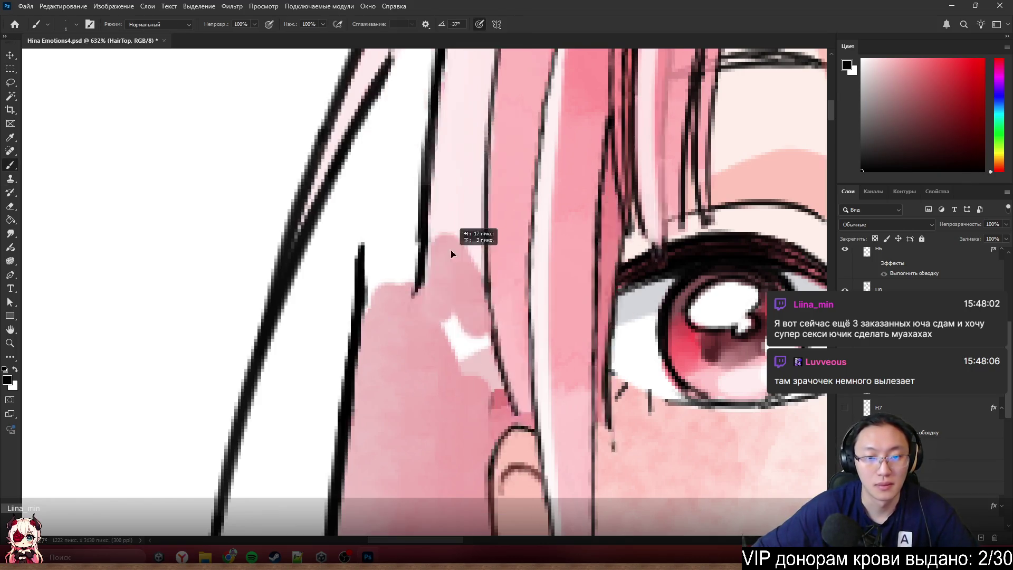
pyautogui.scroll(-10, 425, 194)
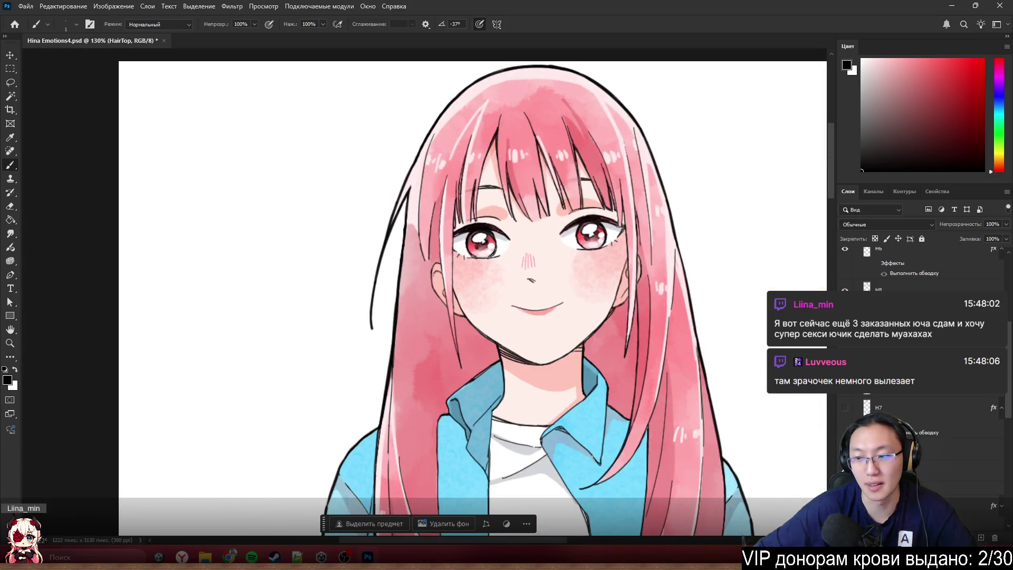
# - Show H7 again, erase the pink blob beside the hair, and check beneath HairTop
pyautogui.click(845, 407)
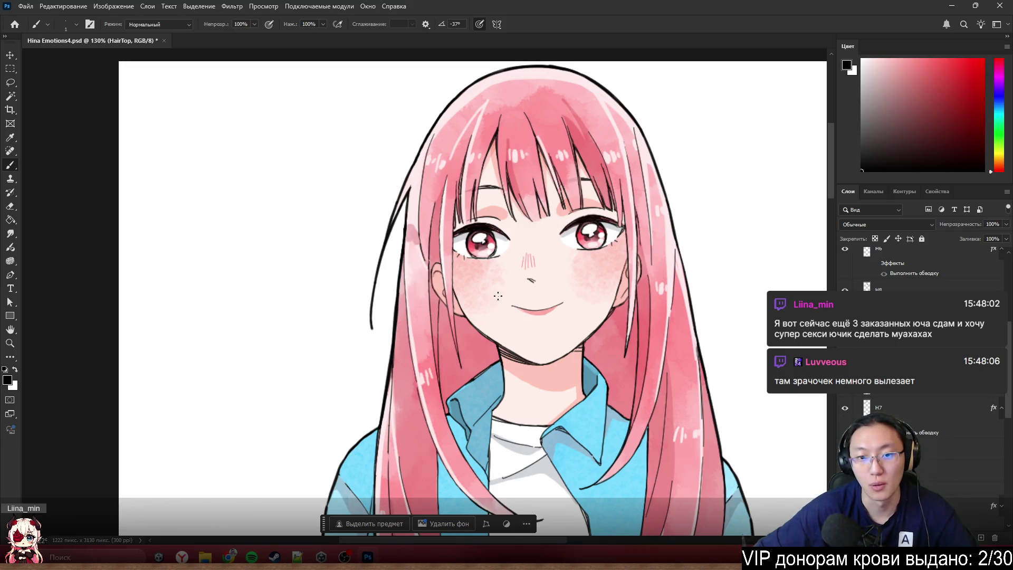
pyautogui.scroll(5, 378, 248)
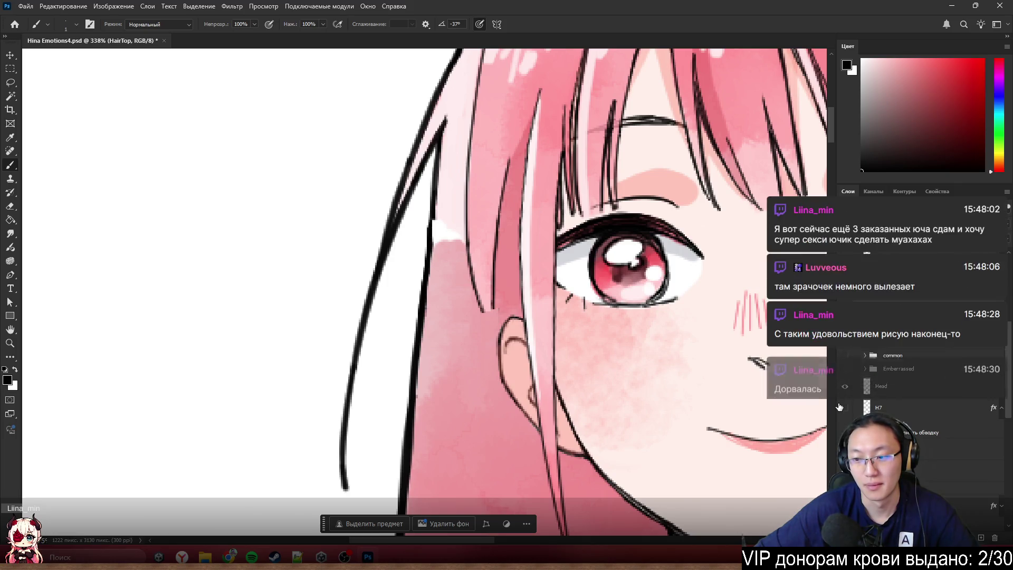
pyautogui.scroll(3, 436, 260)
pyautogui.press('e')
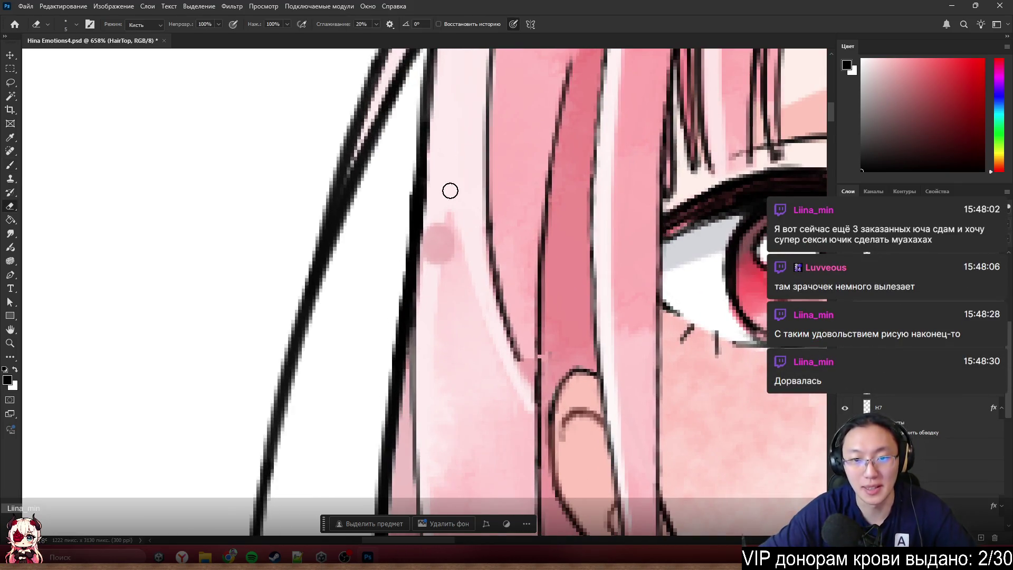
pyautogui.moveTo(437, 243)
pyautogui.mouseDown()
pyautogui.moveTo(441, 264)
pyautogui.moveTo(429, 267)
pyautogui.mouseUp()
pyautogui.press('b')
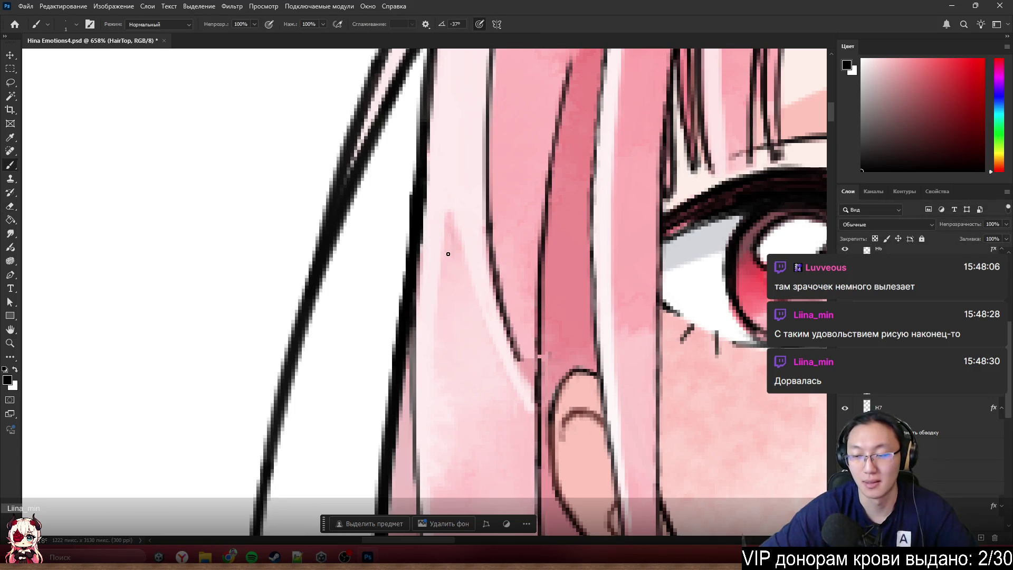
pyautogui.hotkey('ctrl', ',')
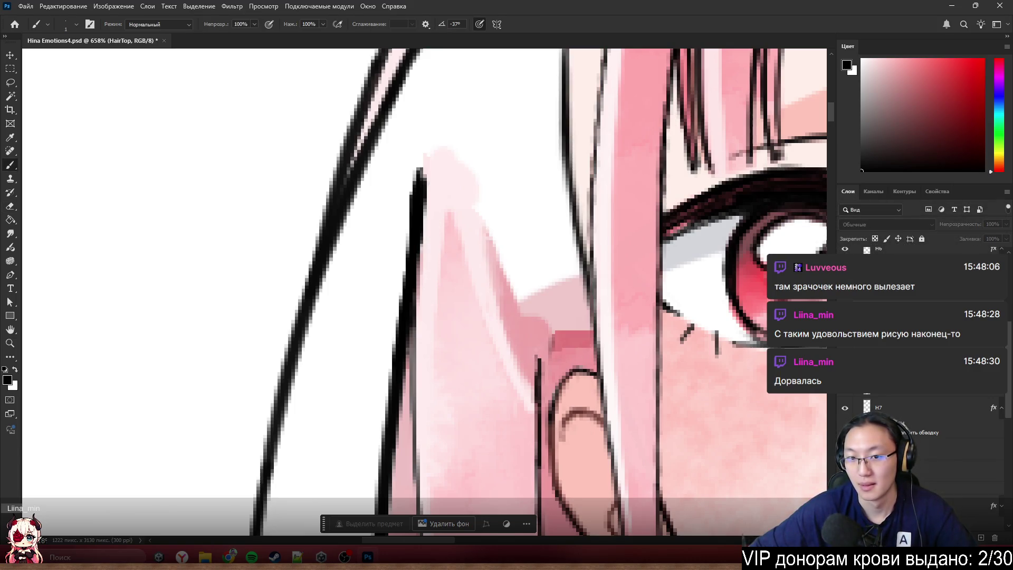
pyautogui.hotkey('ctrl', ',')
pyautogui.hotkey('ctrl', ',')
pyautogui.hotkey('ctrl', ',')
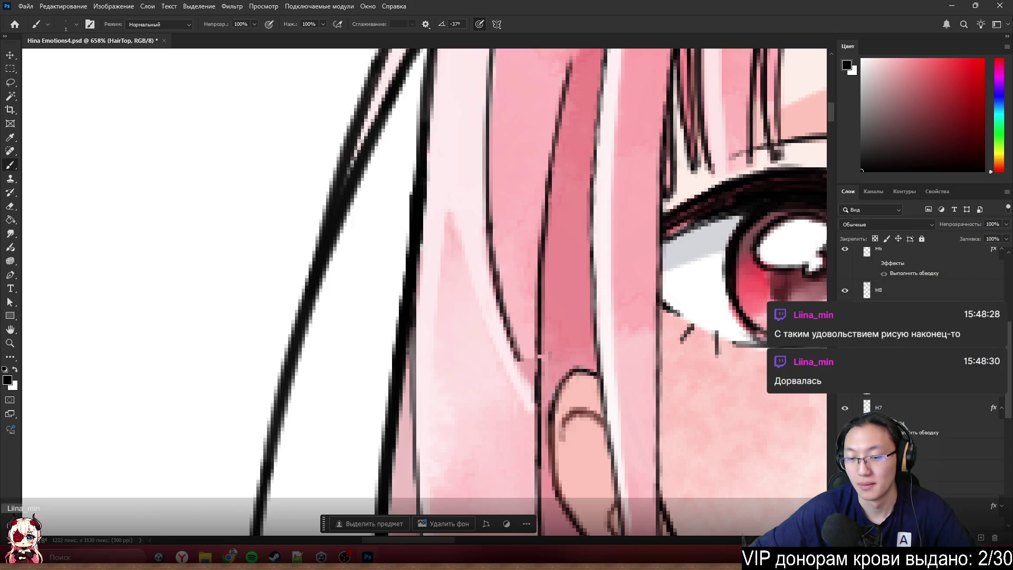
# - Hide H7 and clone pink over the white patch at the HairBack edge
pyautogui.scroll(-3, 632, 315)
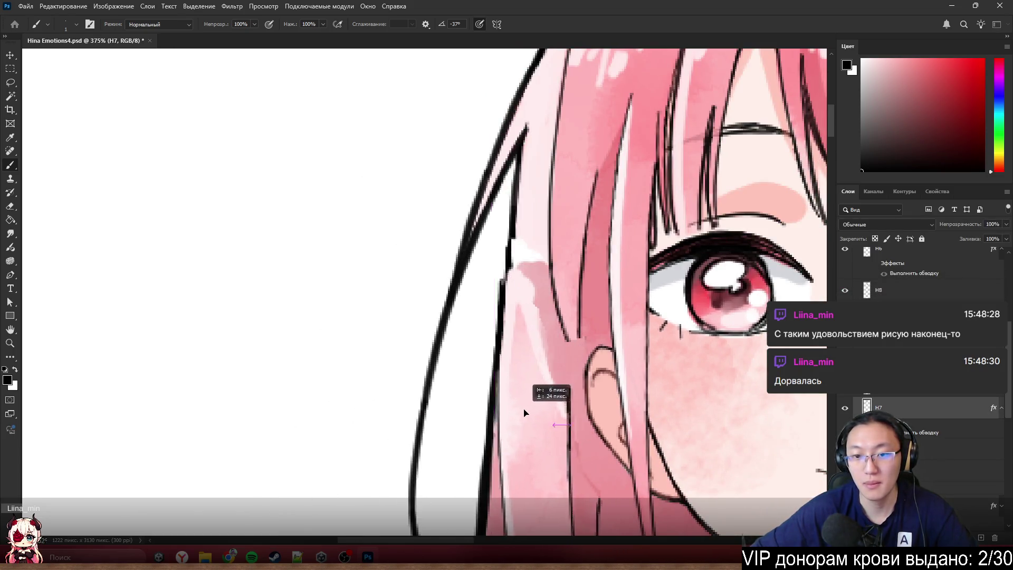
pyautogui.click(845, 410)
pyautogui.click(845, 410)
pyautogui.scroll(3, 563, 293)
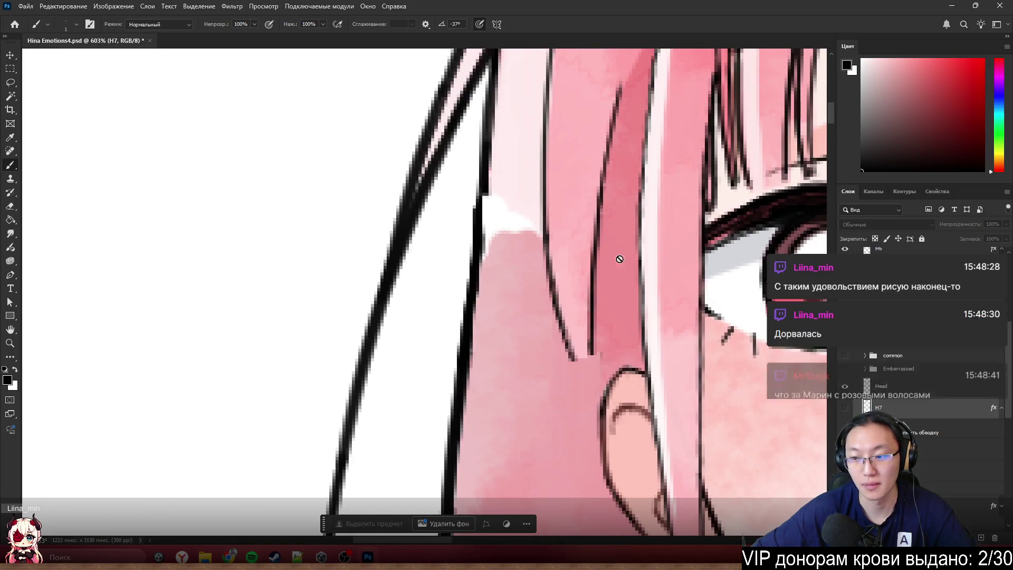
pyautogui.scroll(2, 556, 285)
pyautogui.keyDown('ctrl'); pyautogui.click(496, 369); pyautogui.keyUp('ctrl')
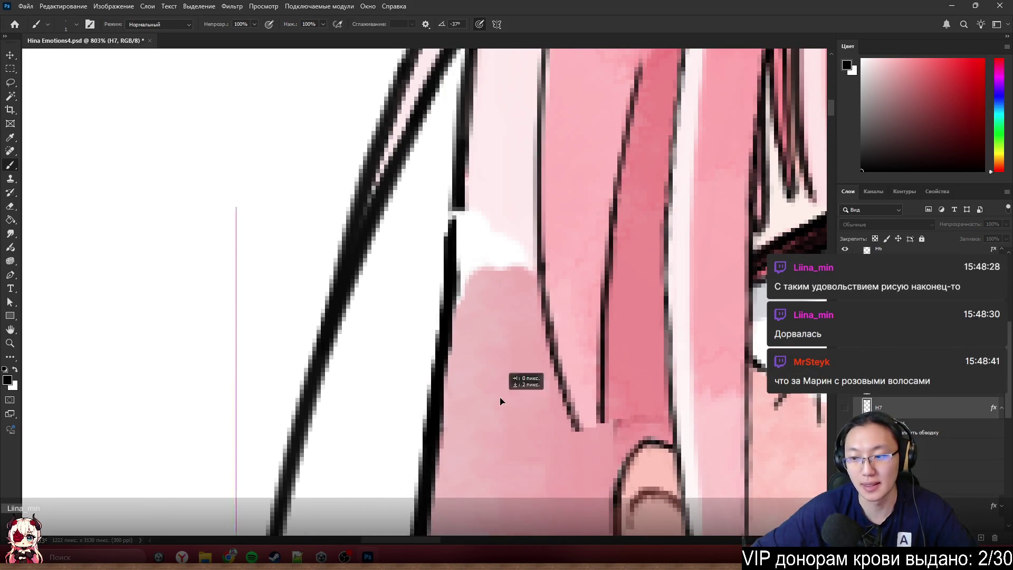
pyautogui.press('s')
pyautogui.moveTo(497, 356)
pyautogui.mouseDown()
pyautogui.moveTo(498, 296)
pyautogui.moveTo(480, 301)
pyautogui.moveTo(495, 260)
pyautogui.moveTo(514, 260)
pyautogui.moveTo(497, 265)
pyautogui.moveTo(486, 224)
pyautogui.moveTo(488, 276)
pyautogui.mouseUp()
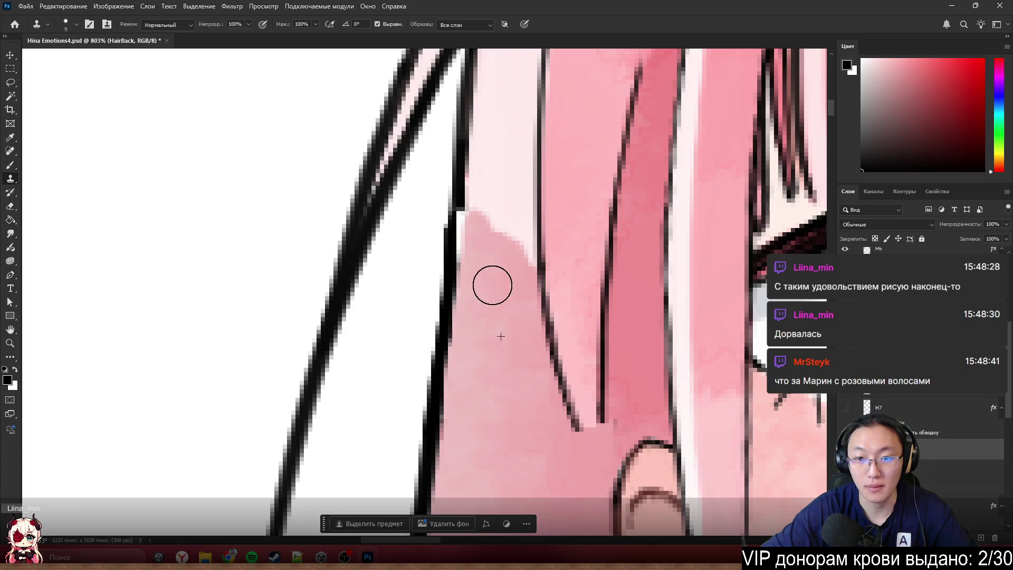
# - Extend the black outline downward, clone pink up to the hair's upper edge, then select HairTop
pyautogui.press('b')
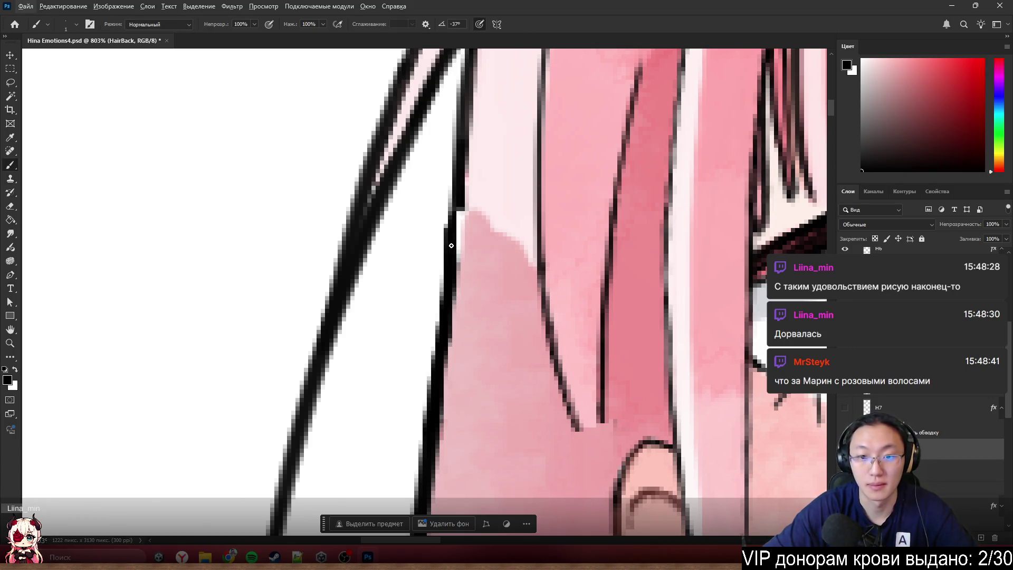
pyautogui.moveTo(451, 246); pyautogui.dragTo(461, 206)
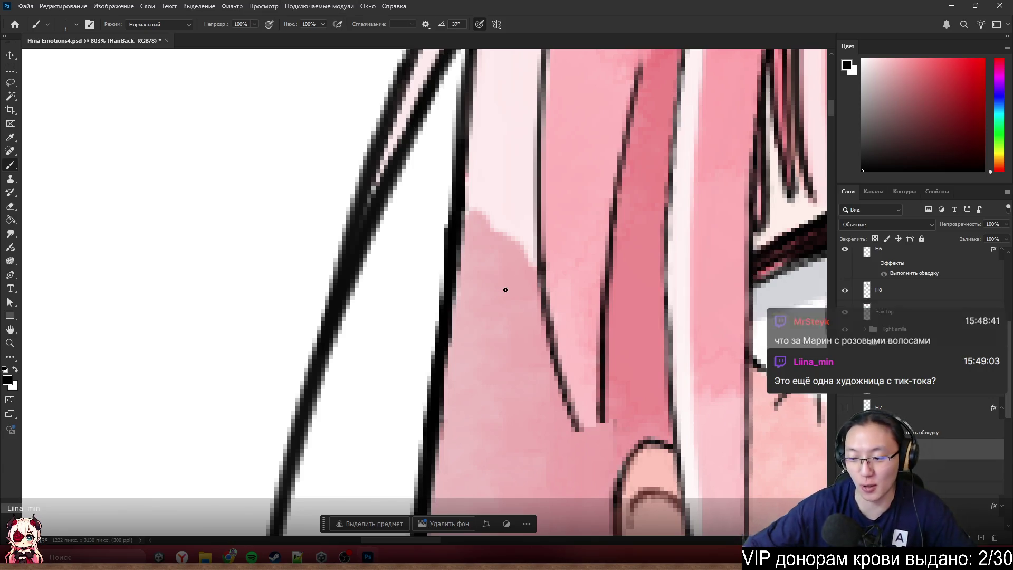
pyautogui.press('s')
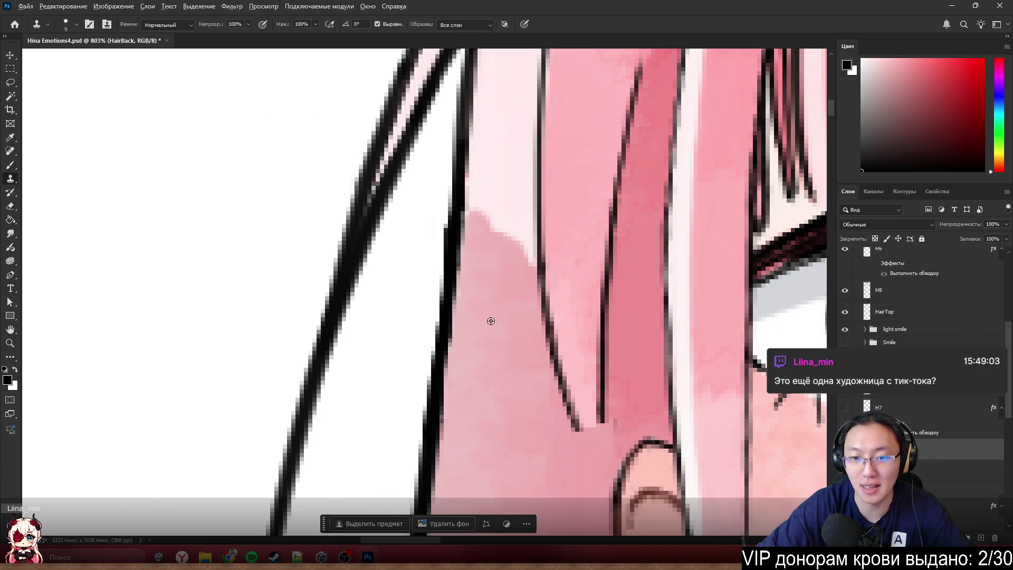
pyautogui.keyDown('alt'); pyautogui.click(489, 319); pyautogui.keyUp('alt')
pyautogui.moveTo(488, 246); pyautogui.dragTo(490, 242)
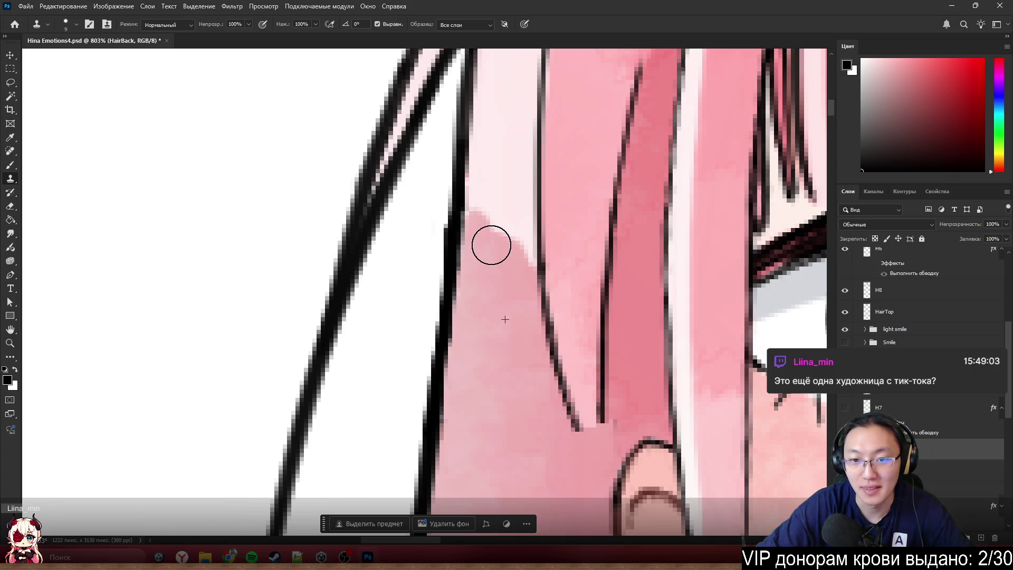
pyautogui.keyDown('ctrl'); pyautogui.click(524, 190); pyautogui.keyUp('ctrl')
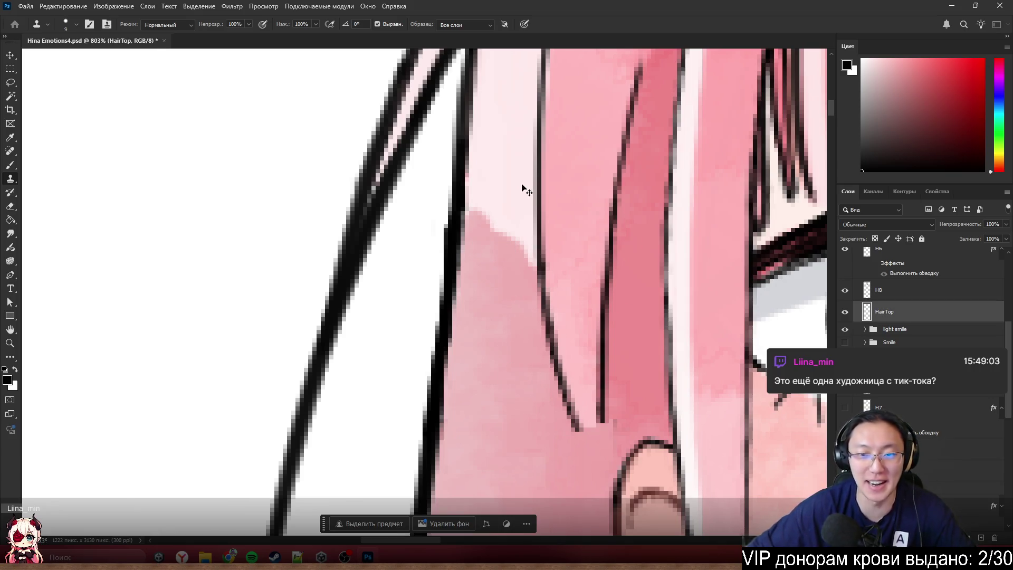
pyautogui.press('e')
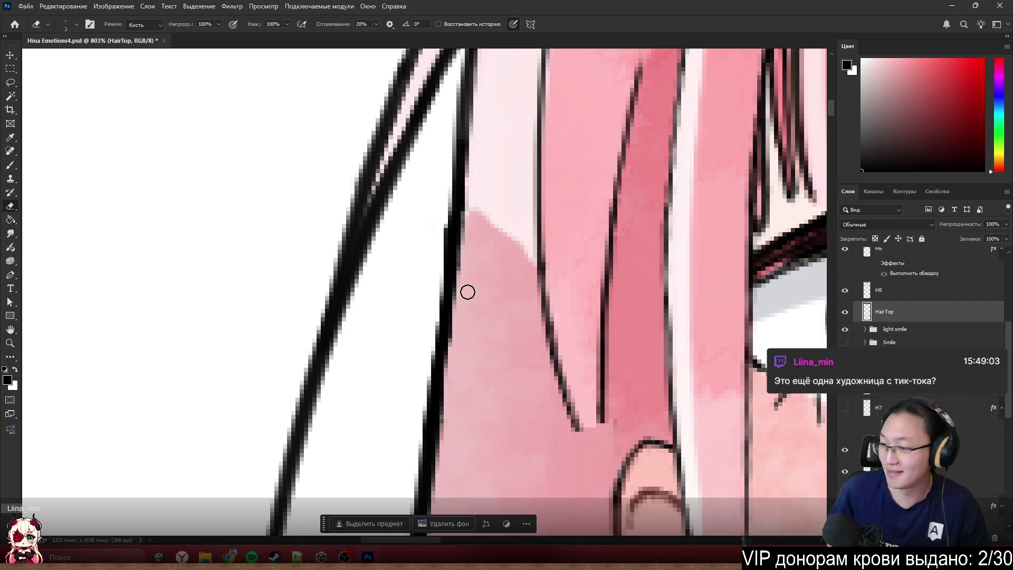
# - Shift the back hair slightly near the ear and enlarge the eraser to size 15
pyautogui.scroll(-3, 576, 176)
pyautogui.scroll(-5, 576, 176)
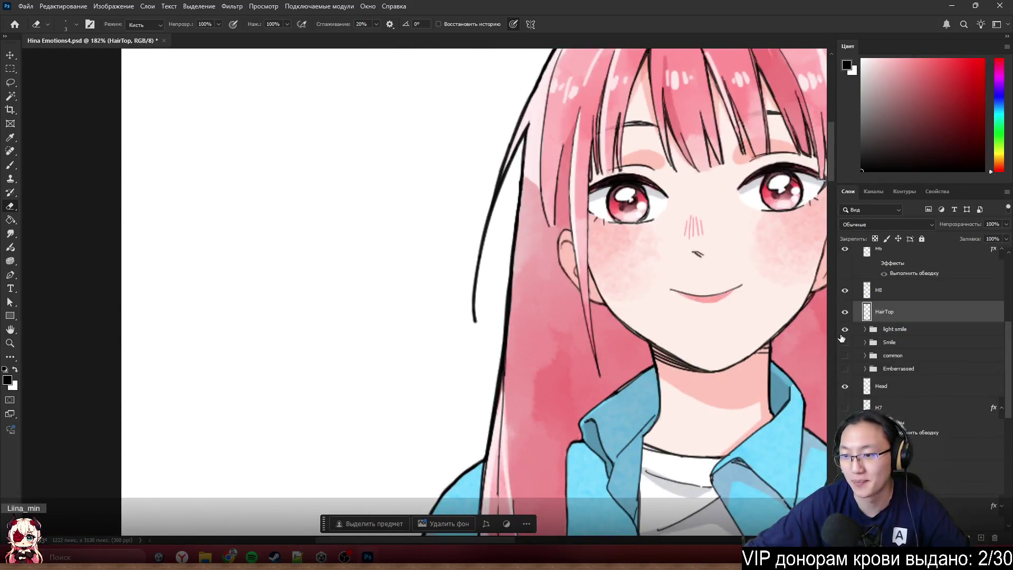
pyautogui.scroll(5, 877, 340)
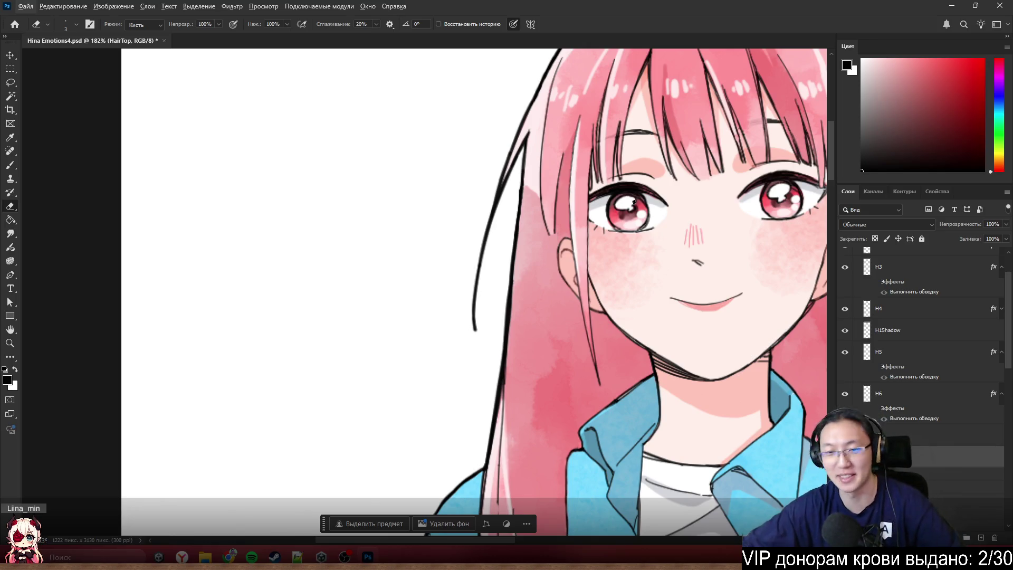
pyautogui.scroll(4, 612, 253)
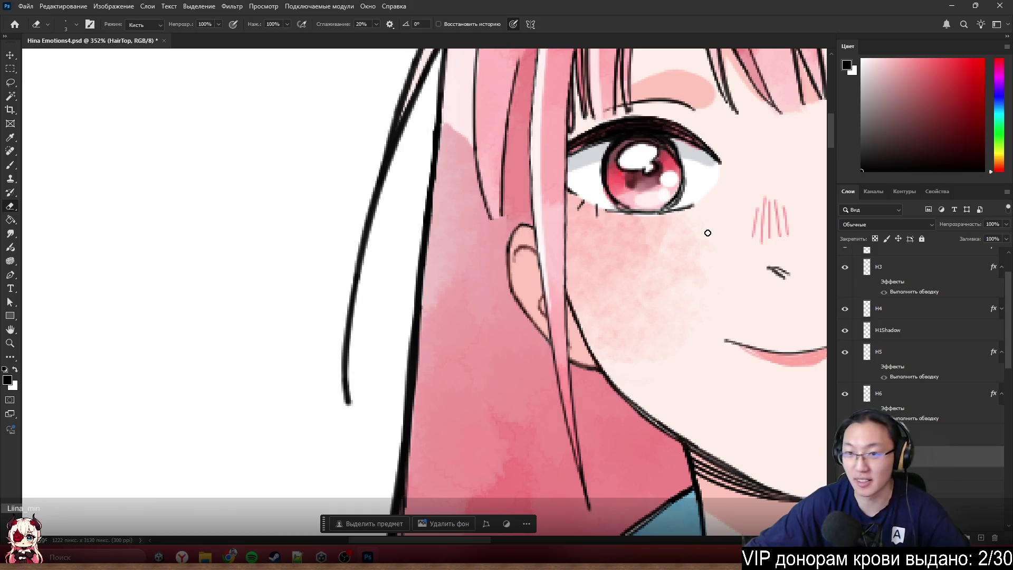
pyautogui.moveTo(504, 225)
pyautogui.mouseDown()
pyautogui.moveTo(472, 231)
pyautogui.moveTo(475, 302)
pyautogui.moveTo(518, 225)
pyautogui.mouseUp()
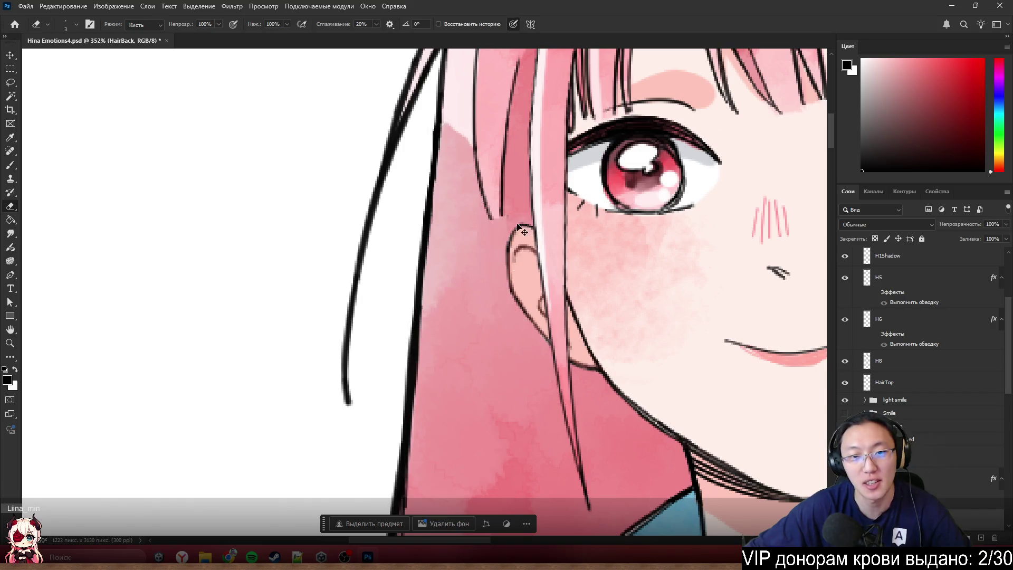
pyautogui.press(']')
pyautogui.press(']')
pyautogui.press(']')
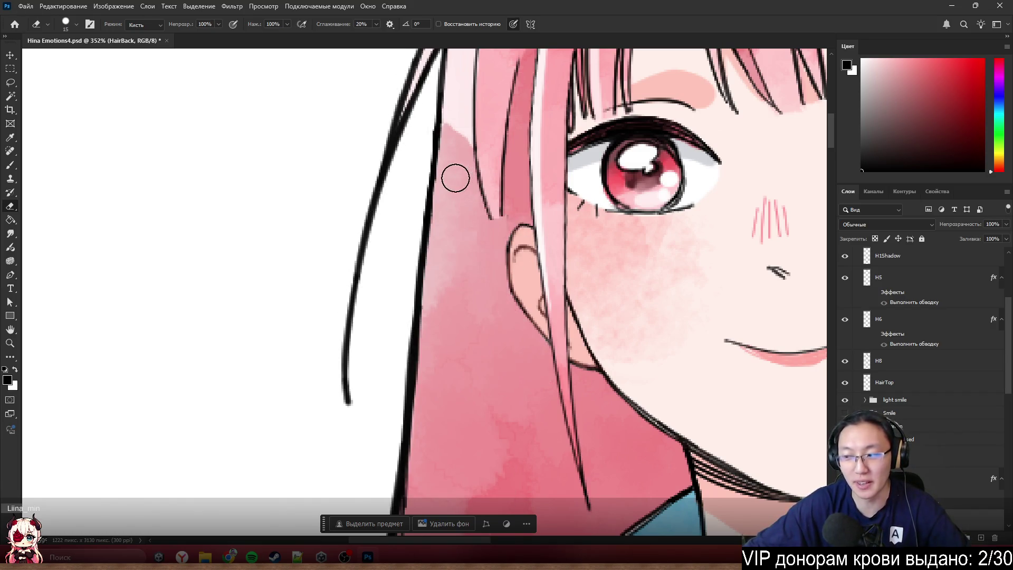
# - Make the H7 hair layer visible again
pyautogui.scroll(2, 496, 178)
pyautogui.scroll(-6, 489, 190)
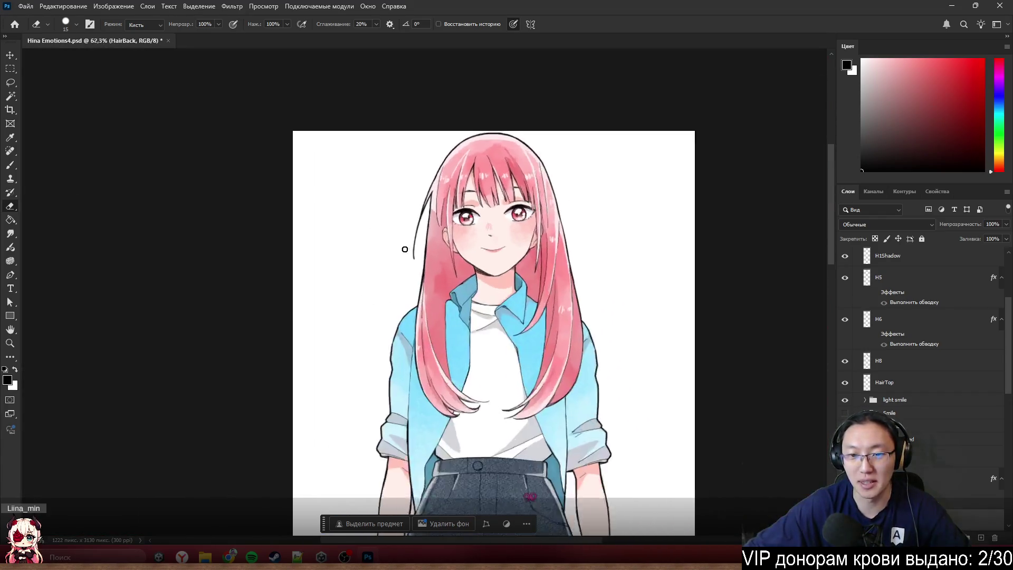
pyautogui.scroll(-3, 895, 405)
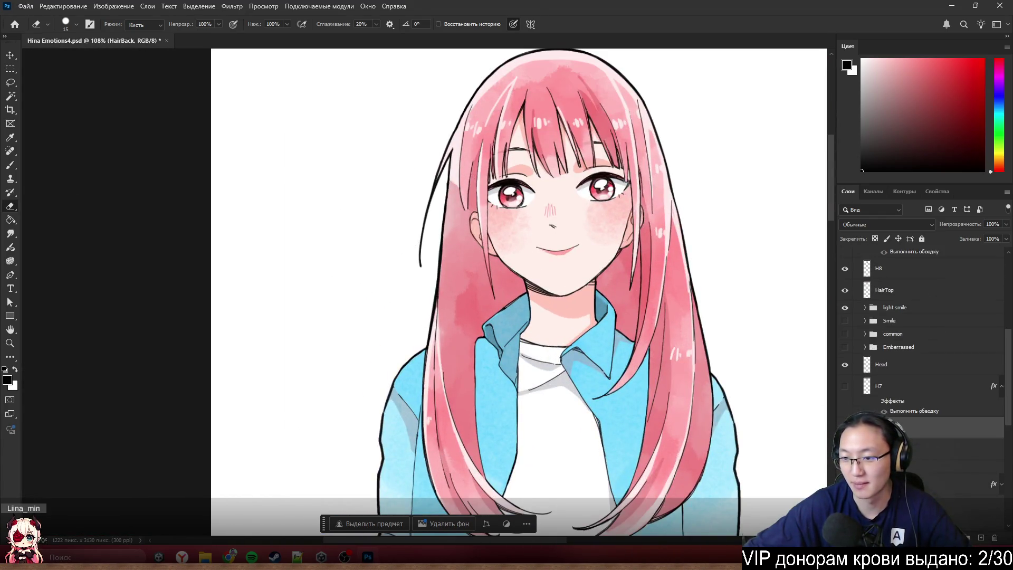
pyautogui.click(845, 386)
pyautogui.scroll(5, 447, 175)
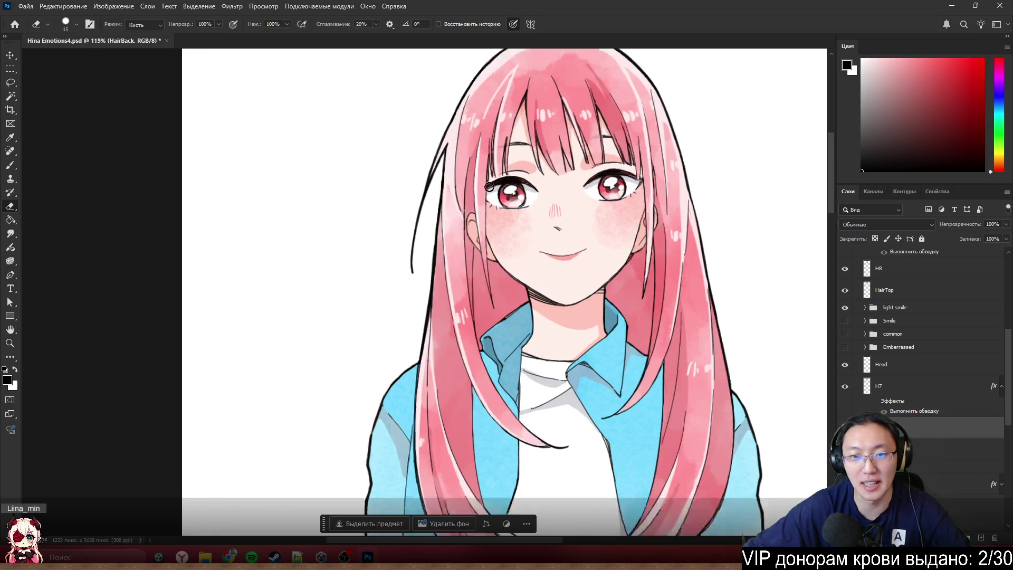
pyautogui.scroll(1, 411, 192)
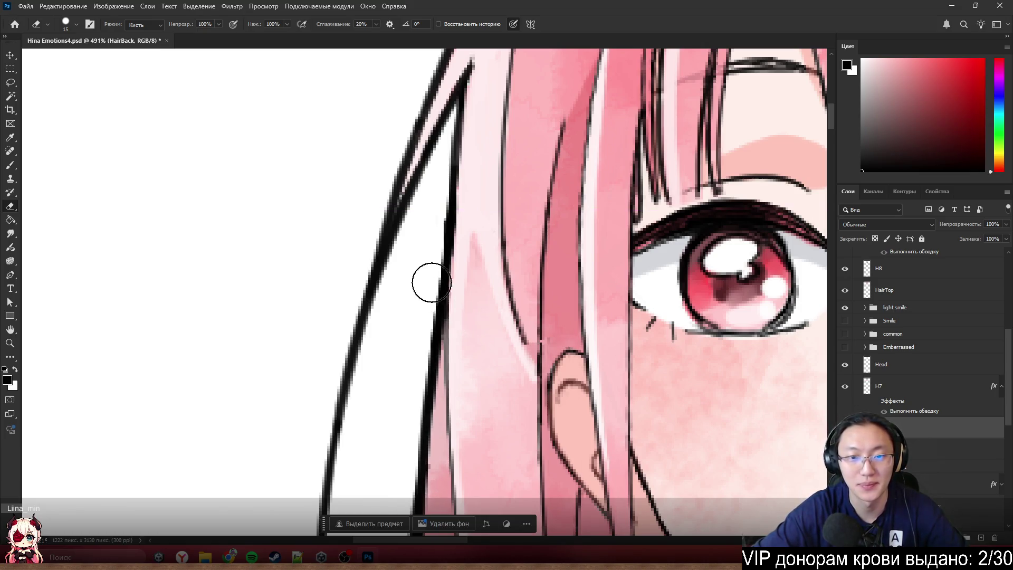
# - Shrink the eraser to 8 px and check its size and hardness
pyautogui.rightClick(417, 313)
pyautogui.press('Escape')
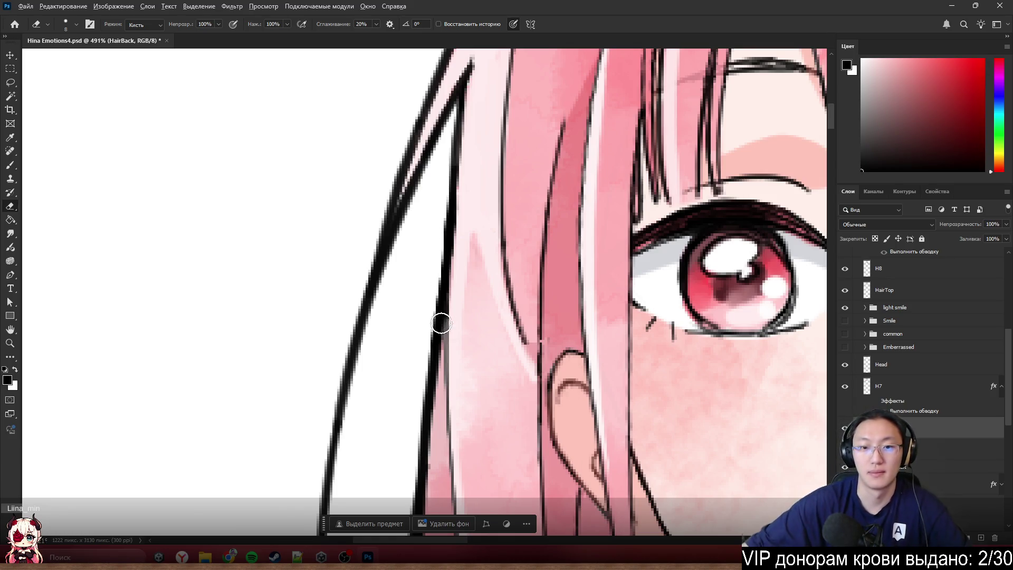
pyautogui.scroll(-6, 441, 323)
pyautogui.scroll(6, 468, 289)
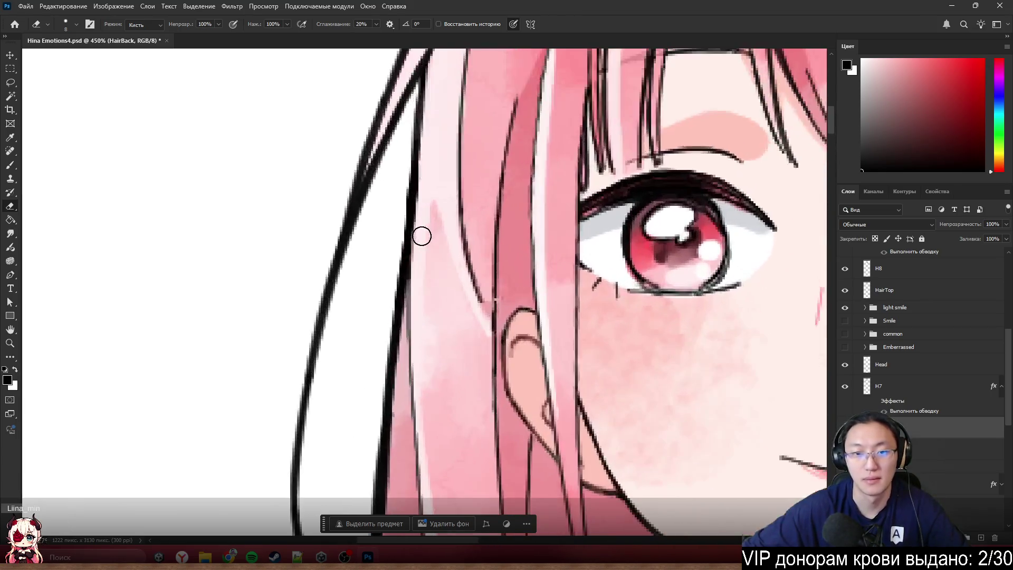
pyautogui.keyDown('alt'); pyautogui.rightClick(430, 230); pyautogui.keyUp('alt')
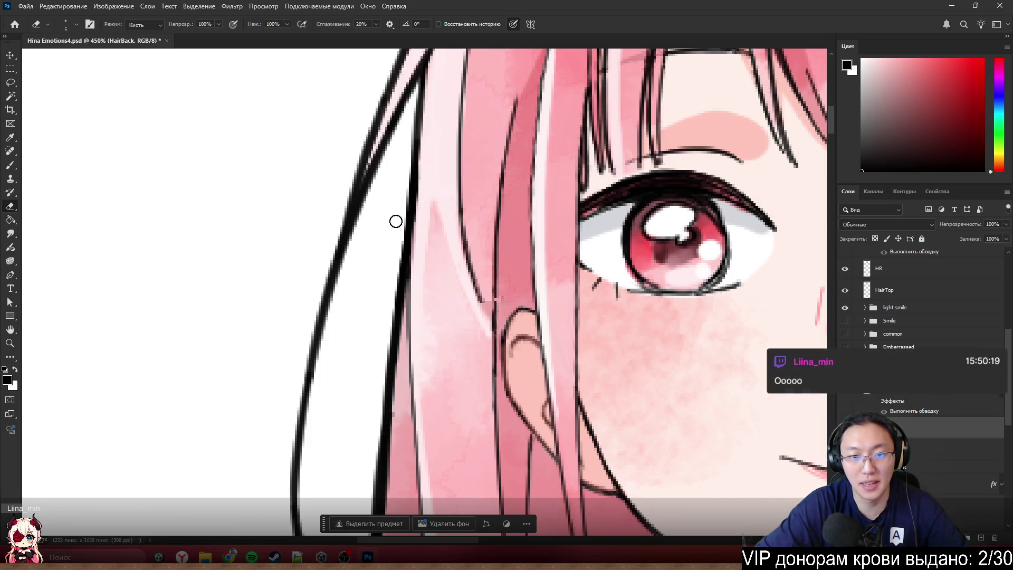
pyautogui.scroll(-3, 392, 219)
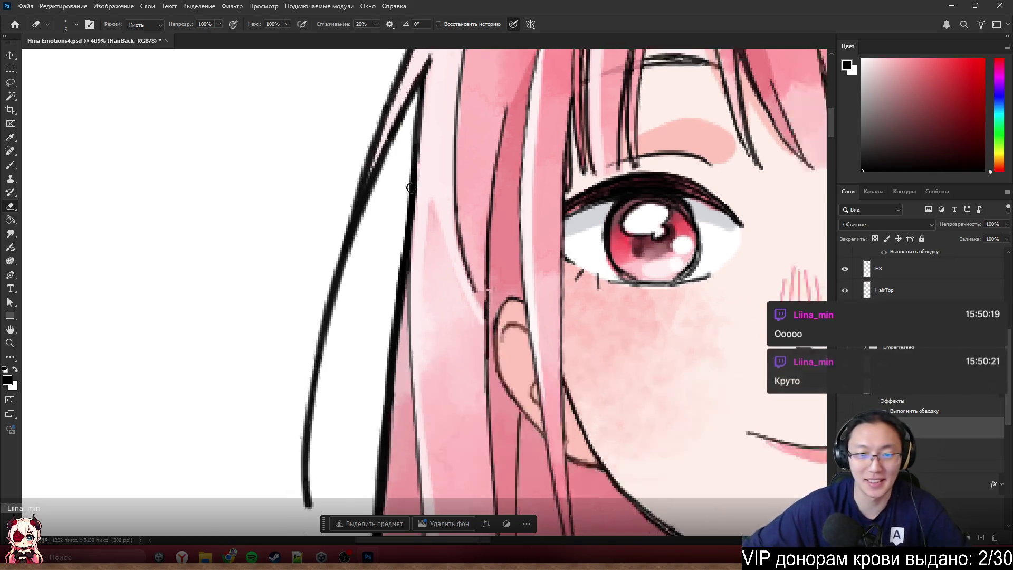
pyautogui.scroll(3, 455, 242)
# - Move a HairTop strand 15 px and sample the dark outline colour for the Brush
pyautogui.moveTo(430, 187); pyautogui.dragTo(430, 195)
pyautogui.scroll(-3, 434, 190)
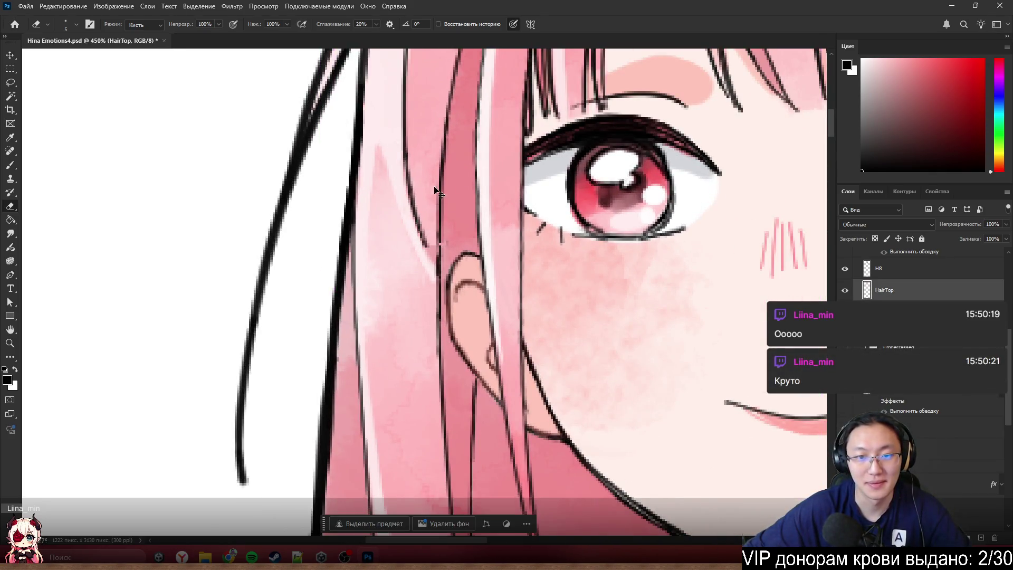
pyautogui.scroll(5, 436, 232)
pyautogui.press('b')
pyautogui.keyDown('alt'); pyautogui.click(475, 227); pyautogui.keyUp('alt')
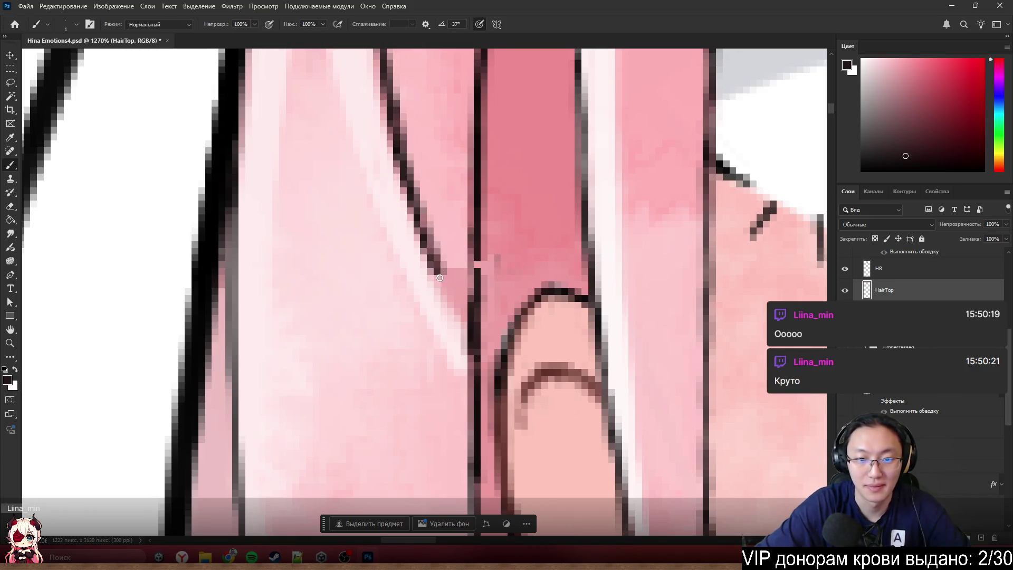
# - Join the diagonal and vertical dark lines and repaint the lower lines in lighter pink
pyautogui.moveTo(440, 277); pyautogui.dragTo(468, 317)
pyautogui.moveTo(474, 253); pyautogui.dragTo(474, 308)
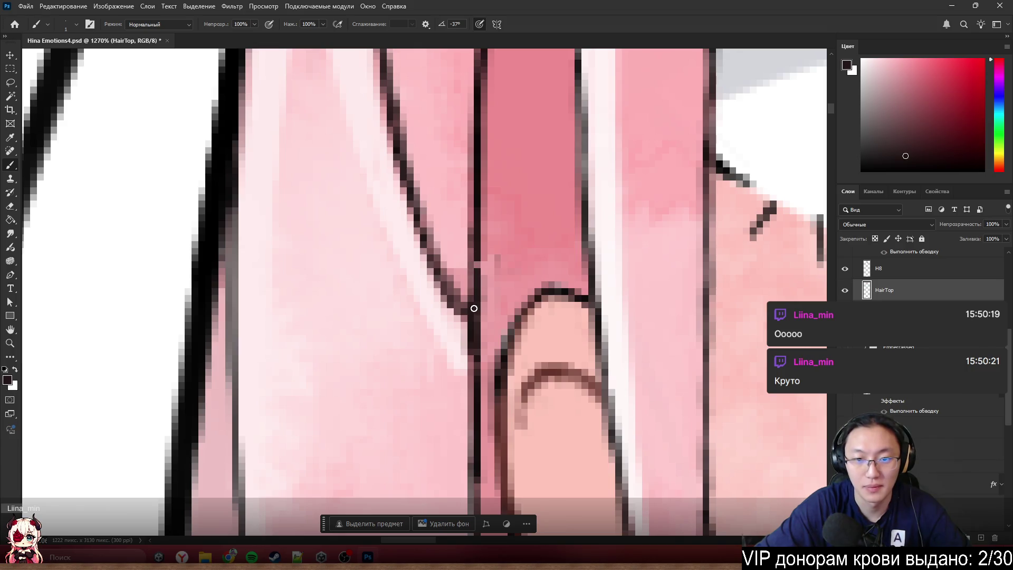
pyautogui.moveTo(450, 256)
pyautogui.mouseDown()
pyautogui.moveTo(458, 294)
pyautogui.moveTo(465, 227)
pyautogui.mouseUp()
pyautogui.scroll(-4, 464, 233)
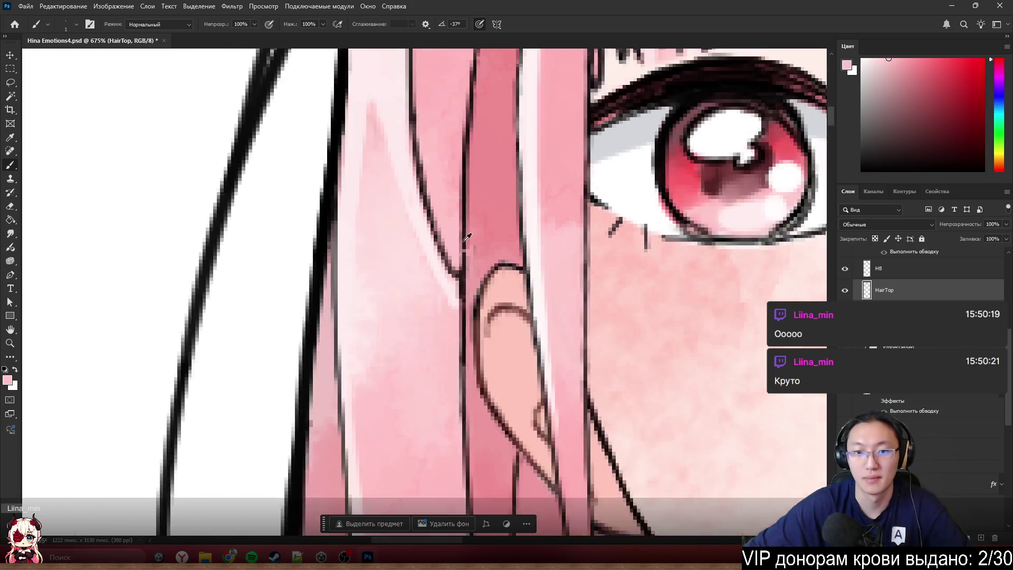
pyautogui.scroll(4, 441, 221)
# - Move a stroke fragment 5 px left, pick near-black, and switch to the browser
pyautogui.moveTo(442, 221)
pyautogui.mouseDown()
pyautogui.moveTo(399, 231)
pyautogui.moveTo(441, 221)
pyautogui.mouseUp()
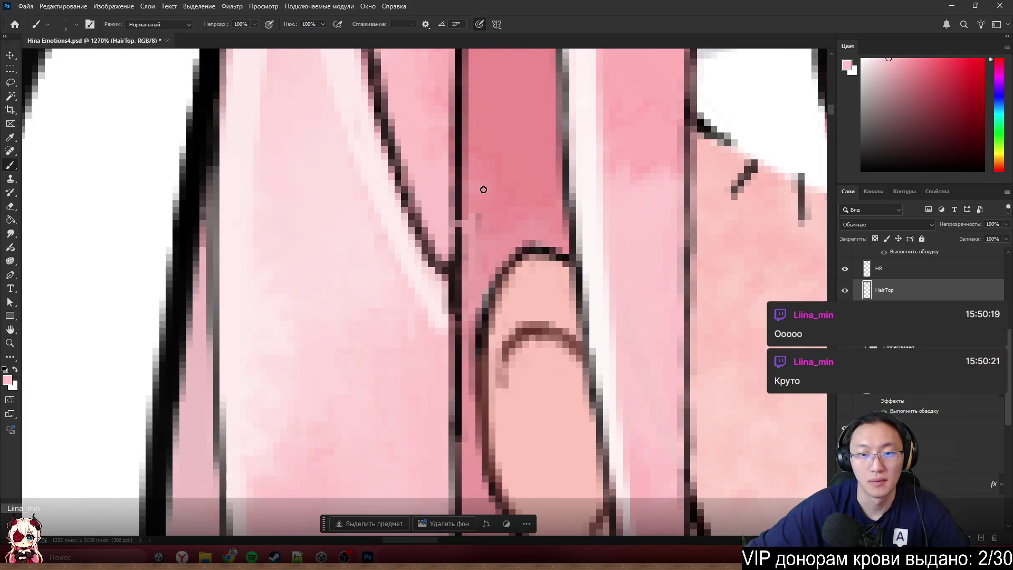
pyautogui.keyDown('alt'); pyautogui.click(457, 213); pyautogui.keyUp('alt')
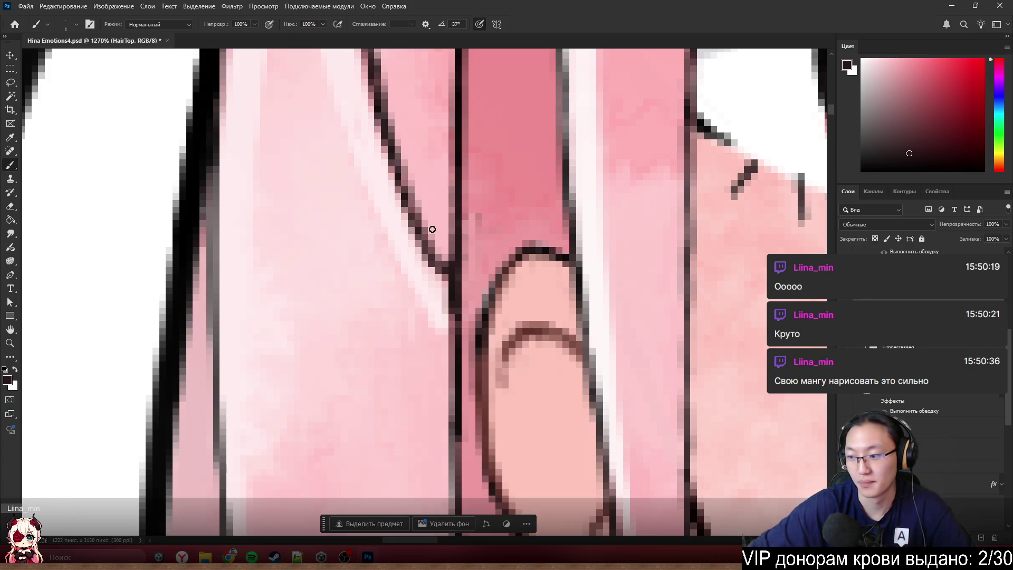
pyautogui.scroll(-3, 390, 258)
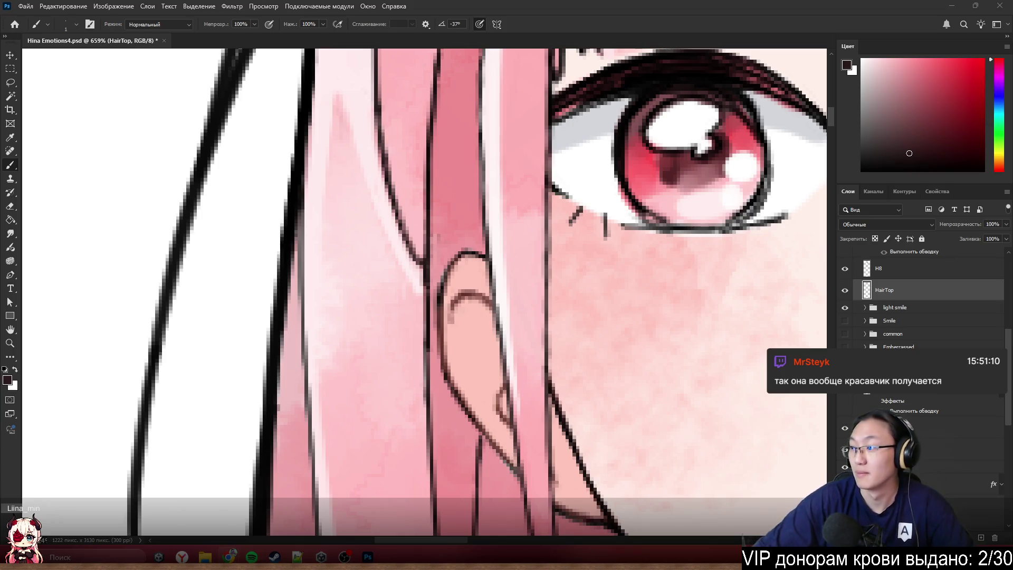
pyautogui.hotkey('alt', 'Tab')
# - Open the Meloman manga listing and browse its gallery images back to the cover
pyautogui.scroll(-2, 202, 249)
pyautogui.click(259, 241)
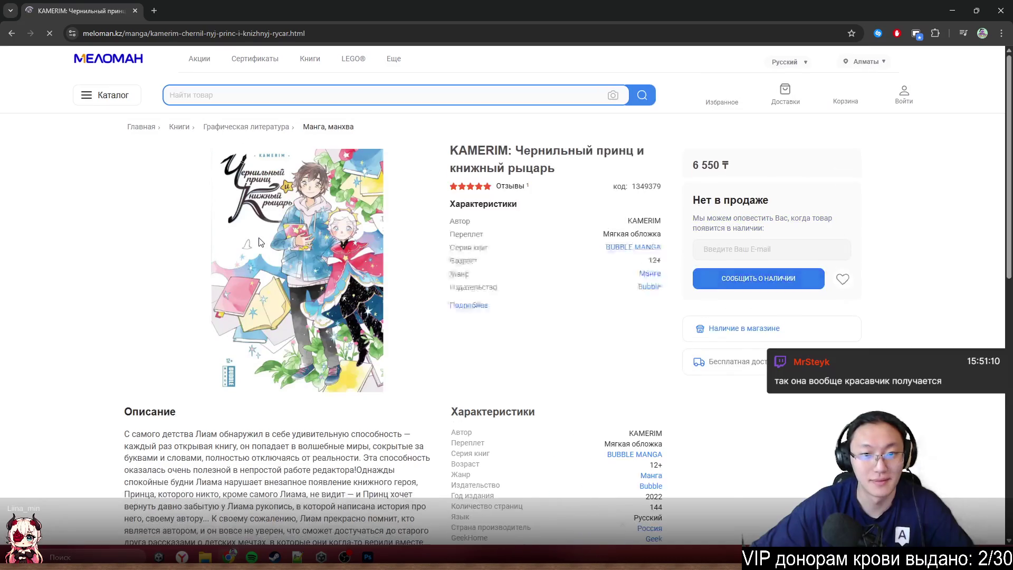
pyautogui.click(157, 224)
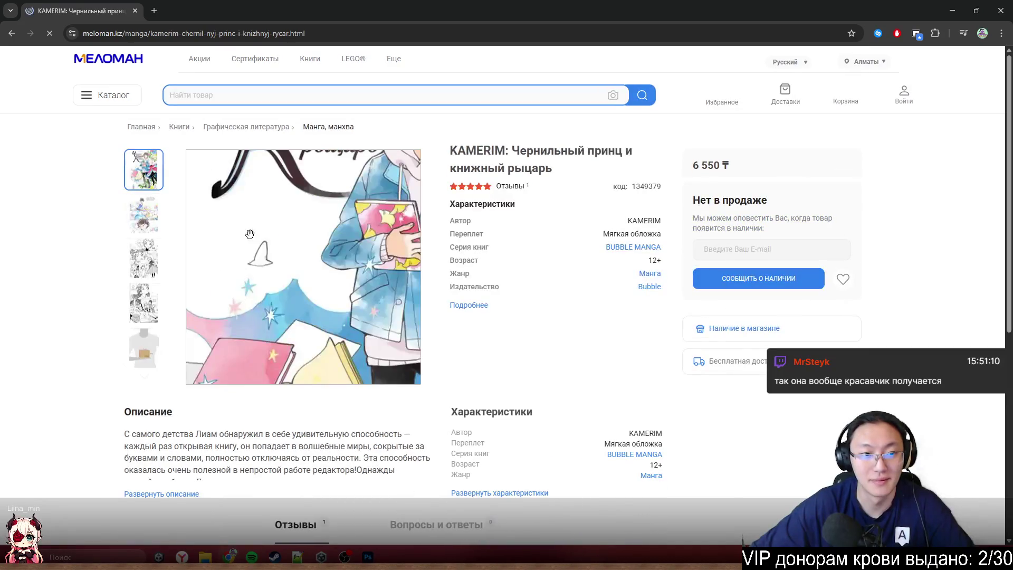
pyautogui.click(139, 257)
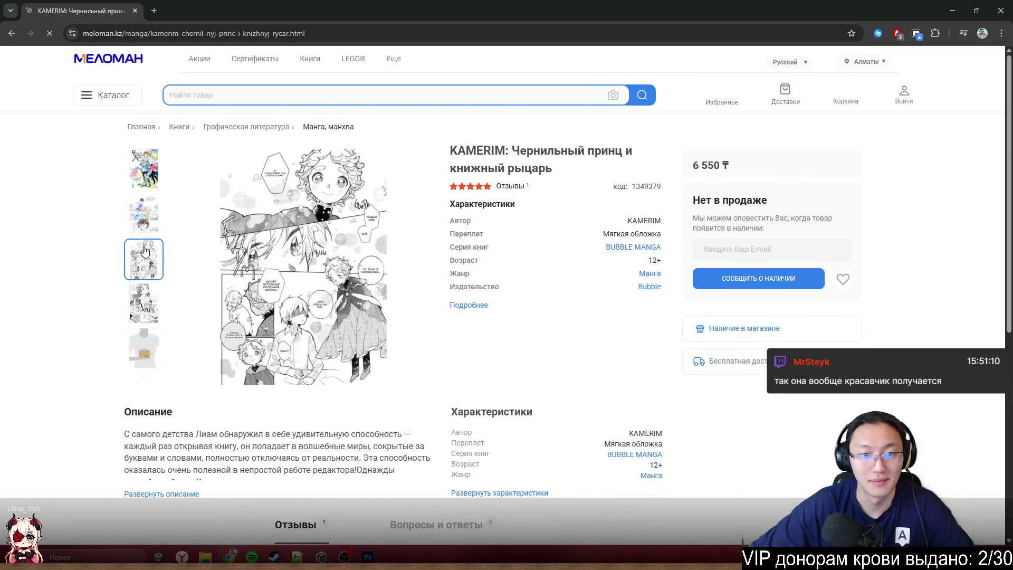
pyautogui.click(143, 303)
pyautogui.click(146, 344)
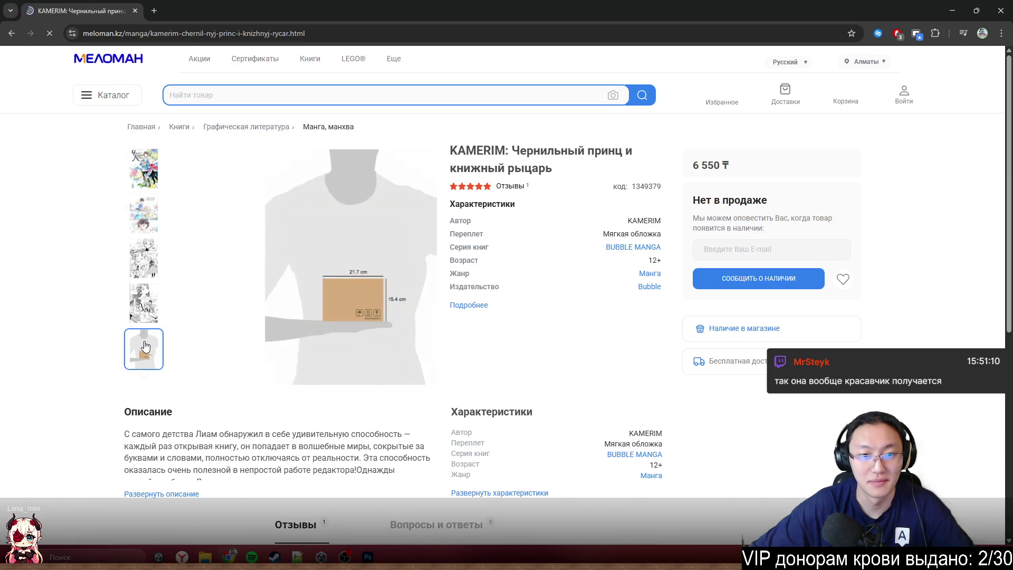
pyautogui.click(157, 181)
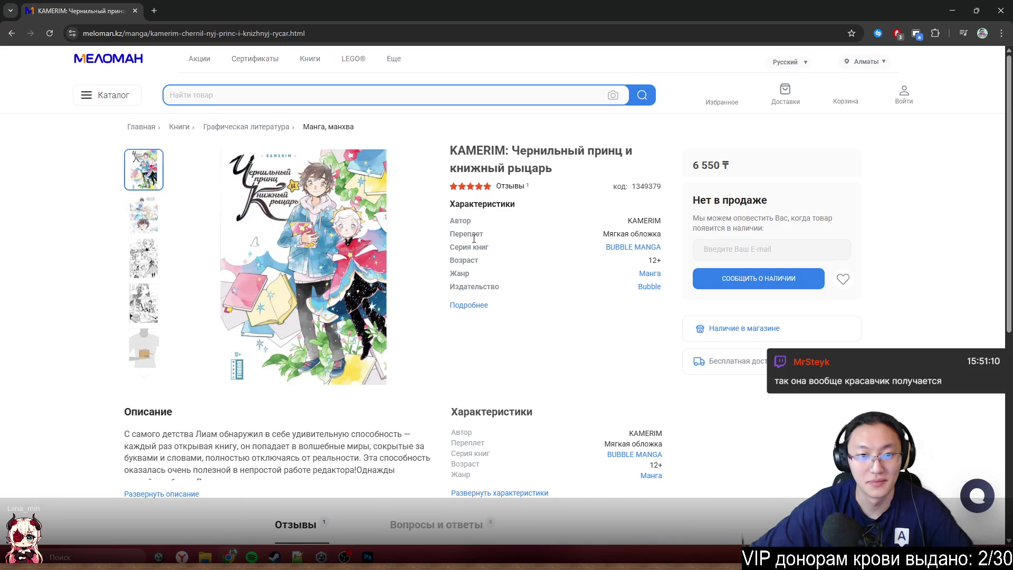
# - Step through the manga pages and size-reference photo again, then close the browser
pyautogui.click(143, 215)
pyautogui.click(145, 259)
pyautogui.click(151, 295)
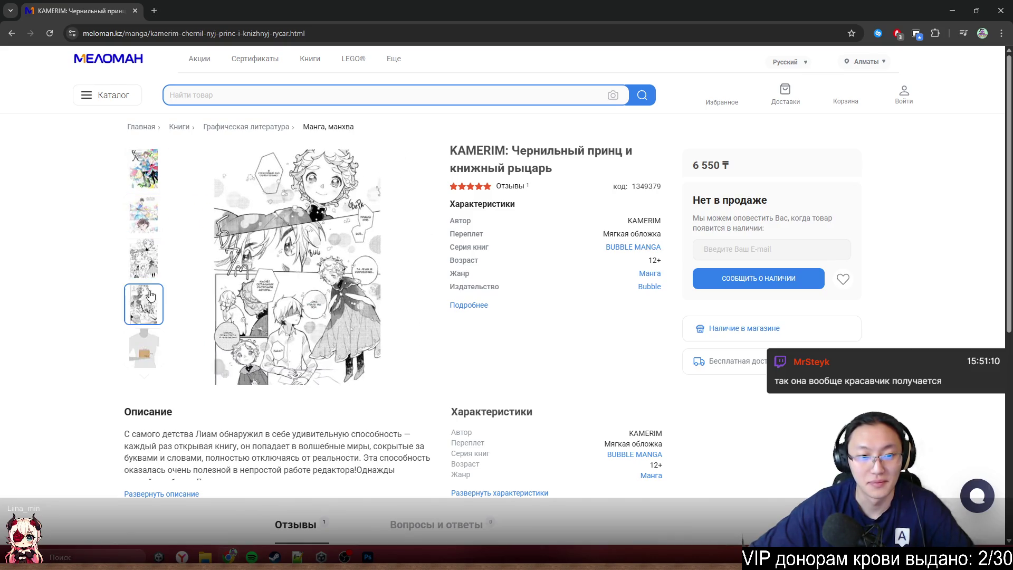
pyautogui.click(144, 346)
pyautogui.scroll(-7, 622, 353)
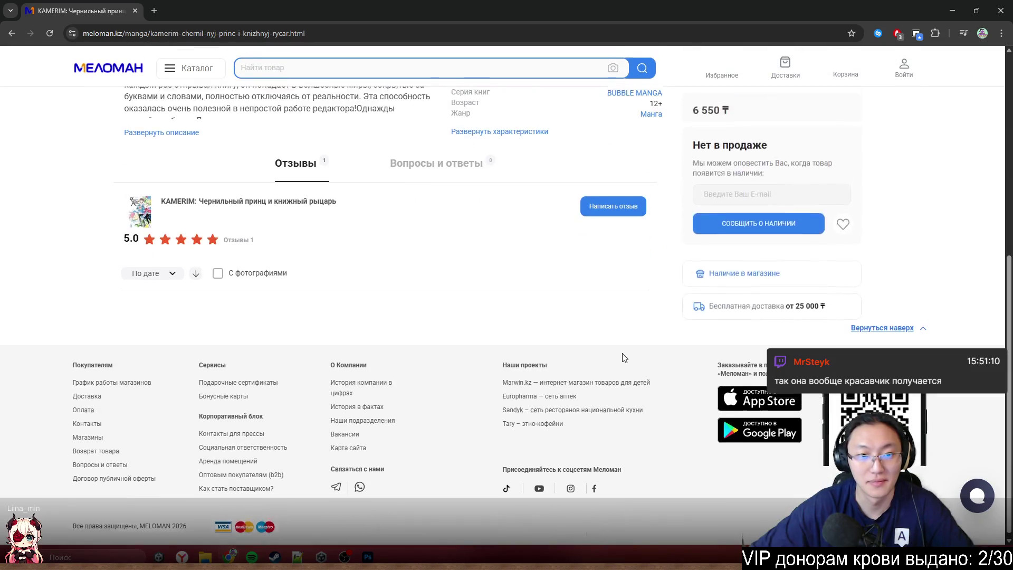
pyautogui.scroll(7, 622, 353)
pyautogui.press('super+Down')
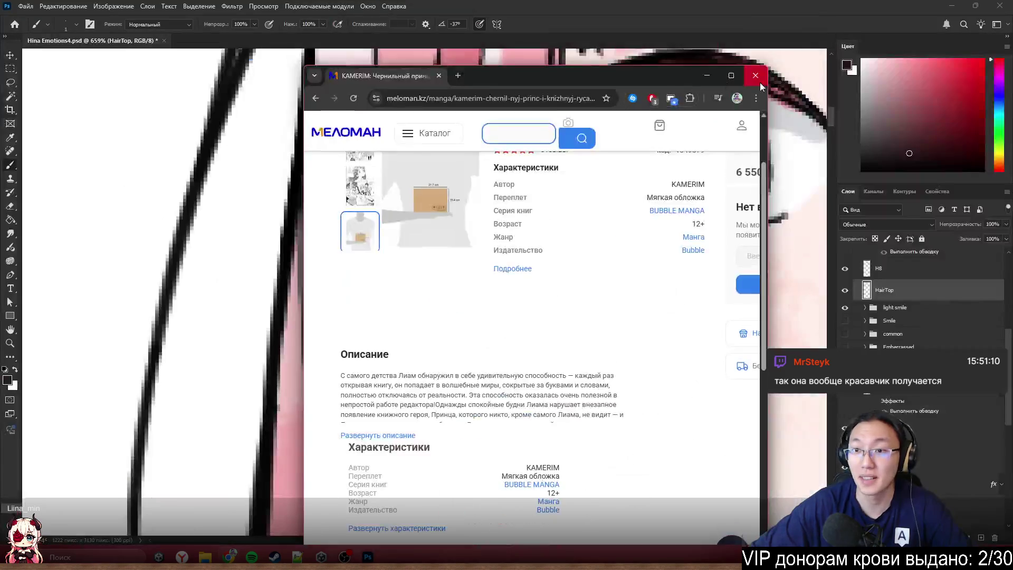
pyautogui.click(760, 82)
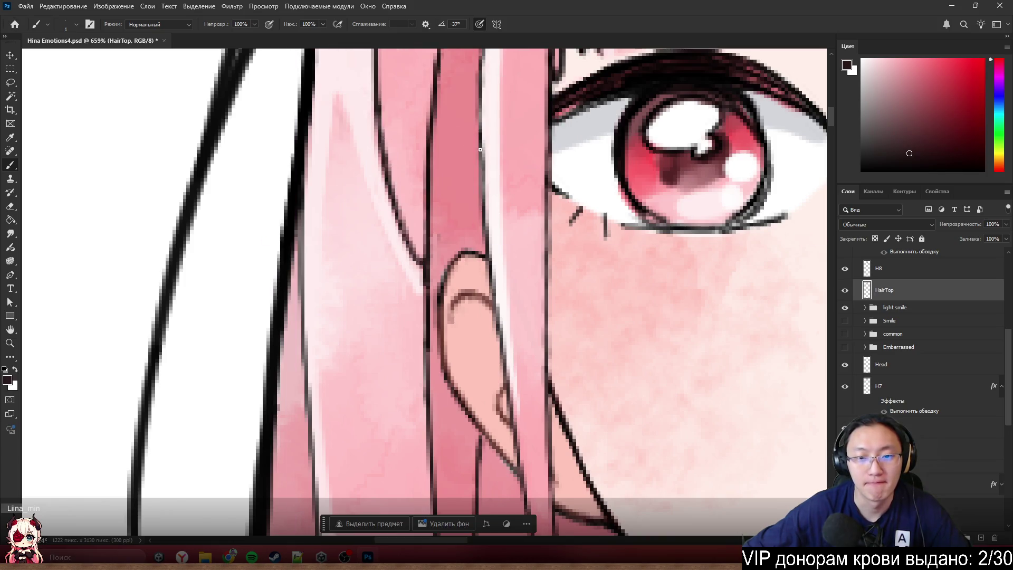
# - Hide HairTop and repaint the dark patch by the ear on HairBack with two sampled pinks
pyautogui.click(844, 290)
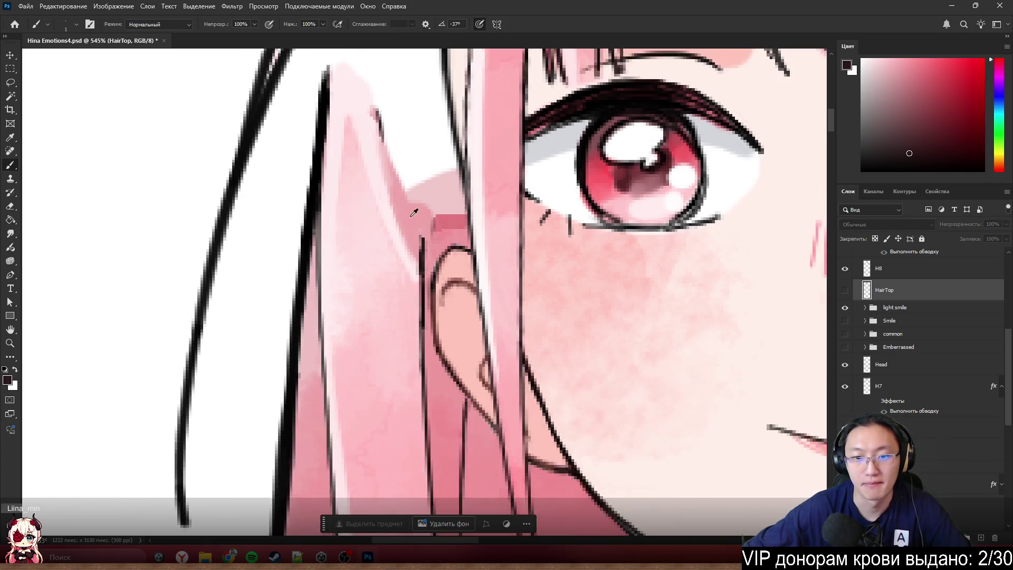
pyautogui.scroll(5, 482, 239)
pyautogui.keyDown('ctrl'); pyautogui.click(482, 236); pyautogui.keyUp('ctrl')
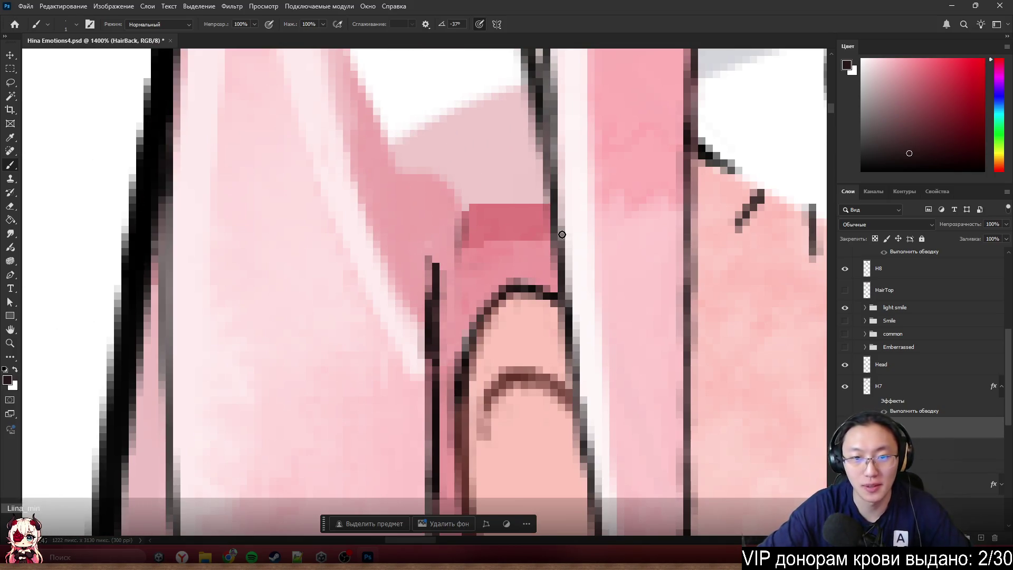
pyautogui.keyDown('alt'); pyautogui.click(429, 218); pyautogui.keyUp('alt')
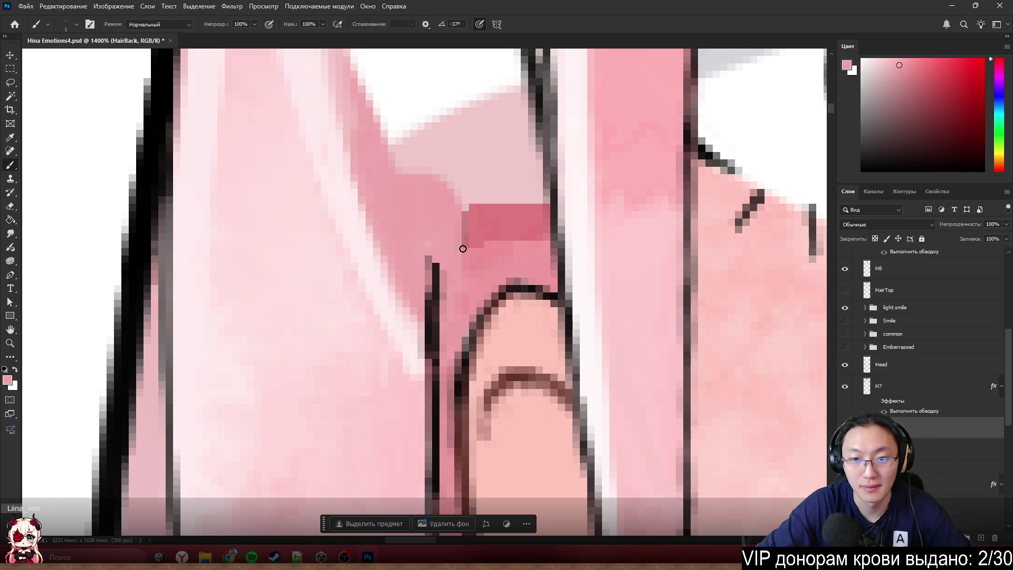
pyautogui.keyDown('alt'); pyautogui.rightClick(463, 244); pyautogui.keyUp('alt')
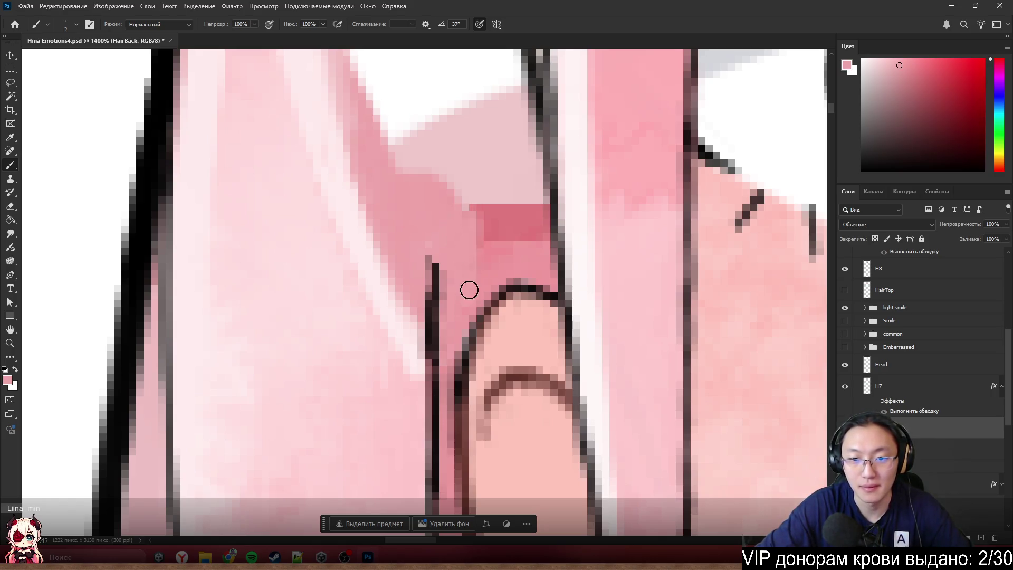
pyautogui.moveTo(493, 224)
pyautogui.mouseDown()
pyautogui.moveTo(466, 194)
pyautogui.moveTo(472, 237)
pyautogui.moveTo(500, 208)
pyautogui.moveTo(524, 251)
pyautogui.moveTo(536, 205)
pyautogui.mouseUp()
pyautogui.keyDown('alt'); pyautogui.click(499, 271); pyautogui.keyUp('alt')
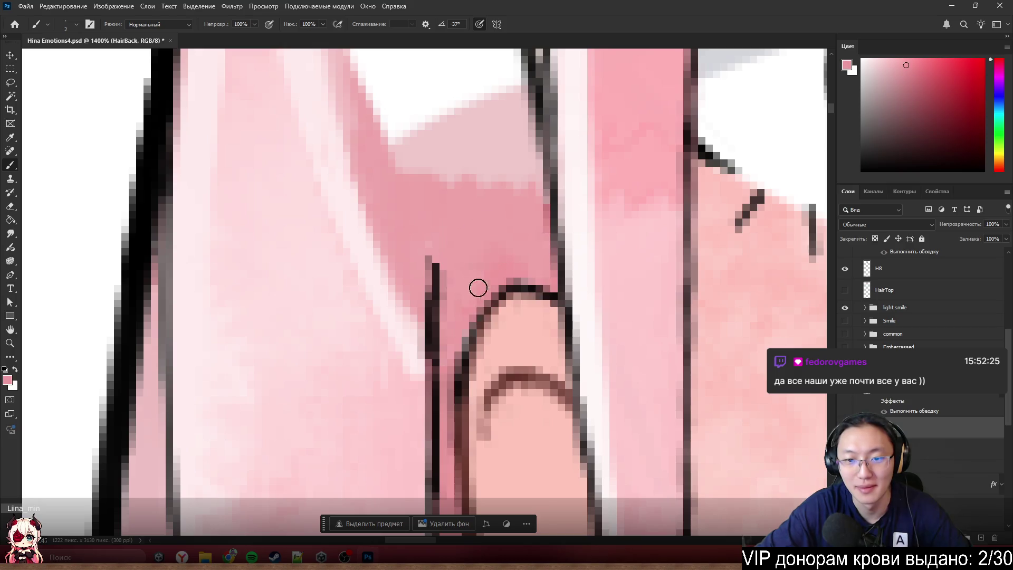
pyautogui.moveTo(477, 287); pyautogui.dragTo(485, 236)
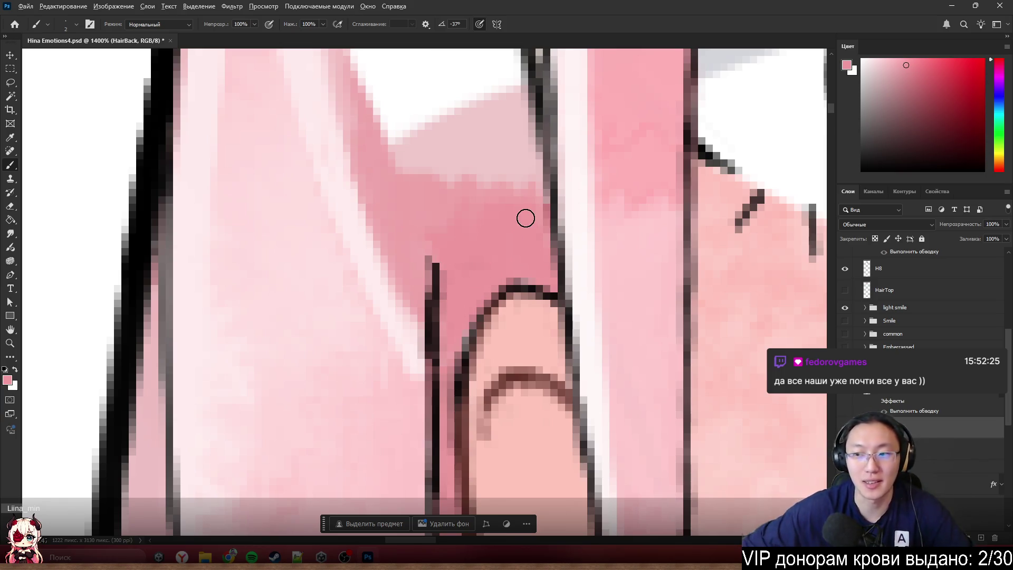
# - Compare the repainted back hair with HairTop hidden and shown, leaving HairTop visible
pyautogui.scroll(-3, 524, 217)
pyautogui.scroll(-5, 517, 250)
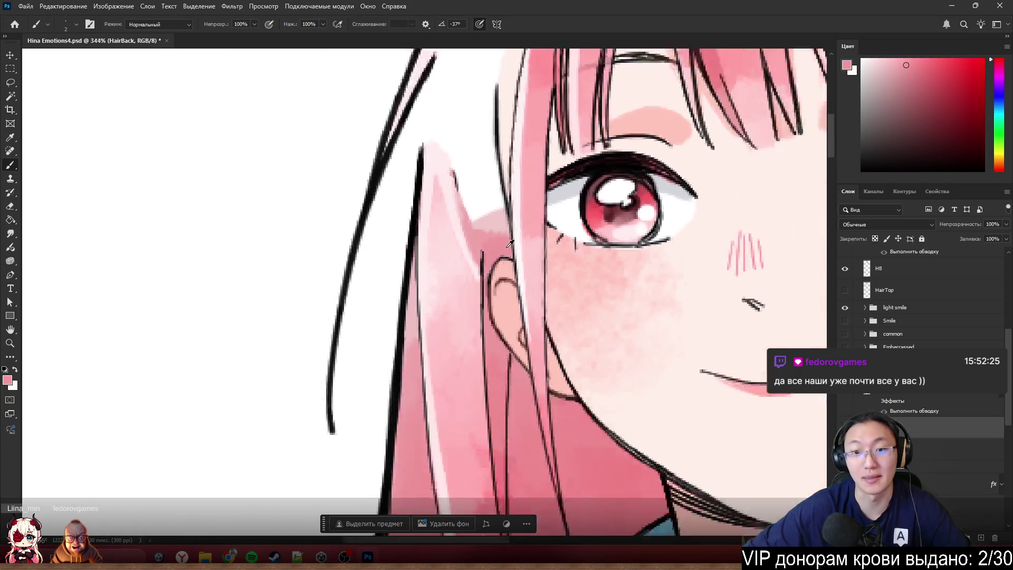
pyautogui.scroll(5, 464, 198)
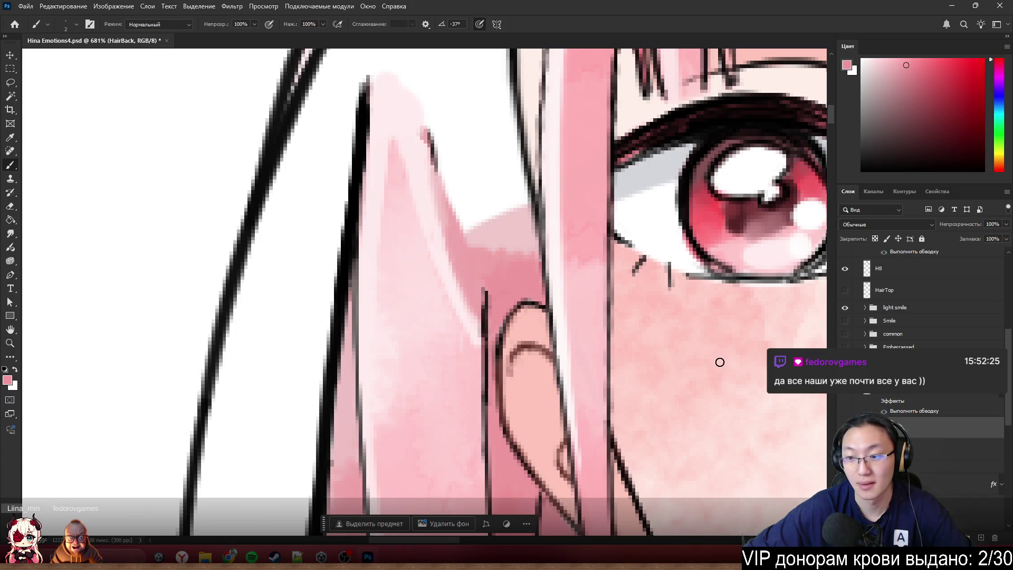
pyautogui.scroll(3, 920, 316)
pyautogui.hotkey('ctrl', 'z')
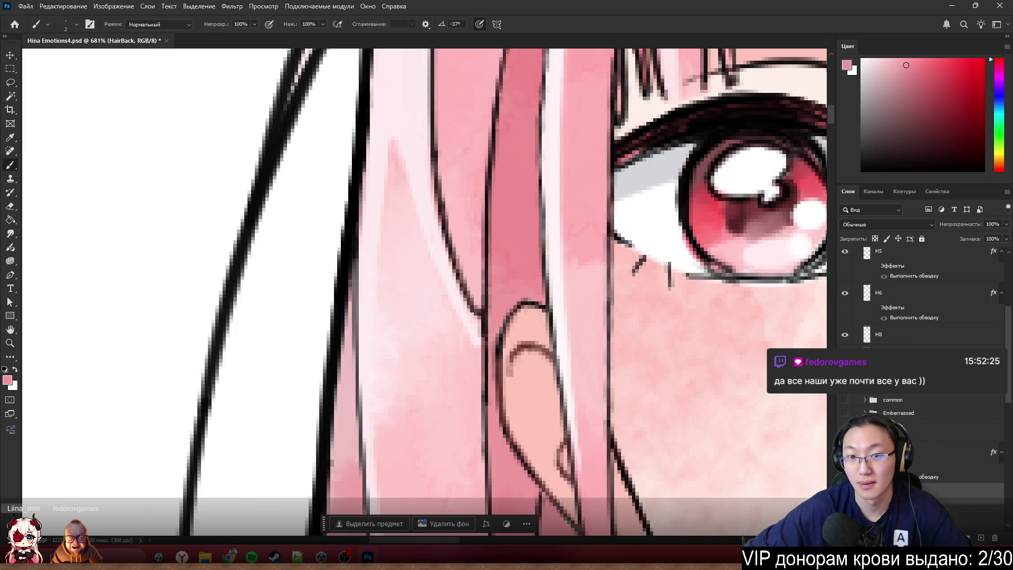
pyautogui.hotkey('ctrl', 'shift', 'z')
pyautogui.hotkey('ctrl', 'z')
pyautogui.hotkey('ctrl', 'shift', 'z')
pyautogui.hotkey('ctrl', 'z')
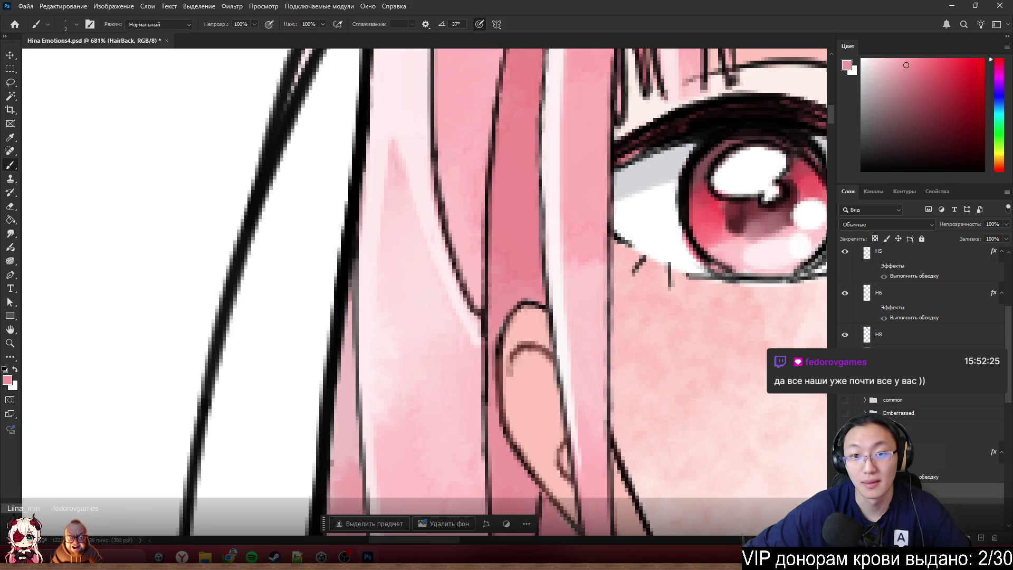
# - Review the hair across the portrait and pick the H7 strand layer over the collar
pyautogui.scroll(-5, 558, 98)
pyautogui.scroll(4, 466, 158)
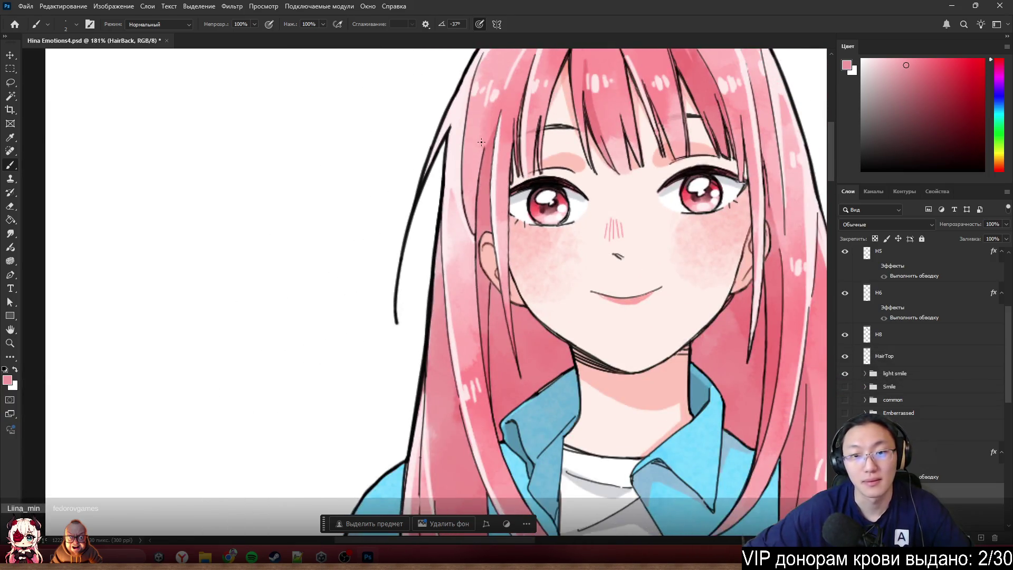
pyautogui.scroll(3, 465, 179)
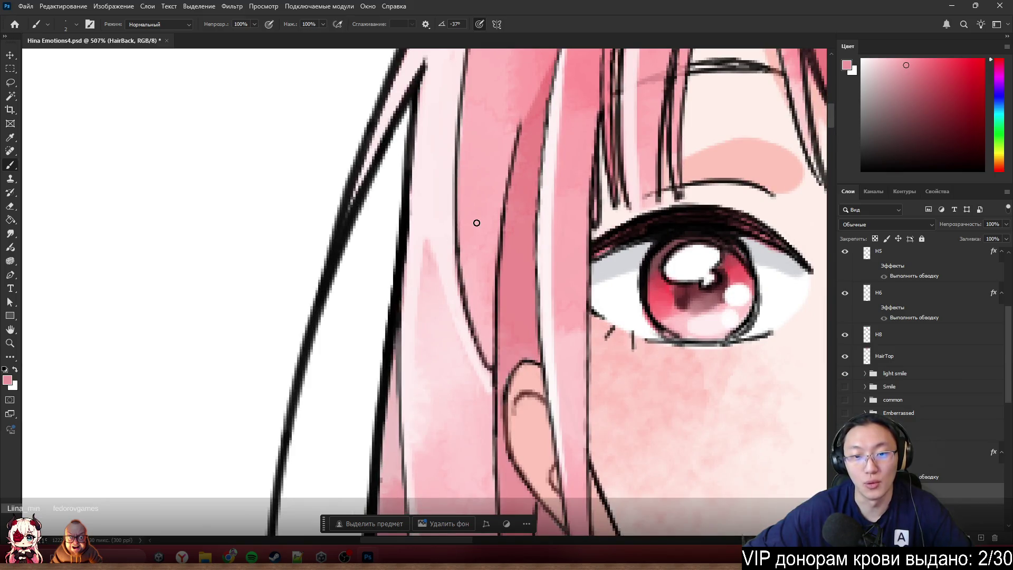
pyautogui.scroll(-5, 476, 223)
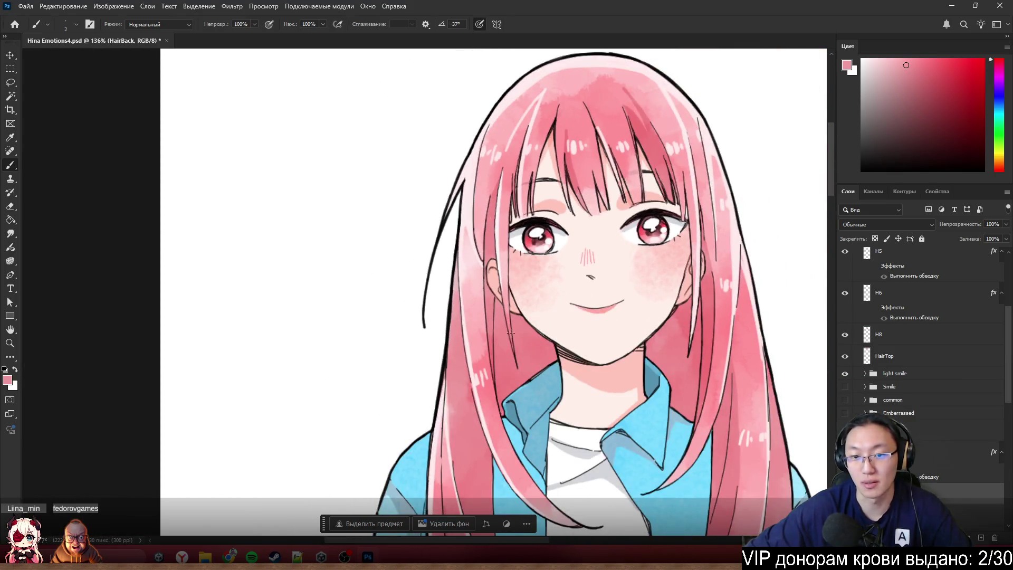
pyautogui.moveTo(480, 302)
pyautogui.mouseDown()
pyautogui.moveTo(505, 304)
pyautogui.moveTo(497, 311)
pyautogui.moveTo(516, 360)
pyautogui.mouseUp()
pyautogui.scroll(-3, 516, 360)
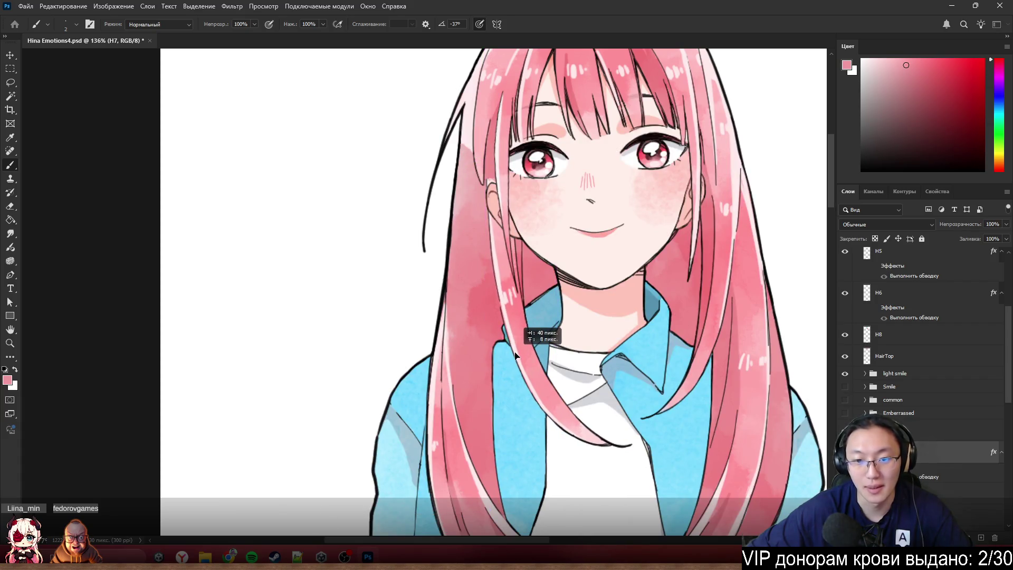
pyautogui.scroll(3, 521, 347)
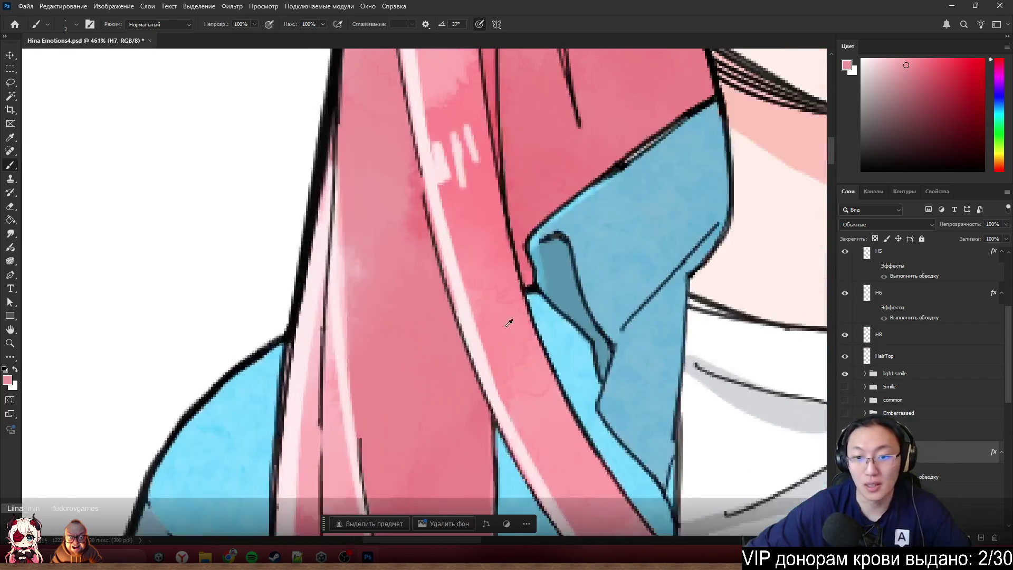
pyautogui.scroll(2, 901, 378)
pyautogui.scroll(1, 913, 380)
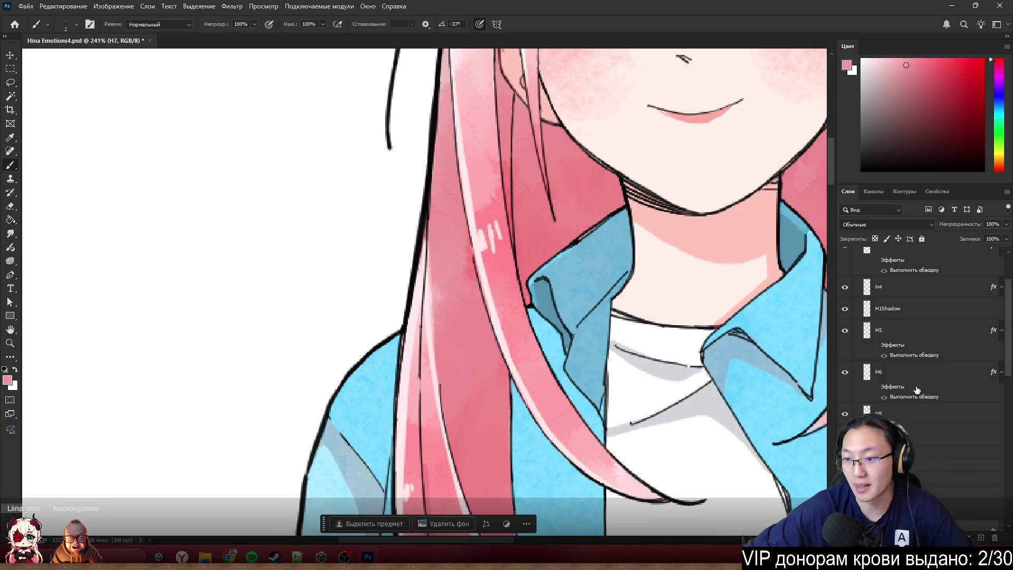
pyautogui.scroll(-3, 918, 396)
# - Add a temporary red Stroke outline to layer H8
pyautogui.doubleClick(914, 346)
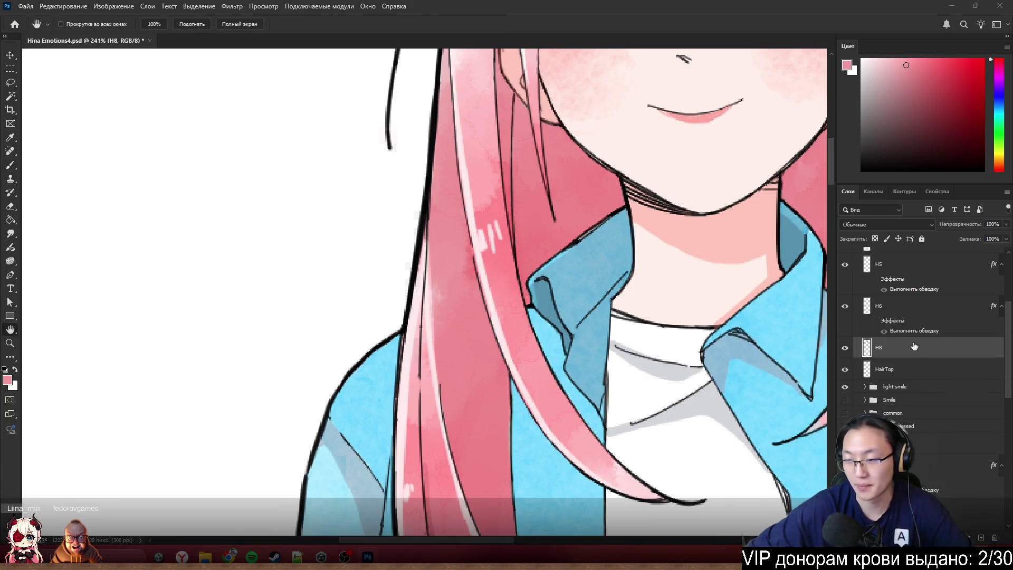
pyautogui.click(46, 224)
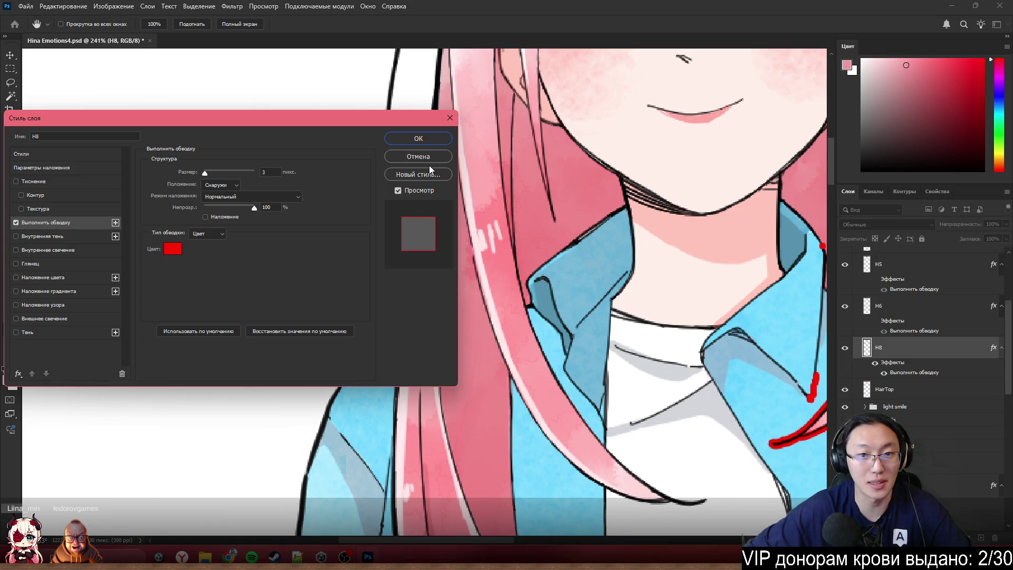
pyautogui.click(419, 138)
pyautogui.press('b')
# - Erase the stray red blobs along the collar and on the H8 hair strand
pyautogui.scroll(-5, 370, 264)
pyautogui.scroll(6, 273, 240)
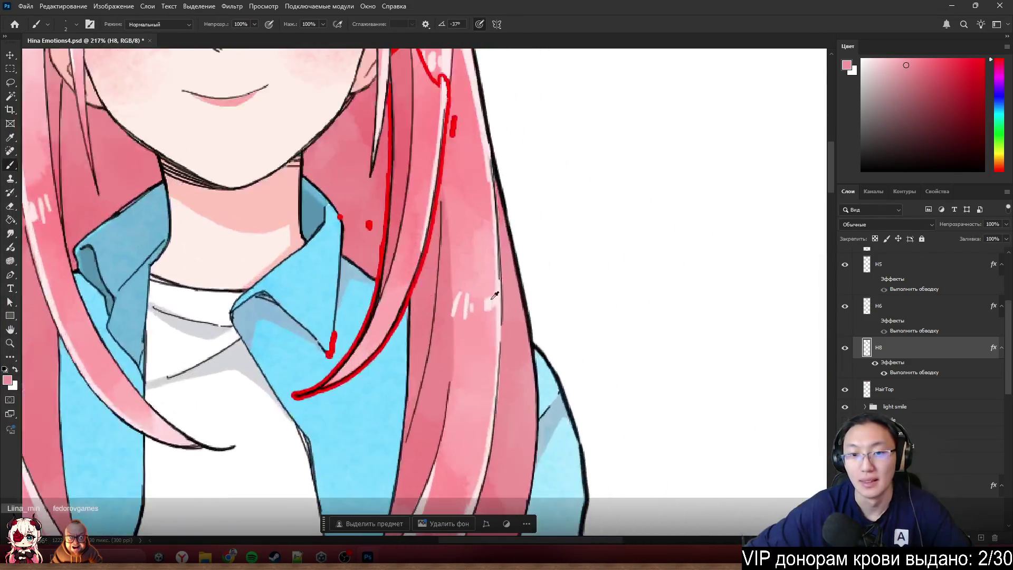
pyautogui.scroll(3, 273, 240)
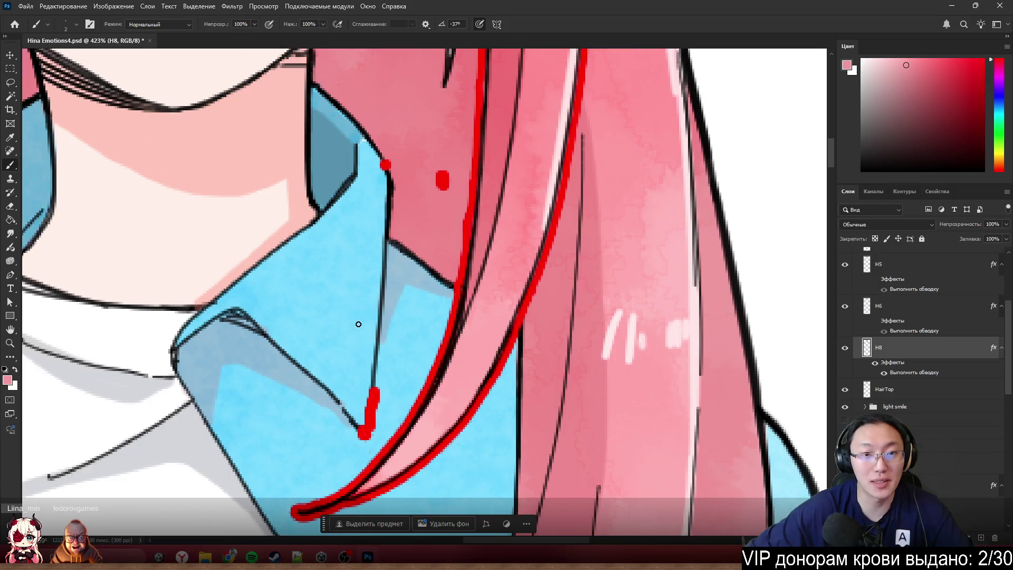
pyautogui.press('e')
pyautogui.moveTo(372, 393); pyautogui.dragTo(365, 430)
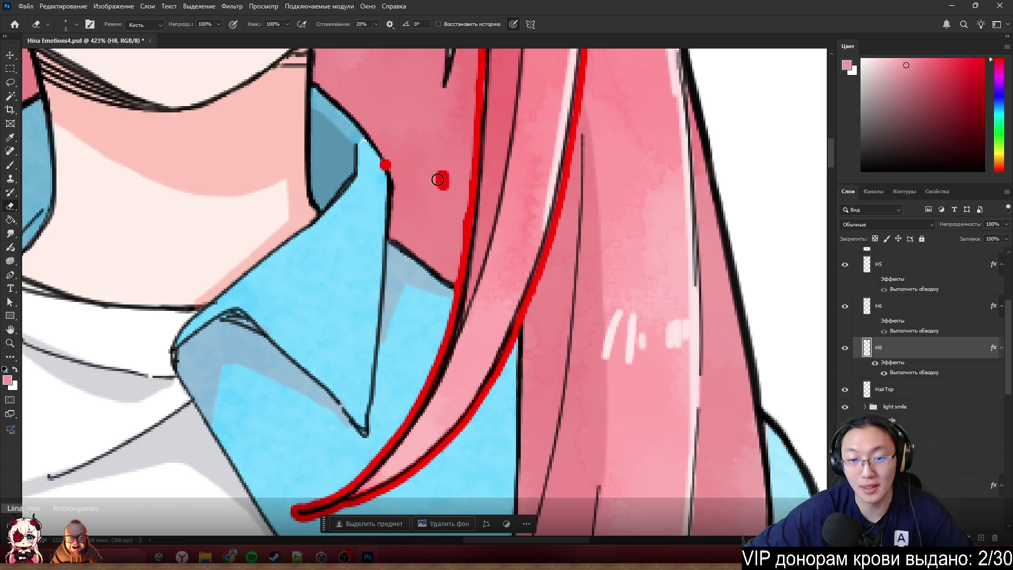
pyautogui.moveTo(438, 179); pyautogui.dragTo(441, 205)
pyautogui.moveTo(382, 165); pyautogui.dragTo(387, 179)
# - Erase the remaining red blob beside the white strand
pyautogui.scroll(-5, 409, 140)
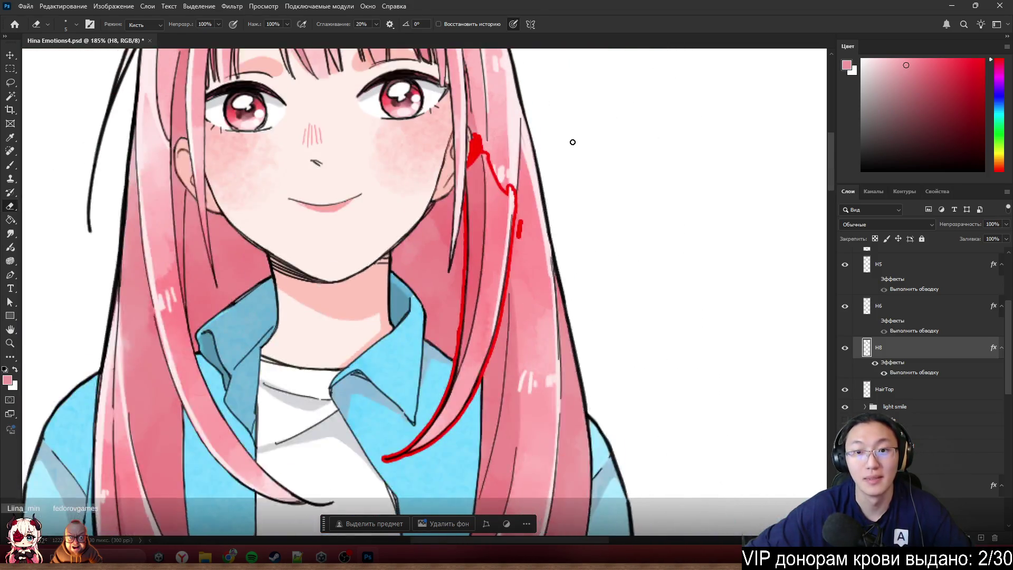
pyautogui.scroll(5, 535, 197)
pyautogui.scroll(1, 535, 197)
pyautogui.moveTo(527, 264); pyautogui.dragTo(522, 324)
pyautogui.scroll(3, 414, 147)
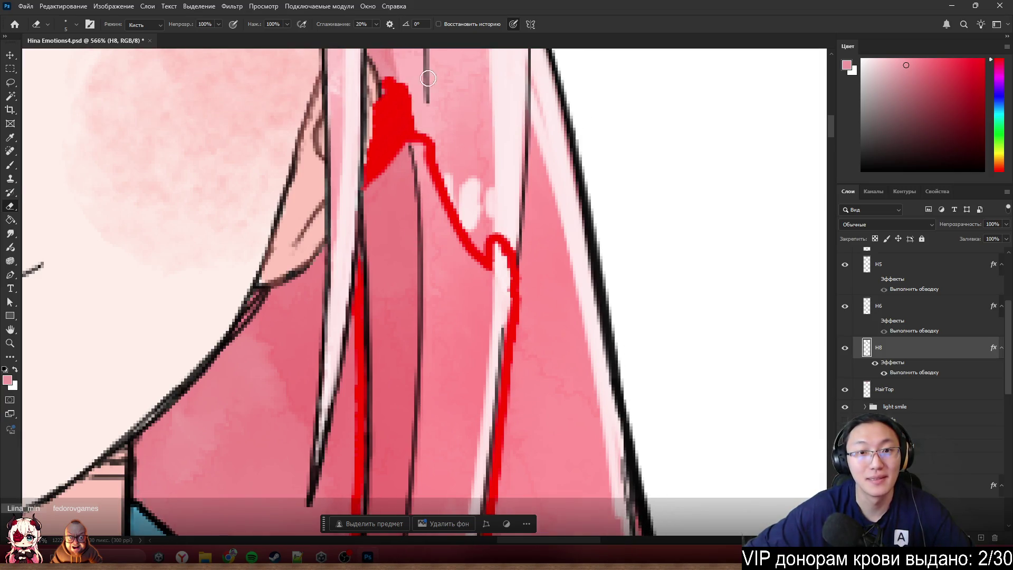
pyautogui.moveTo(401, 127)
pyautogui.mouseDown()
pyautogui.moveTo(407, 135)
pyautogui.moveTo(350, 201)
pyautogui.moveTo(378, 190)
pyautogui.moveTo(353, 222)
pyautogui.moveTo(423, 154)
pyautogui.mouseUp()
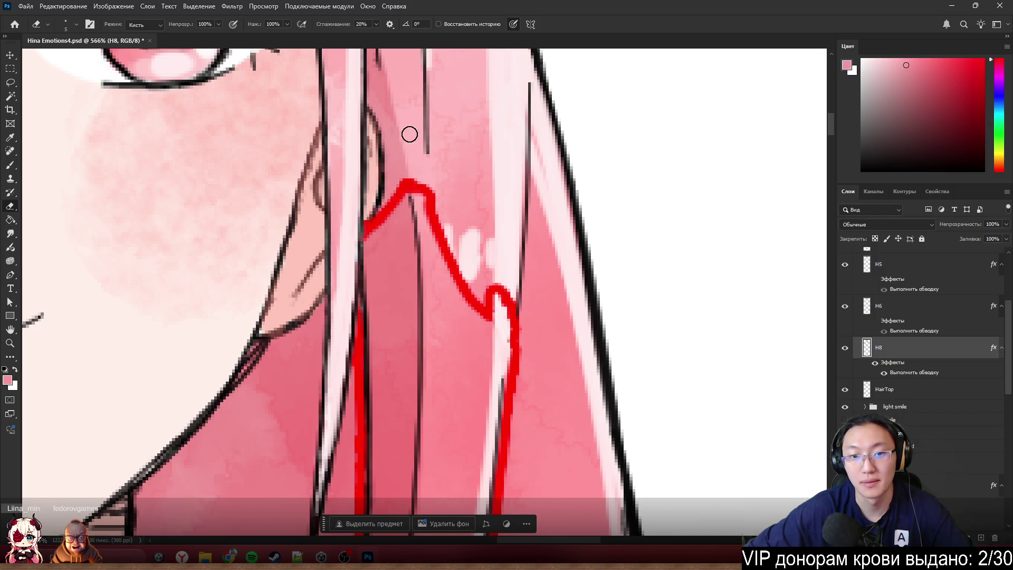
# - Hide H8's temporary red Stroke effect
pyautogui.scroll(-2, 409, 134)
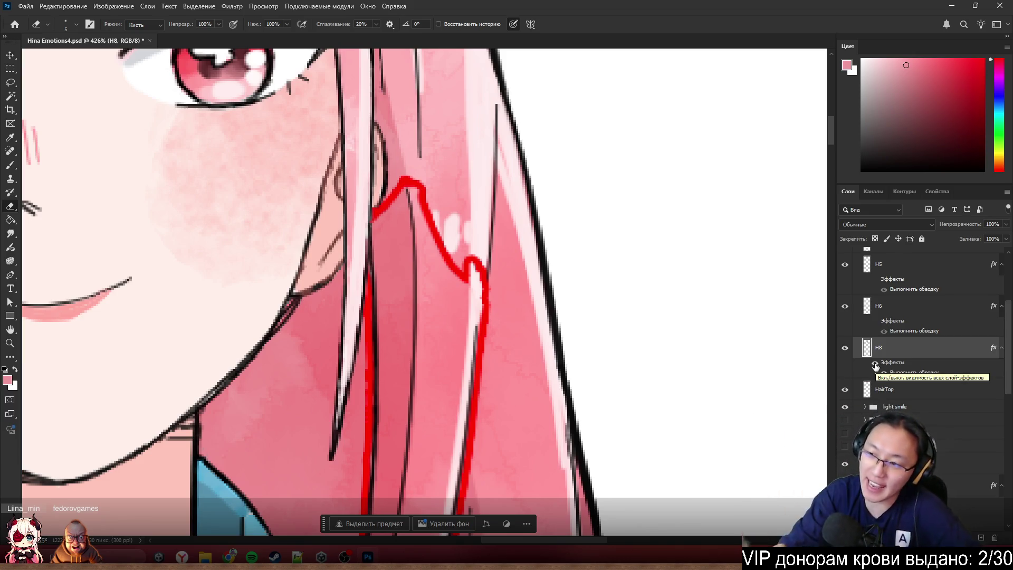
pyautogui.scroll(-5, 431, 278)
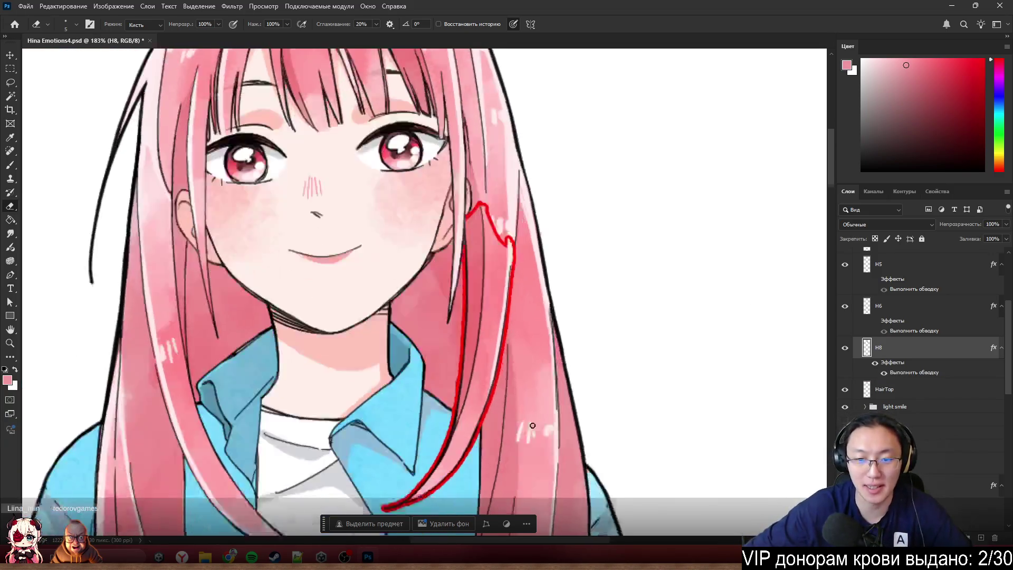
pyautogui.hscroll(-3, 484, 389)
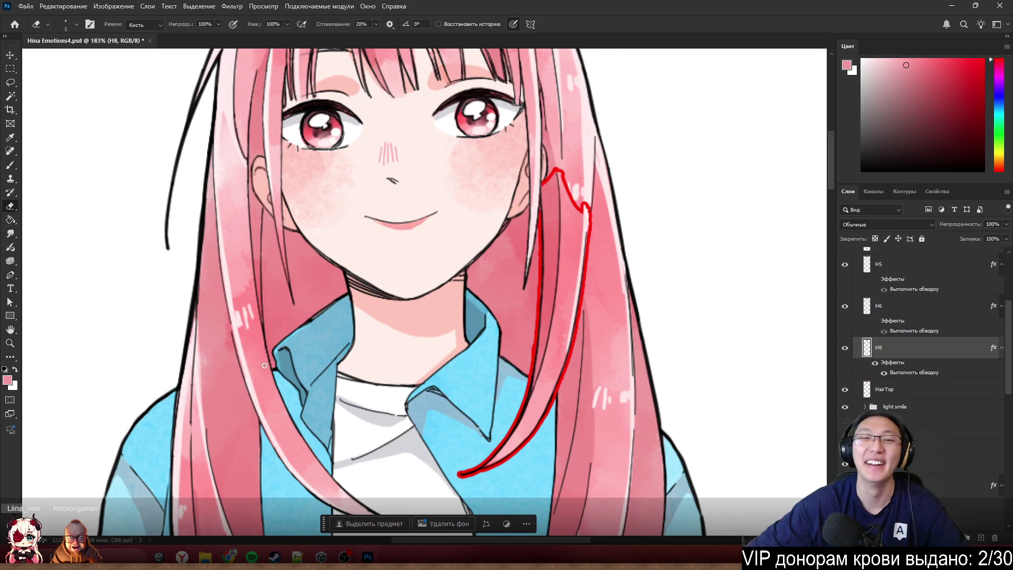
pyautogui.scroll(3, 264, 365)
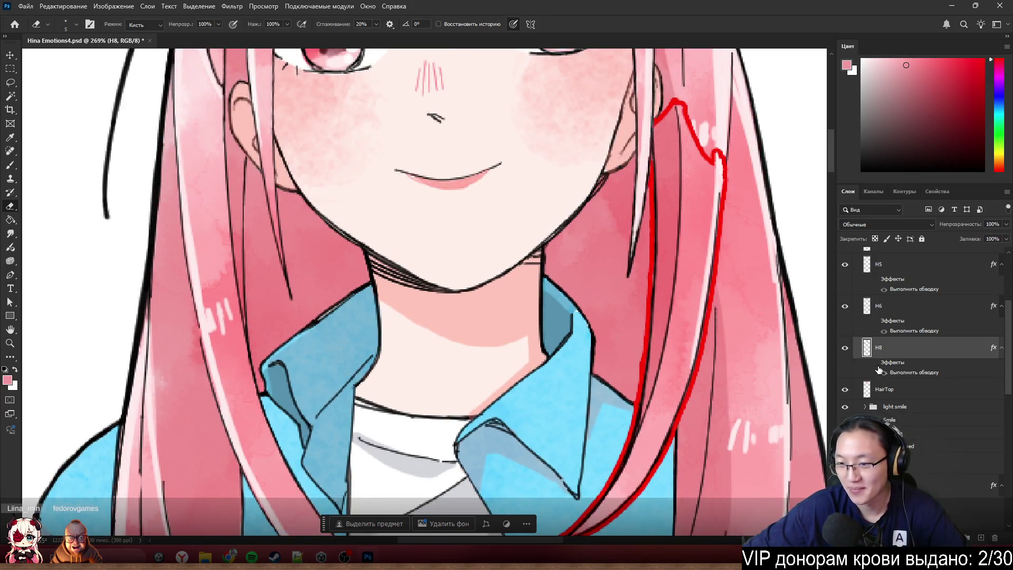
pyautogui.click(879, 371)
pyautogui.scroll(-5, 935, 397)
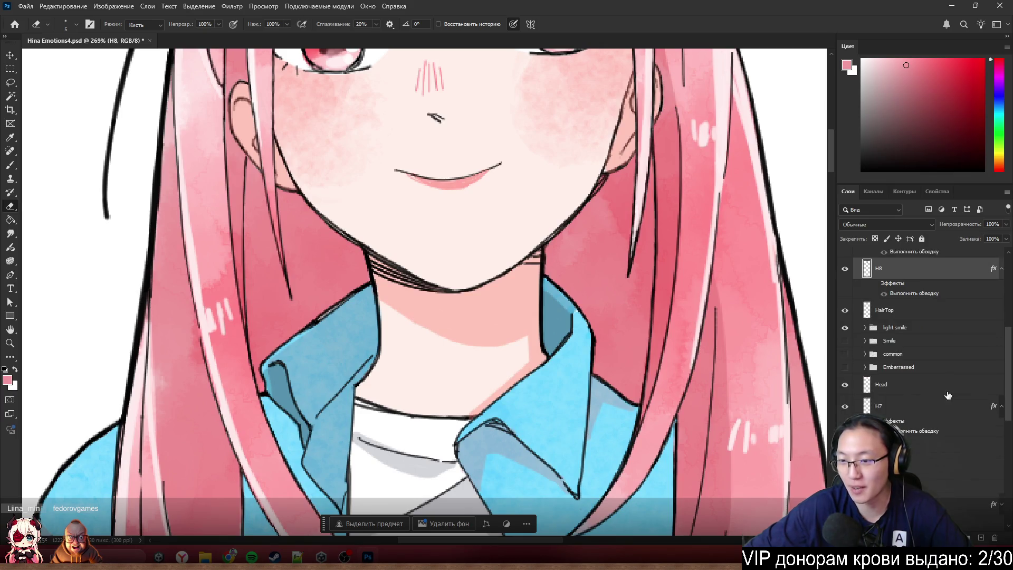
# - Add a red Stroke outline around the HairBack layer
pyautogui.scroll(2, 944, 367)
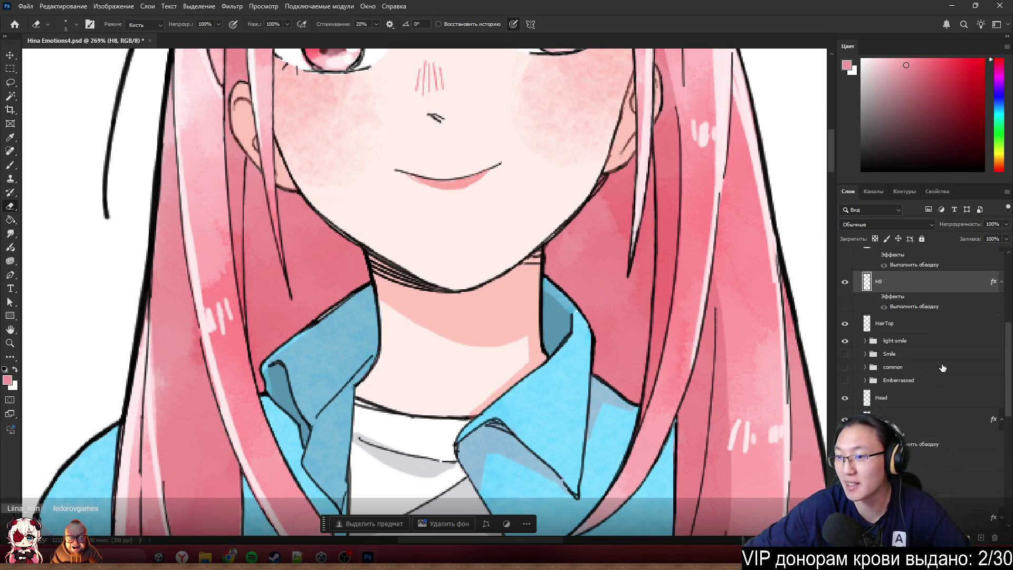
pyautogui.scroll(-3, 943, 368)
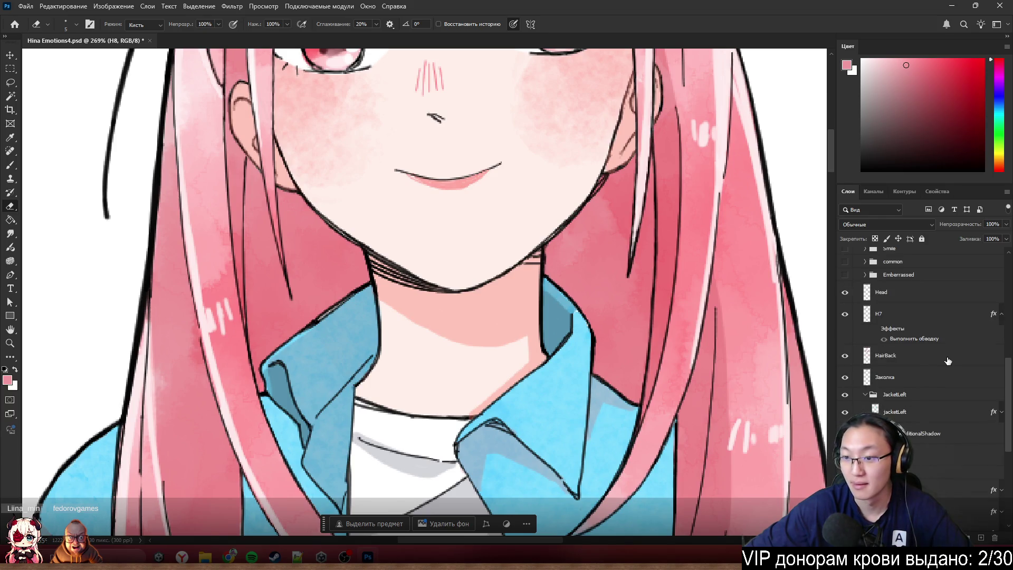
pyautogui.doubleClick(948, 361)
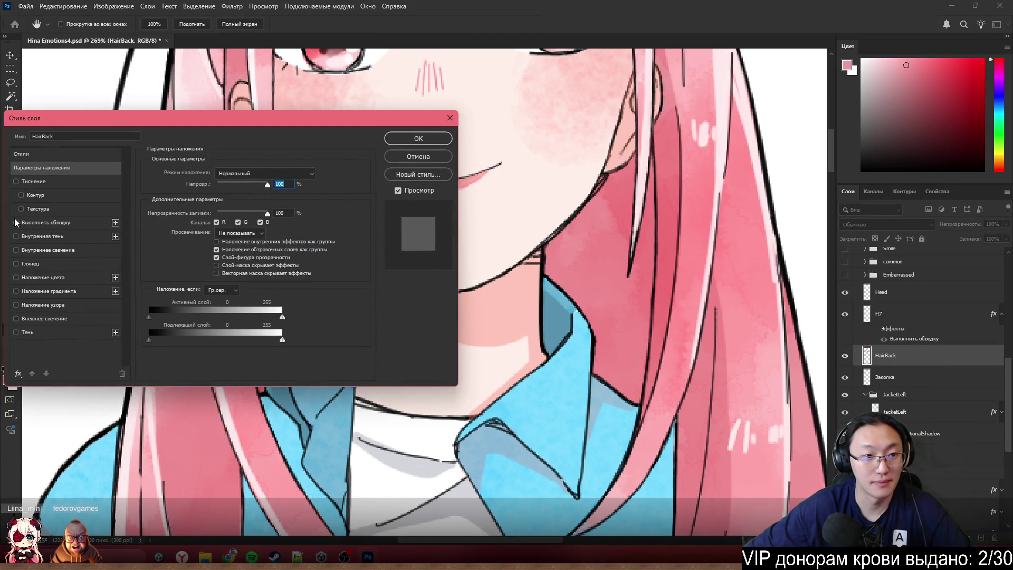
pyautogui.click(16, 222)
pyautogui.click(425, 138)
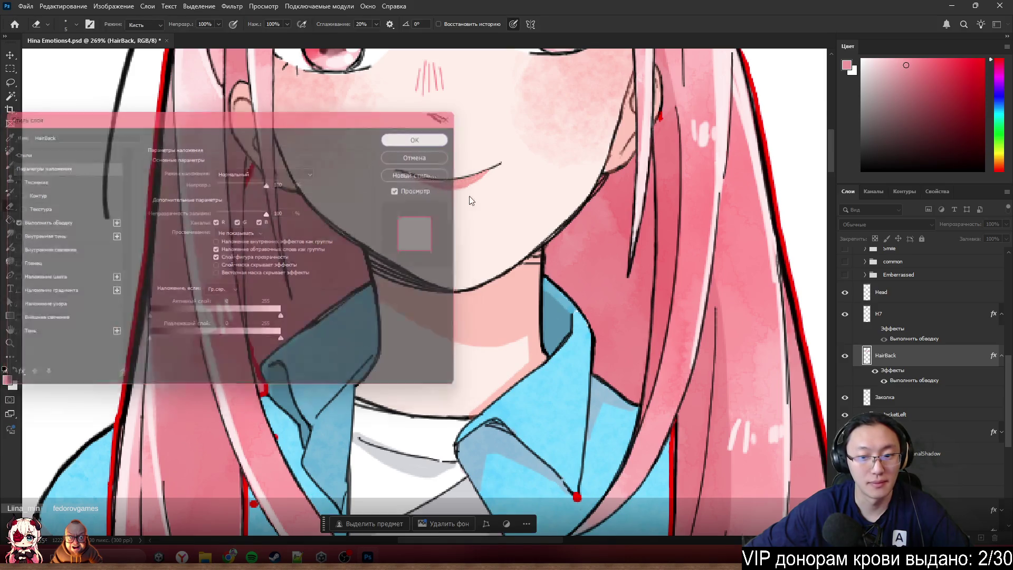
# - Isolate HairBack as the only visible layer and erase a stray red dot beside the hair
pyautogui.scroll(-4, 566, 392)
pyautogui.scroll(4, 567, 392)
pyautogui.scroll(-1, 566, 392)
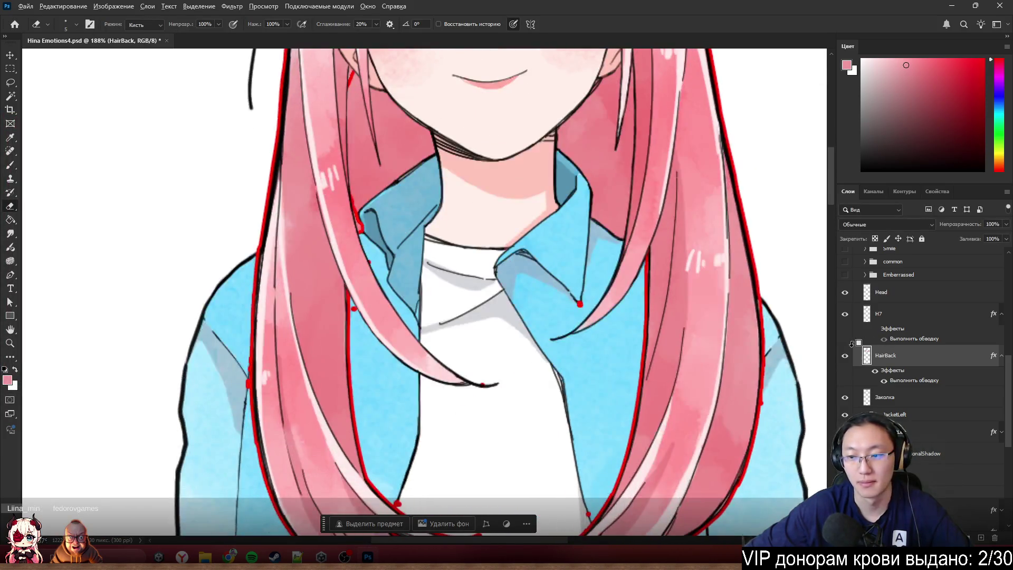
pyautogui.keyDown('alt'); pyautogui.click(845, 357); pyautogui.keyUp('alt')
pyautogui.scroll(1, 592, 330)
pyautogui.scroll(-2, 544, 332)
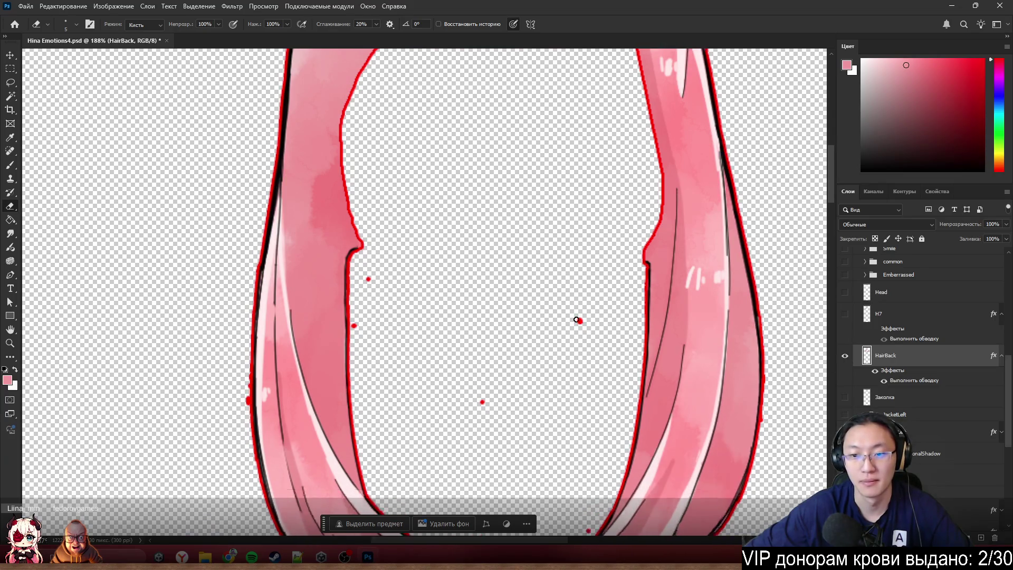
pyautogui.scroll(-2, 525, 328)
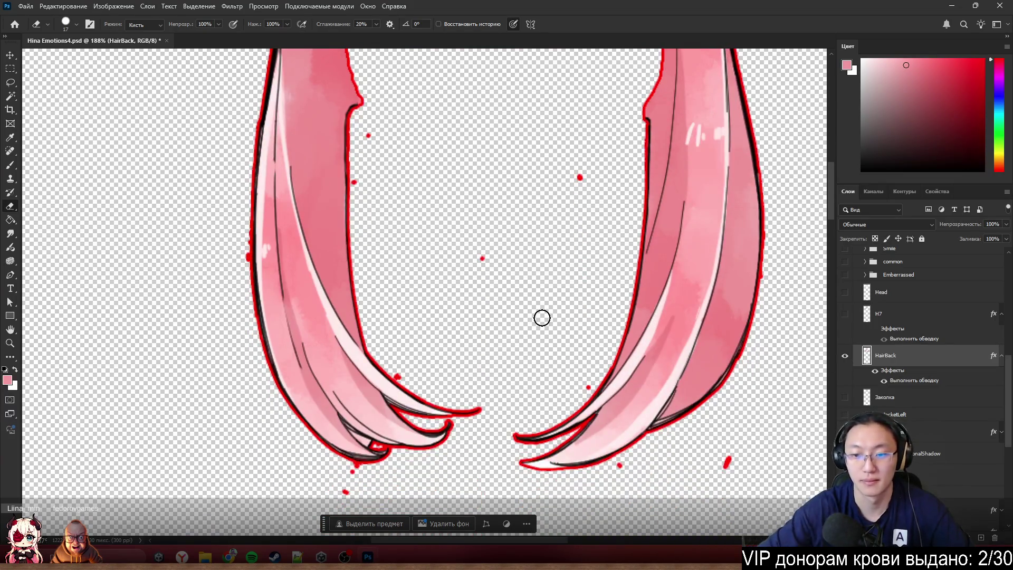
pyautogui.click(580, 176)
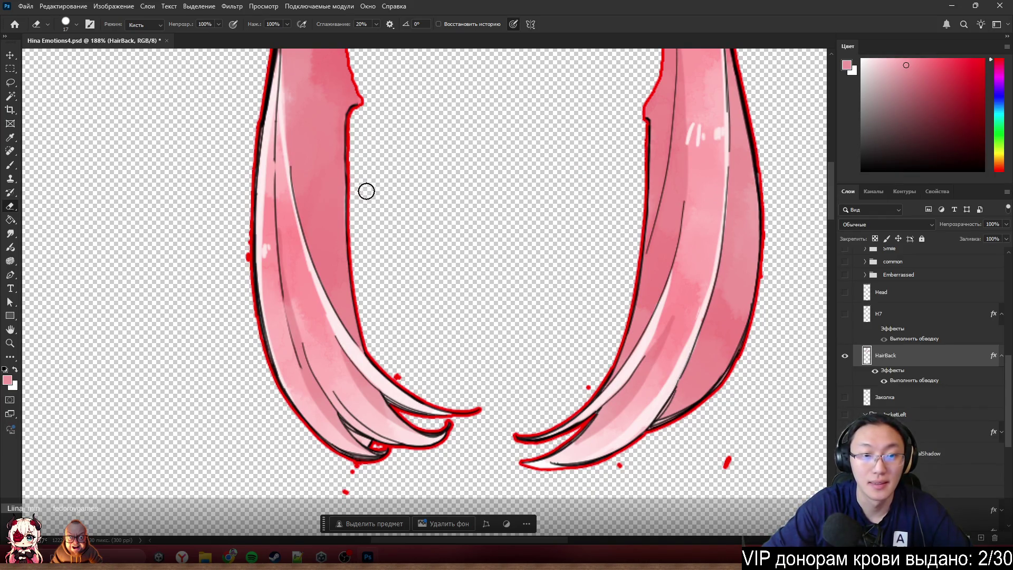
# - Set the eraser to about 13 px and erase red bumps along the hair's left outline
pyautogui.scroll(8, 233, 253)
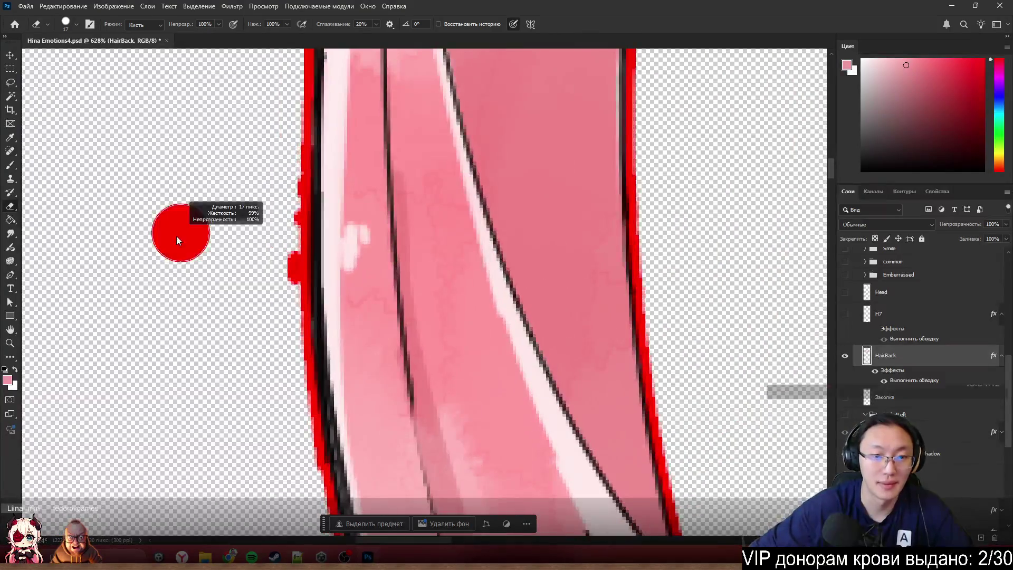
pyautogui.keyDown('alt'); pyautogui.rightClick(174, 251); pyautogui.keyUp('alt')
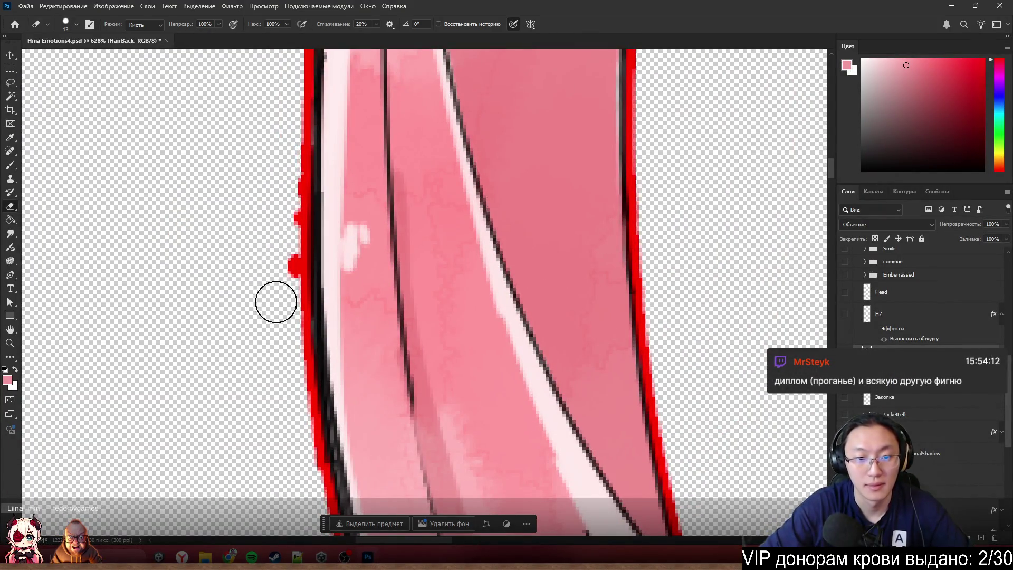
pyautogui.moveTo(276, 299); pyautogui.dragTo(279, 159)
pyautogui.scroll(-8, 294, 104)
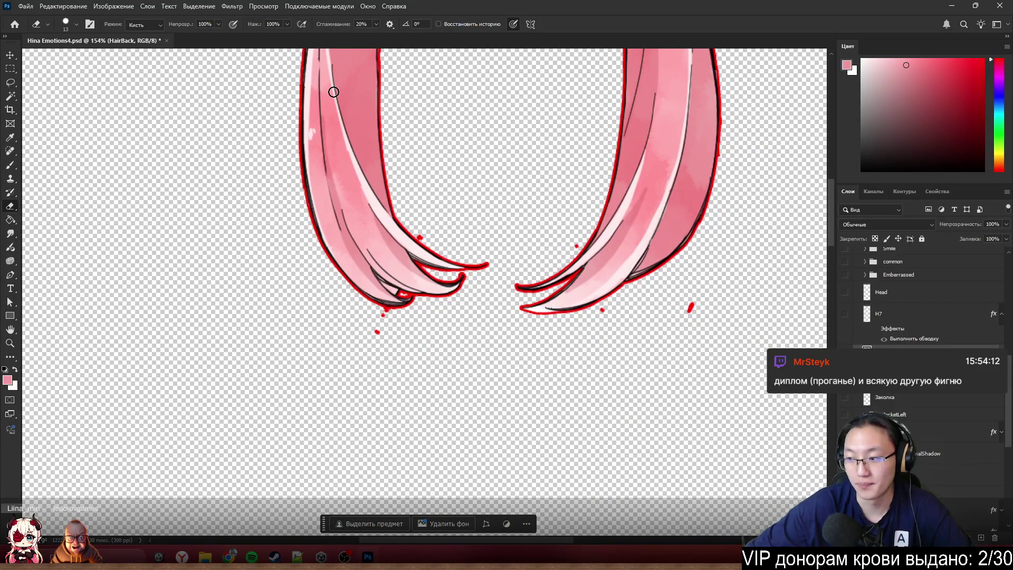
pyautogui.scroll(2, 565, 140)
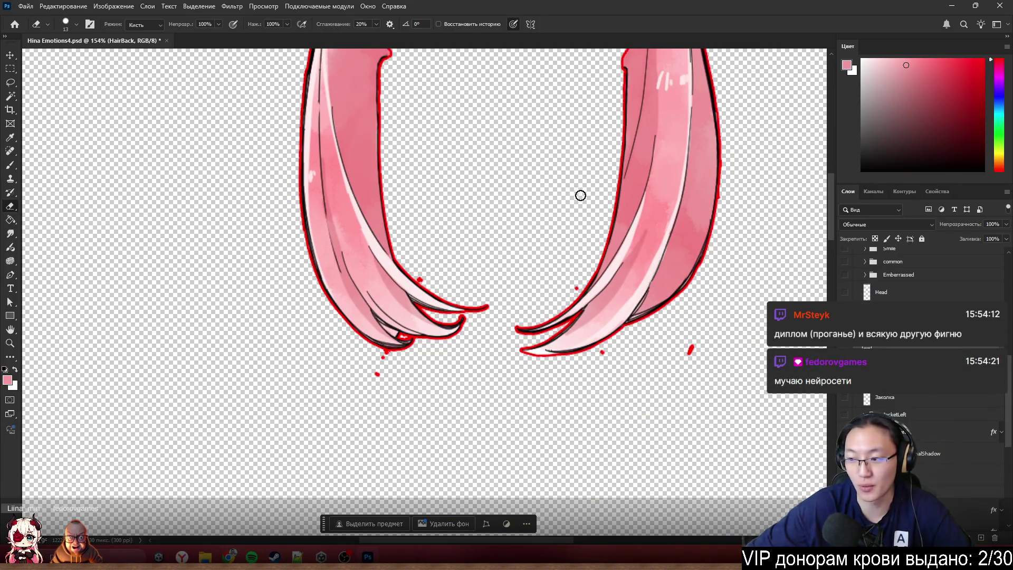
pyautogui.scroll(4, 606, 237)
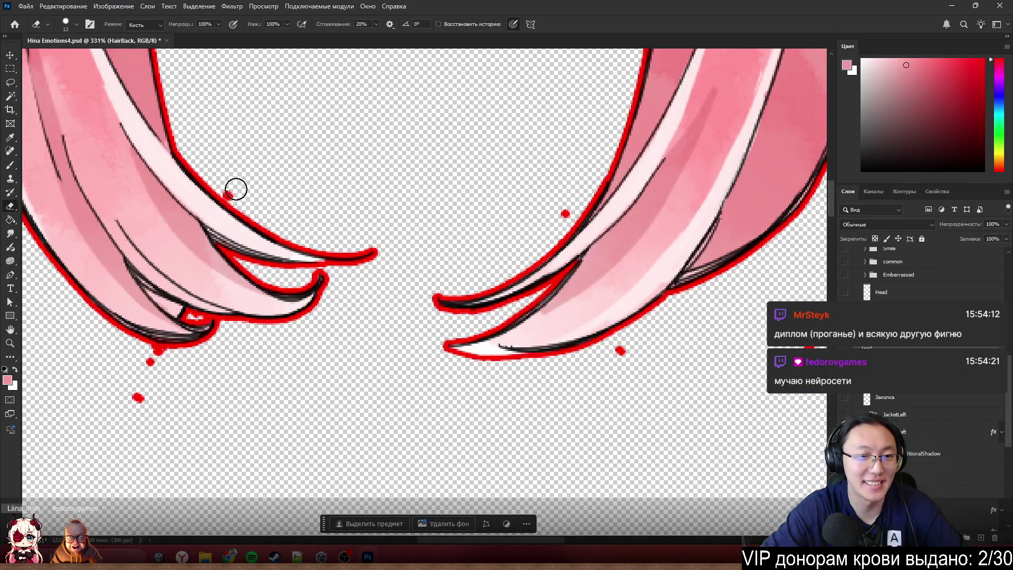
# - Erase the stray red dots near the right strand and under the left hair tip
pyautogui.click(559, 211)
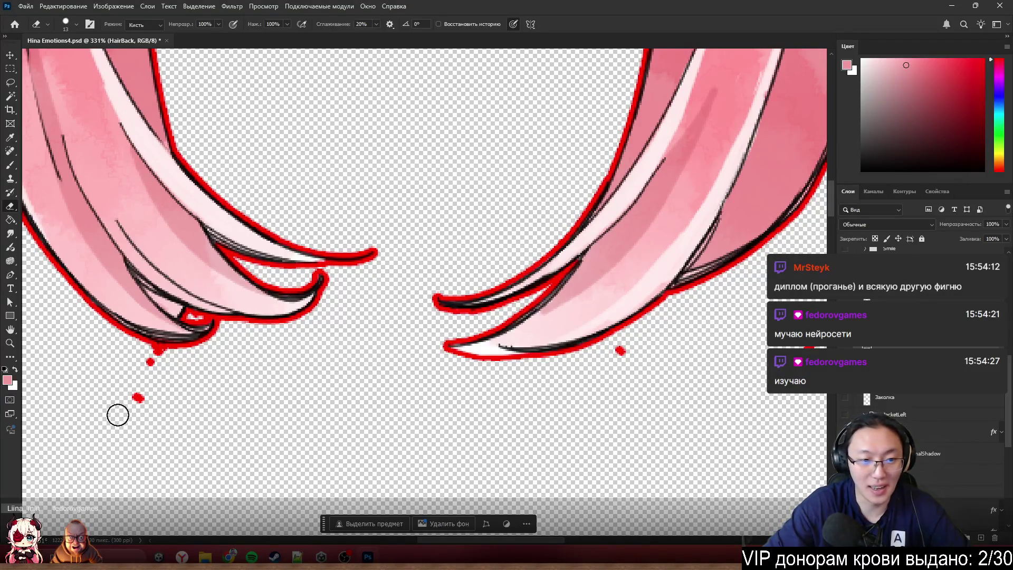
pyautogui.click(136, 398)
pyautogui.click(150, 365)
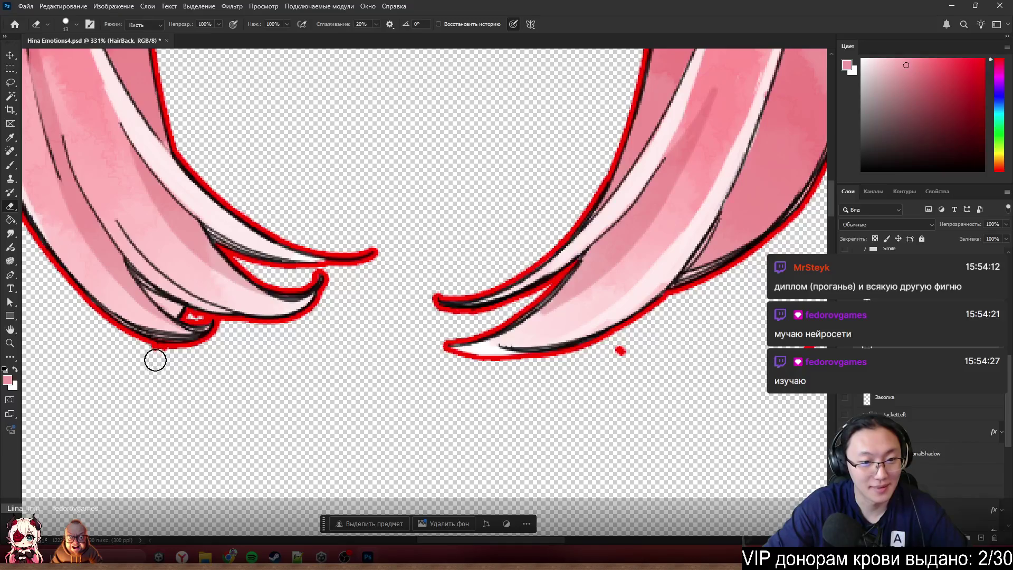
pyautogui.click(160, 358)
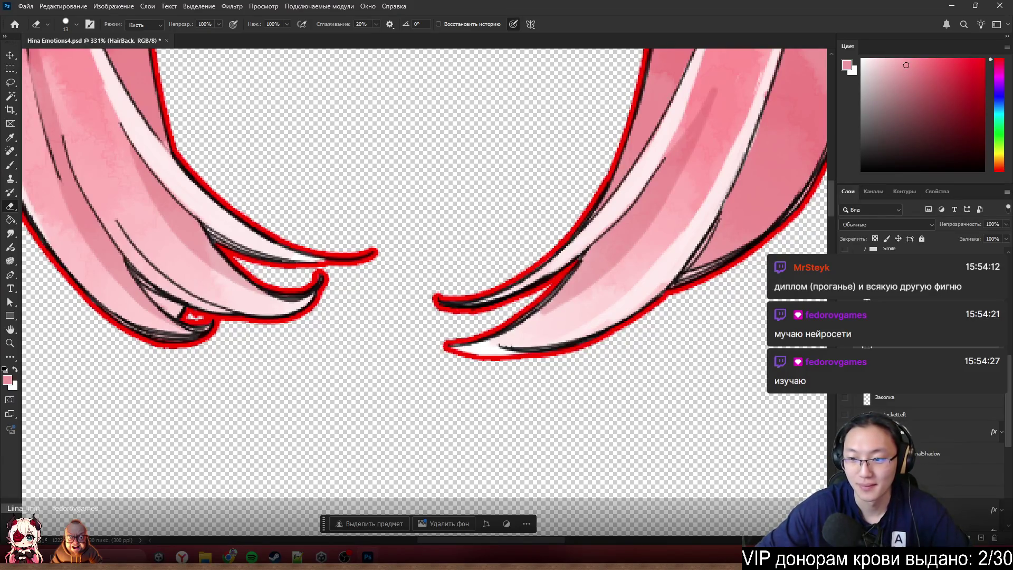
# - Erase the red dots by the hair's top corner and the speck above its top edge
pyautogui.scroll(-3, 380, 281)
pyautogui.scroll(5, 678, 93)
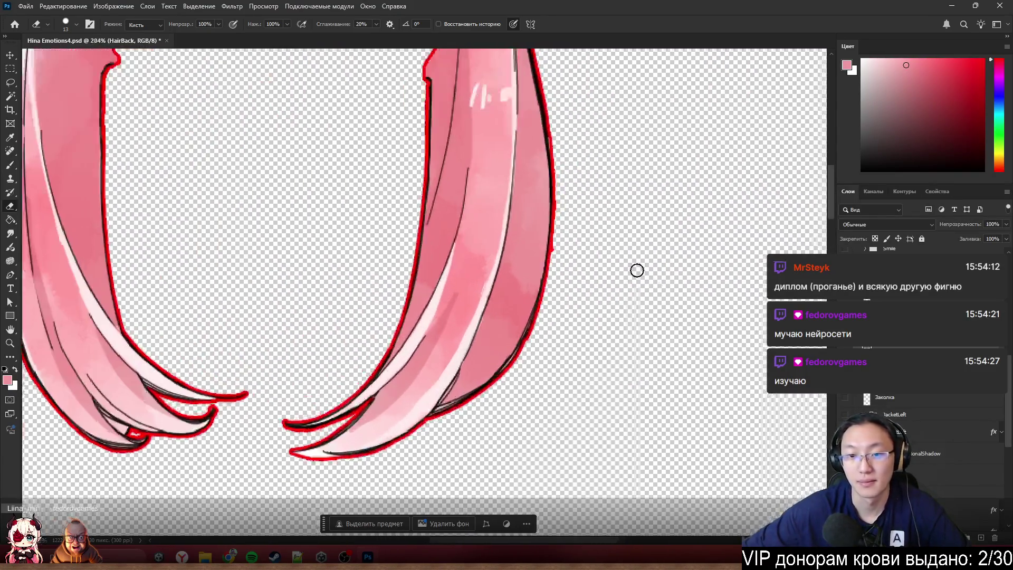
pyautogui.scroll(5, 533, 253)
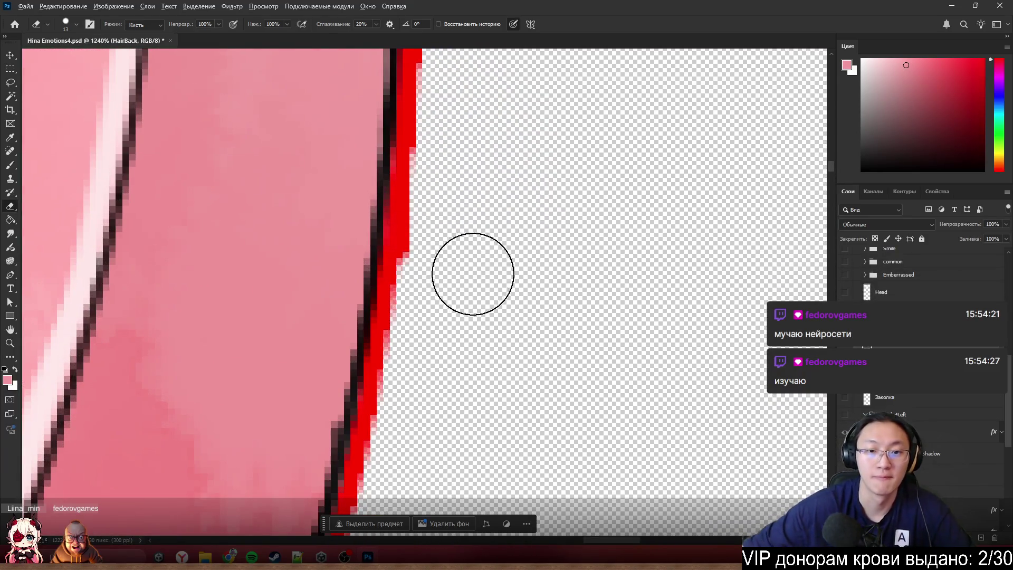
pyautogui.scroll(-3, 577, 286)
pyautogui.scroll(-10, 608, 267)
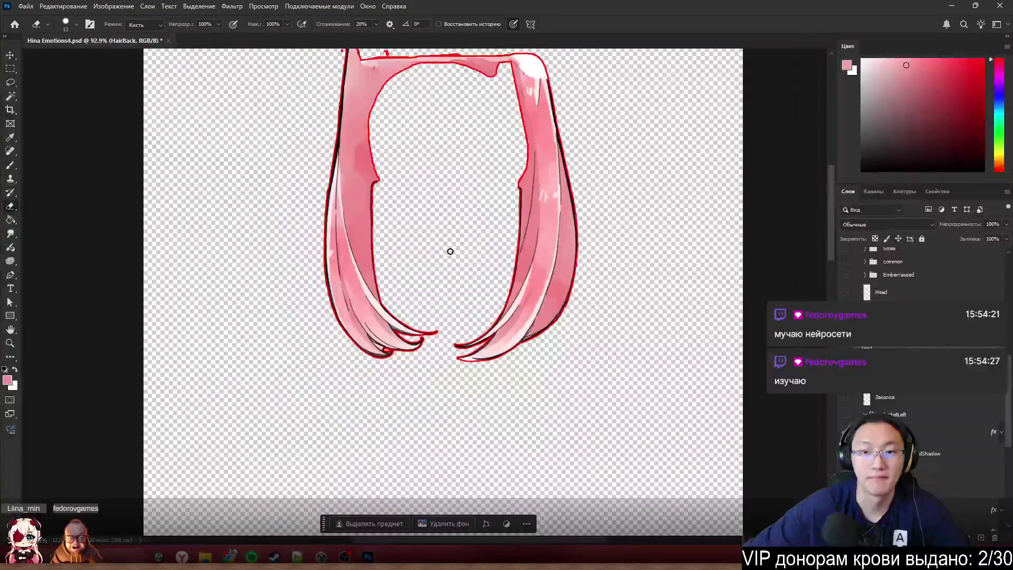
pyautogui.scroll(8, 353, 128)
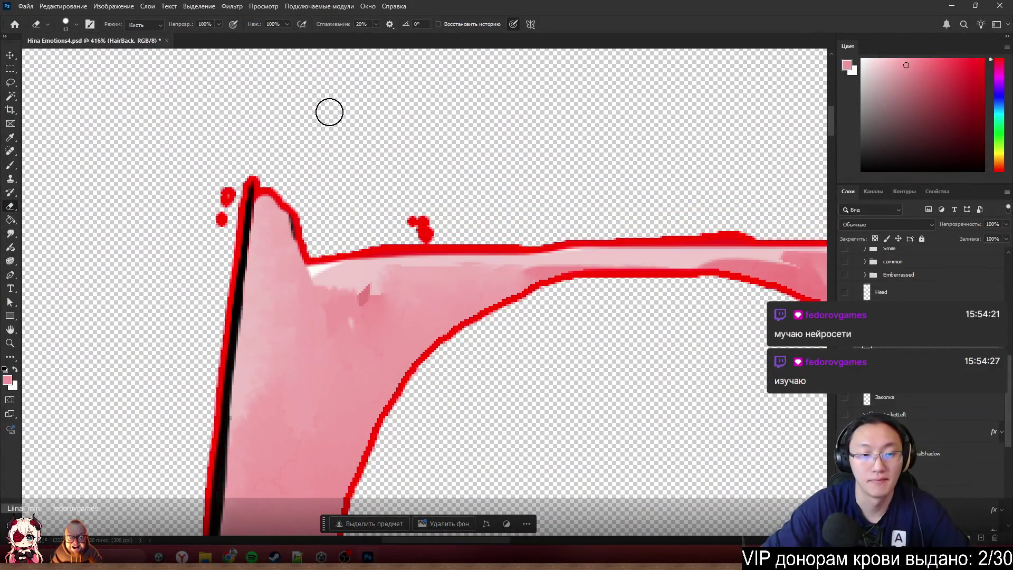
pyautogui.moveTo(207, 167)
pyautogui.mouseDown()
pyautogui.moveTo(213, 213)
pyautogui.moveTo(215, 177)
pyautogui.mouseUp()
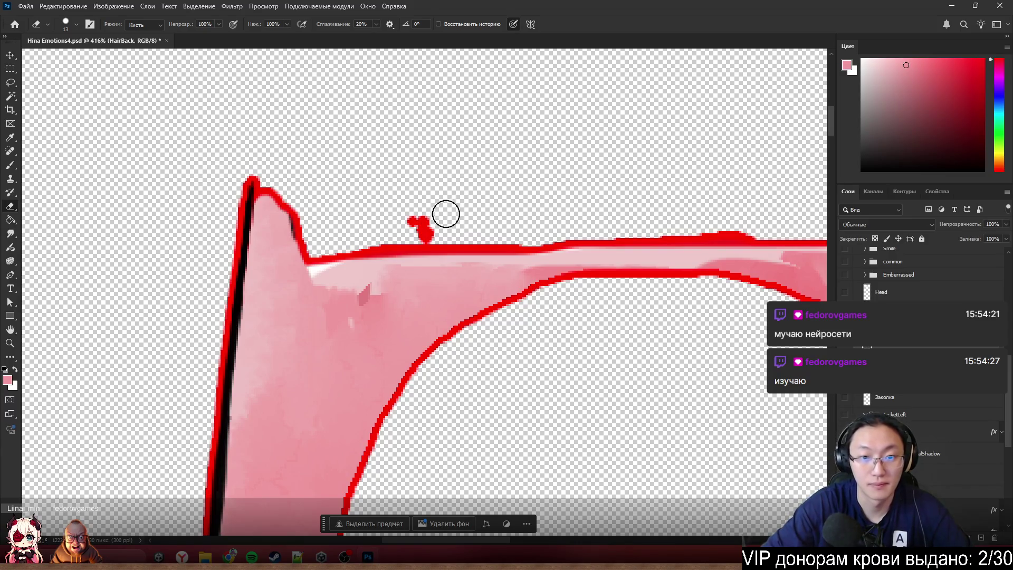
pyautogui.moveTo(421, 226); pyautogui.dragTo(430, 225)
pyautogui.scroll(-9, 434, 214)
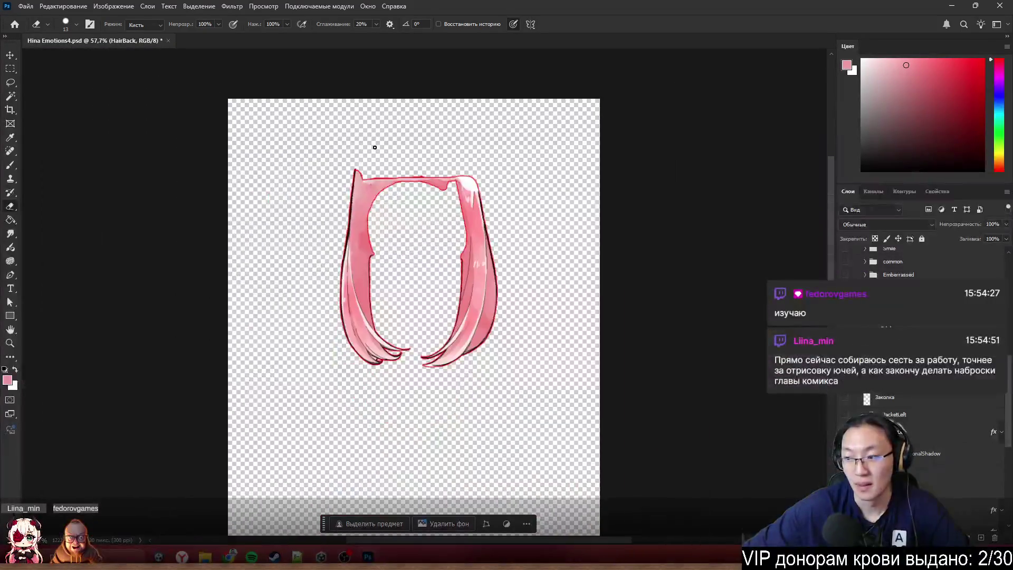
pyautogui.scroll(3, 317, 184)
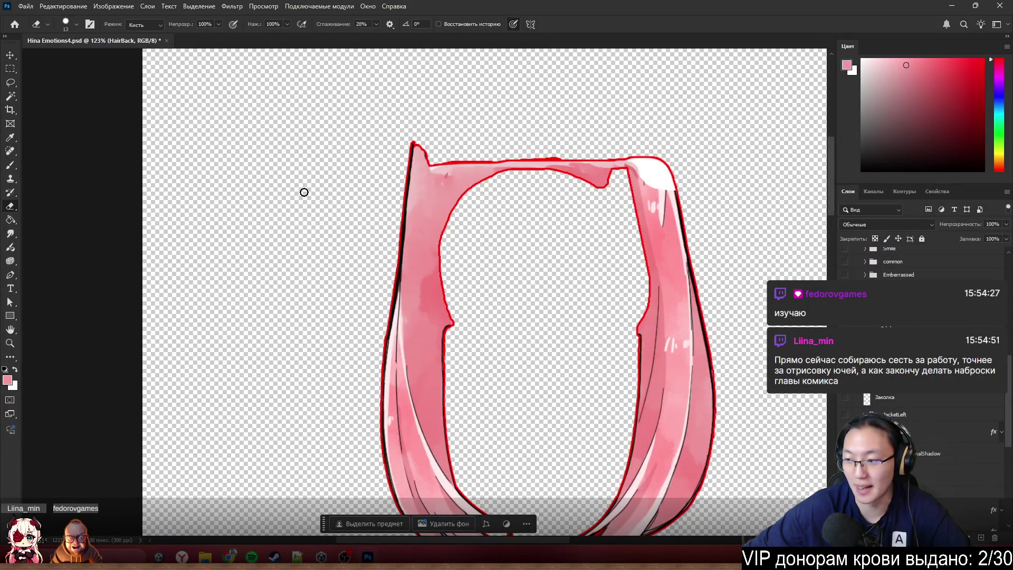
pyautogui.scroll(-2, 356, 149)
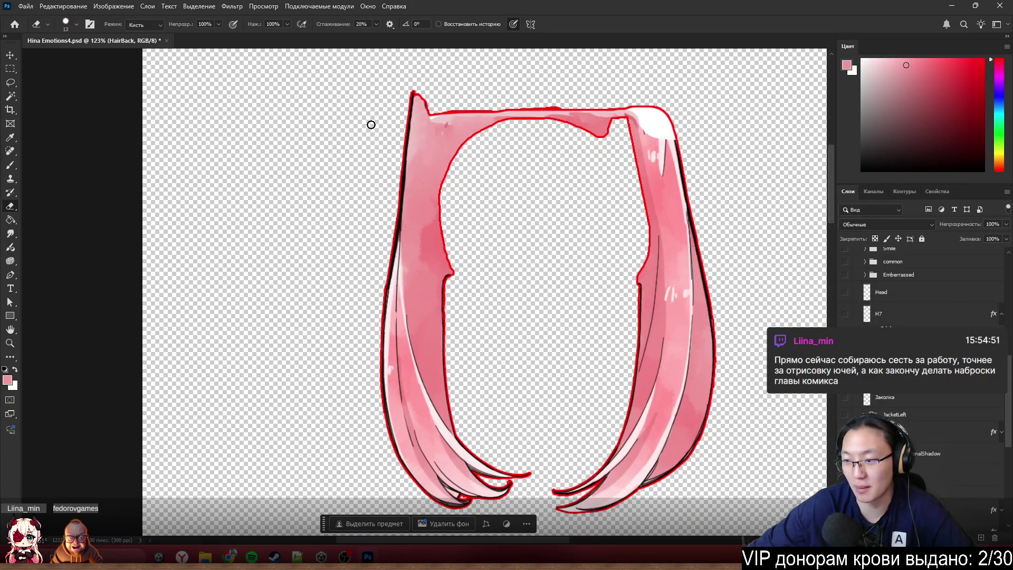
pyautogui.scroll(-2, 370, 127)
pyautogui.scroll(3, 546, 200)
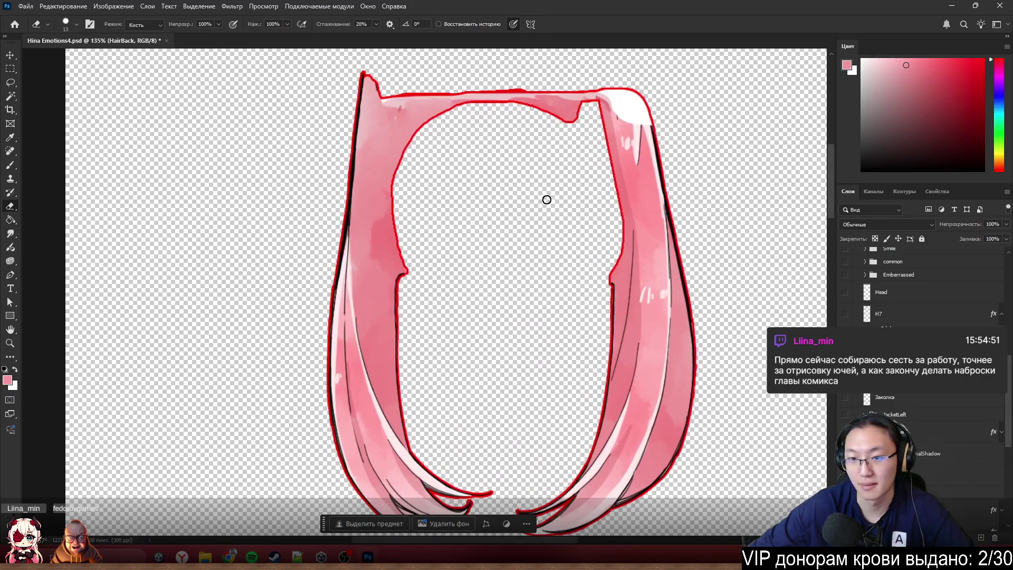
pyautogui.scroll(4, 545, 172)
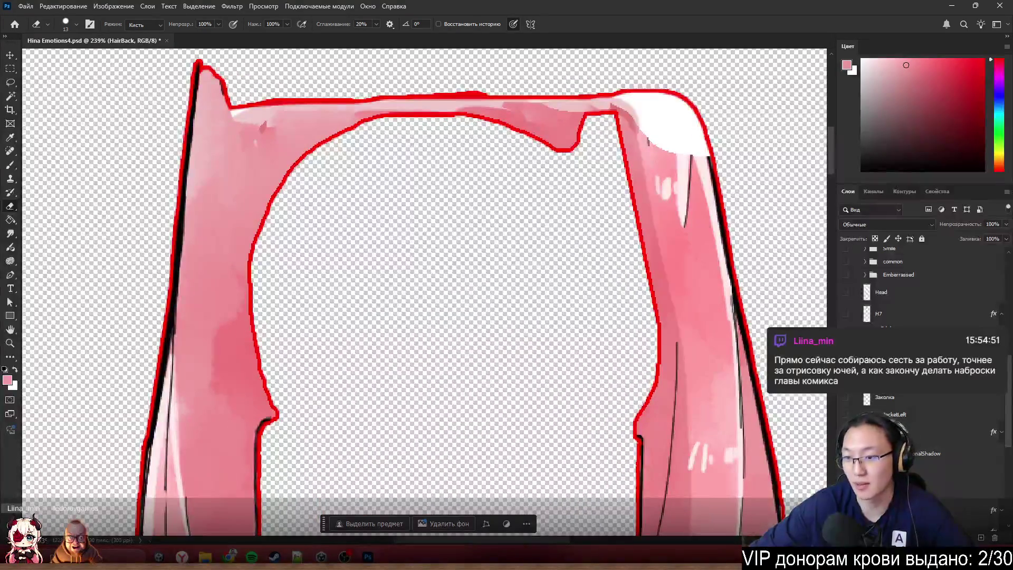
# - Hide HairBack's red outline and make the Head and H7 layers visible again
pyautogui.click(884, 380)
pyautogui.scroll(-1, 923, 317)
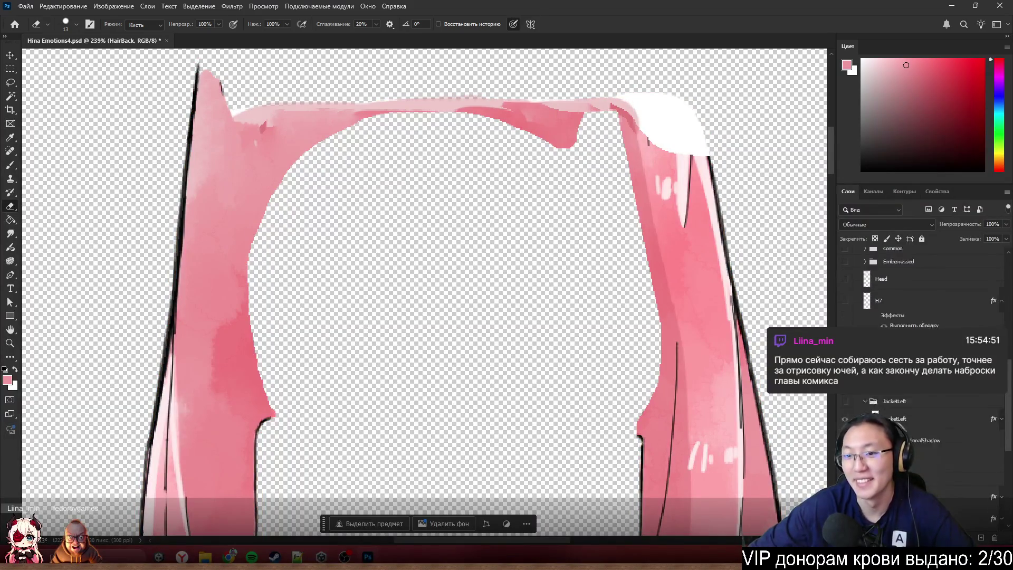
pyautogui.scroll(2, 872, 321)
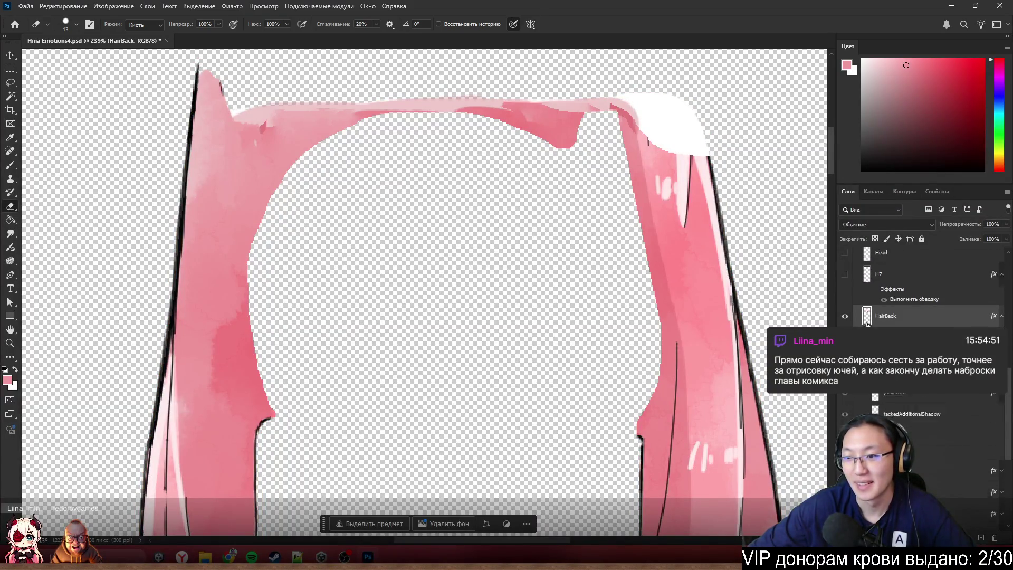
pyautogui.keyDown('alt'); pyautogui.click(845, 355); pyautogui.keyUp('alt')
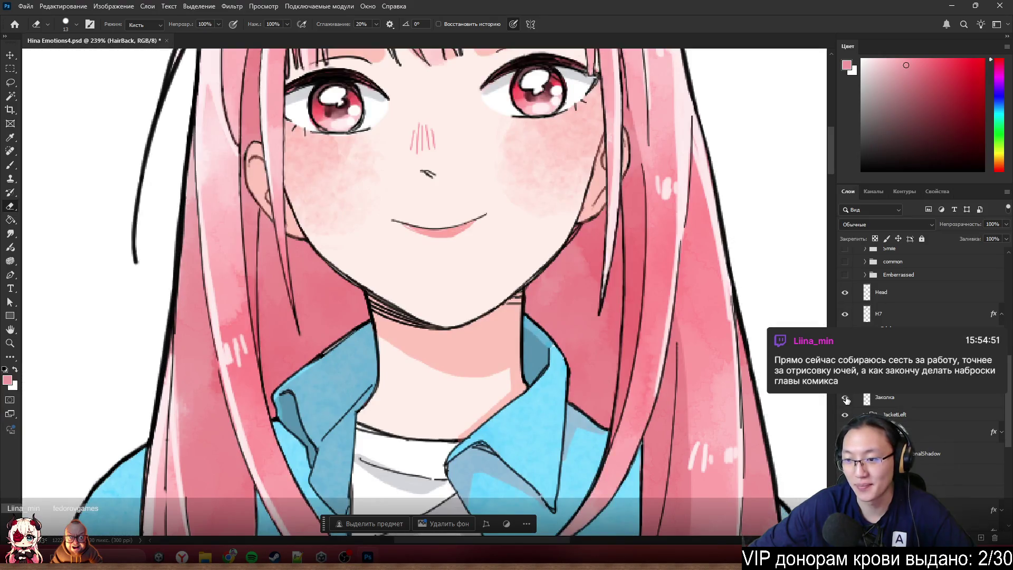
pyautogui.scroll(-3, 529, 355)
pyautogui.scroll(-5, 529, 355)
pyautogui.scroll(-3, 529, 355)
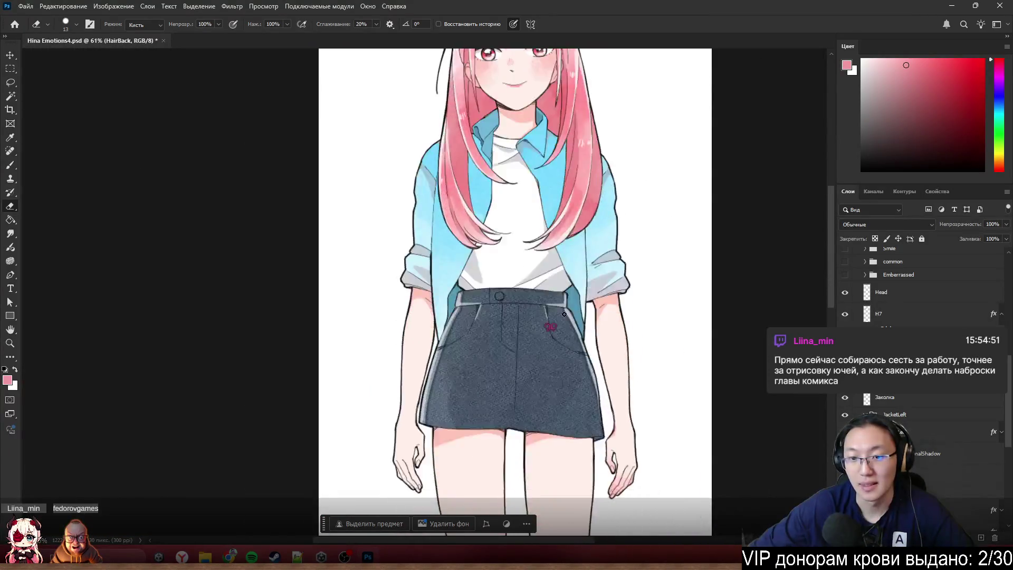
pyautogui.scroll(5, 529, 355)
pyautogui.scroll(3, 529, 355)
# - Select the Заколка bow layer from the bow on the skirt and open its layer style
pyautogui.keyDown('ctrl'); pyautogui.rightClick(559, 316); pyautogui.keyUp('ctrl')
pyautogui.click(578, 306)
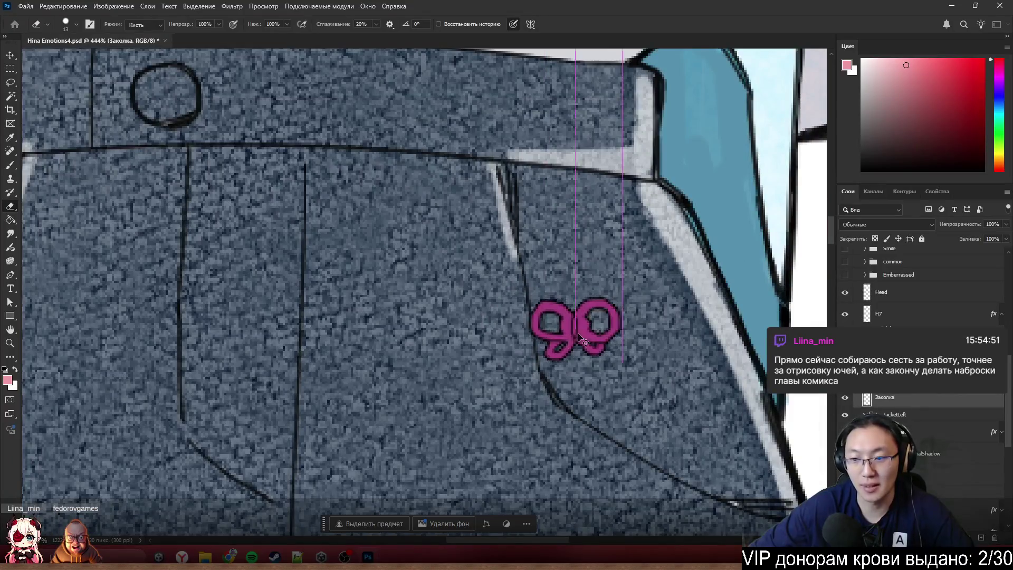
pyautogui.scroll(-3, 655, 352)
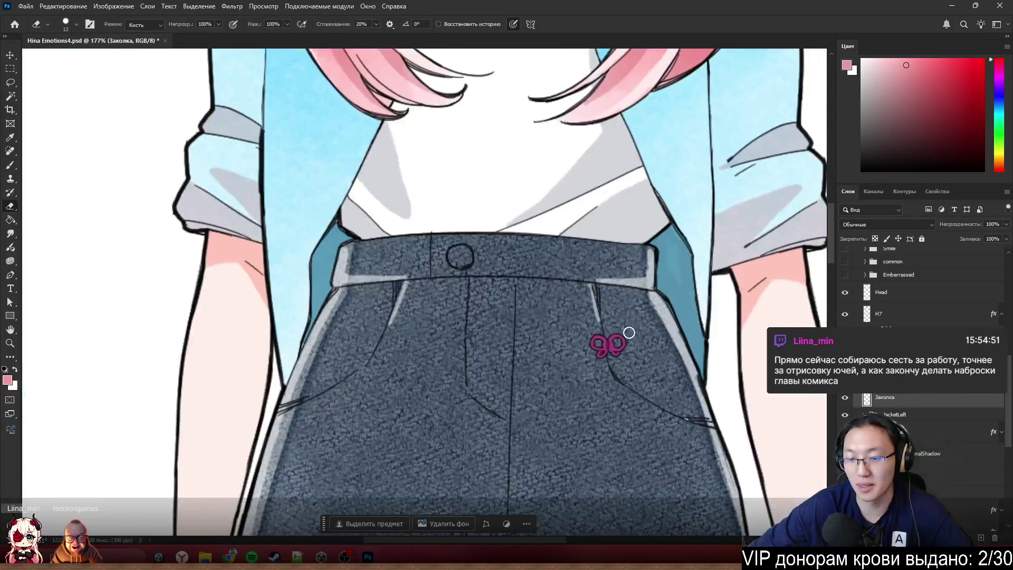
pyautogui.doubleClick(911, 402)
# - Apply a red Stroke outline to the Заколка bow layer
pyautogui.click(35, 223)
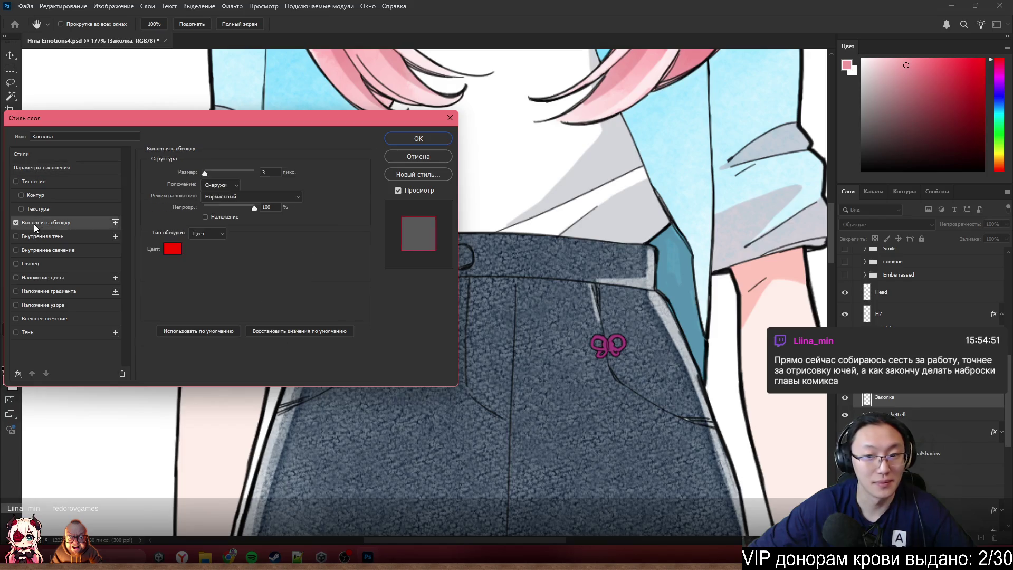
pyautogui.click(418, 139)
pyautogui.press('e')
# - Select the jacketLeft layer and expand its effects list
pyautogui.scroll(-5, 636, 321)
pyautogui.scroll(5, 636, 320)
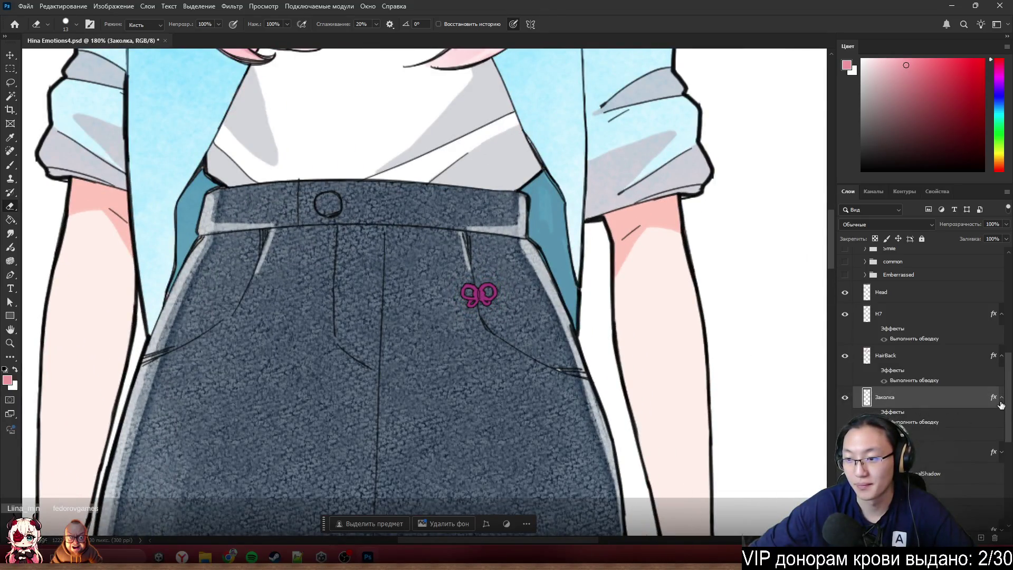
pyautogui.scroll(-4, 955, 380)
pyautogui.click(948, 343)
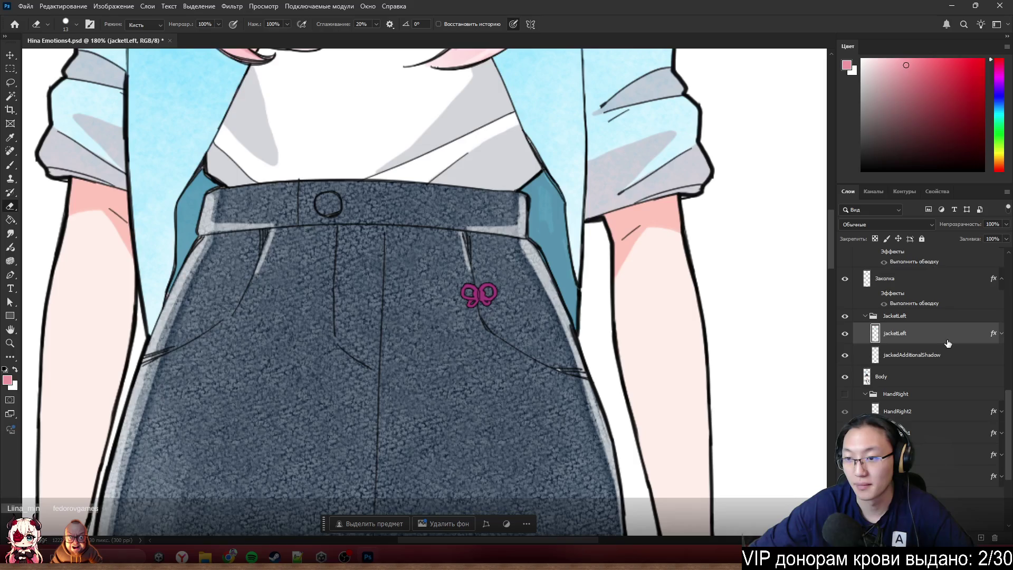
pyautogui.click(1005, 340)
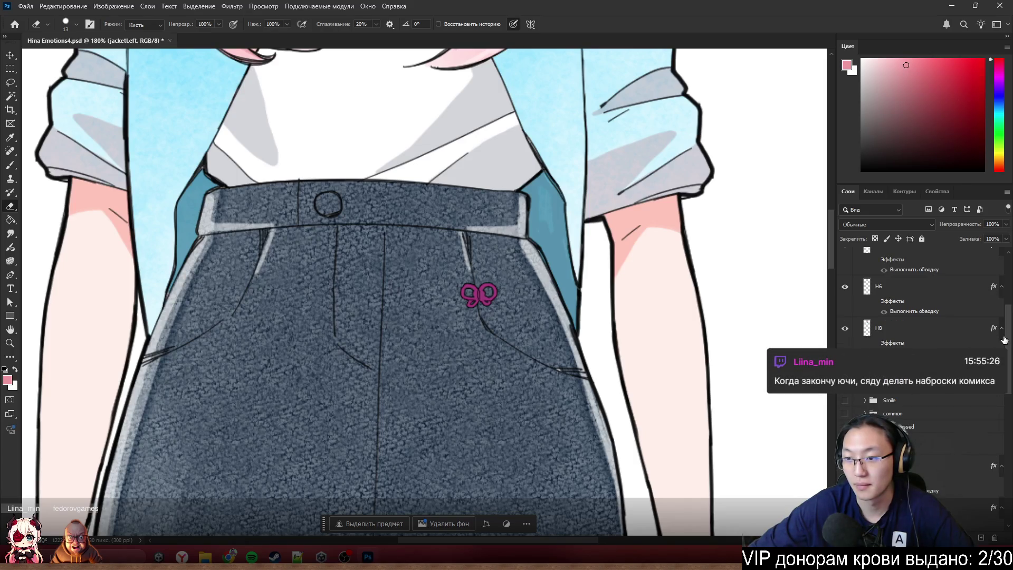
pyautogui.scroll(3, 951, 399)
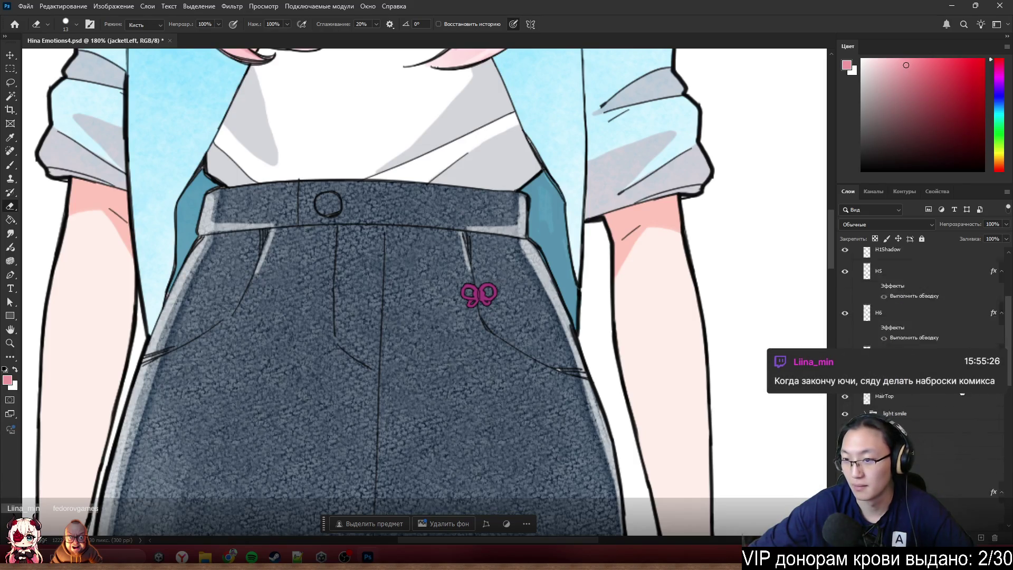
pyautogui.scroll(-4, 951, 398)
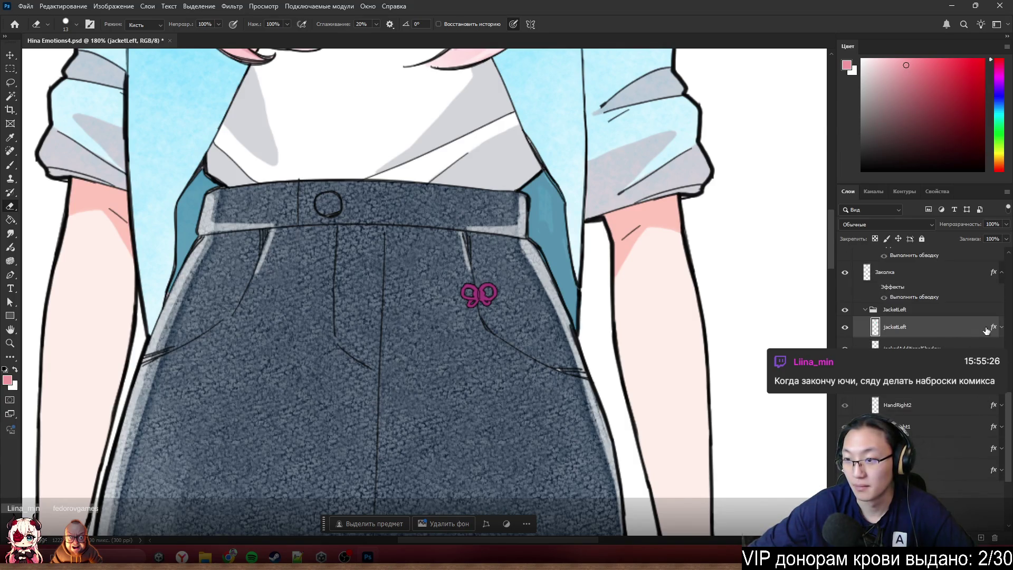
pyautogui.click(1002, 327)
# - Turn on jacketLeft's red stroke and zoom around to inspect the jacket's edges
pyautogui.click(884, 342)
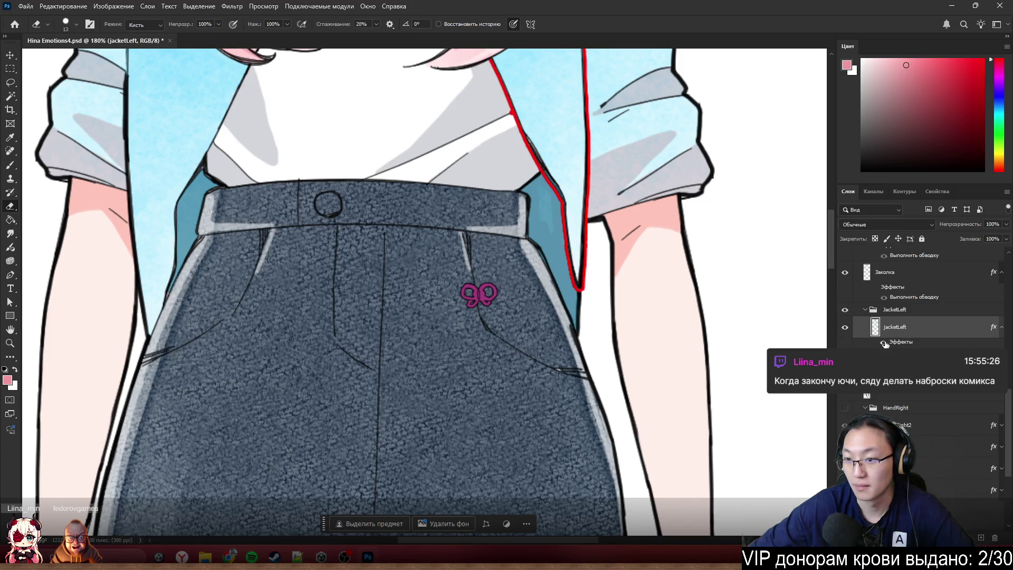
pyautogui.scroll(-3, 506, 285)
pyautogui.scroll(2, 512, 288)
pyautogui.scroll(3, 519, 290)
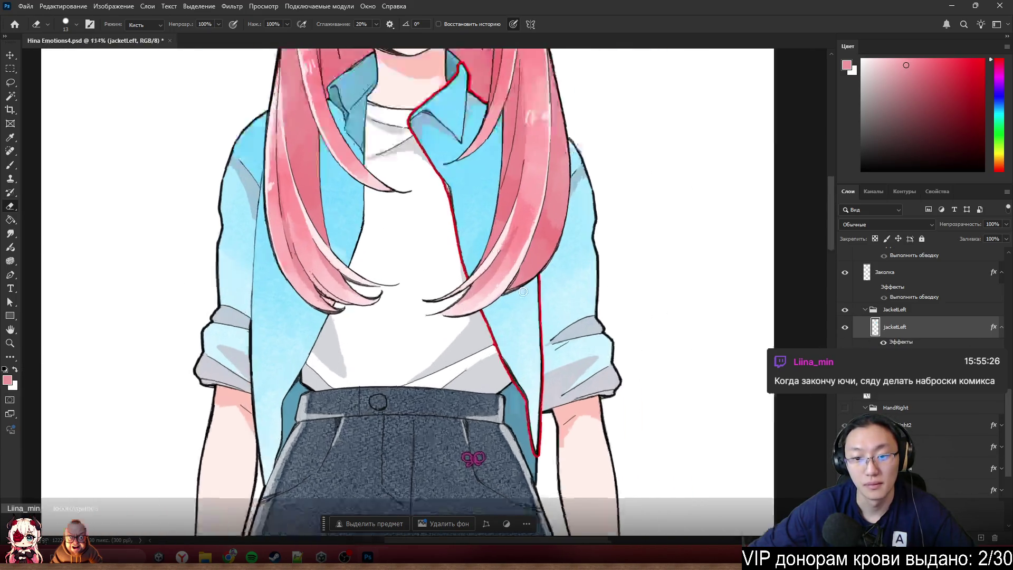
pyautogui.scroll(5, 521, 288)
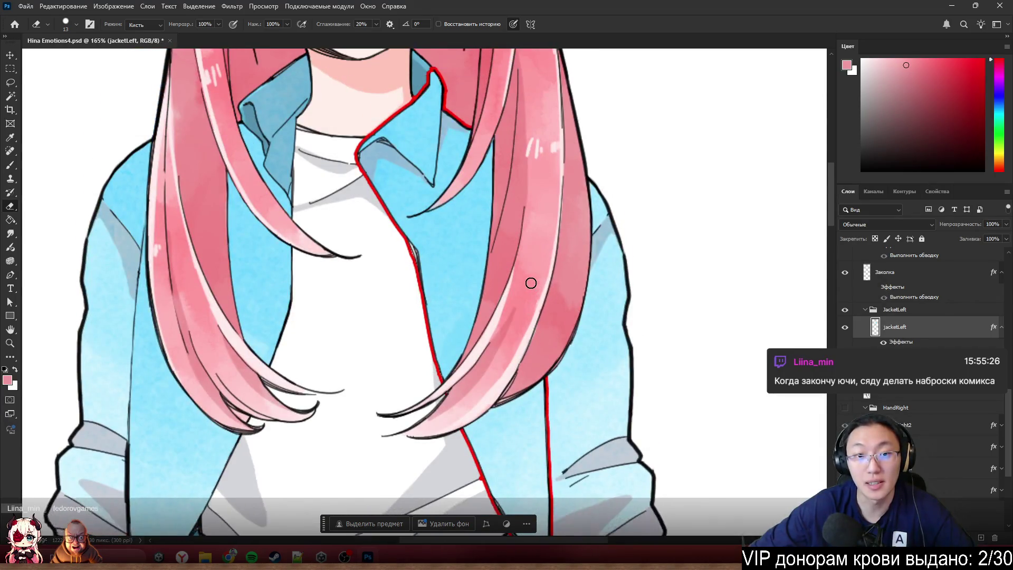
pyautogui.scroll(-3, 539, 271)
pyautogui.scroll(2, 540, 267)
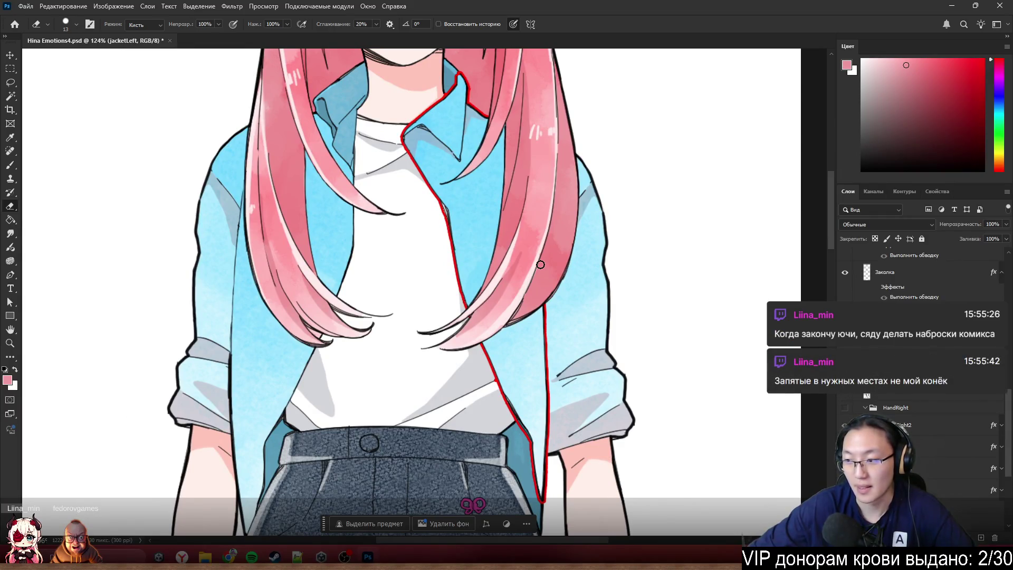
pyautogui.scroll(-2, 539, 265)
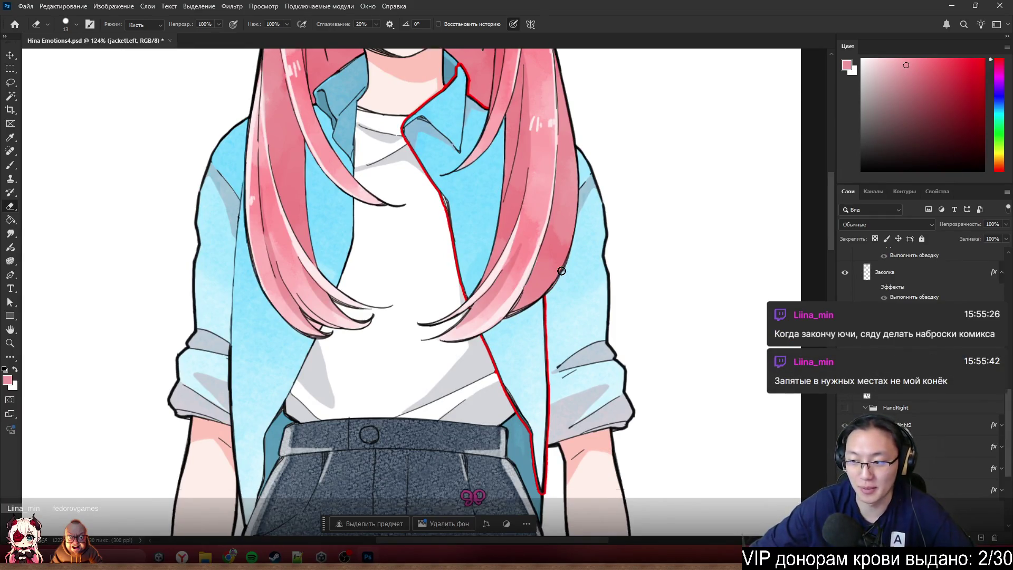
pyautogui.scroll(8, 559, 321)
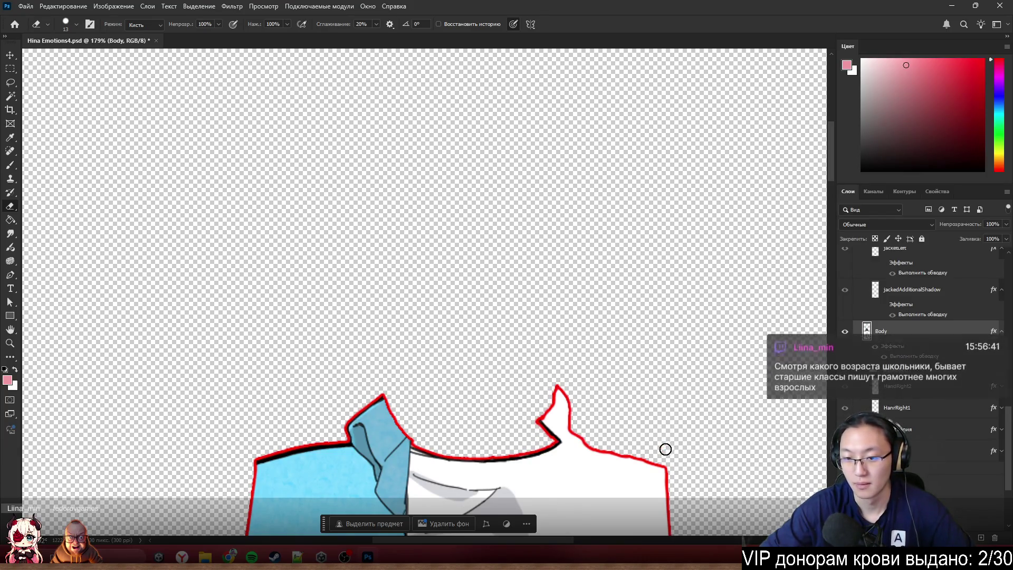
# - Erase the stray red specks near Body's outline and beside the right waist edge
pyautogui.click(663, 447)
pyautogui.scroll(-10, 615, 353)
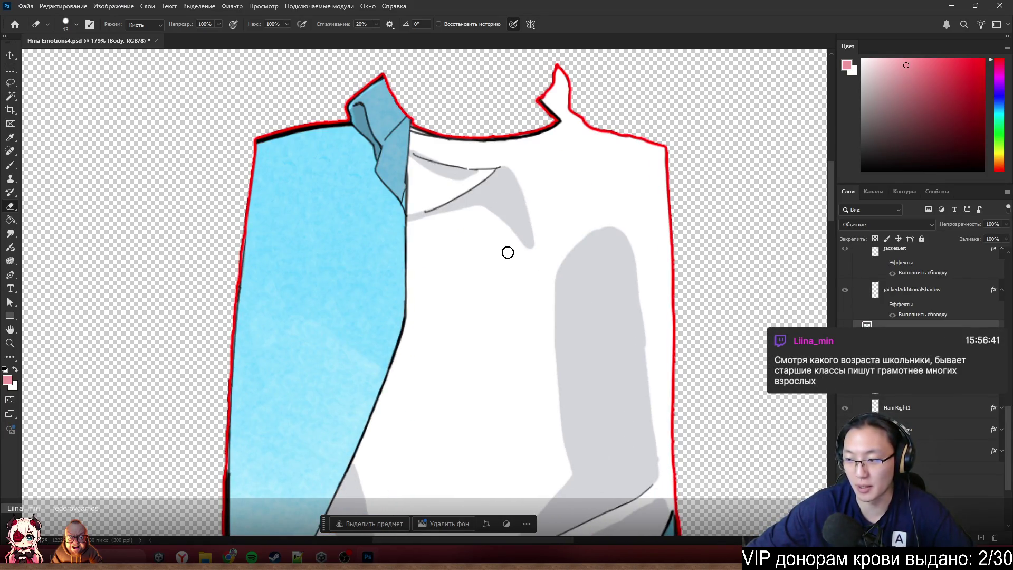
pyautogui.scroll(-4, 507, 232)
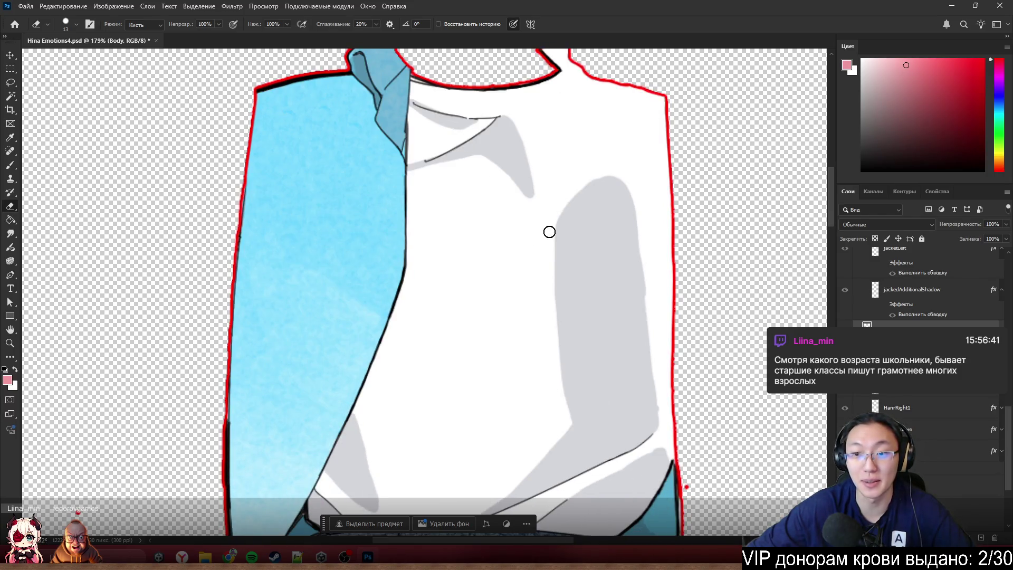
pyautogui.scroll(-5, 364, 401)
pyautogui.scroll(5, 364, 401)
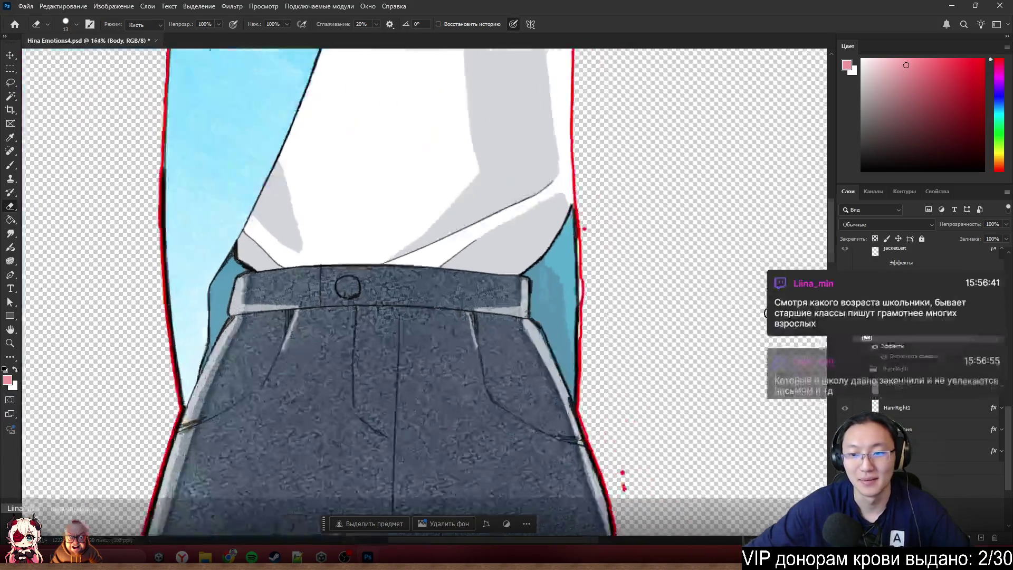
pyautogui.scroll(5, 497, 192)
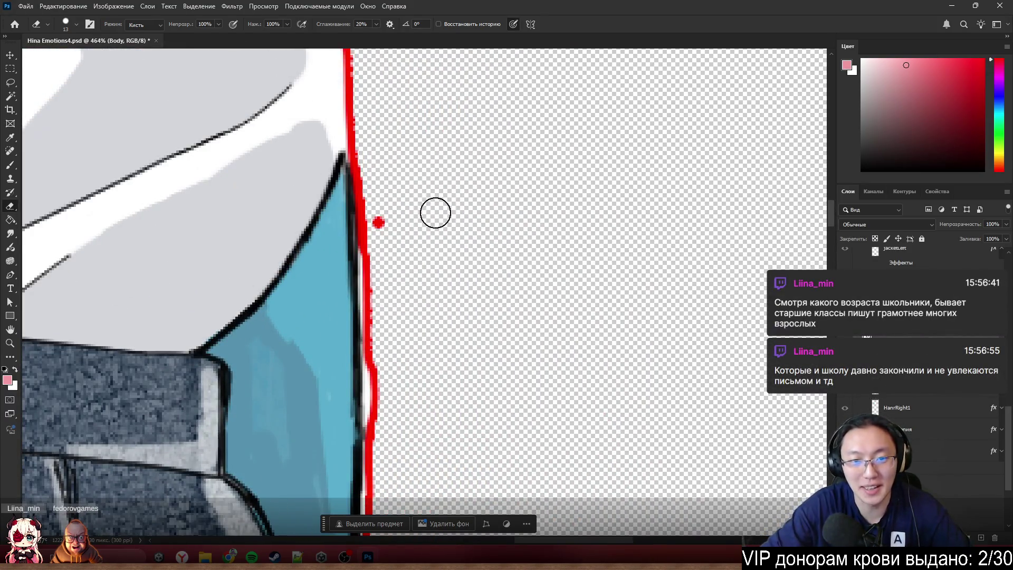
pyautogui.click(378, 223)
# - Trim stray pixels down Body's right waist edge, undoing one bad stroke and re-erasing
pyautogui.moveTo(384, 270)
pyautogui.mouseDown()
pyautogui.moveTo(378, 303)
pyautogui.moveTo(378, 201)
pyautogui.mouseUp()
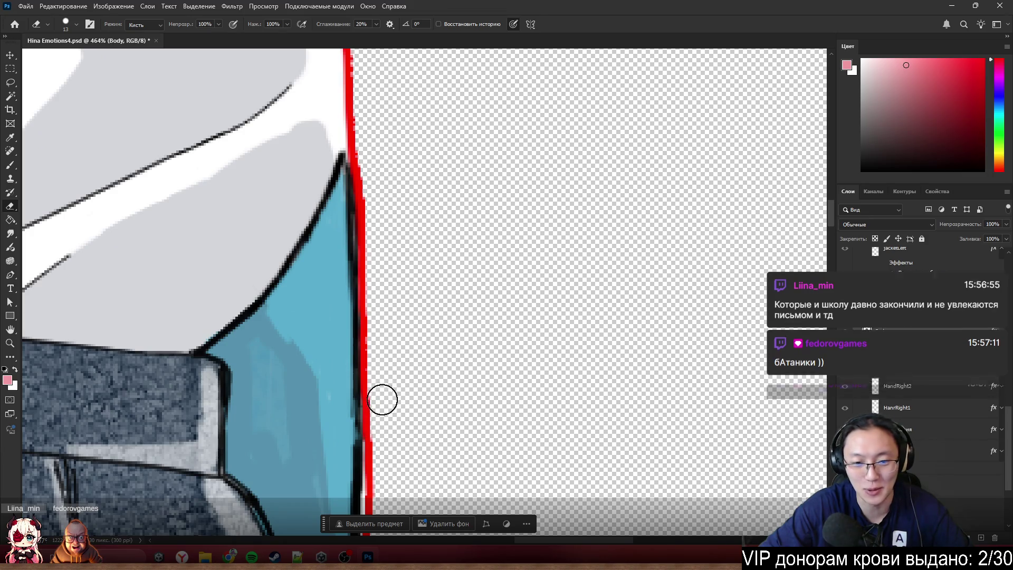
pyautogui.scroll(-3, 384, 416)
pyautogui.scroll(2, 348, 332)
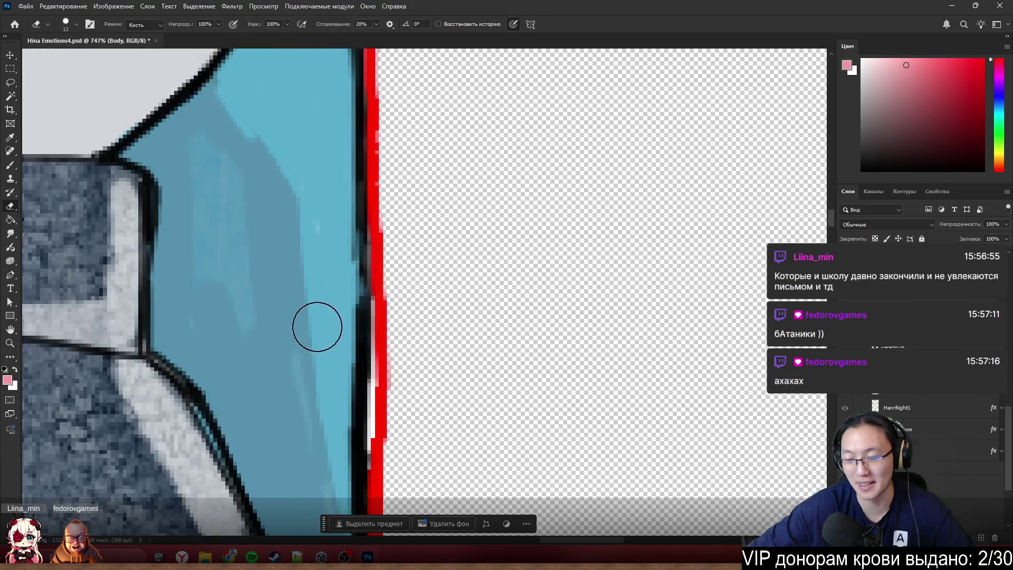
pyautogui.scroll(-3, 422, 369)
pyautogui.scroll(-1, 488, 395)
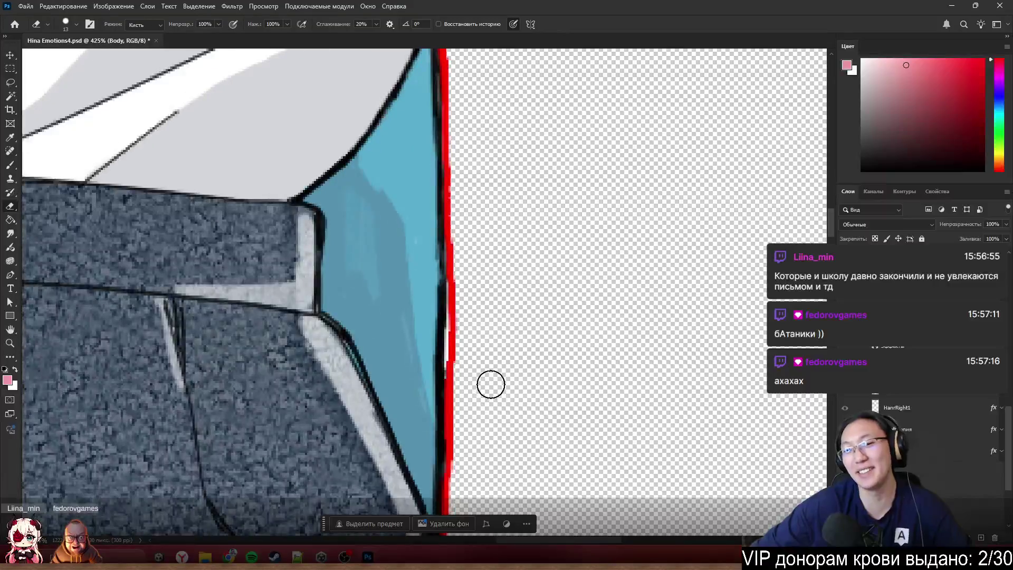
pyautogui.moveTo(464, 272)
pyautogui.mouseDown()
pyautogui.moveTo(464, 475)
pyautogui.moveTo(460, 437)
pyautogui.mouseUp()
pyautogui.hotkey('ctrl', 'z')
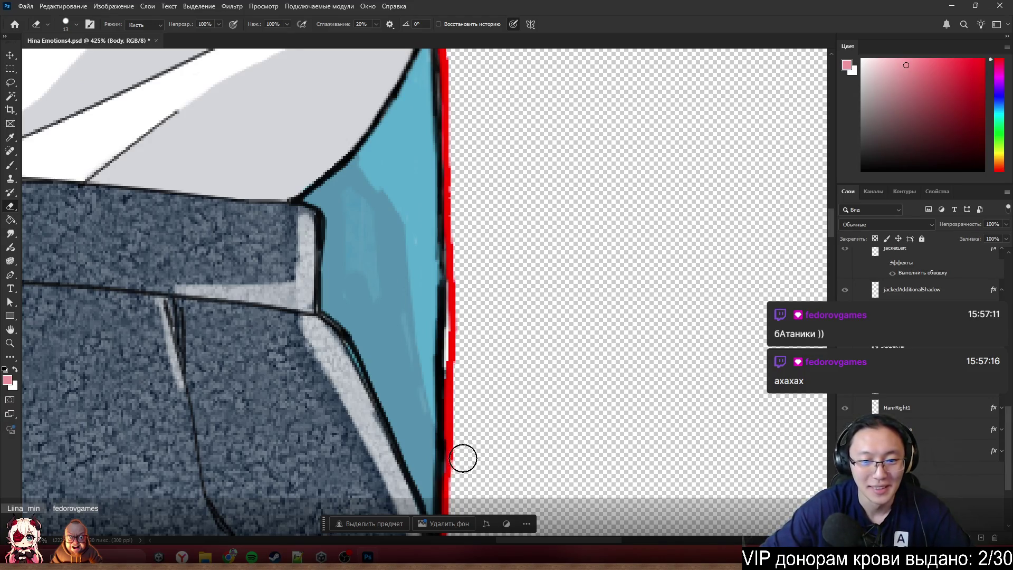
pyautogui.moveTo(463, 441); pyautogui.dragTo(461, 495)
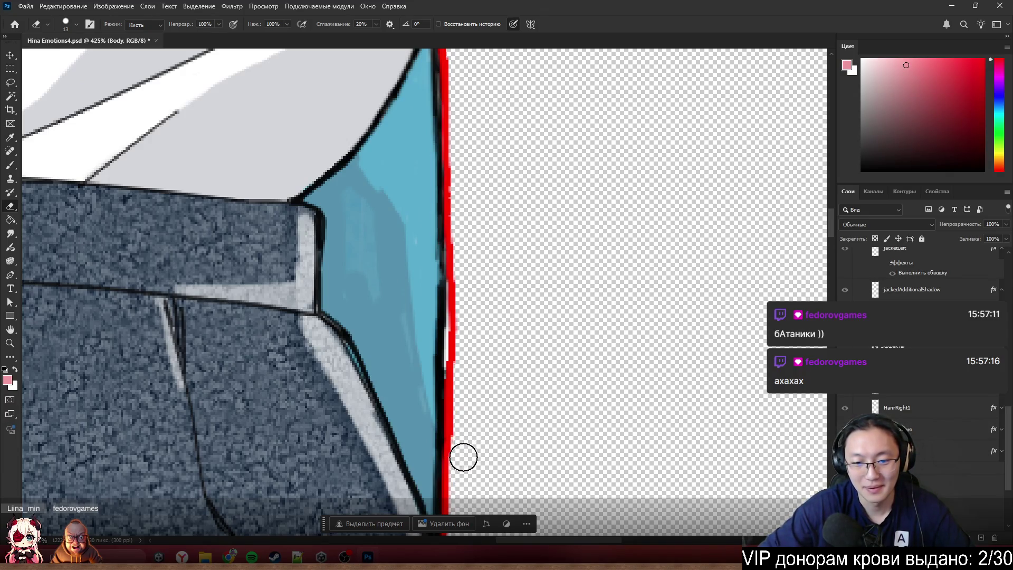
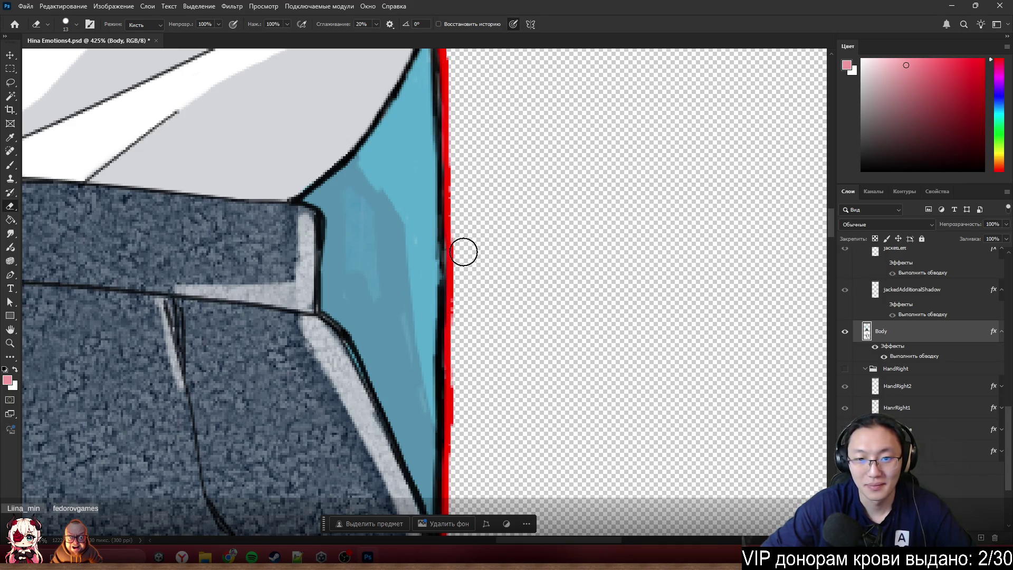
# - Pick up the dark outline colour and erase stray pixels along the red outline's edge
pyautogui.press('b')
pyautogui.keyDown('alt'); pyautogui.click(441, 225); pyautogui.keyUp('alt')
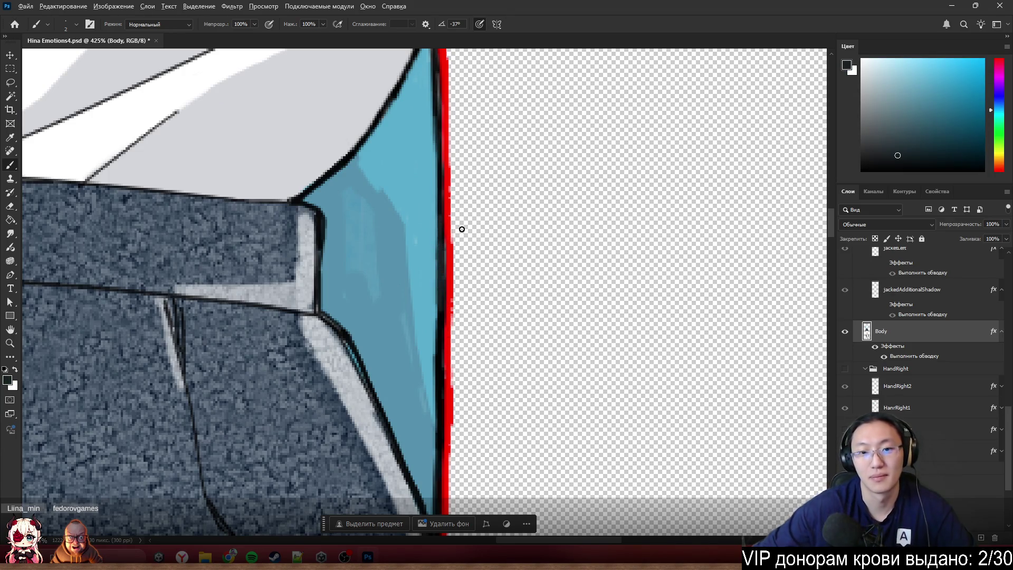
pyautogui.scroll(3, 462, 229)
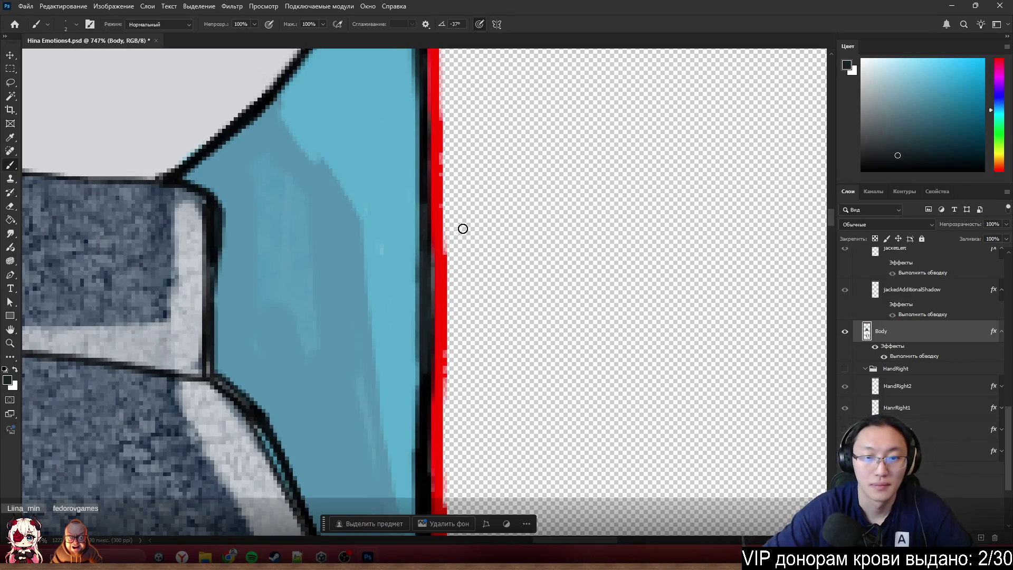
pyautogui.press('e')
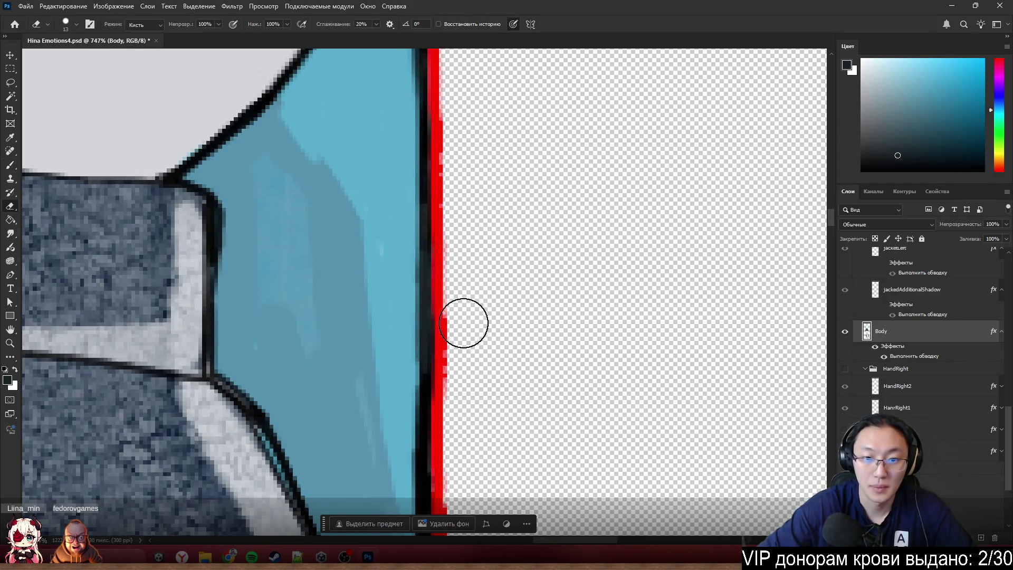
pyautogui.moveTo(466, 406)
pyautogui.mouseDown()
pyautogui.moveTo(464, 420)
pyautogui.moveTo(463, 336)
pyautogui.mouseUp()
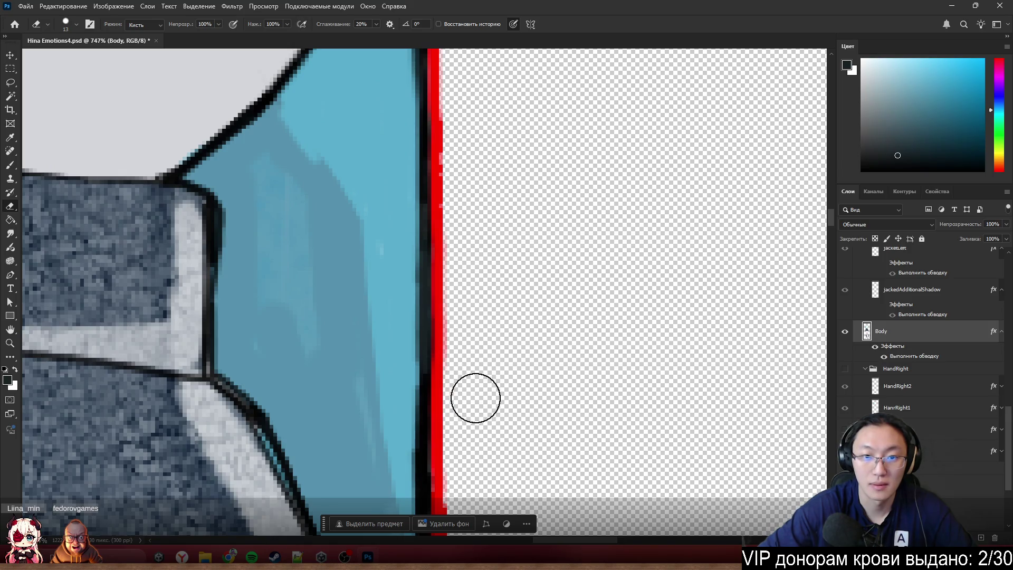
# - Hide the Body layer to check the cleaned outline edges
pyautogui.press('b')
pyautogui.scroll(-3, 526, 272)
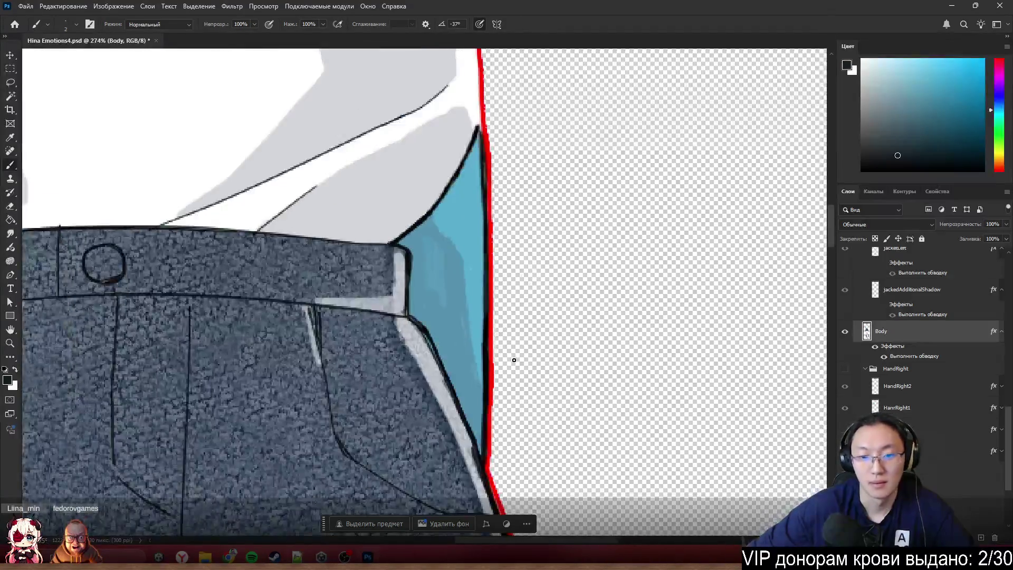
pyautogui.click(844, 332)
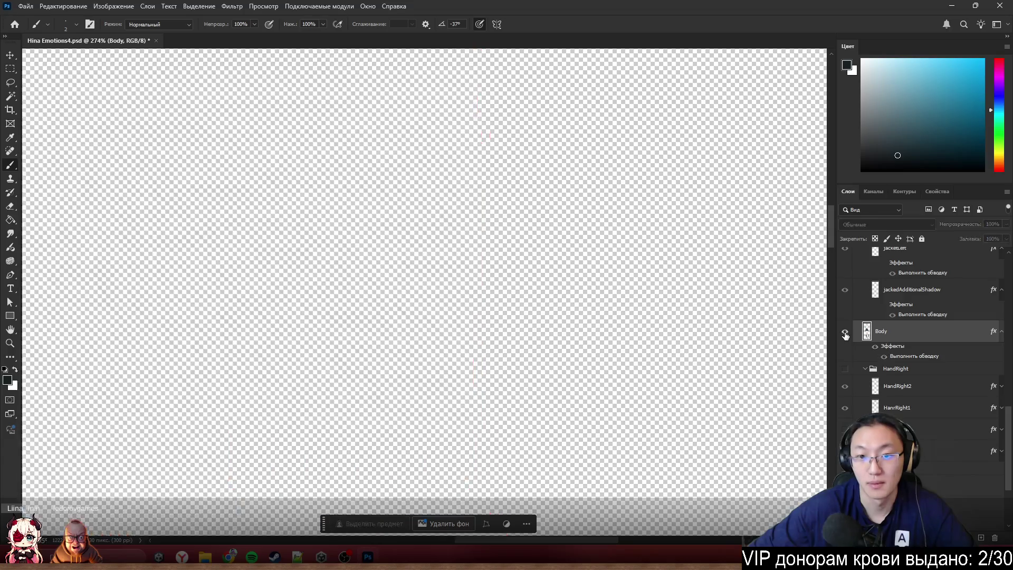
# - Show the Body layer again and bring the left leg's knee area into view
pyautogui.click(845, 333)
pyautogui.scroll(-3, 664, 283)
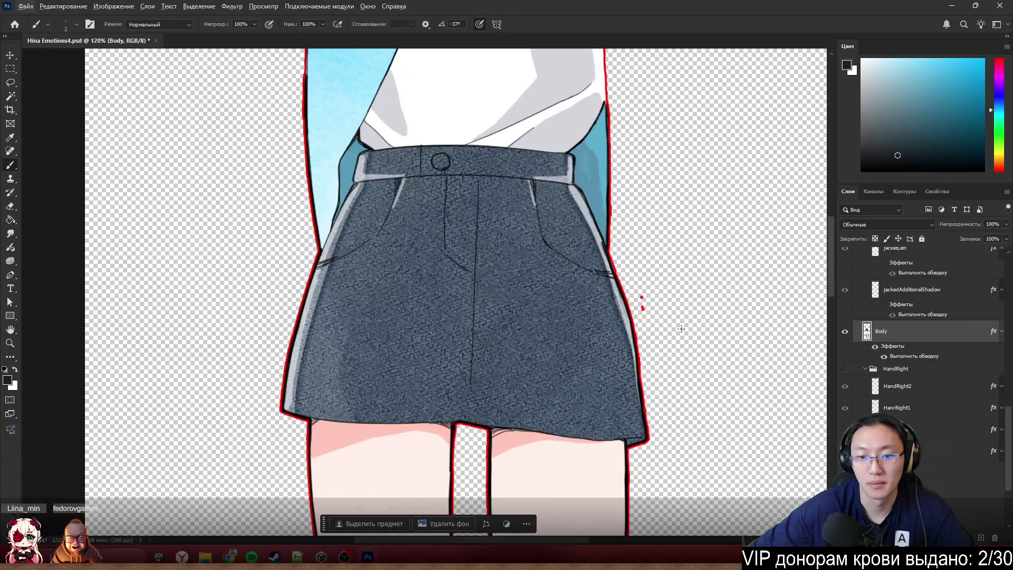
pyautogui.scroll(-2, 664, 283)
pyautogui.press('e')
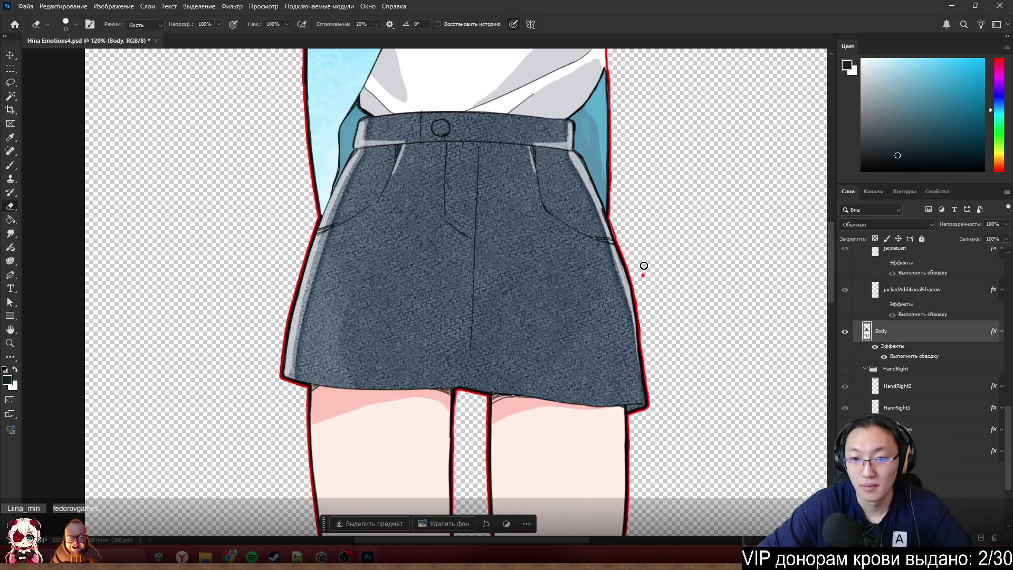
pyautogui.press('b')
pyautogui.scroll(-2, 581, 264)
pyautogui.scroll(-2, 522, 263)
pyautogui.scroll(-2, 522, 263)
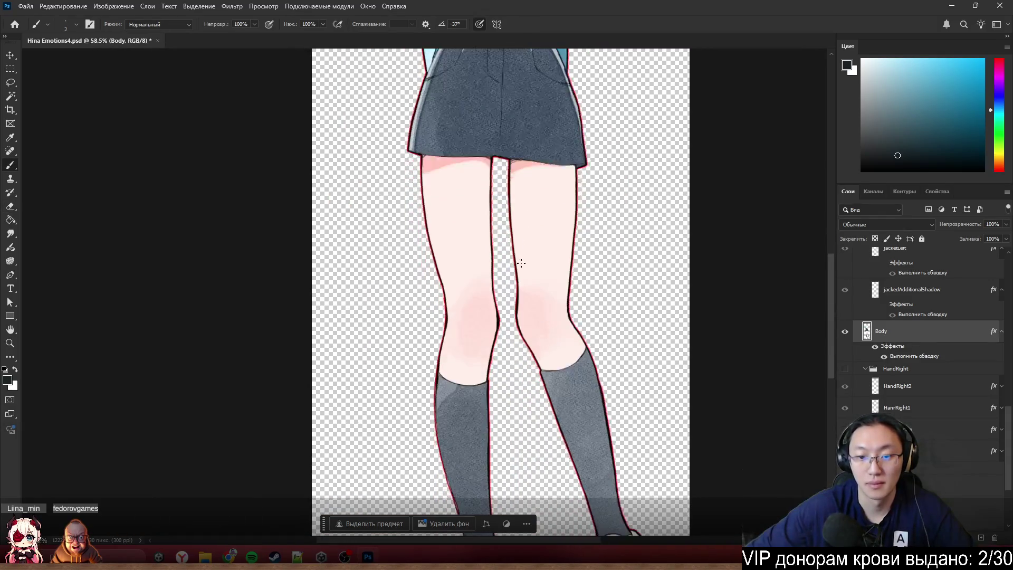
pyautogui.scroll(-4, 521, 263)
pyautogui.scroll(1, 568, 279)
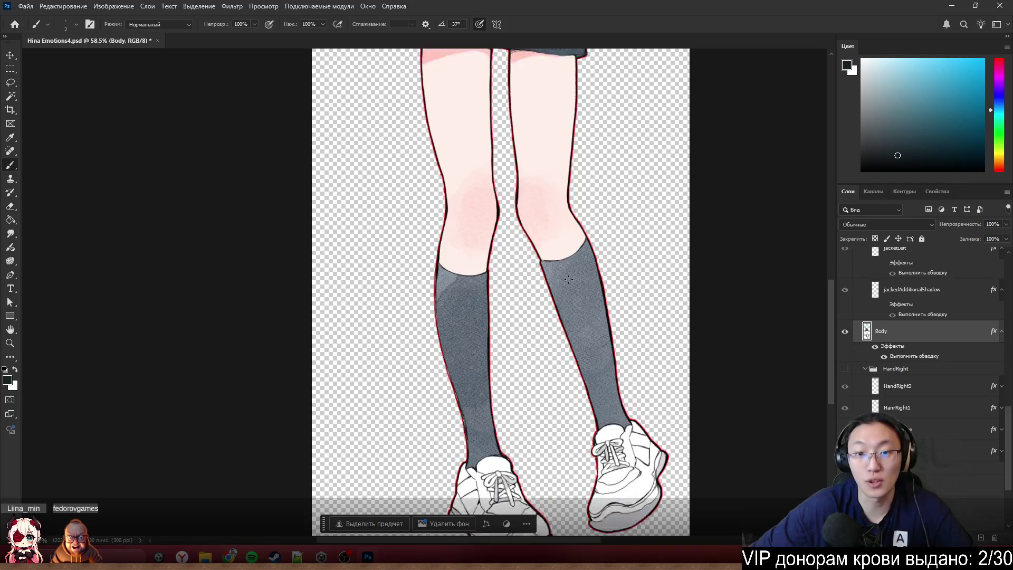
pyautogui.scroll(1, 569, 279)
pyautogui.scroll(5, 464, 208)
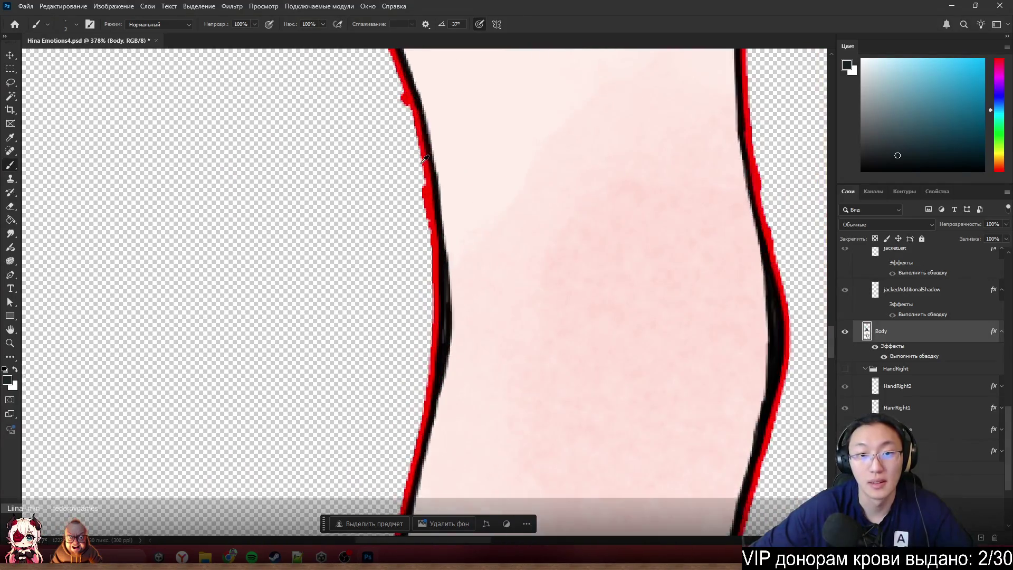
pyautogui.scroll(1, 424, 159)
# - Erase the red blob beside the knee and the red bumps along the leg outline
pyautogui.press('e')
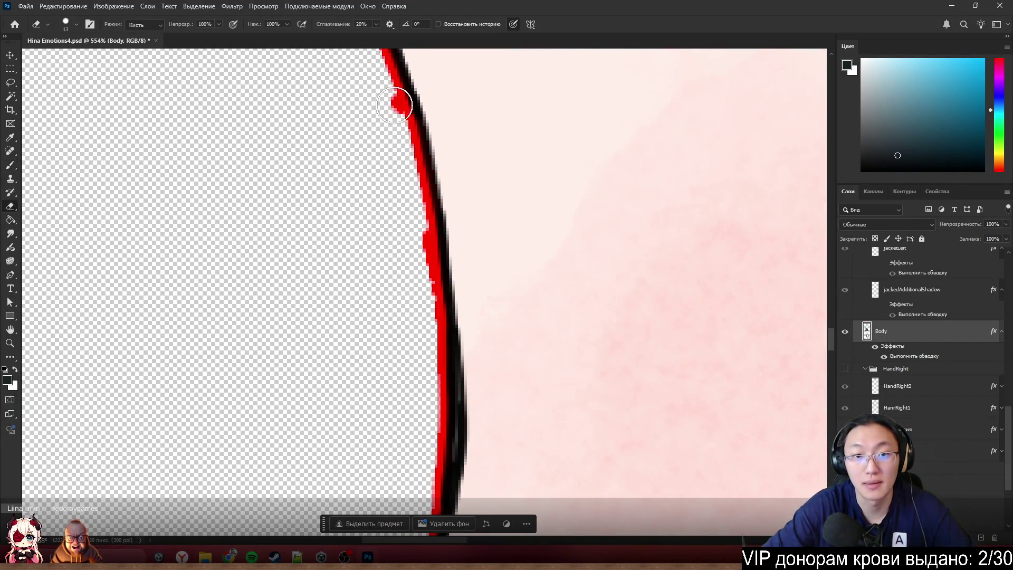
pyautogui.moveTo(389, 112); pyautogui.dragTo(384, 104)
pyautogui.moveTo(412, 294); pyautogui.dragTo(420, 300)
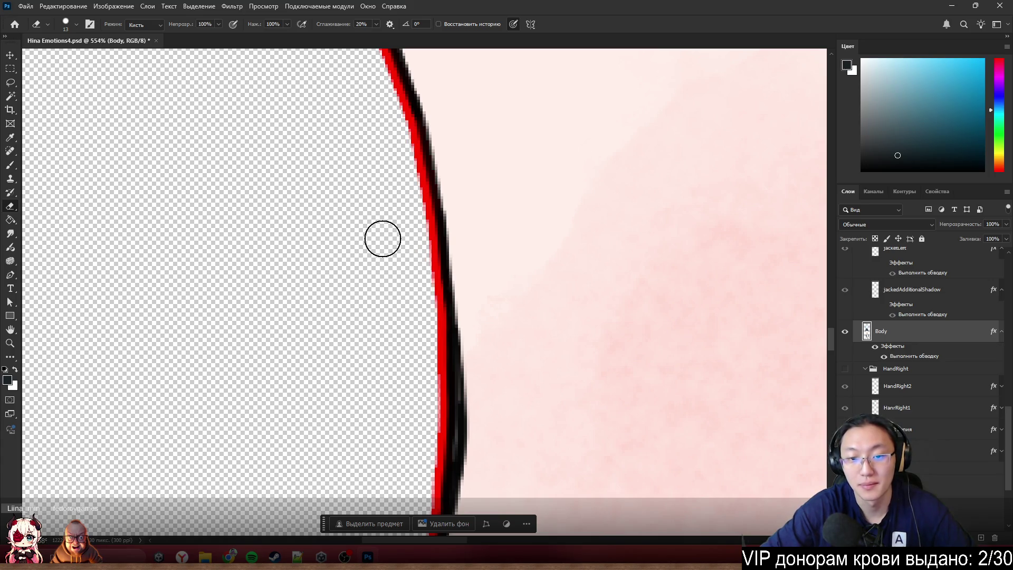
pyautogui.press('b')
pyautogui.scroll(-10, 452, 267)
pyautogui.scroll(10, 461, 291)
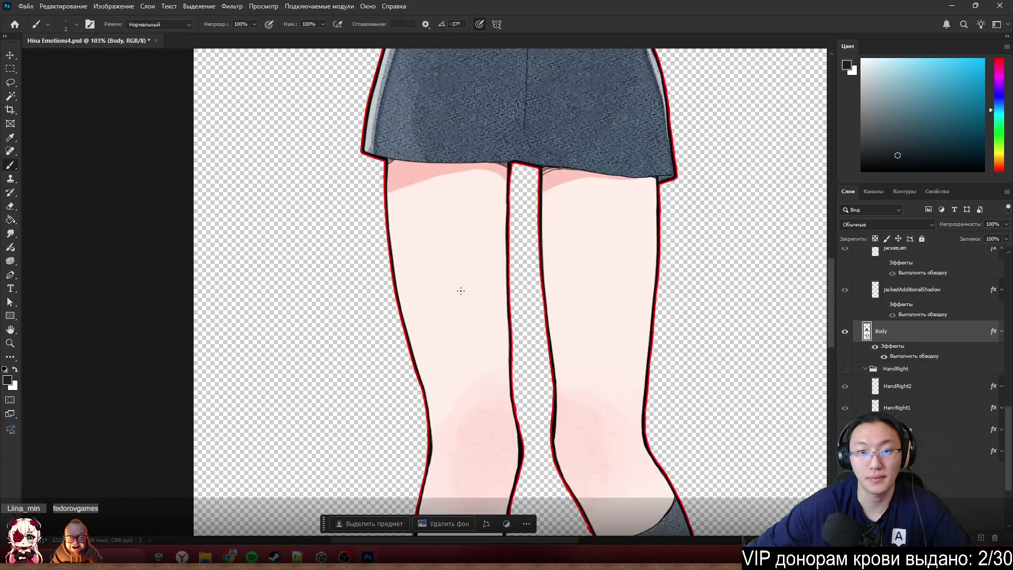
# - Hide the Body layer's red Stroke effect so the jacket edge shows only its dark outline
pyautogui.scroll(3, 482, 270)
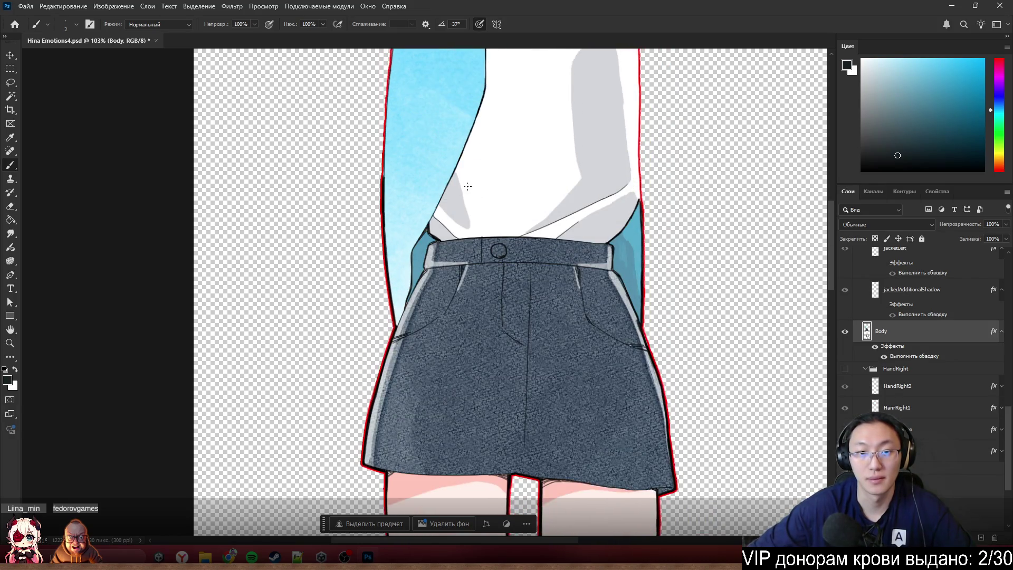
pyautogui.scroll(5, 452, 153)
pyautogui.scroll(3, 294, 228)
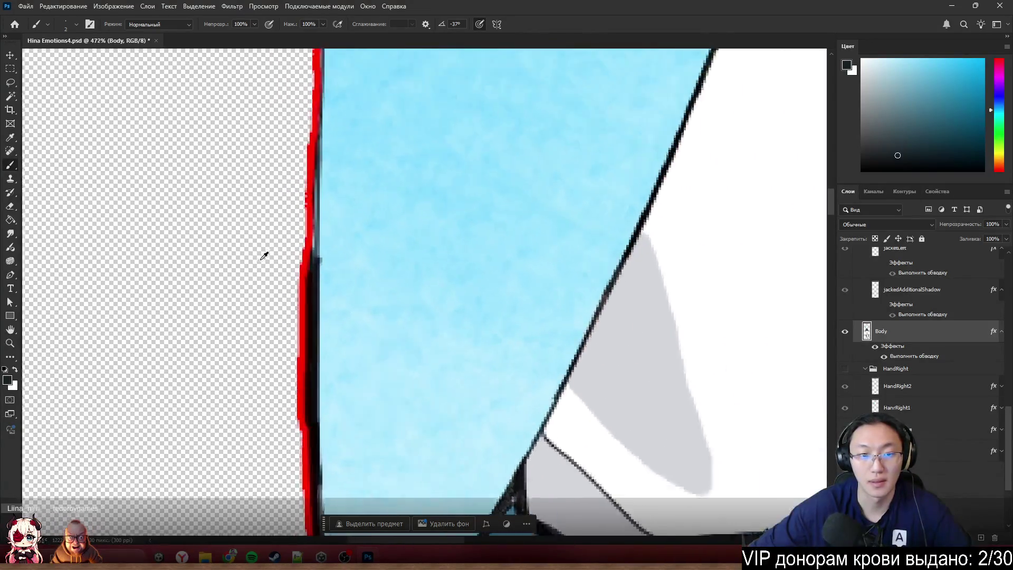
pyautogui.scroll(-4, 301, 229)
pyautogui.scroll(5, 270, 248)
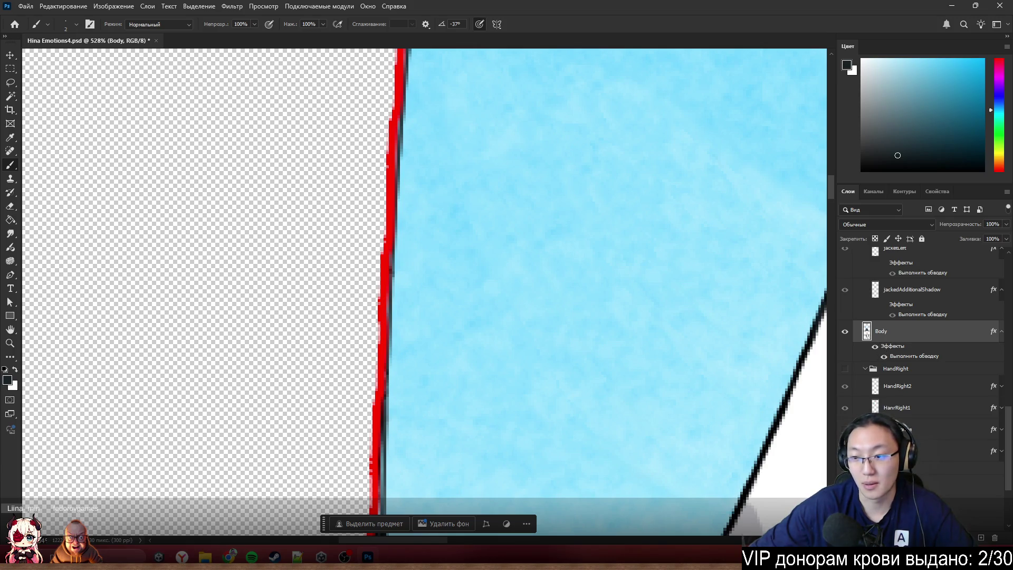
pyautogui.click(874, 349)
pyautogui.scroll(-5, 466, 271)
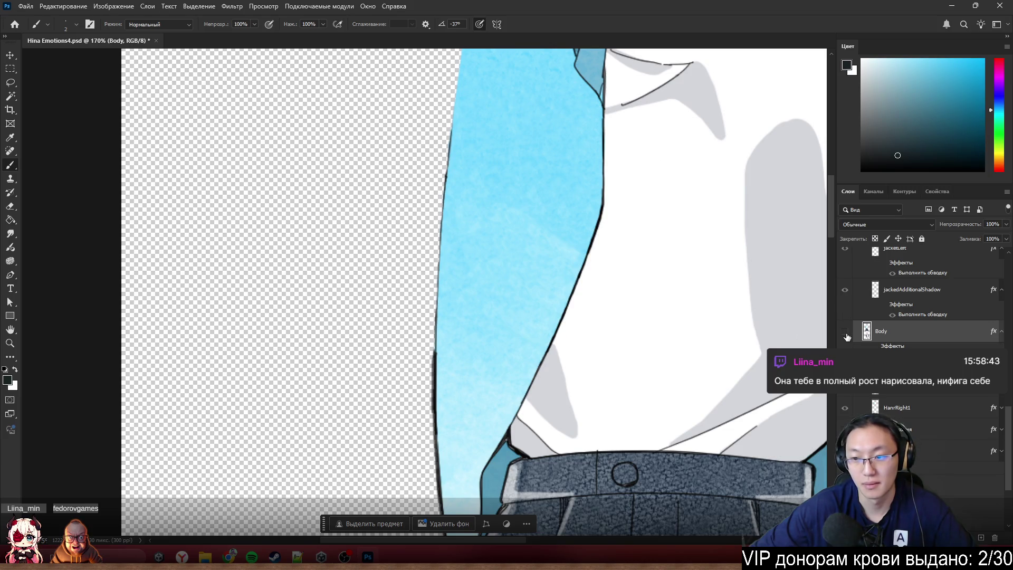
pyautogui.click(845, 332)
pyautogui.click(845, 333)
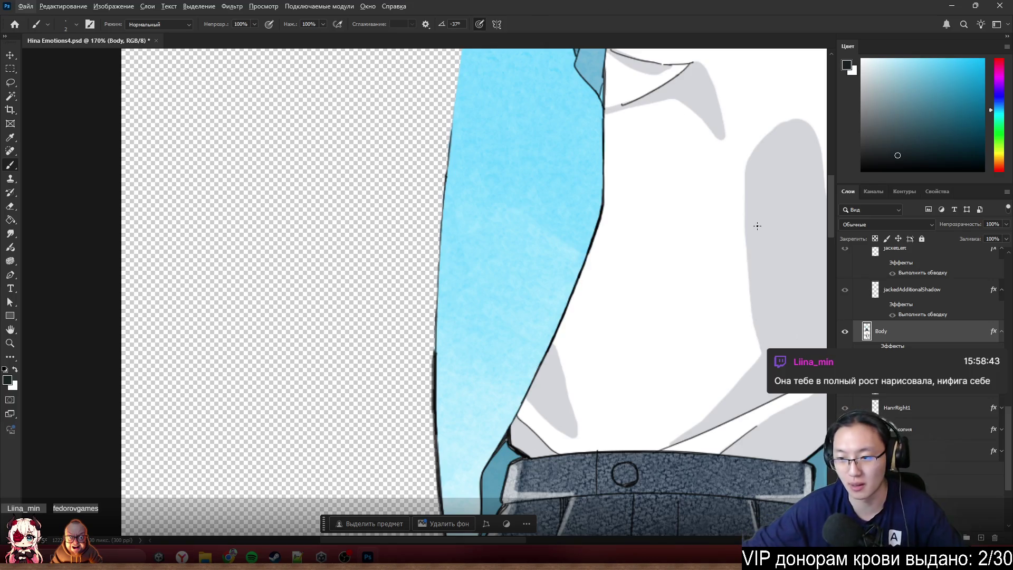
pyautogui.scroll(1, 452, 304)
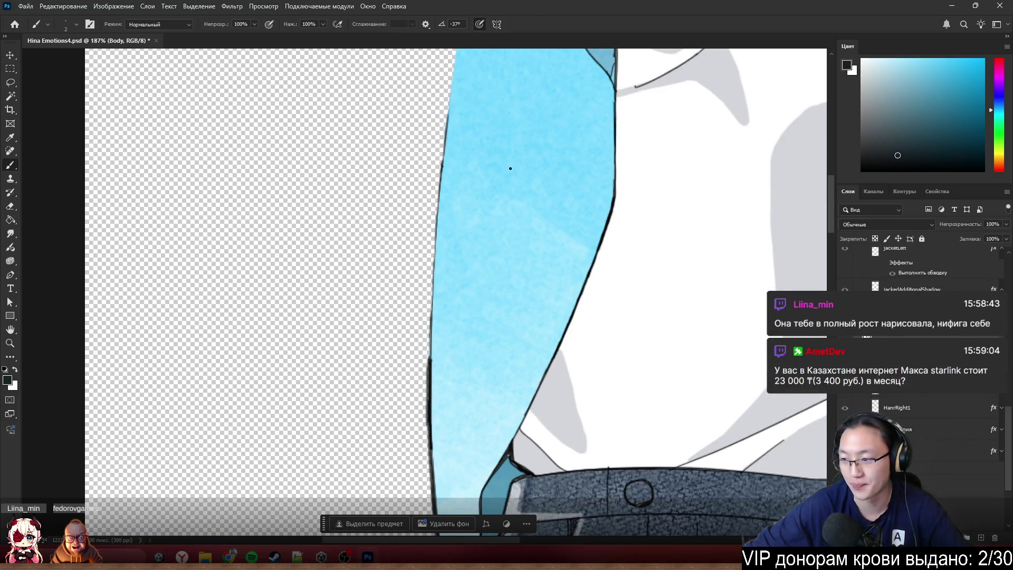
pyautogui.scroll(1, 504, 166)
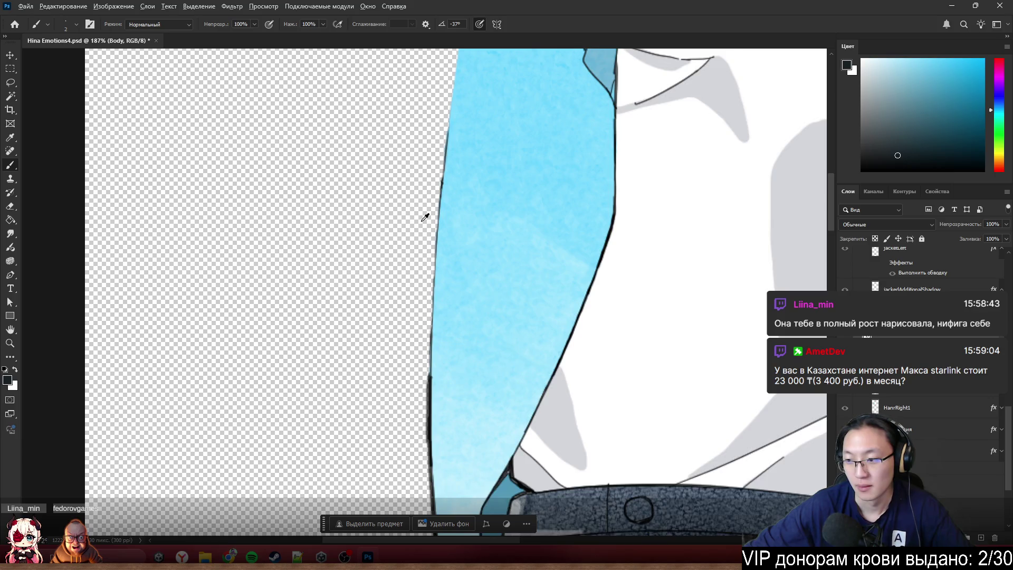
pyautogui.scroll(1, 425, 218)
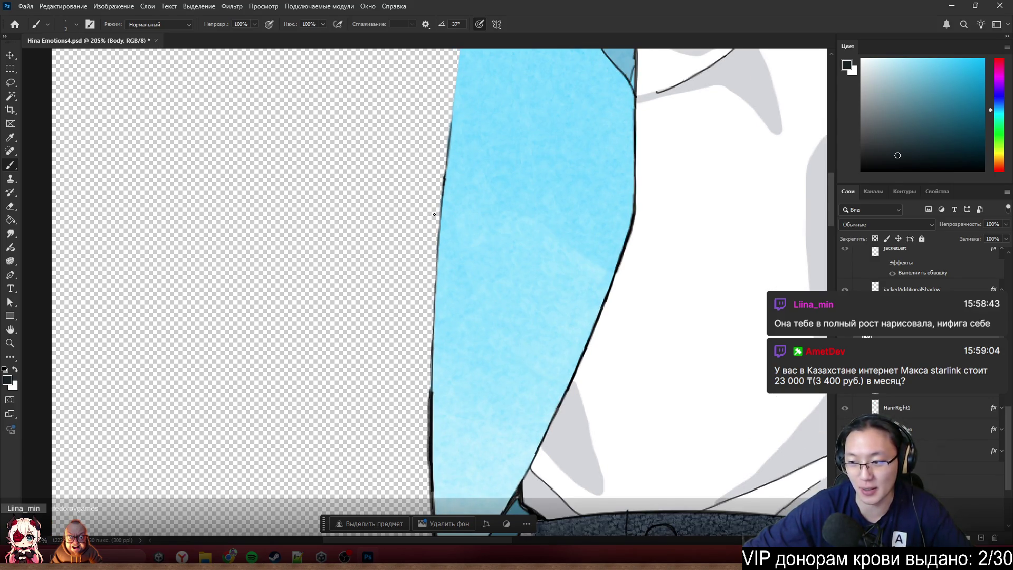
pyautogui.scroll(2, 493, 251)
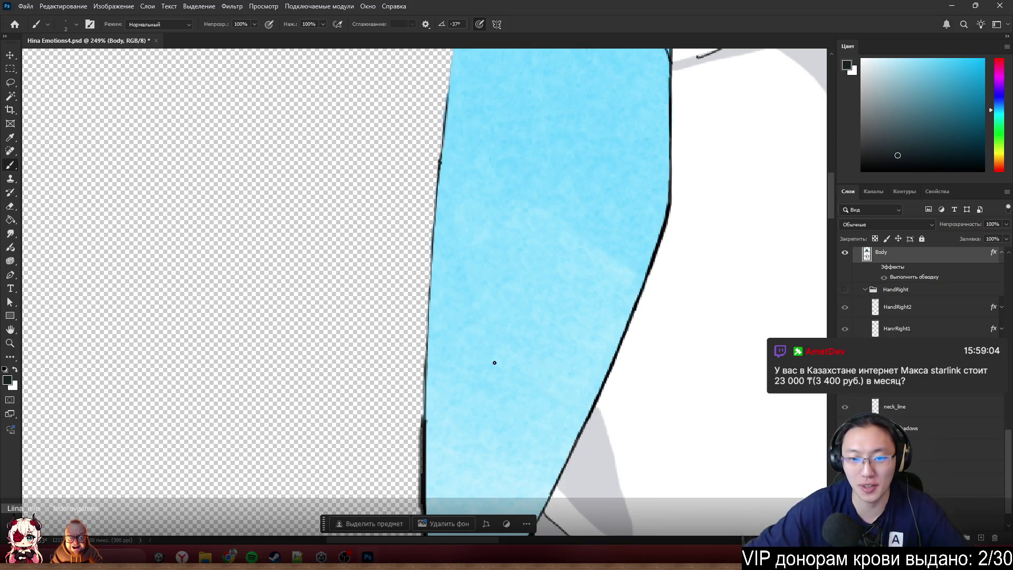
pyautogui.hotkey('alt', 'i')
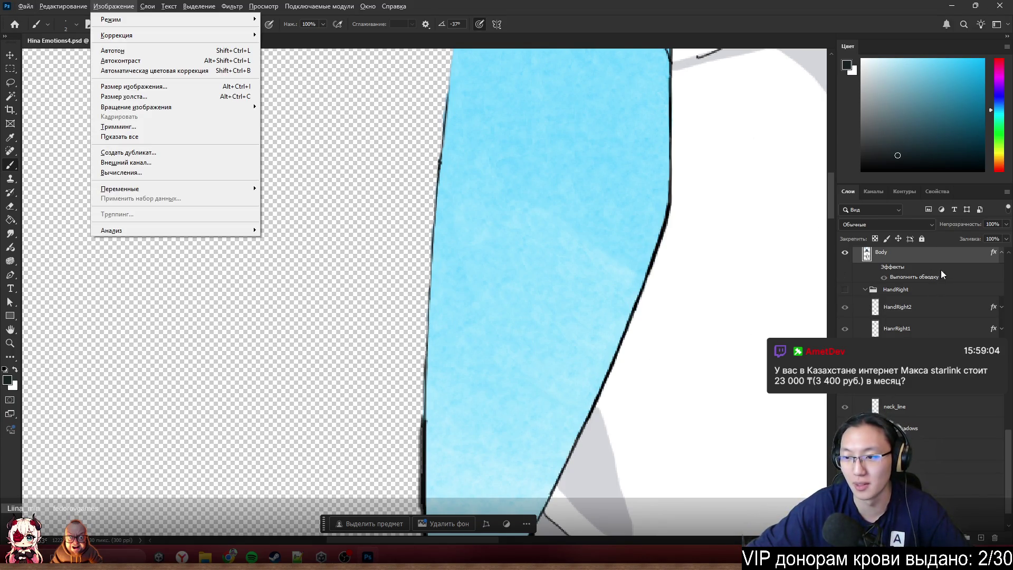
# - Add a new empty layer and pick a grey paint colour
pyautogui.press('Escape')
pyautogui.scroll(2, 964, 486)
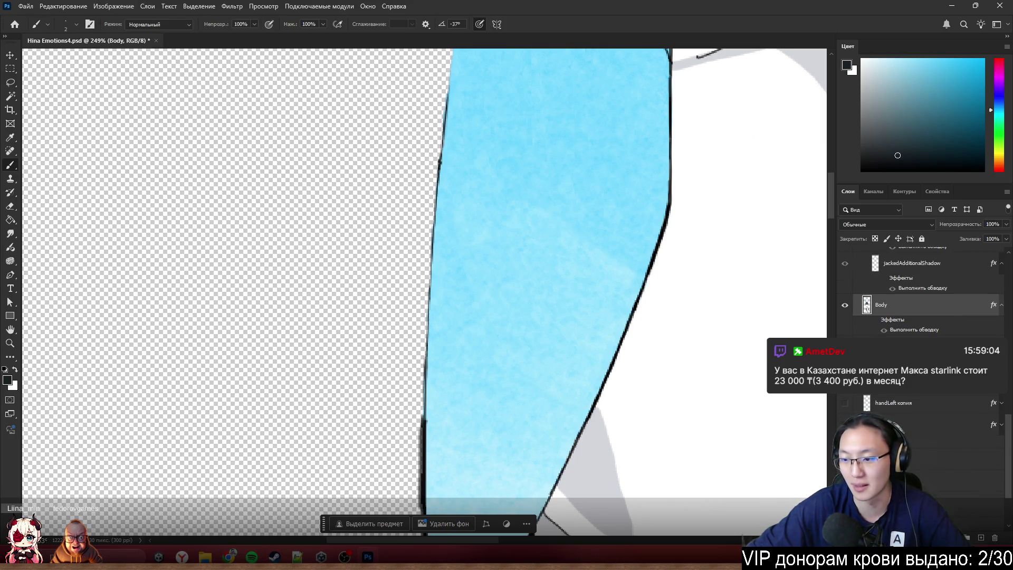
pyautogui.click(981, 538)
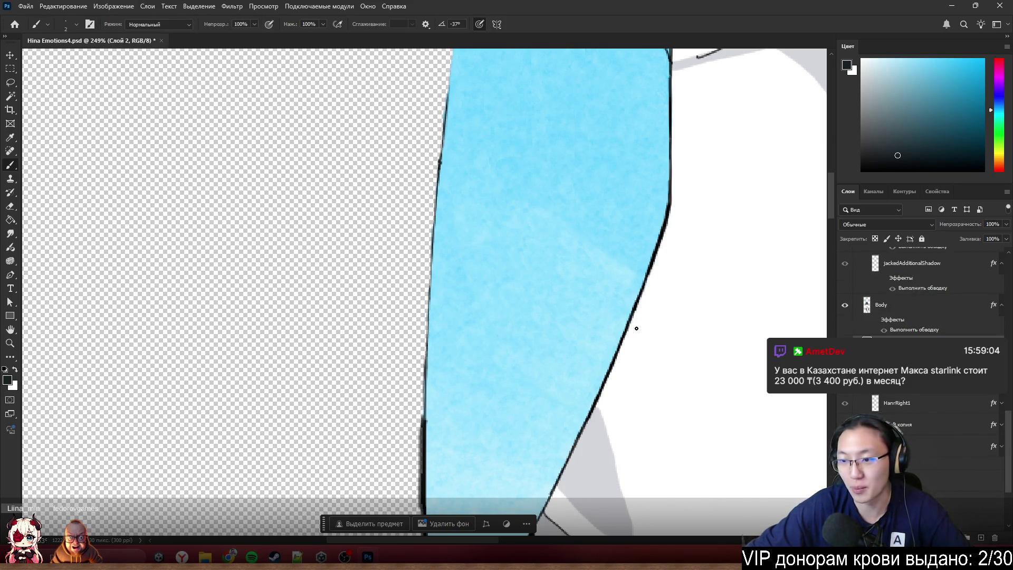
pyautogui.press('e')
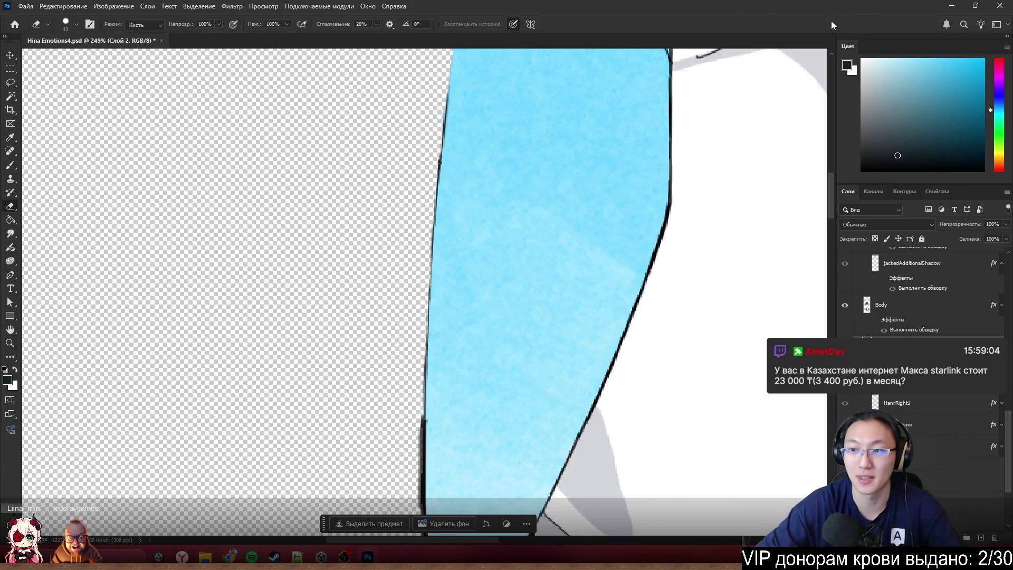
pyautogui.click(876, 127)
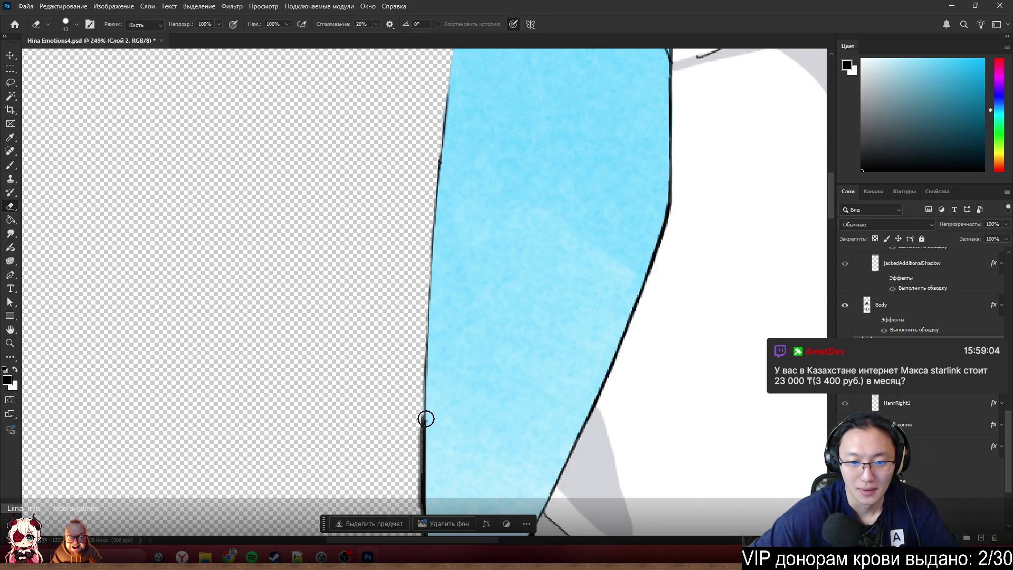
pyautogui.press('b')
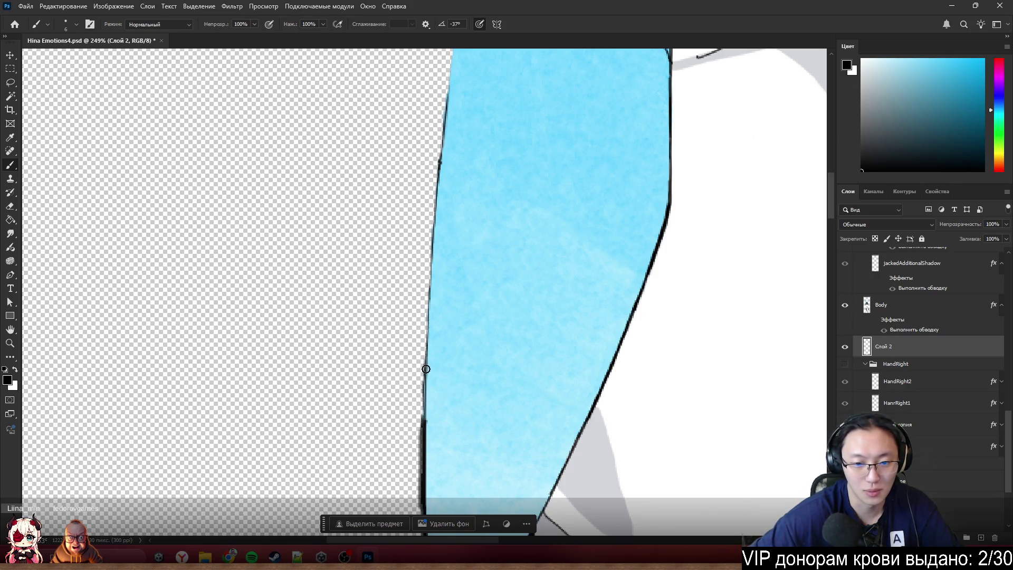
# - Thicken the black outline along the blue shape's left edge, then trim its outer edge
pyautogui.moveTo(426, 368)
pyautogui.mouseDown()
pyautogui.moveTo(422, 407)
pyautogui.moveTo(425, 322)
pyautogui.mouseUp()
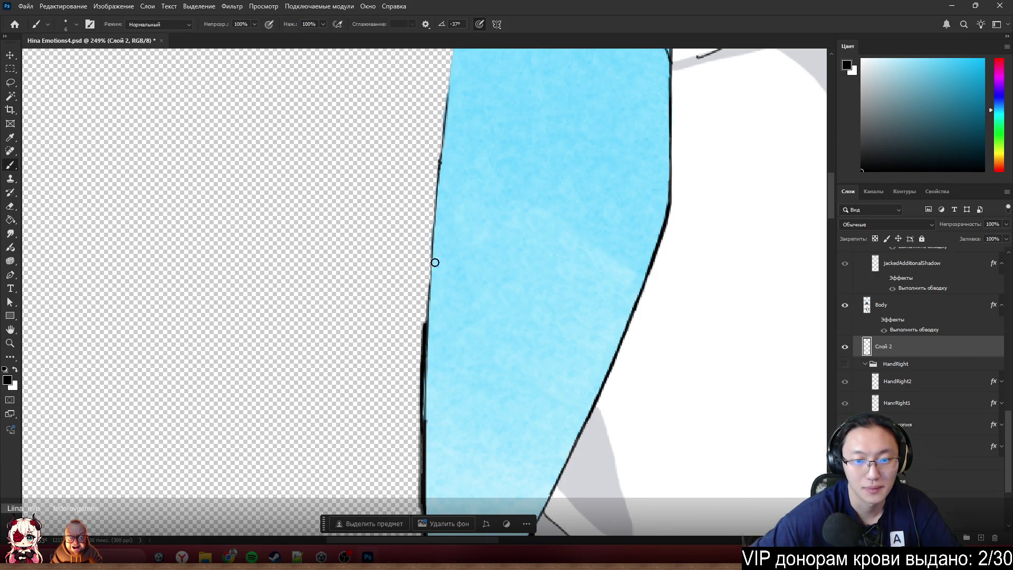
pyautogui.moveTo(435, 263); pyautogui.dragTo(431, 331)
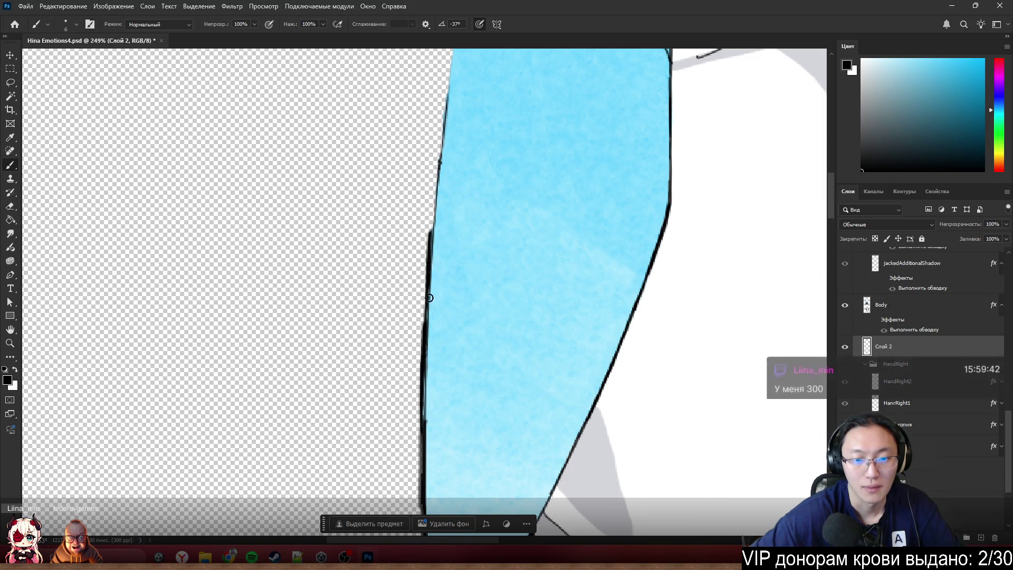
pyautogui.moveTo(436, 189)
pyautogui.mouseDown()
pyautogui.moveTo(422, 290)
pyautogui.moveTo(436, 192)
pyautogui.mouseUp()
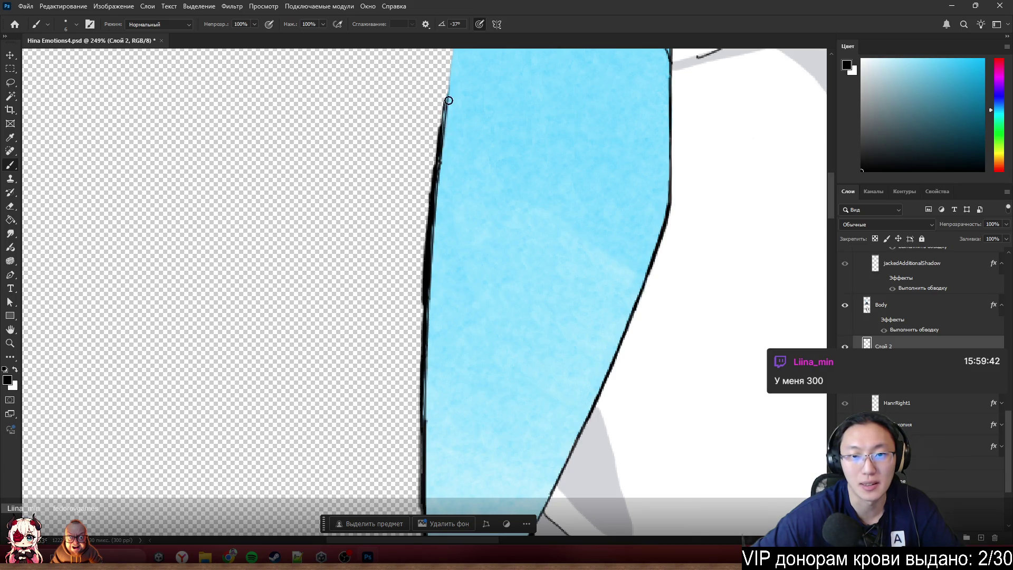
pyautogui.press('e')
pyautogui.moveTo(419, 188)
pyautogui.mouseDown()
pyautogui.moveTo(436, 97)
pyautogui.moveTo(413, 260)
pyautogui.moveTo(425, 136)
pyautogui.mouseUp()
pyautogui.moveTo(413, 245)
pyautogui.mouseDown()
pyautogui.moveTo(425, 143)
pyautogui.moveTo(407, 305)
pyautogui.moveTo(409, 264)
pyautogui.moveTo(414, 278)
pyautogui.moveTo(413, 248)
pyautogui.moveTo(409, 420)
pyautogui.moveTo(409, 395)
pyautogui.mouseUp()
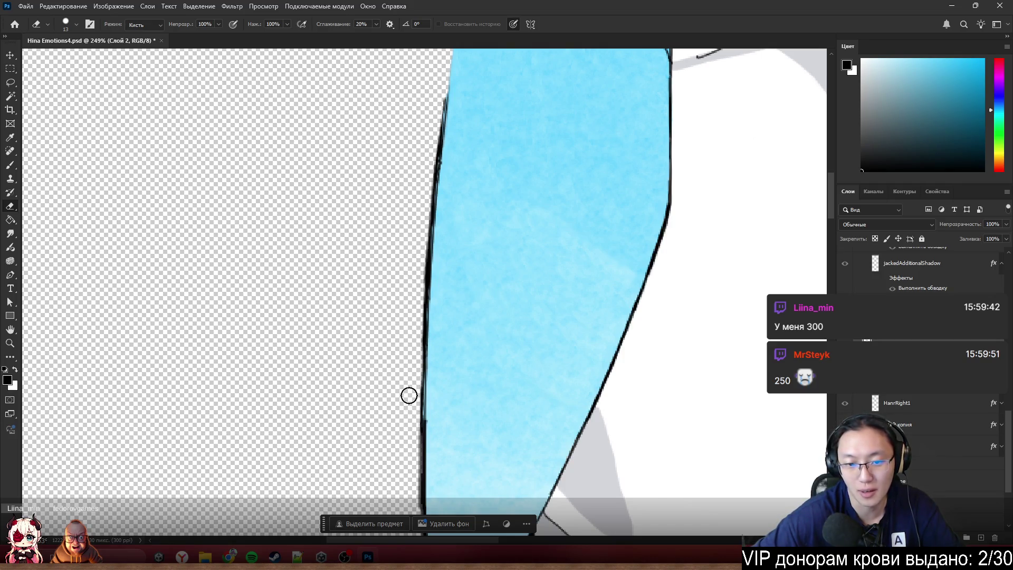
# - On the Body layer, erase the grey fringe outside the left outline
pyautogui.press('b')
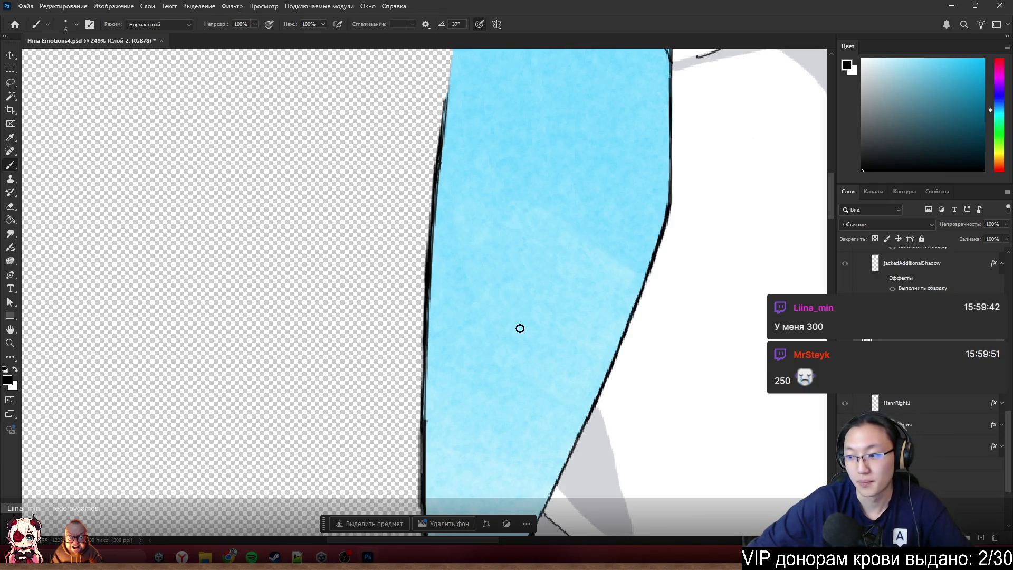
pyautogui.scroll(2, 520, 329)
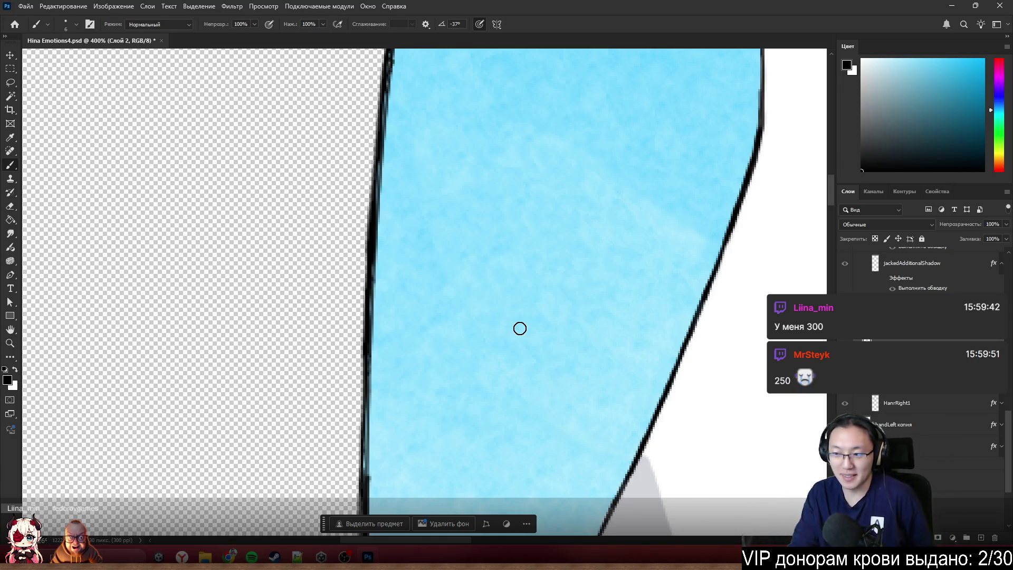
pyautogui.scroll(-6, 459, 316)
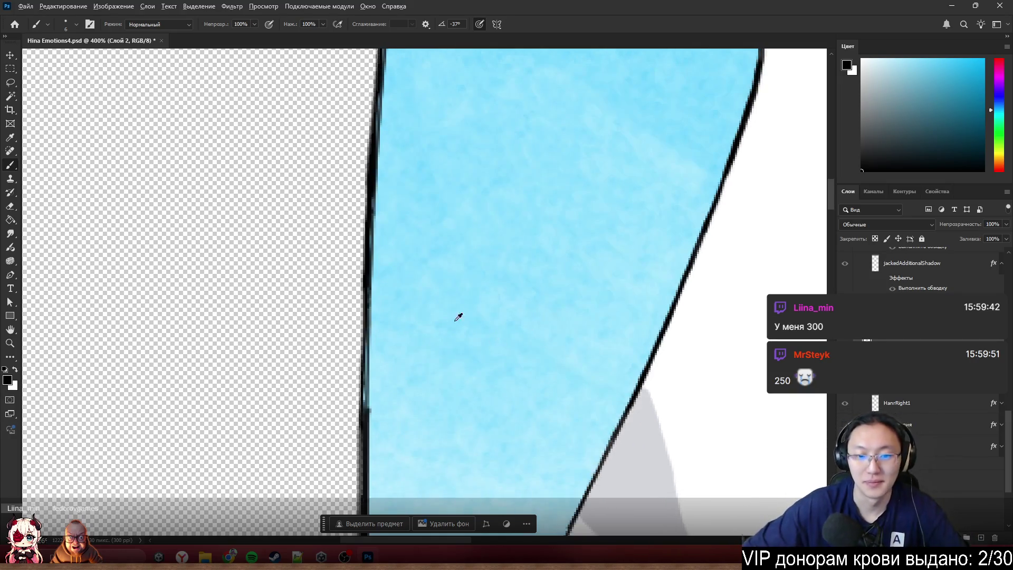
pyautogui.scroll(5, 399, 334)
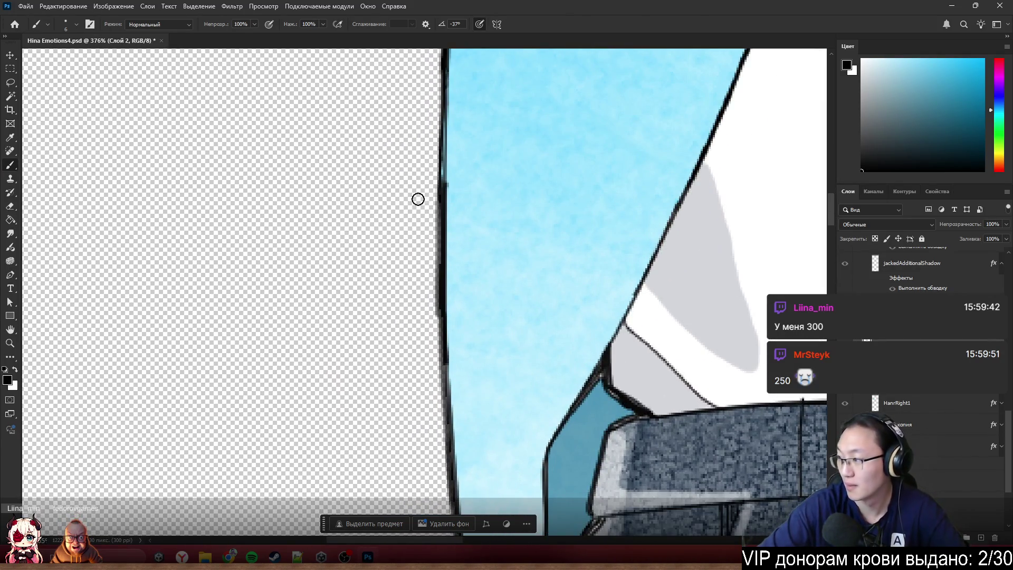
pyautogui.press('e')
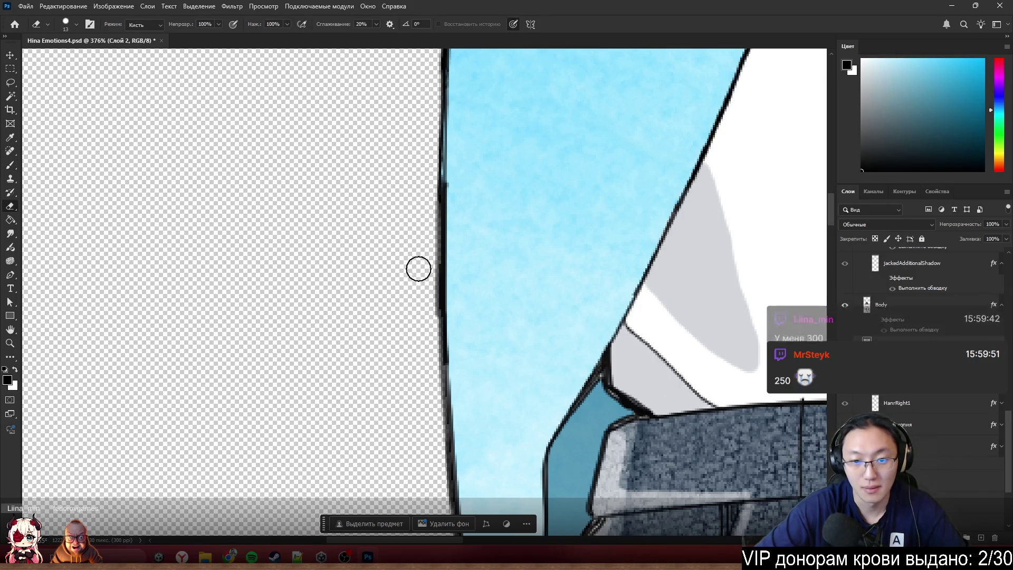
pyautogui.press('b')
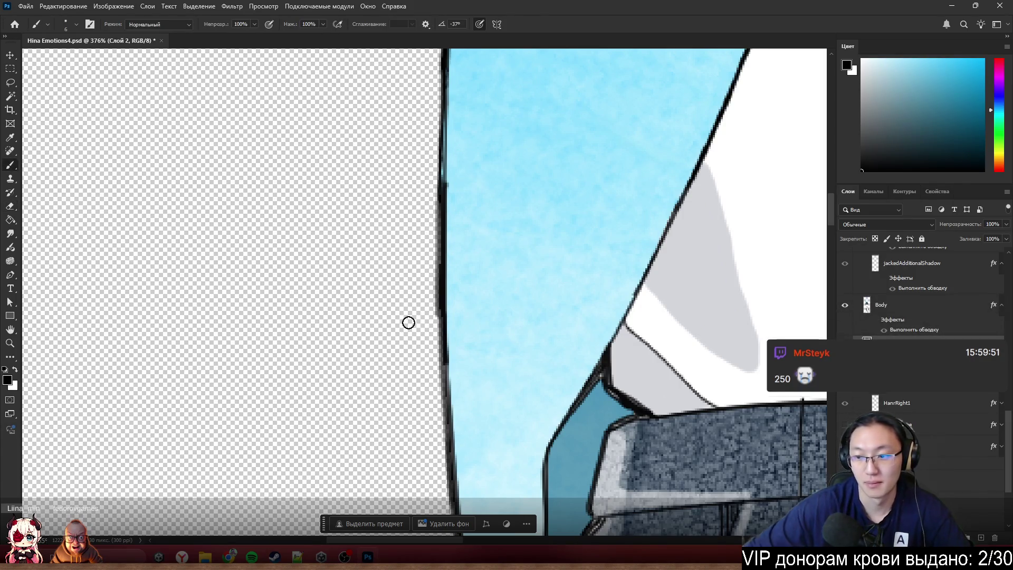
pyautogui.keyDown('ctrl'); pyautogui.click(792, 288); pyautogui.keyUp('ctrl')
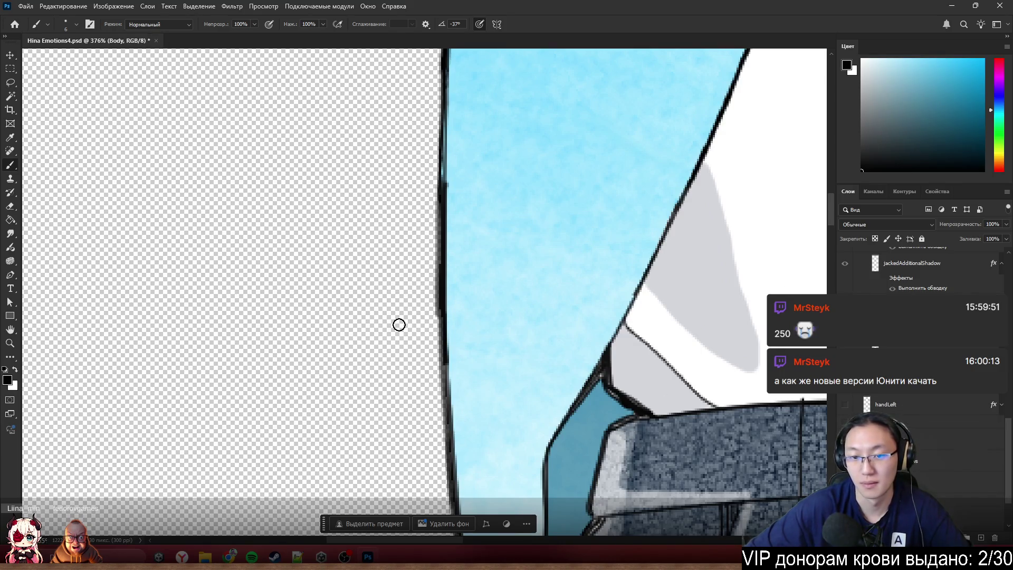
pyautogui.press('e')
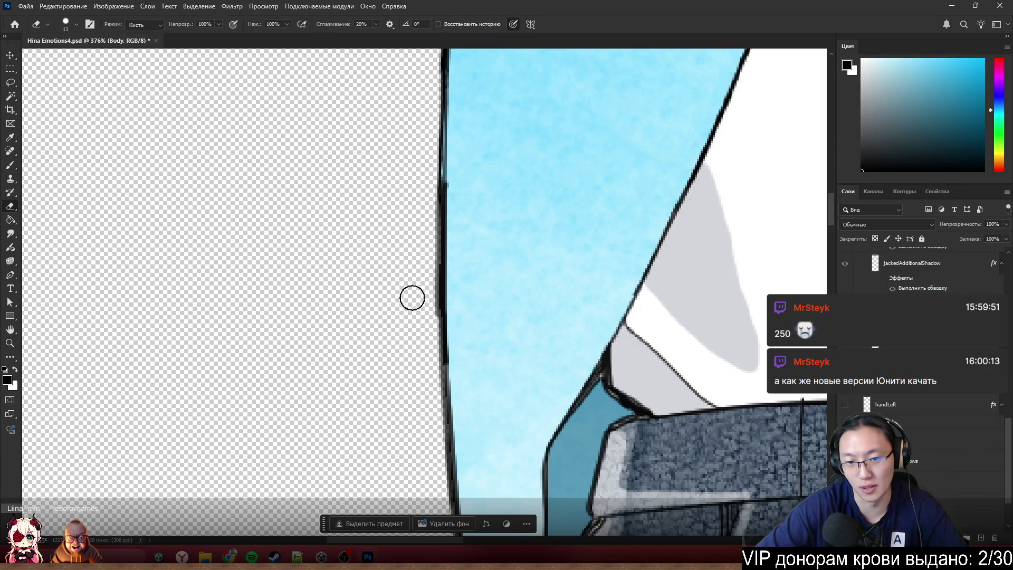
pyautogui.moveTo(418, 306)
pyautogui.mouseDown()
pyautogui.moveTo(423, 332)
pyautogui.moveTo(418, 312)
pyautogui.mouseUp()
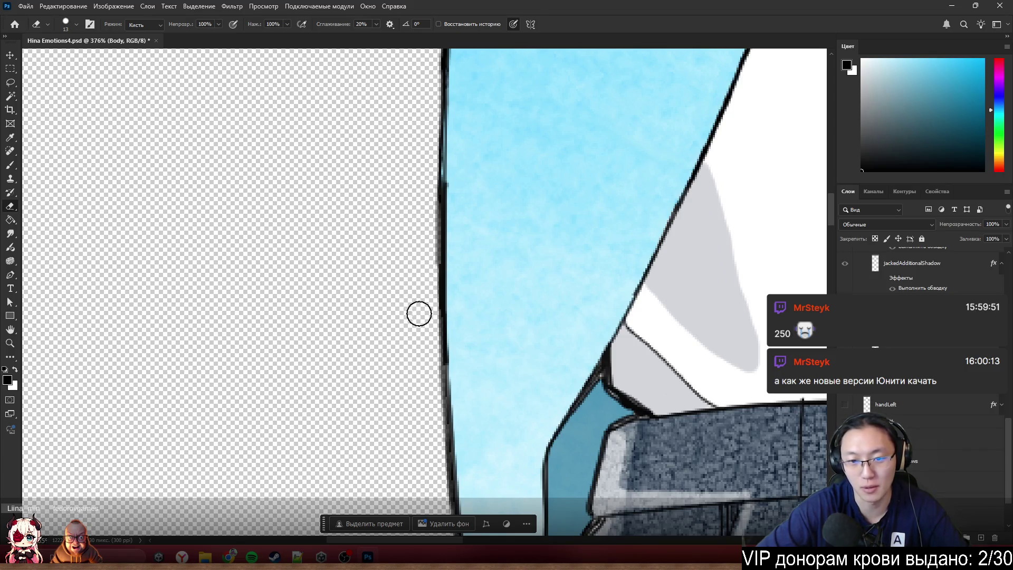
pyautogui.moveTo(419, 351)
pyautogui.mouseDown()
pyautogui.moveTo(429, 450)
pyautogui.moveTo(425, 346)
pyautogui.moveTo(420, 425)
pyautogui.mouseUp()
# - Paint over the light streak inside the left outline
pyautogui.press('b')
pyautogui.scroll(-5, 545, 303)
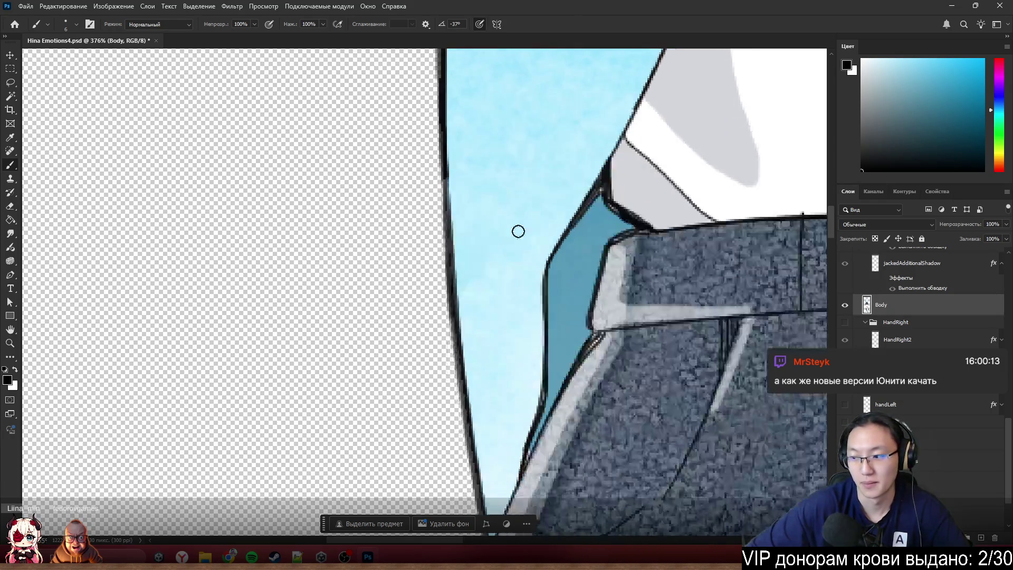
pyautogui.scroll(-1, 520, 227)
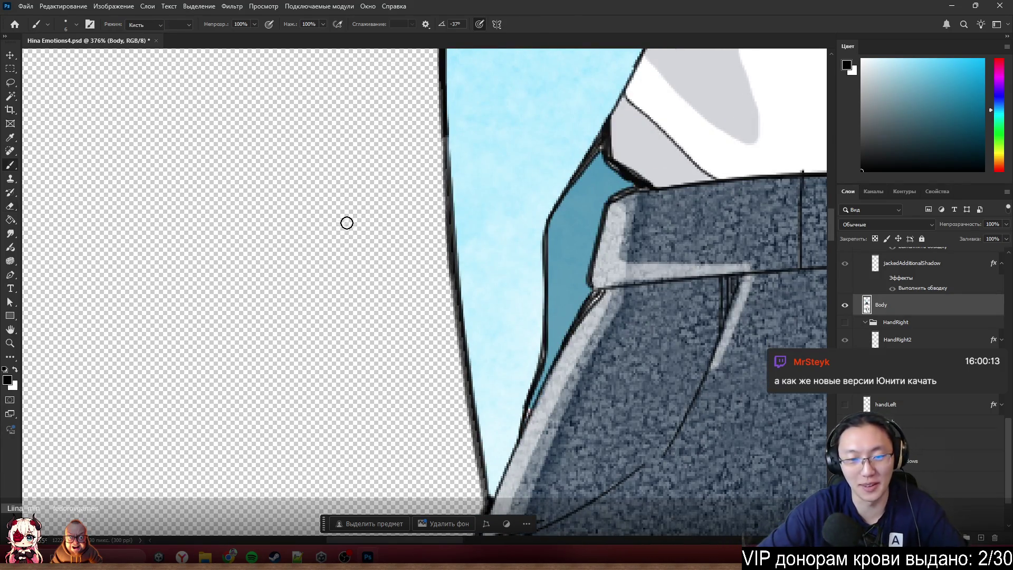
pyautogui.scroll(-1, 412, 268)
pyautogui.scroll(-1, 412, 268)
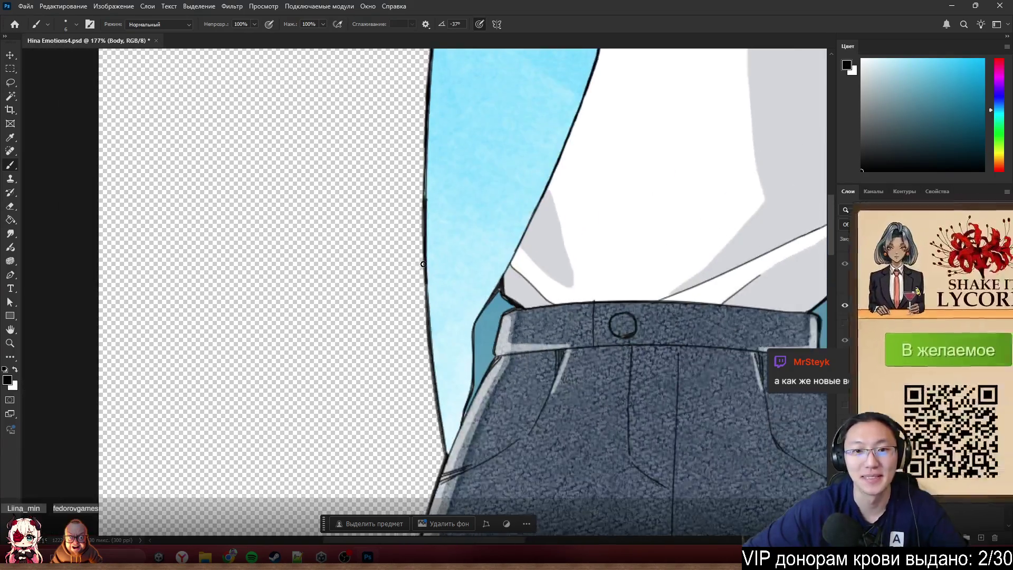
pyautogui.scroll(3, 414, 248)
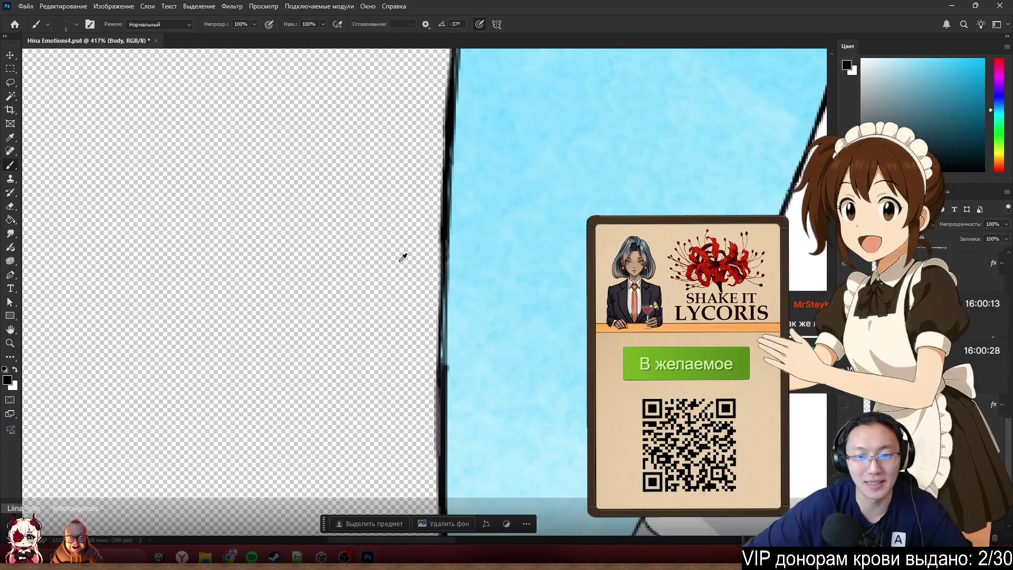
pyautogui.scroll(2, 402, 255)
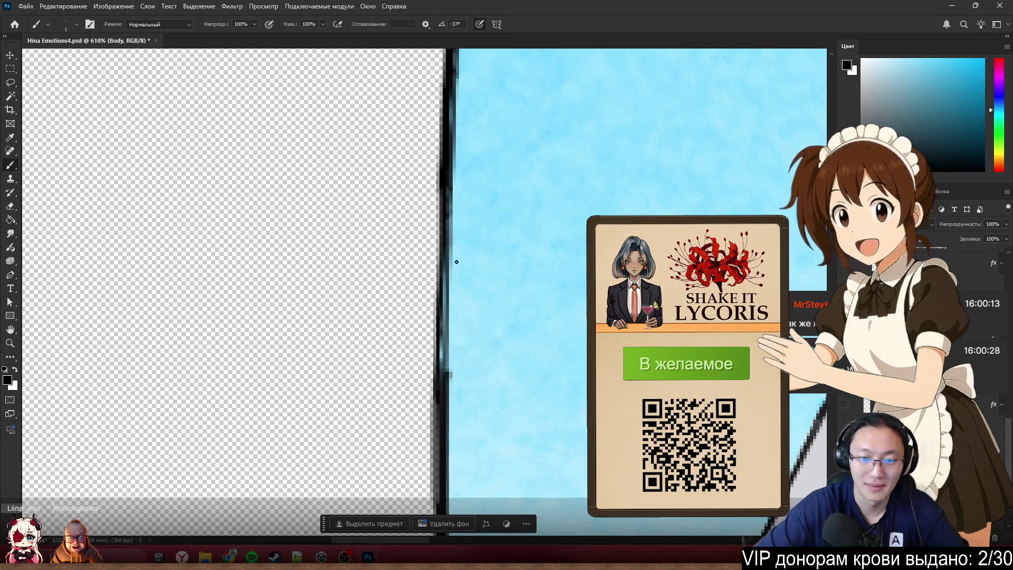
pyautogui.moveTo(441, 322); pyautogui.dragTo(441, 356)
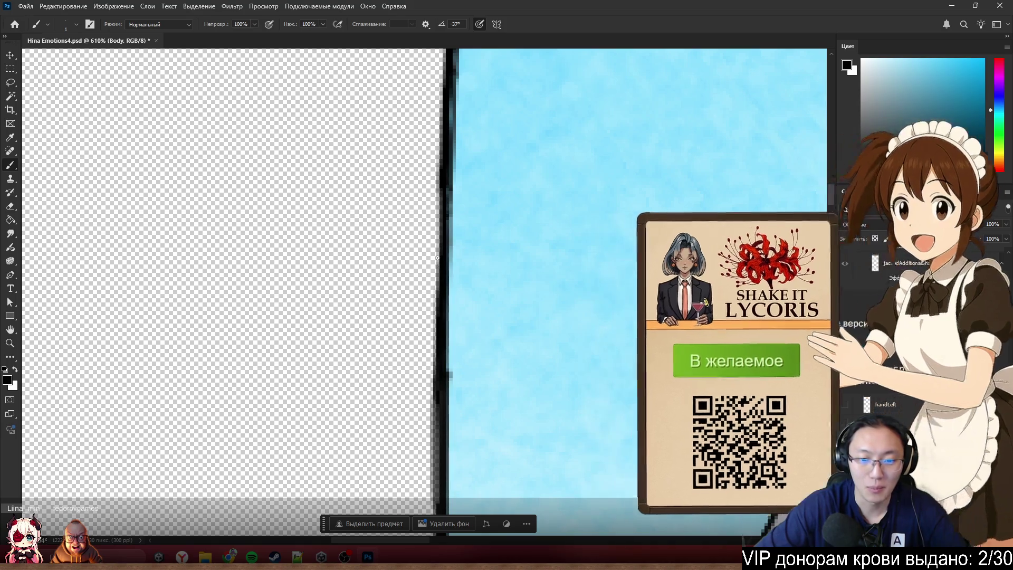
pyautogui.scroll(-3, 449, 253)
pyautogui.scroll(3, 451, 277)
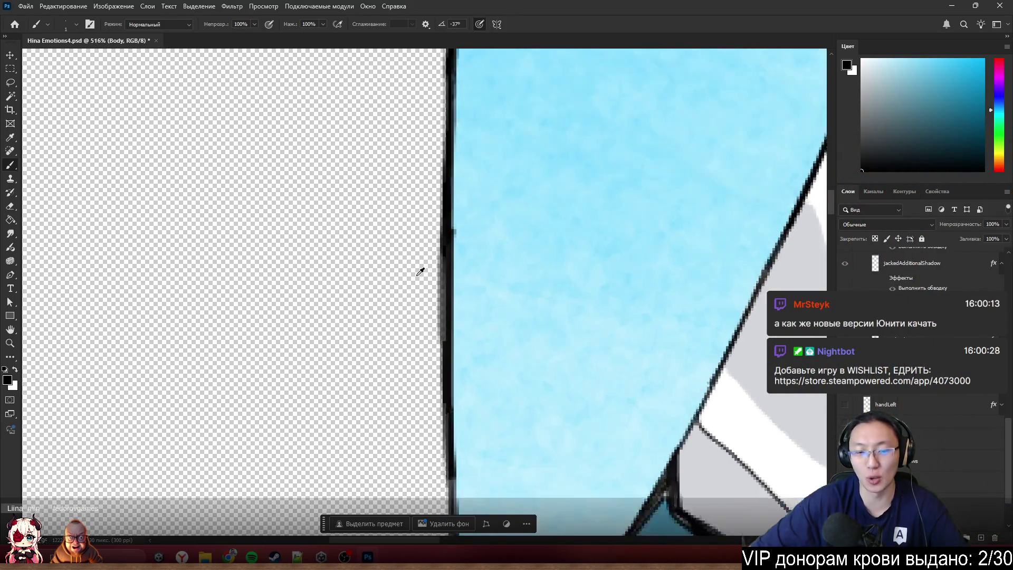
# - Sample the dark outline colour and darken and thicken the lower left outline
pyautogui.press('e')
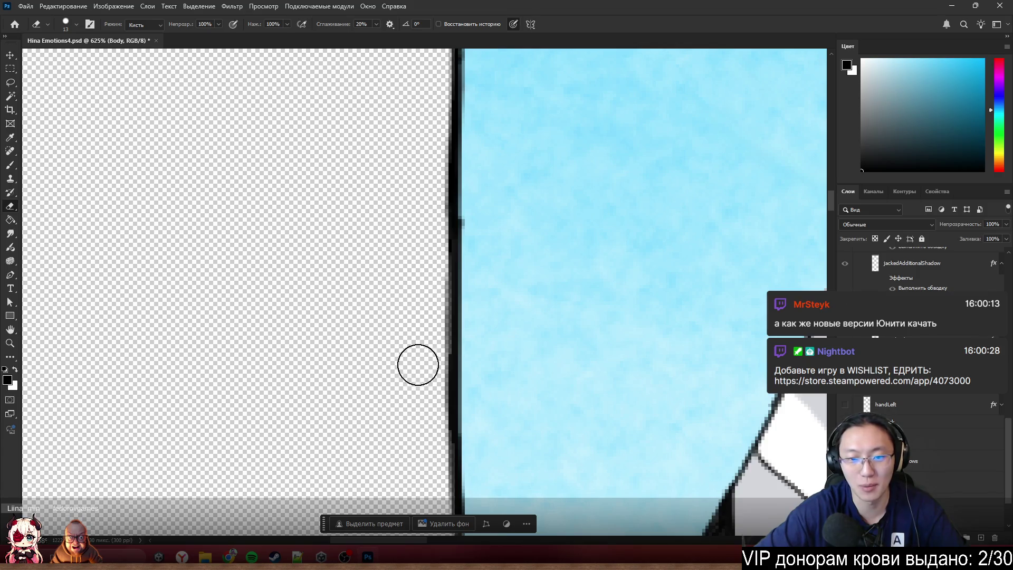
pyautogui.press('b')
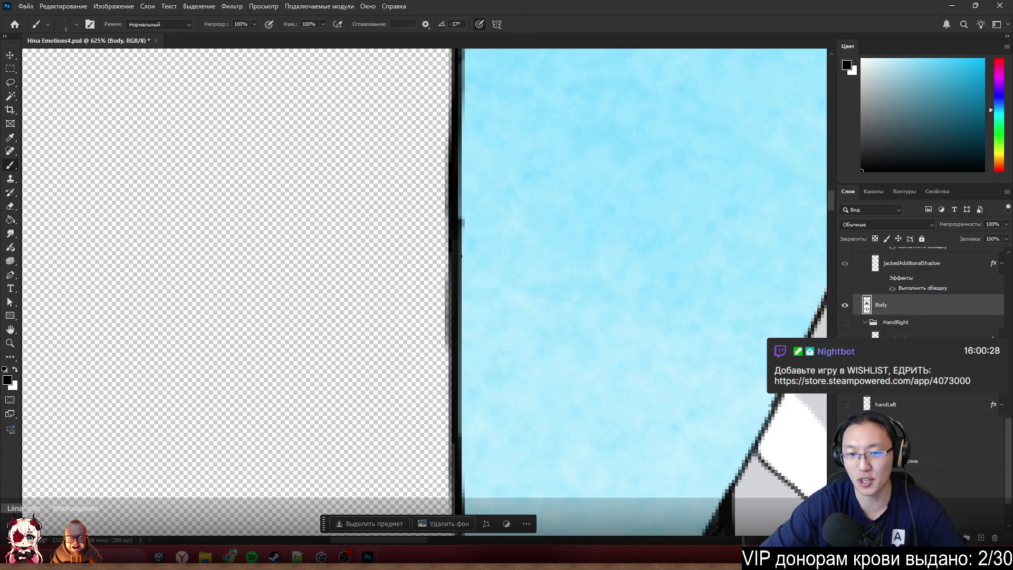
pyautogui.keyDown('alt'); pyautogui.click(452, 251); pyautogui.keyUp('alt')
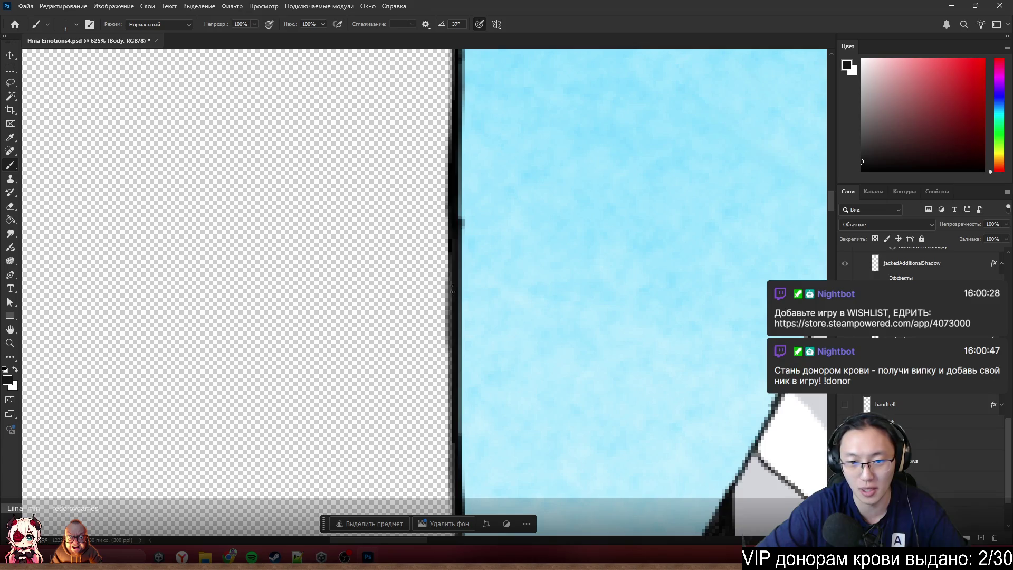
pyautogui.moveTo(453, 338)
pyautogui.mouseDown()
pyautogui.moveTo(458, 415)
pyautogui.moveTo(457, 406)
pyautogui.mouseUp()
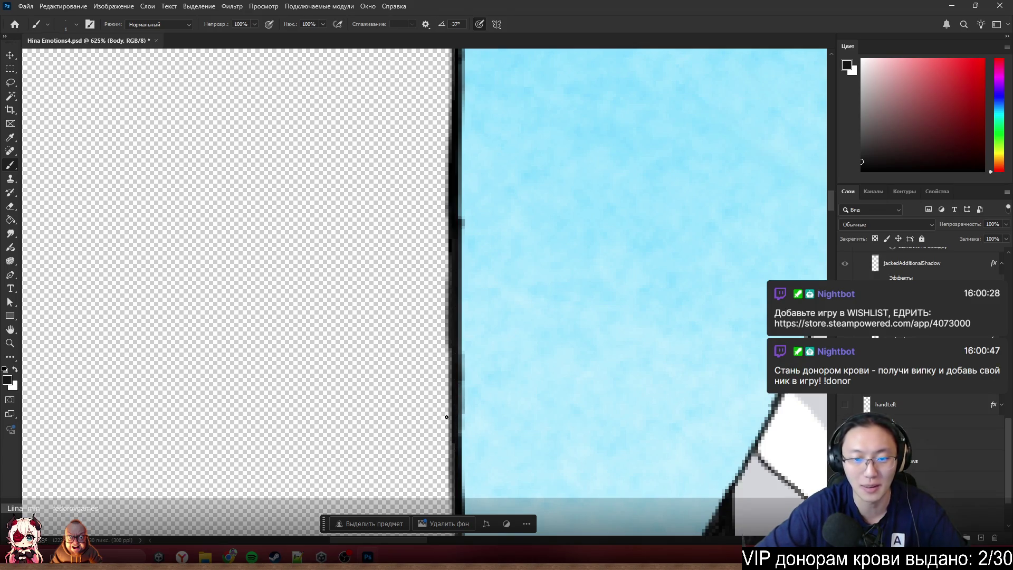
pyautogui.scroll(3, 494, 299)
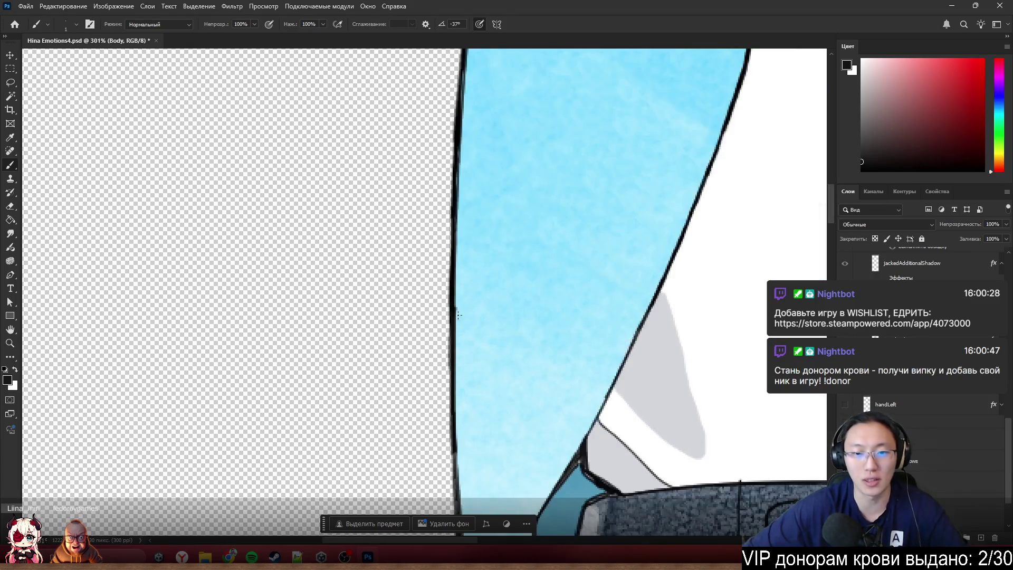
pyautogui.press('s')
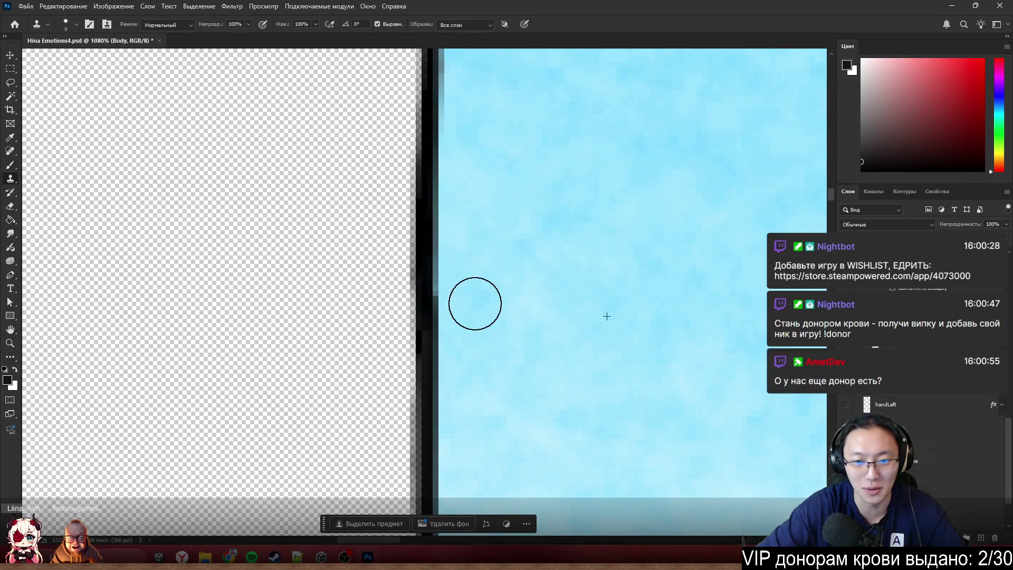
# - Undo the last edit and shrink the brush from size 3 down to 1
pyautogui.scroll(-5, 493, 242)
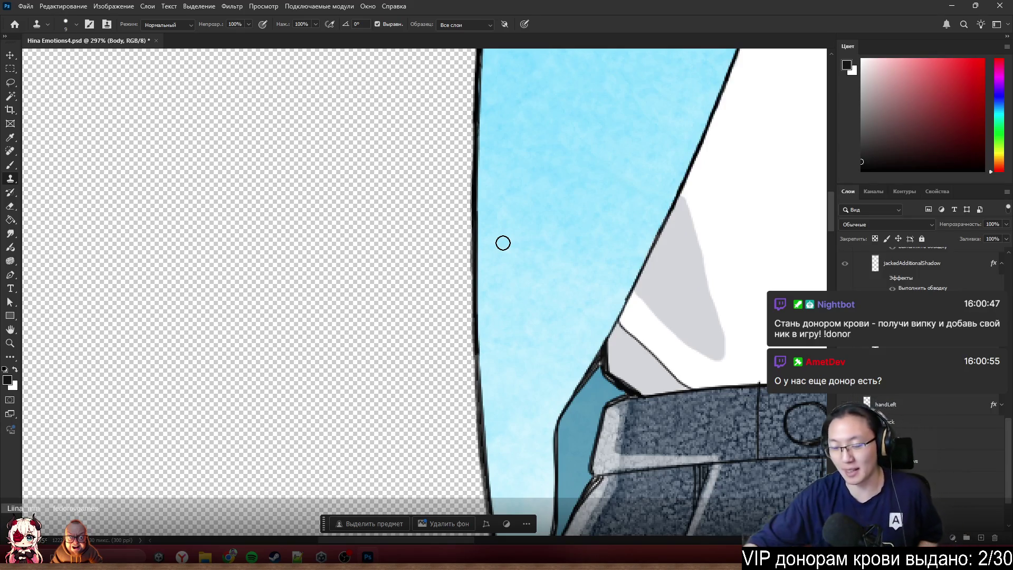
pyautogui.scroll(3, 462, 405)
pyautogui.press('b')
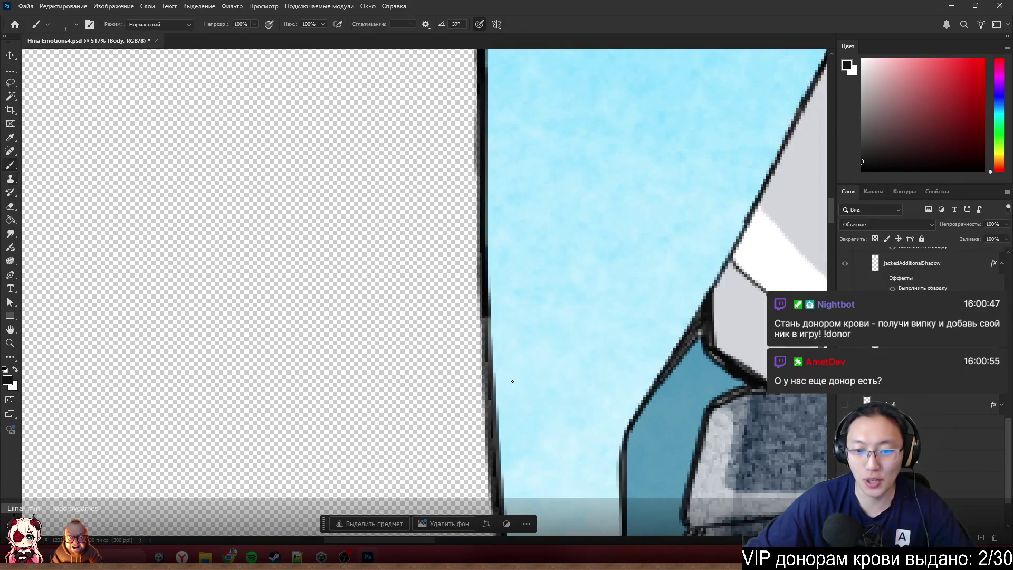
pyautogui.hotkey('ctrl', 'z')
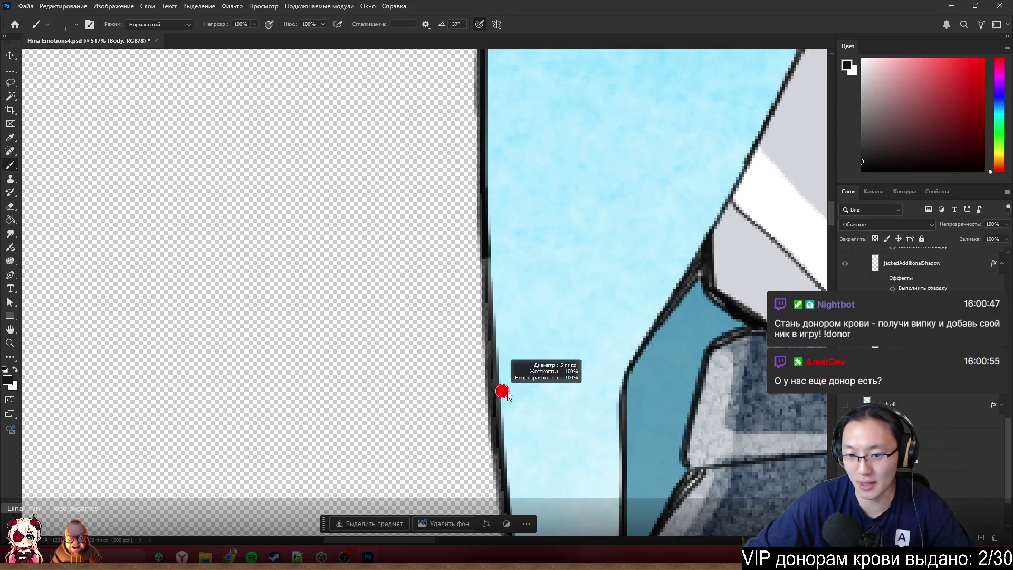
pyautogui.moveTo(501, 392); pyautogui.dragTo(504, 389)
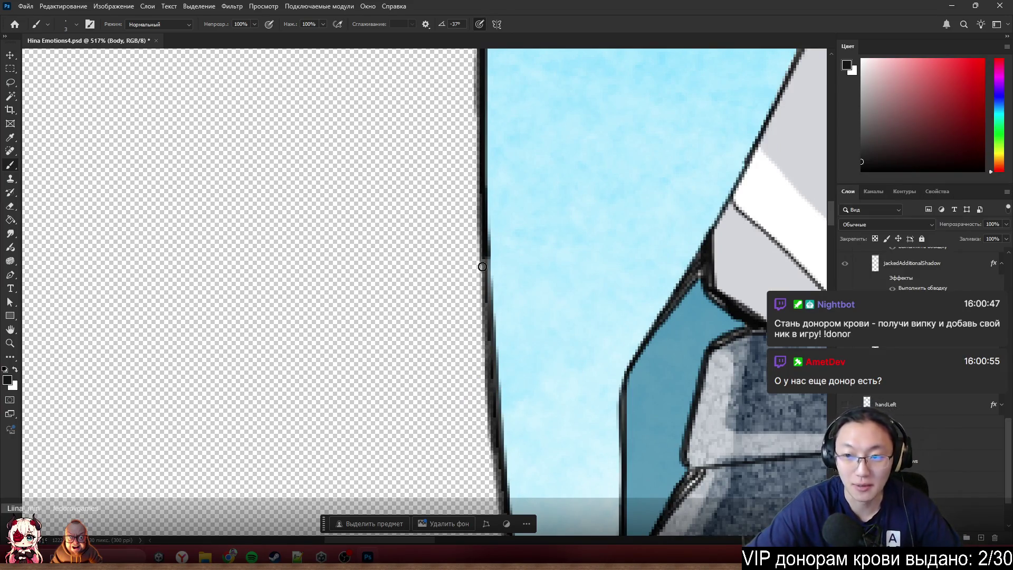
pyautogui.moveTo(539, 236); pyautogui.dragTo(537, 235)
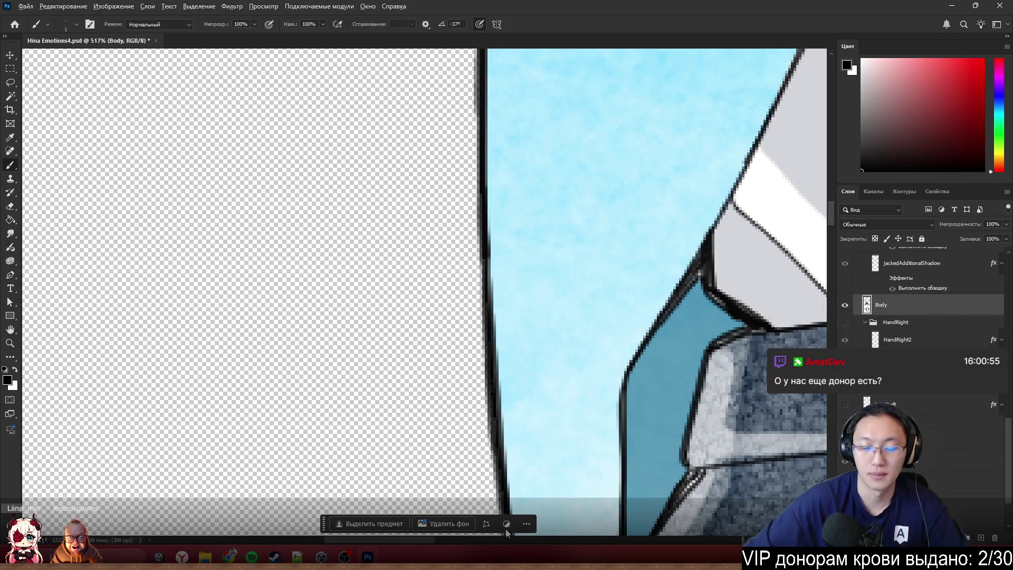
pyautogui.scroll(-5, 613, 414)
pyautogui.scroll(3, 570, 433)
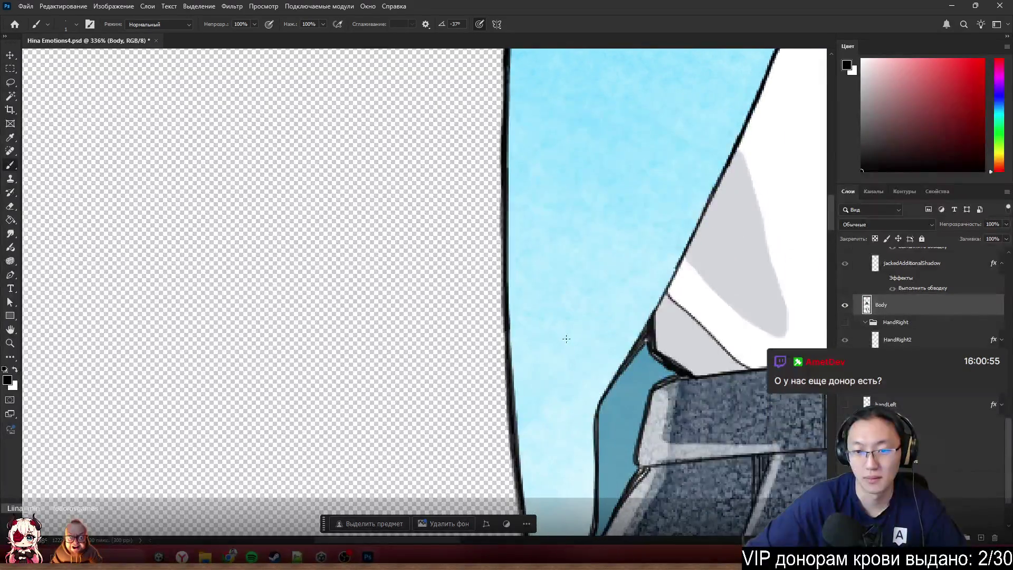
pyautogui.scroll(4, 506, 343)
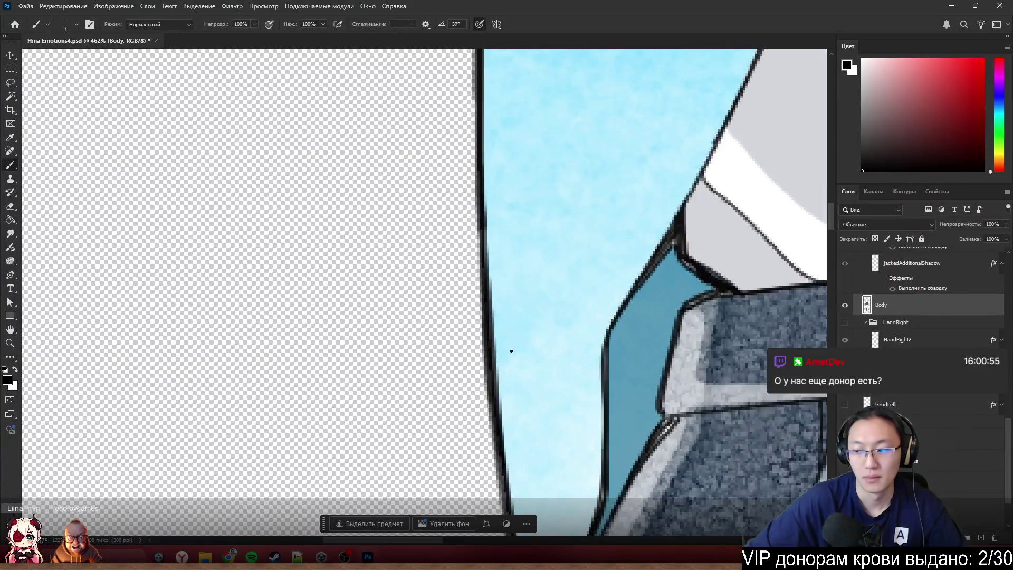
pyautogui.press('e')
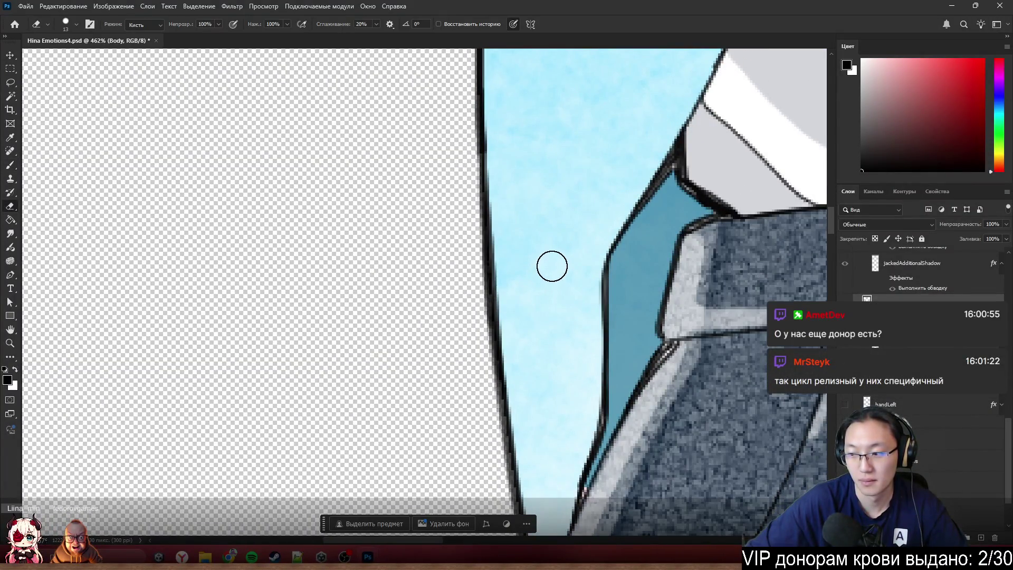
pyautogui.keyDown('alt'); pyautogui.rightClick(560, 256); pyautogui.keyUp('alt')
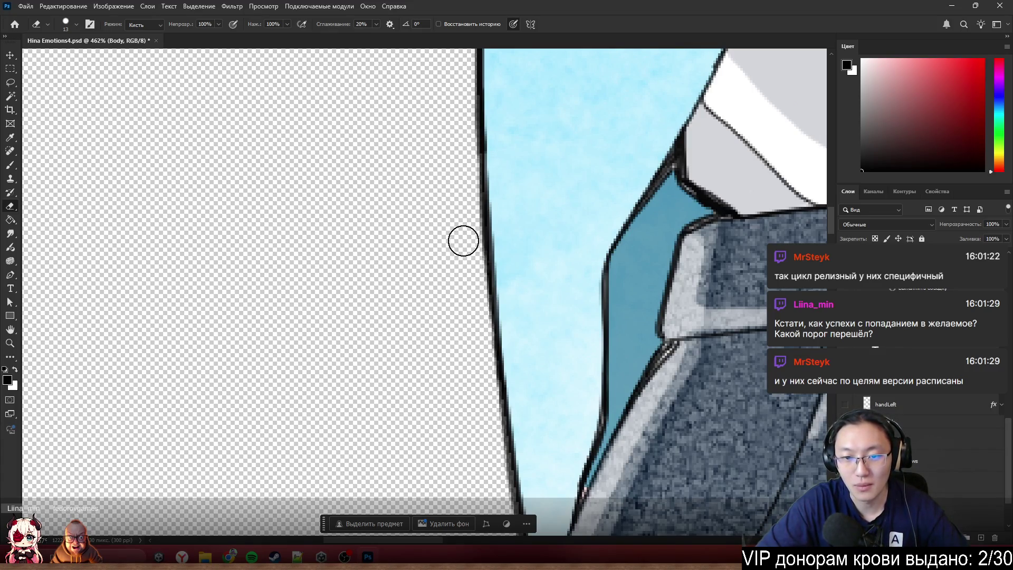
pyautogui.scroll(-5, 453, 373)
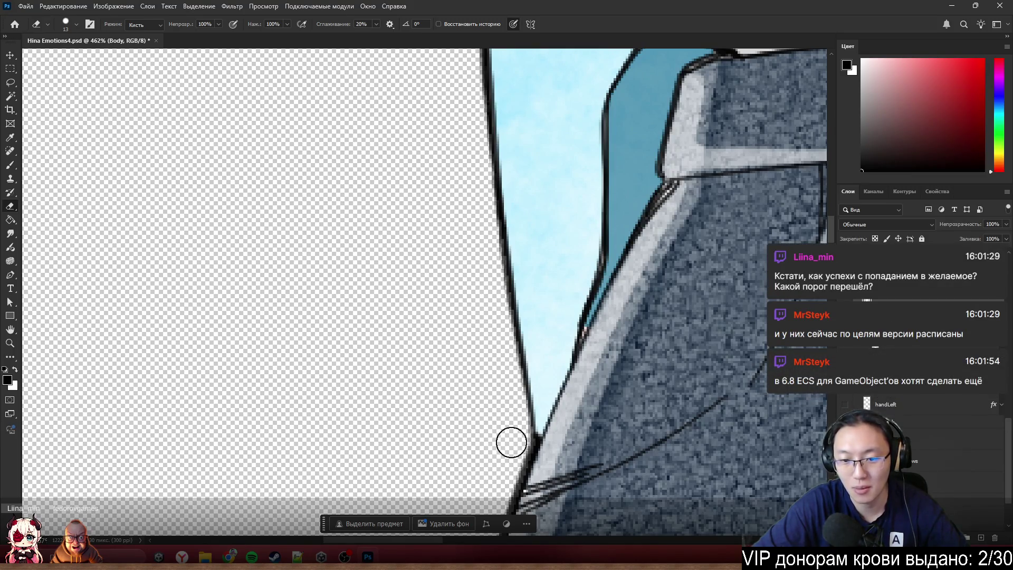
pyautogui.scroll(-6, 493, 223)
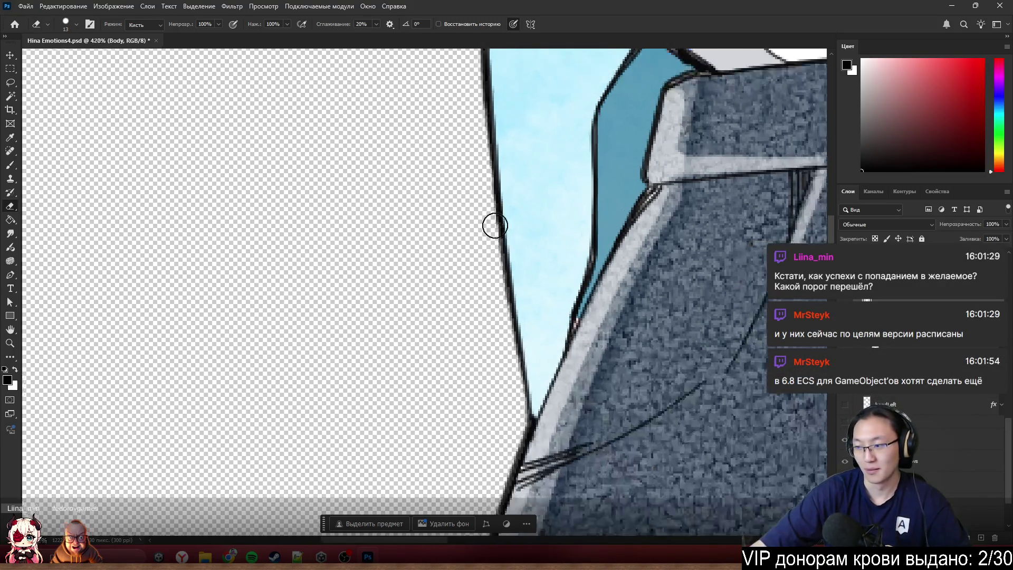
pyautogui.scroll(6, 525, 193)
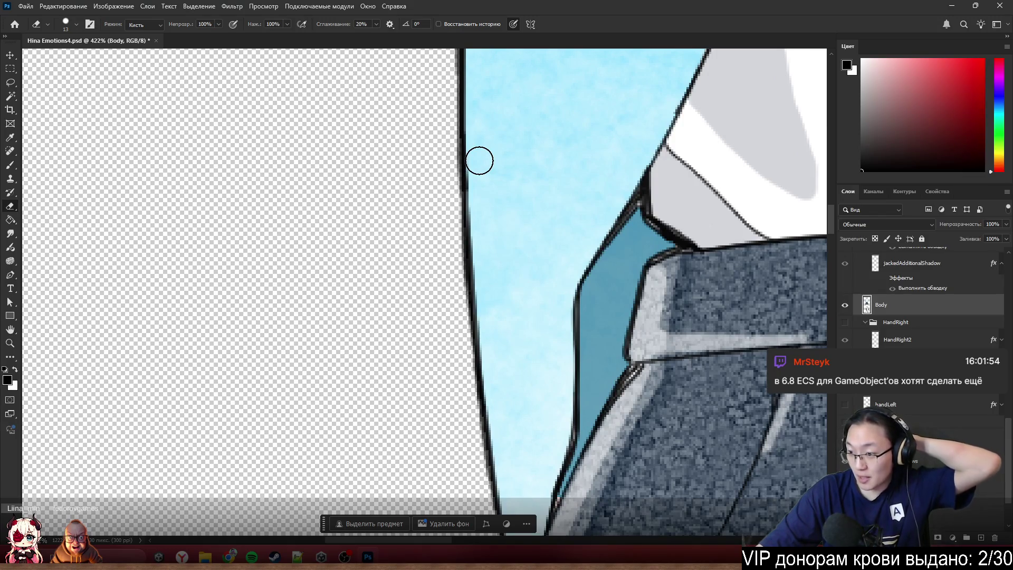
pyautogui.scroll(1, 484, 167)
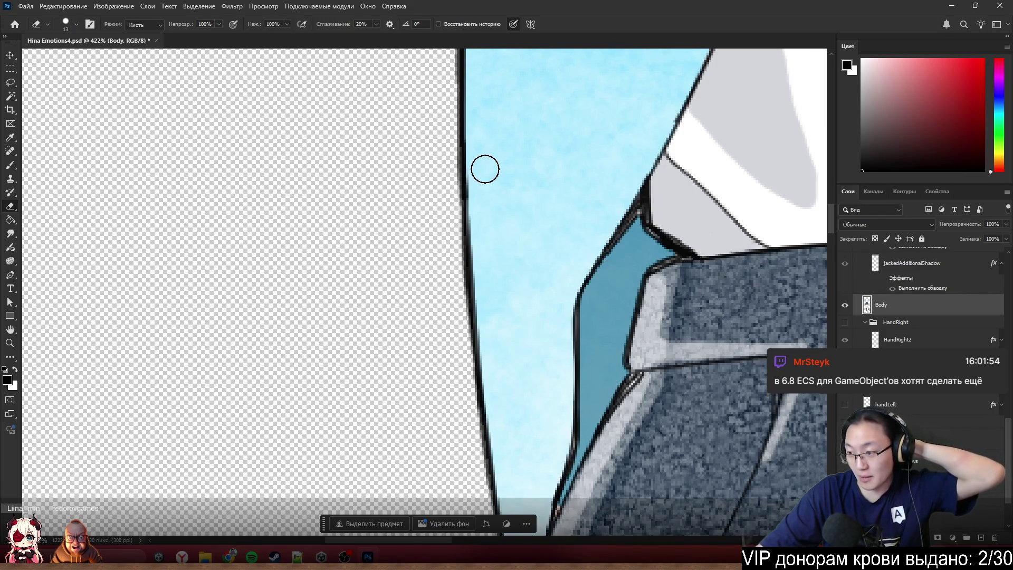
pyautogui.scroll(3, 507, 200)
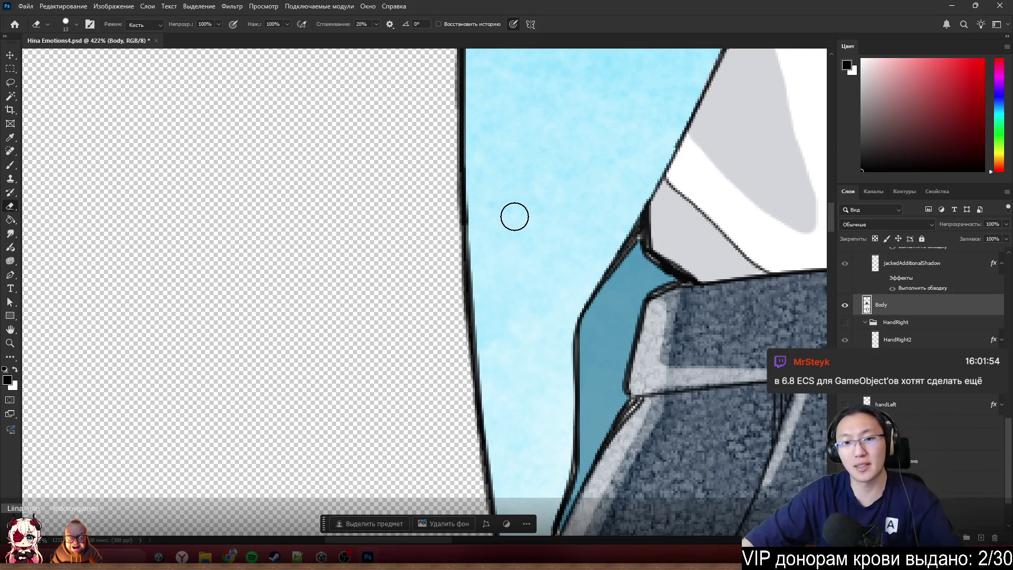
# - Set the Clone Stamp brush size from 9 down to 5
pyautogui.press('b')
pyautogui.scroll(3, 474, 201)
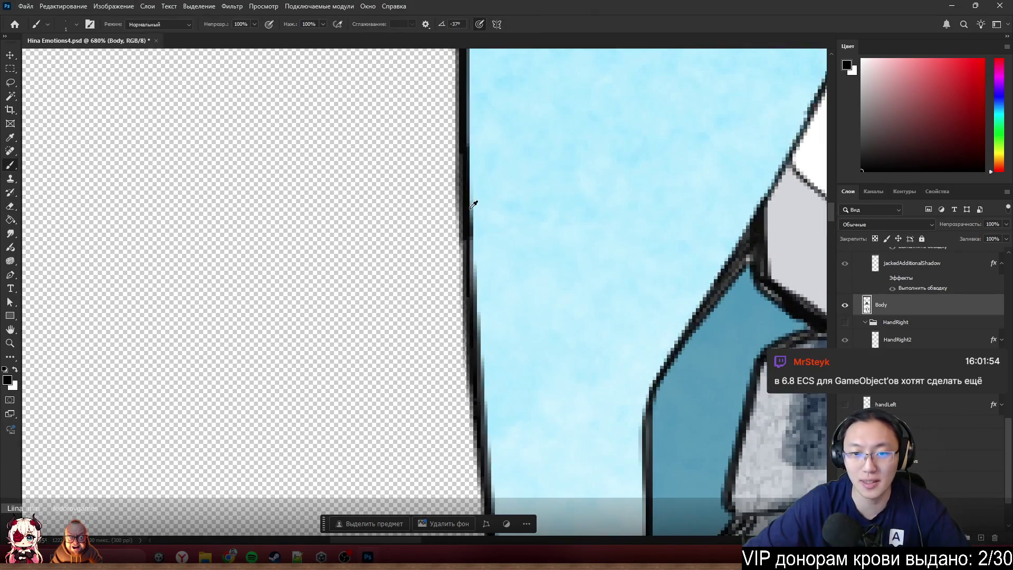
pyautogui.scroll(2, 448, 312)
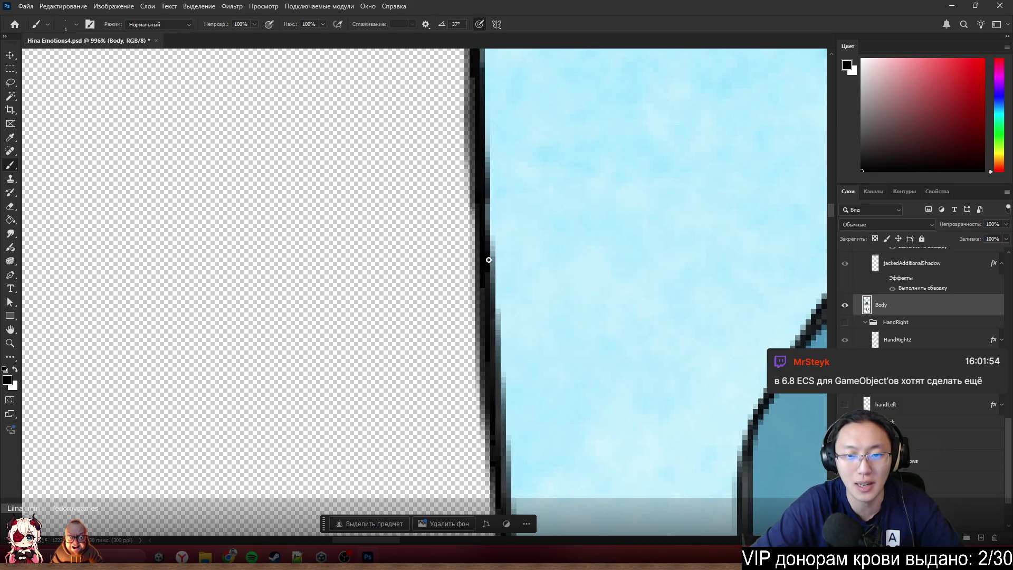
pyautogui.scroll(-3, 529, 211)
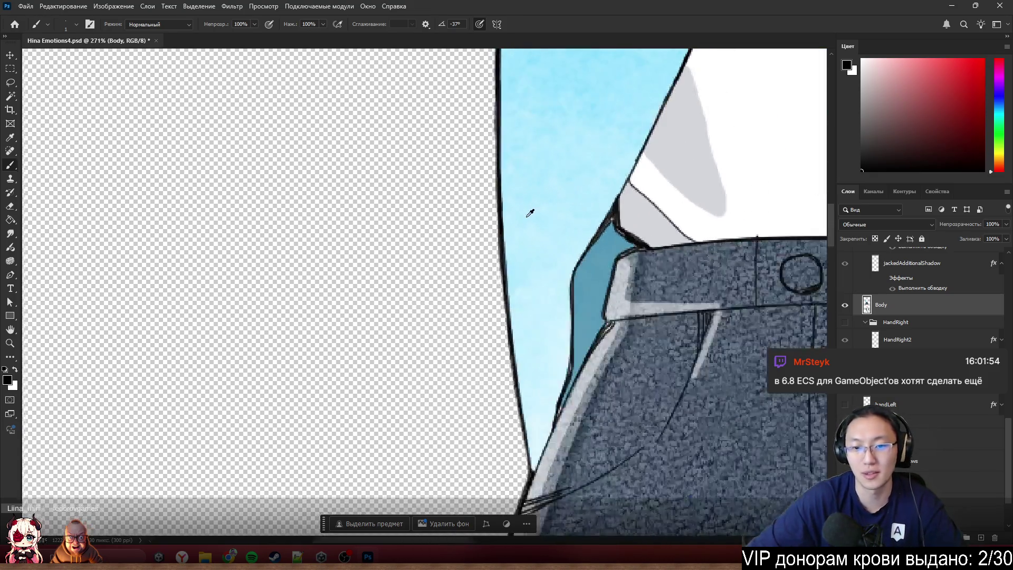
pyautogui.scroll(1, 533, 222)
pyautogui.press('e')
pyautogui.scroll(2, 504, 206)
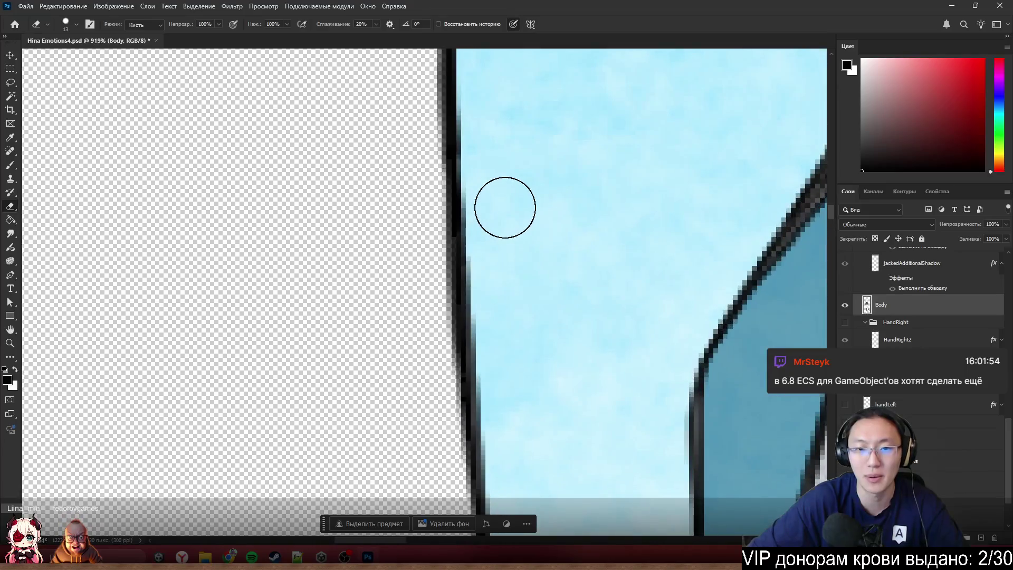
pyautogui.press('s')
pyautogui.moveTo(536, 208); pyautogui.dragTo(475, 216)
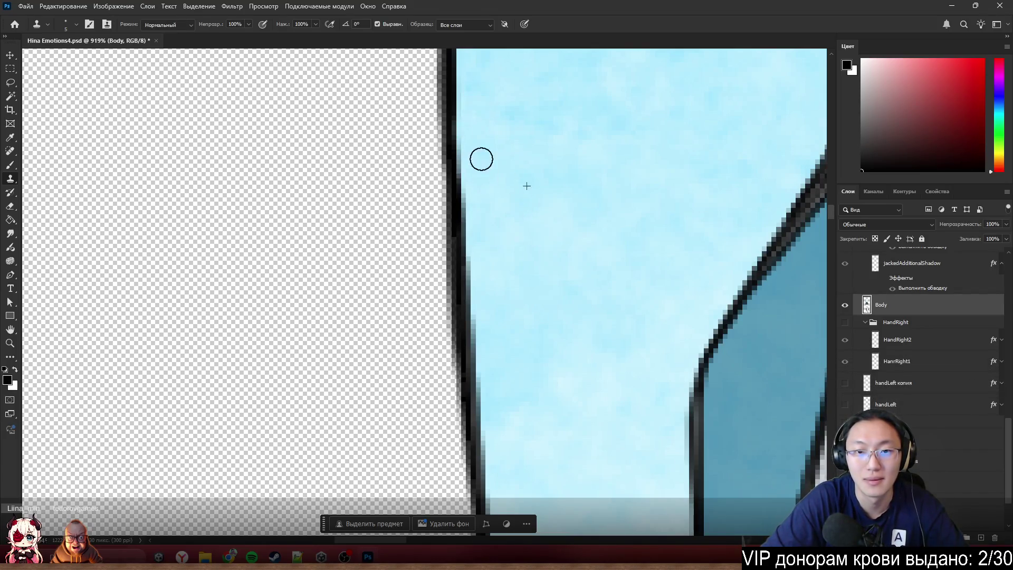
# - Clone along the sleeve's dark outer outline to clean it up
pyautogui.moveTo(487, 217)
pyautogui.mouseDown()
pyautogui.moveTo(473, 169)
pyautogui.moveTo(501, 434)
pyautogui.moveTo(491, 369)
pyautogui.moveTo(498, 483)
pyautogui.moveTo(466, 274)
pyautogui.mouseUp()
pyautogui.scroll(-10, 502, 147)
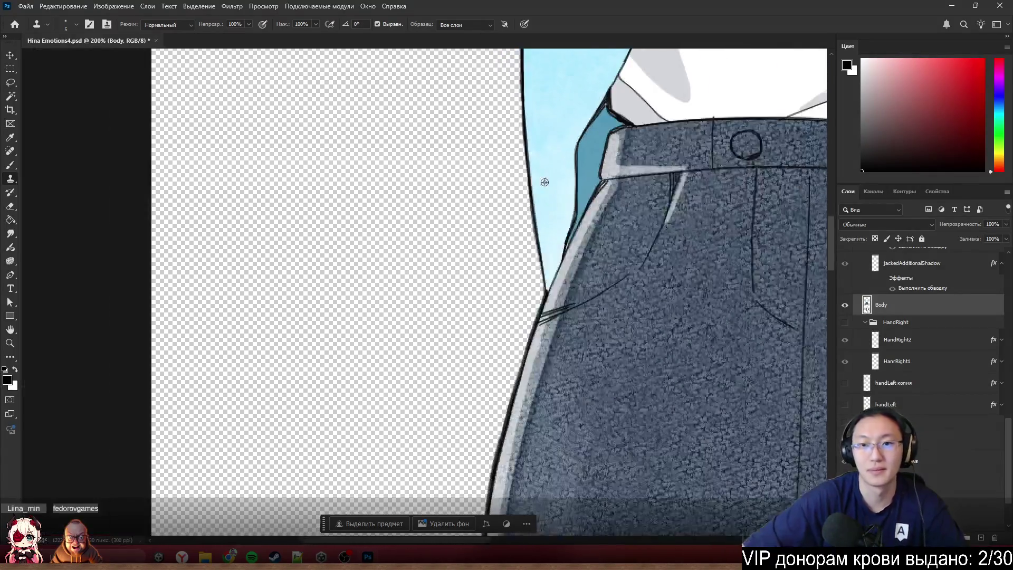
pyautogui.scroll(3, 577, 184)
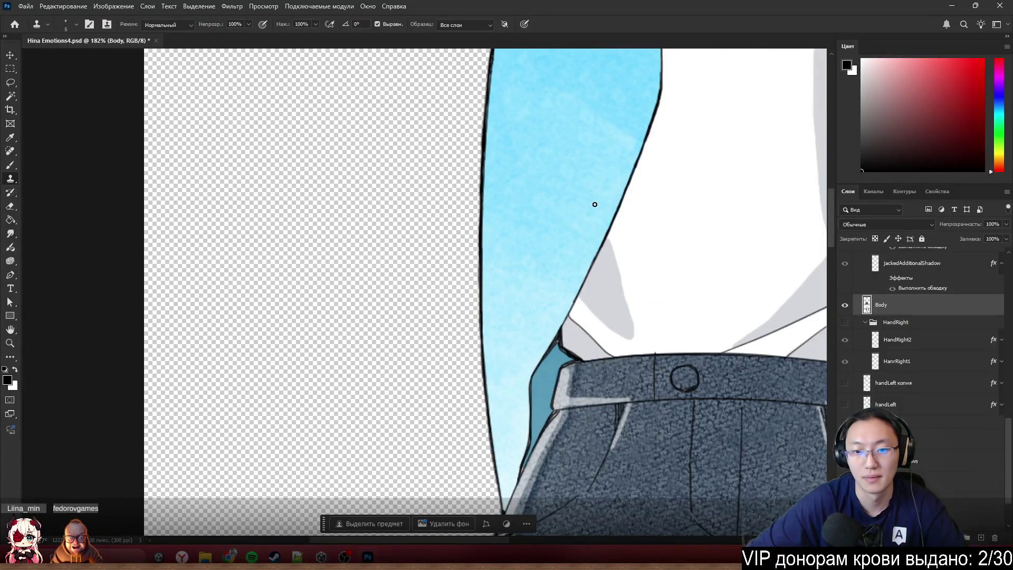
pyautogui.scroll(2, 594, 205)
pyautogui.scroll(4, 572, 152)
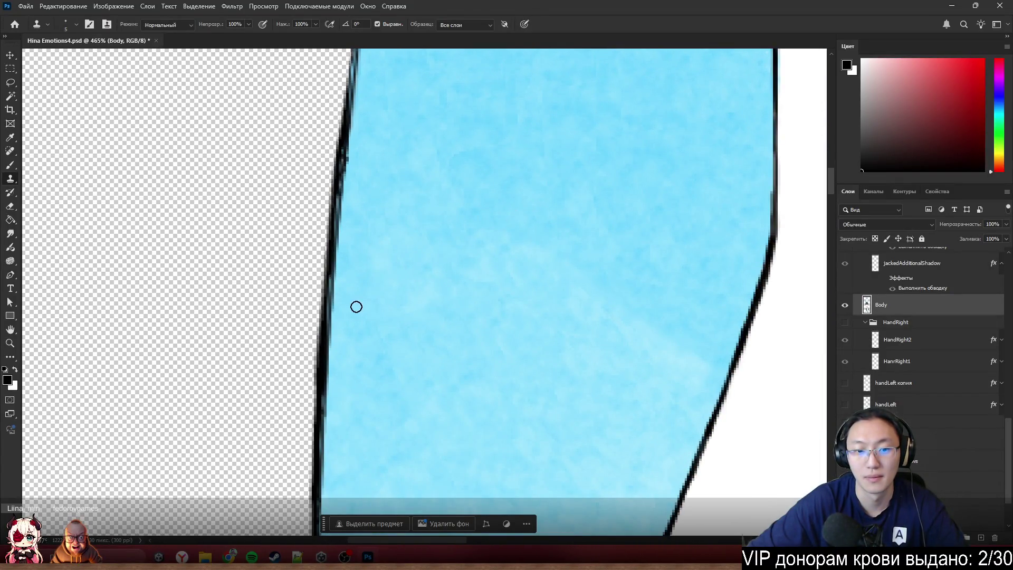
pyautogui.scroll(-2, 351, 338)
pyautogui.scroll(1, 358, 273)
pyautogui.scroll(-4, 359, 274)
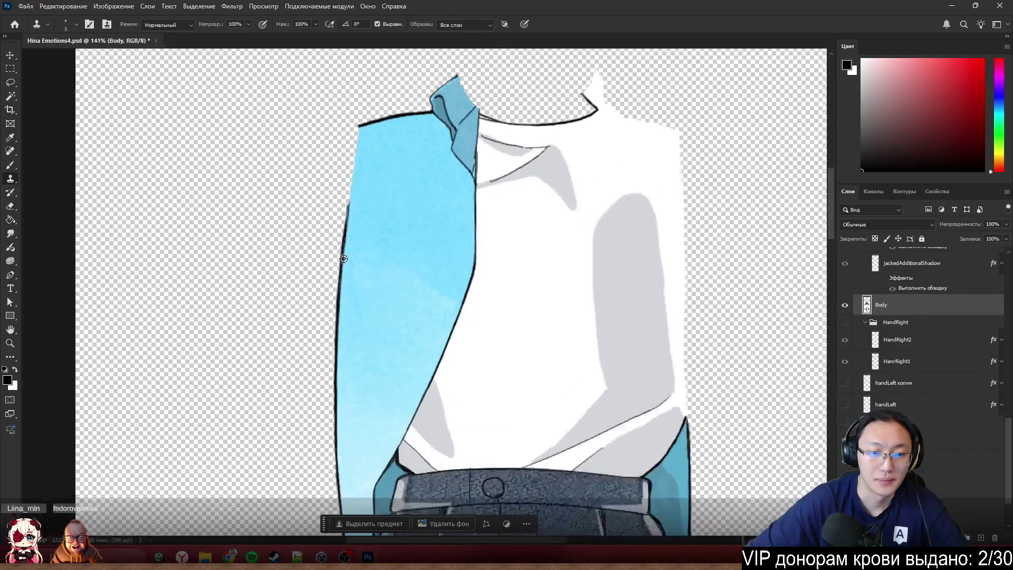
pyautogui.scroll(4, 369, 254)
pyautogui.scroll(2, 377, 250)
# - Sample the dark outline colour for the Brush and rotate the view so the outline runs vertically
pyautogui.press('b')
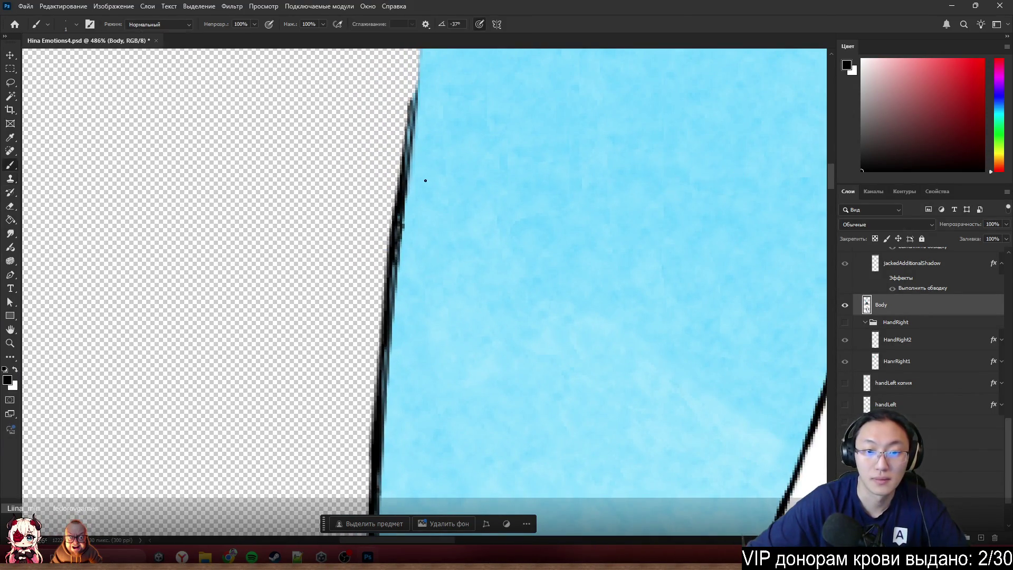
pyautogui.keyDown('alt'); pyautogui.rightClick(406, 187); pyautogui.keyUp('alt')
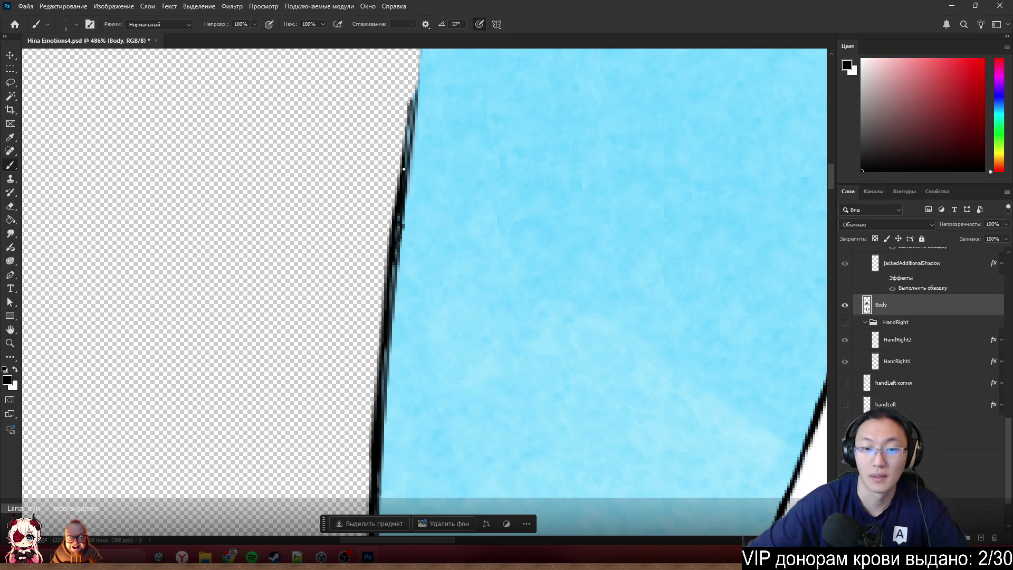
pyautogui.keyDown('alt'); pyautogui.click(401, 199); pyautogui.keyUp('alt')
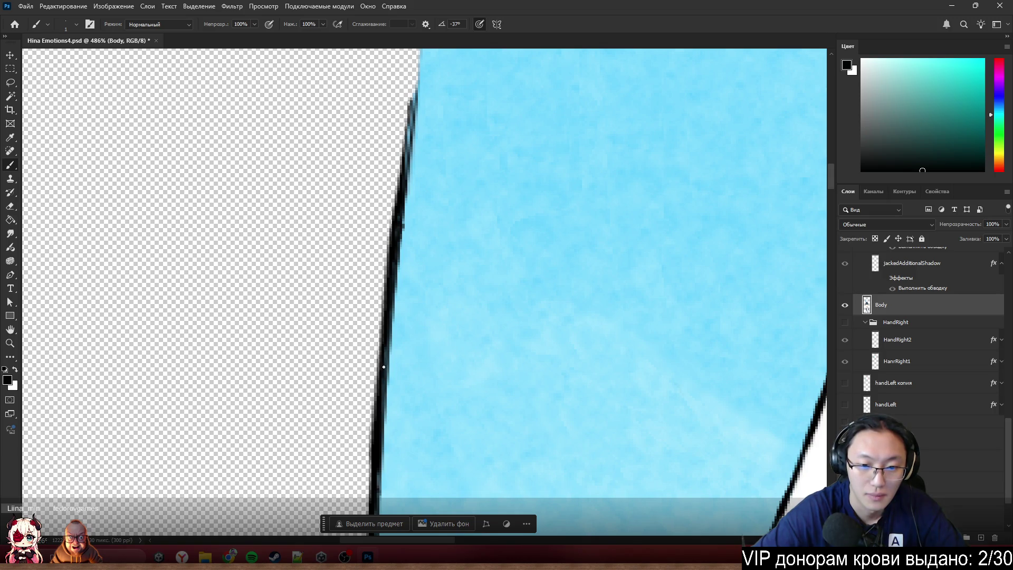
pyautogui.press('r')
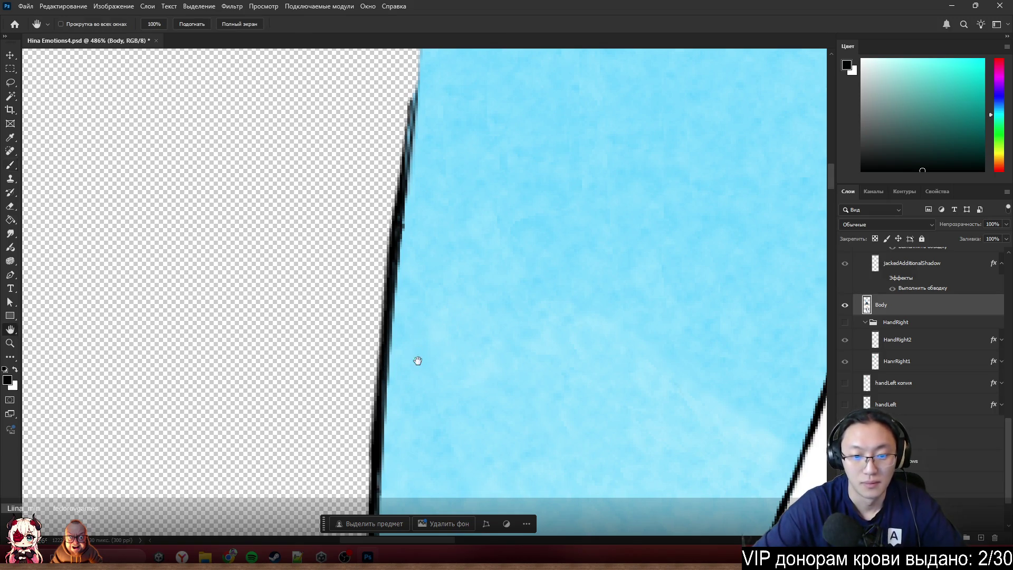
pyautogui.moveTo(417, 359)
pyautogui.mouseDown()
pyautogui.moveTo(445, 149)
pyautogui.moveTo(434, 208)
pyautogui.mouseUp()
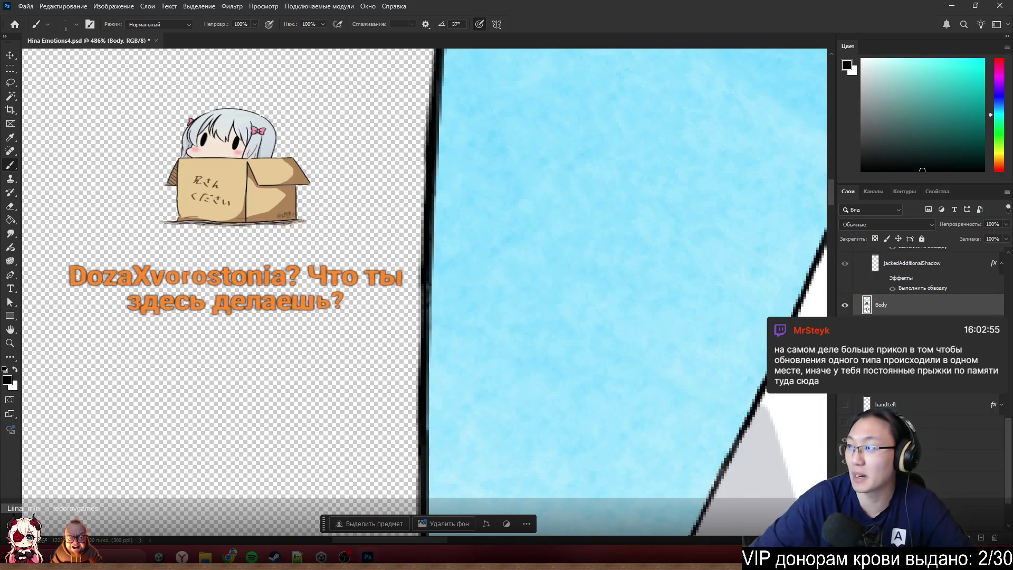
pyautogui.hotkey('alt', 'Tab')
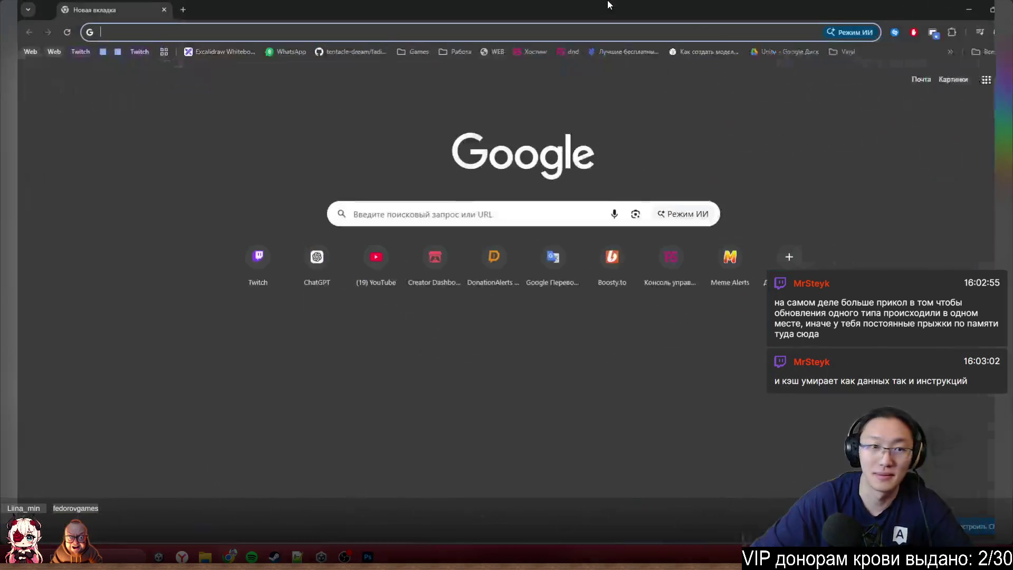
# - Search Google for 'что такое хворостин' and restore the browser to a smaller window
pyautogui.write('ч')
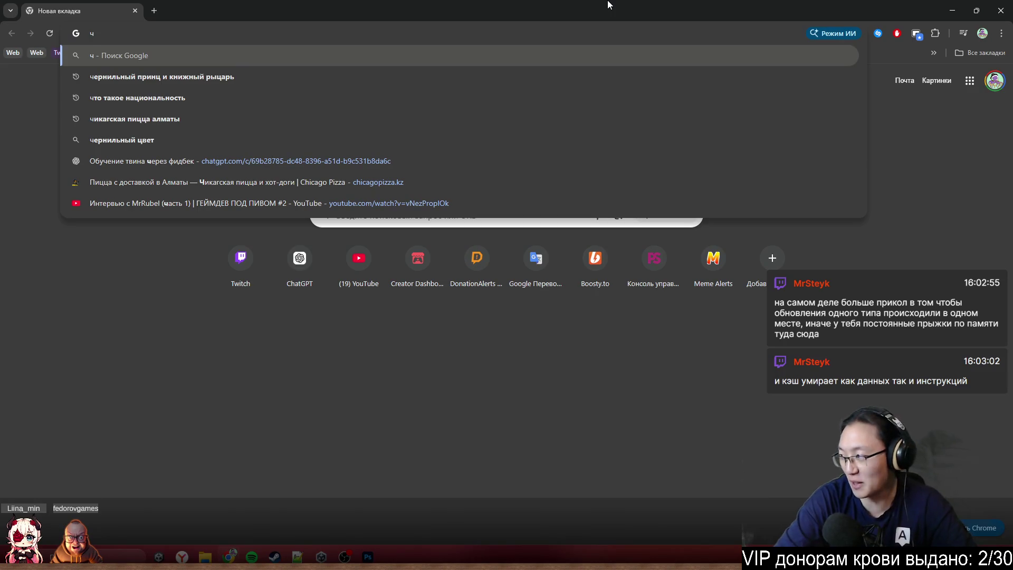
pyautogui.write('то такое хз')
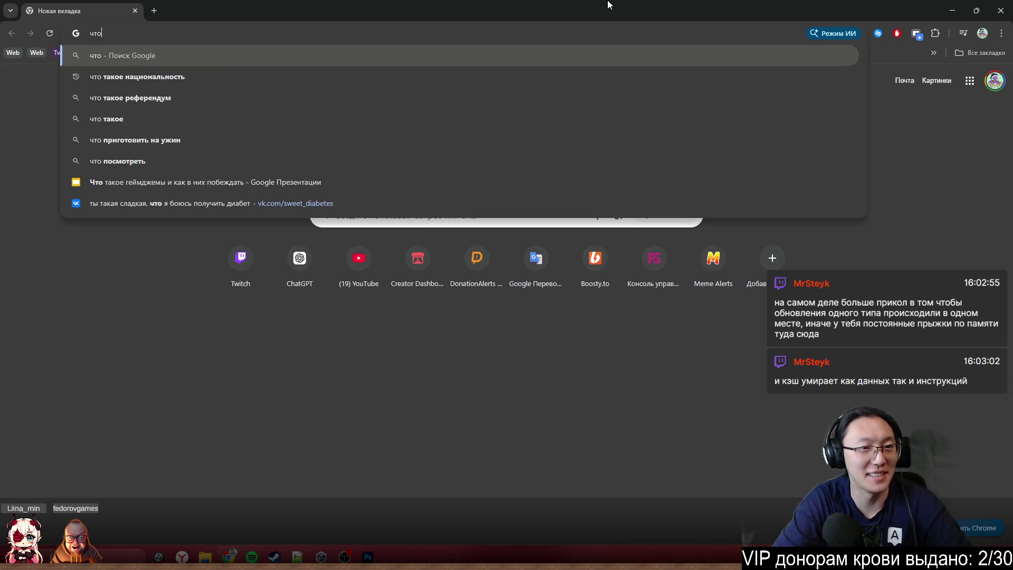
pyautogui.press('BackSpace')
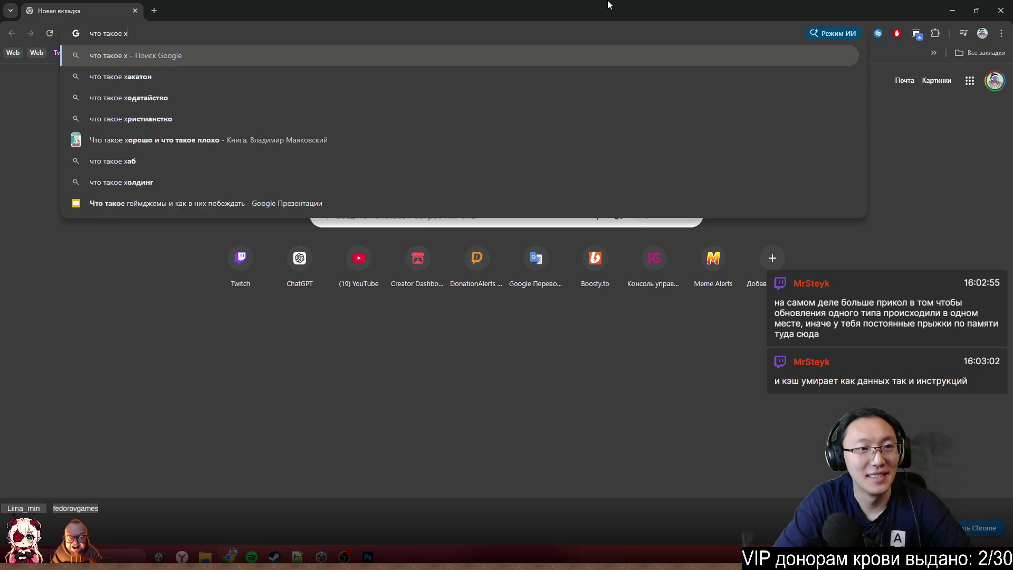
pyautogui.write('воростин')
pyautogui.press('Return')
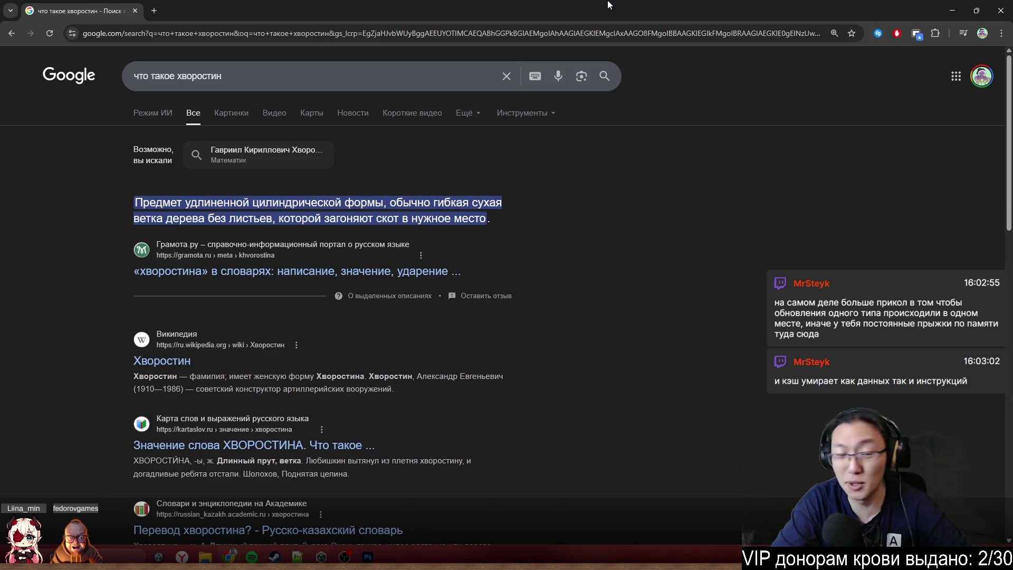
pyautogui.doubleClick(608, 5)
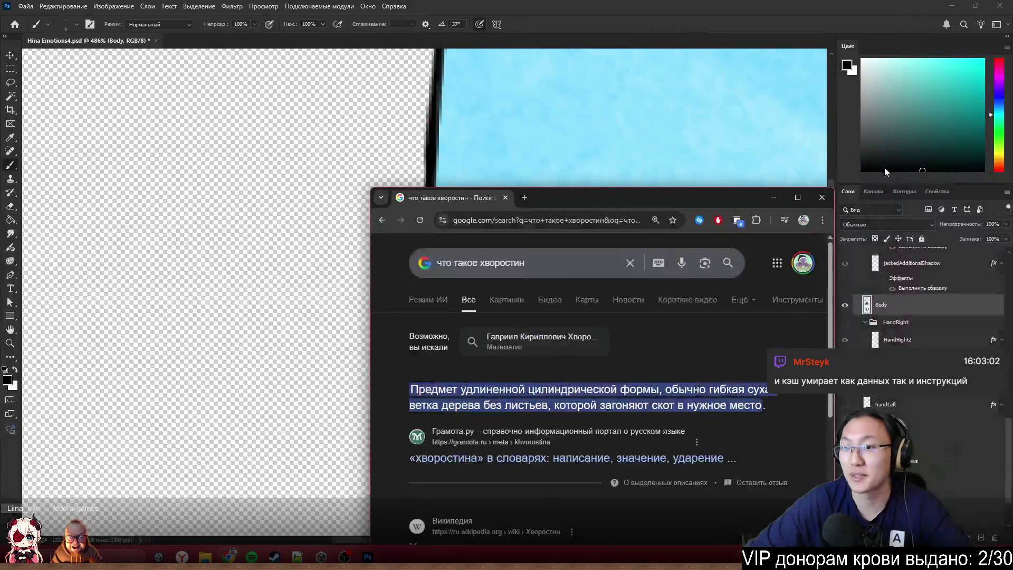
# - Close the browser and clone clean colour along the jacket's left edge
pyautogui.click(821, 197)
pyautogui.scroll(-3, 430, 294)
pyautogui.hscroll(2, 376, 293)
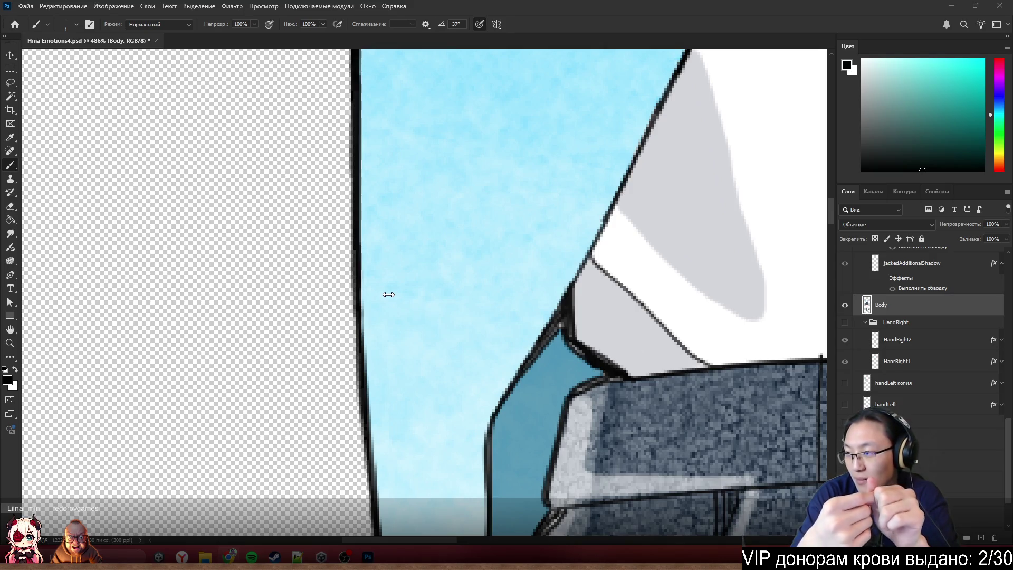
pyautogui.scroll(-3, 468, 231)
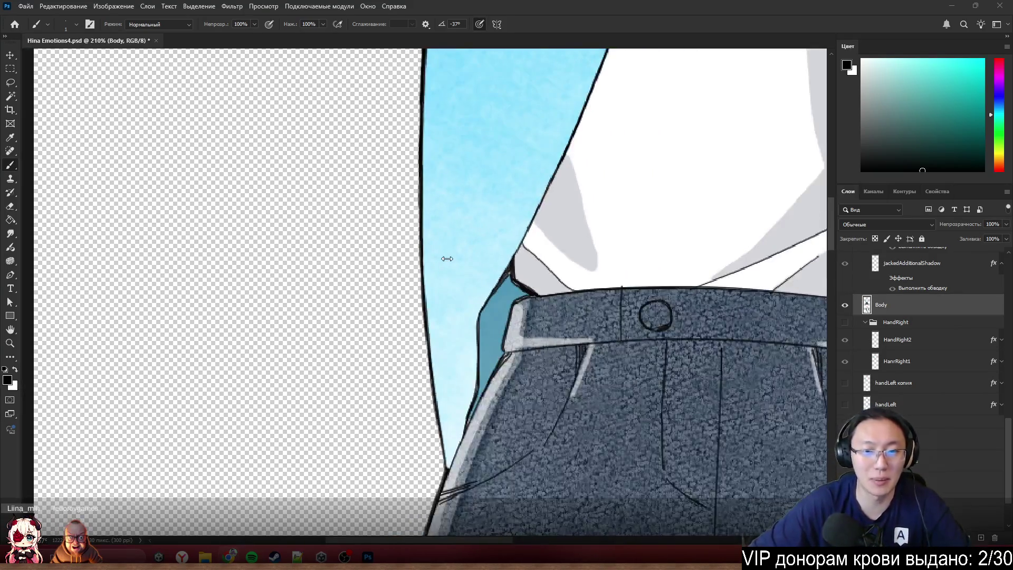
pyautogui.scroll(2, 427, 331)
pyautogui.scroll(3, 437, 318)
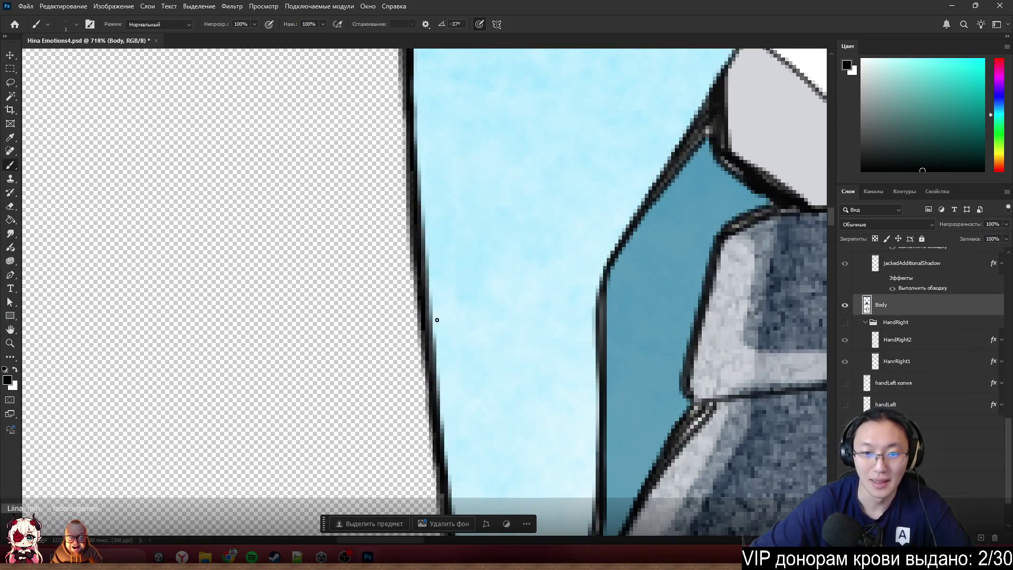
pyautogui.press('s')
pyautogui.scroll(-3, 501, 306)
pyautogui.scroll(-2, 501, 305)
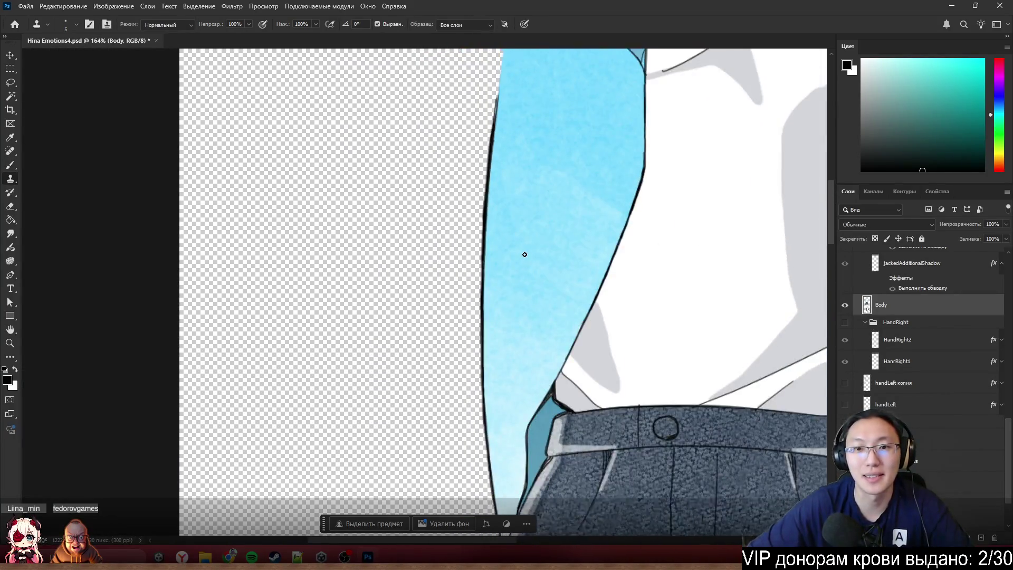
pyautogui.scroll(3, 525, 256)
pyautogui.scroll(3, 502, 180)
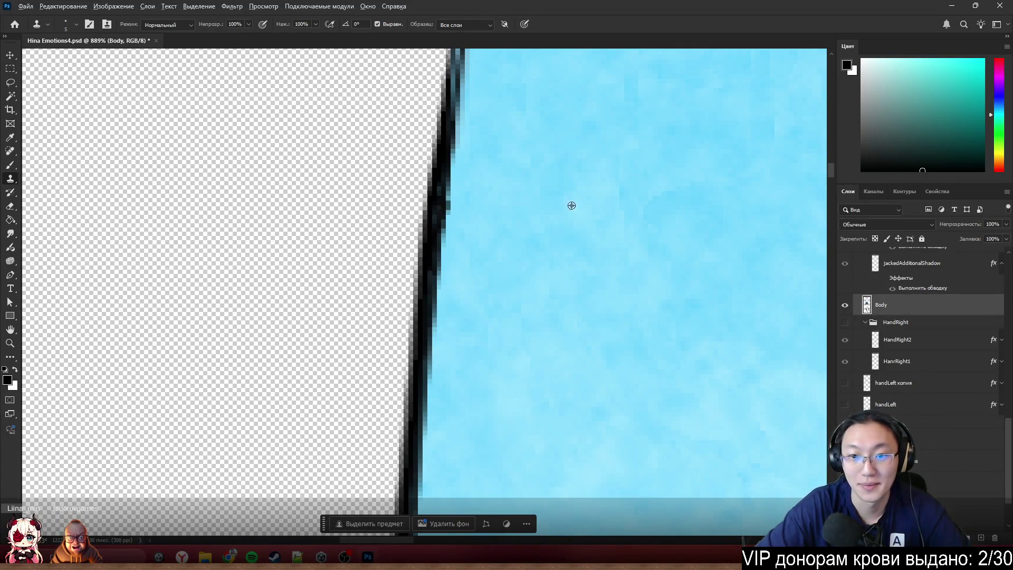
pyautogui.moveTo(470, 218)
pyautogui.mouseDown()
pyautogui.moveTo(470, 192)
pyautogui.moveTo(451, 343)
pyautogui.mouseUp()
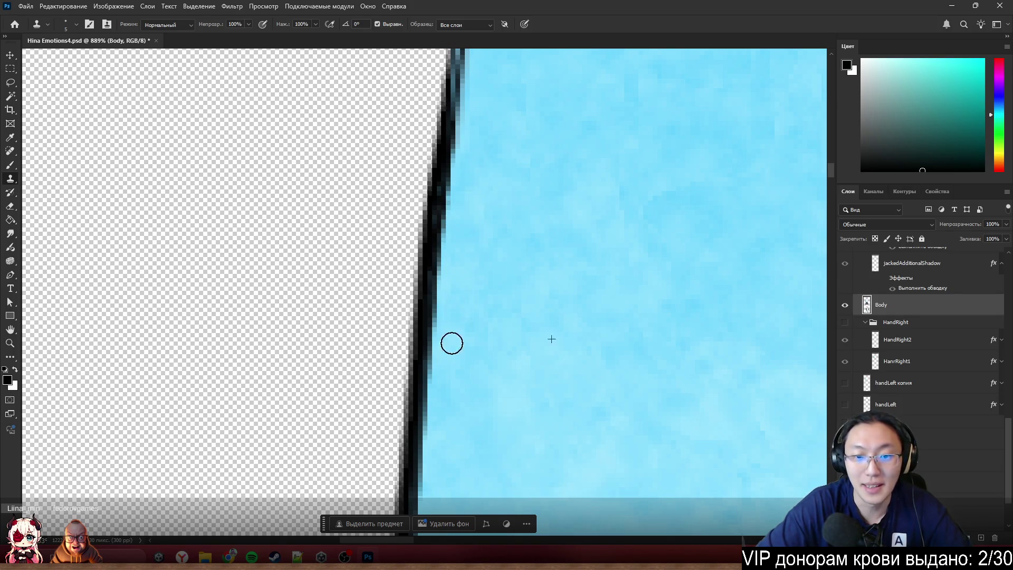
# - Clone over a stray grey pixel at the jacket edge with a tiny brush
pyautogui.scroll(-3, 475, 192)
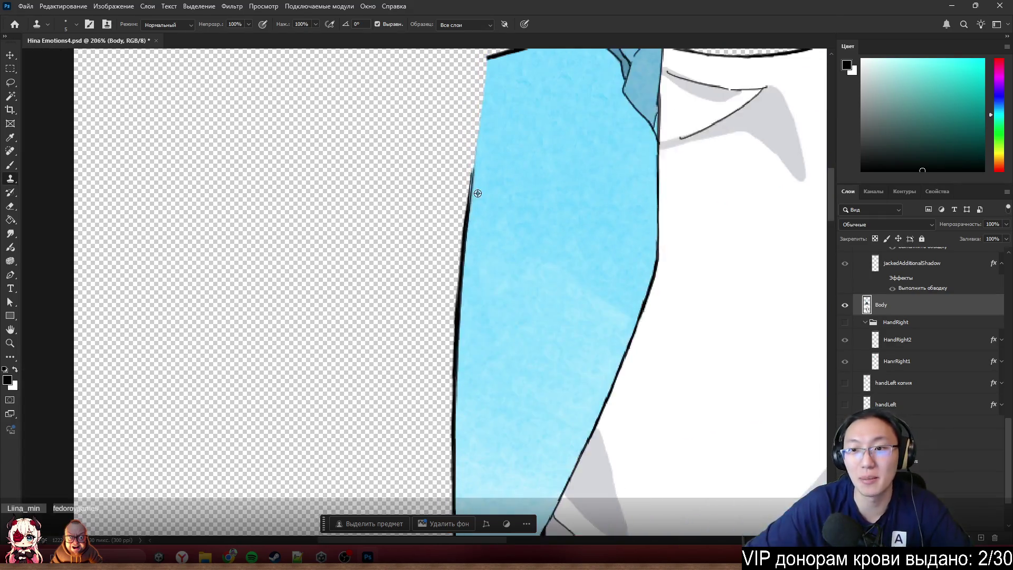
pyautogui.scroll(2, 590, 162)
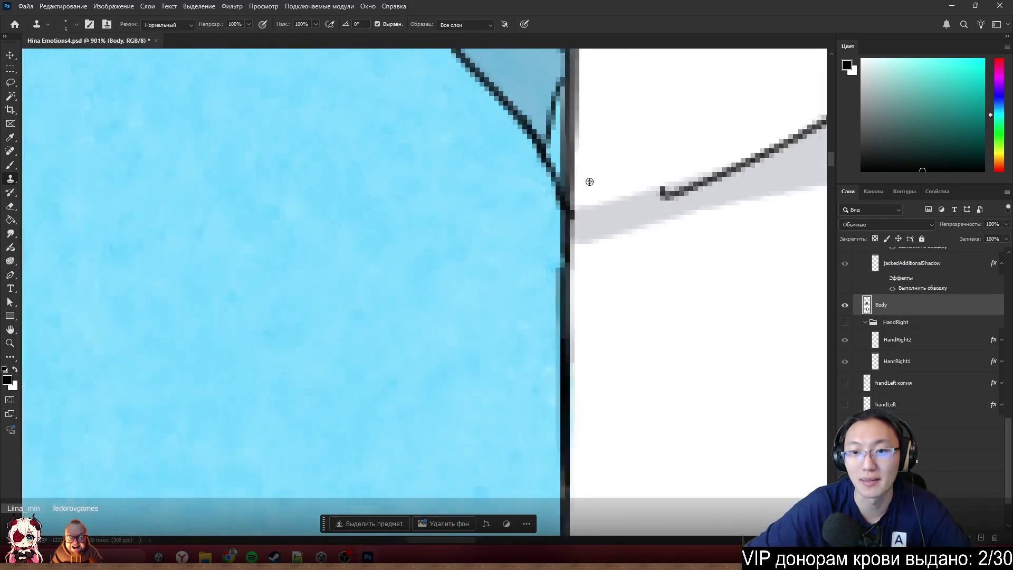
pyautogui.scroll(3, 520, 224)
pyautogui.scroll(-6, 527, 229)
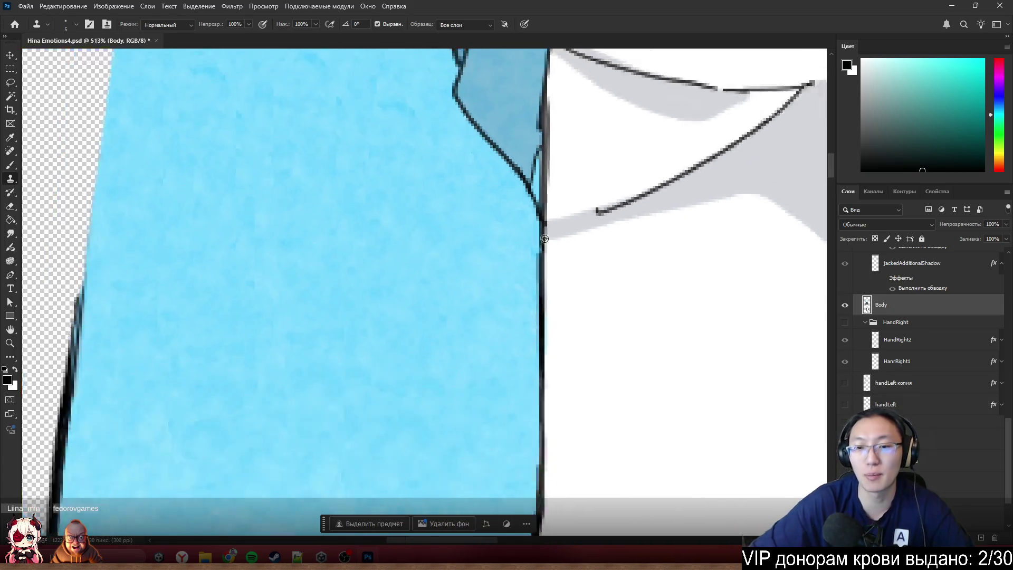
pyautogui.scroll(7, 548, 237)
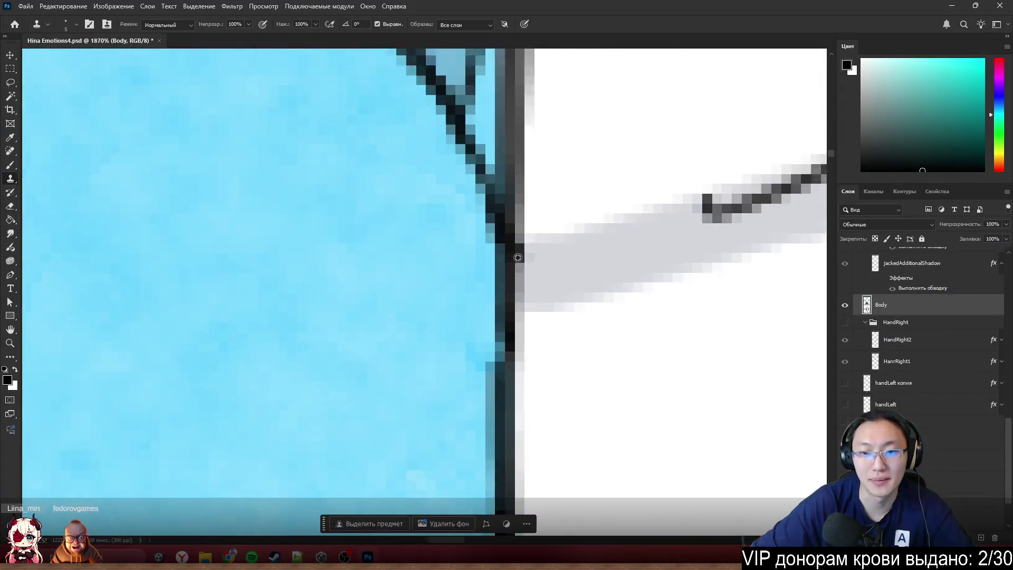
pyautogui.press('e')
pyautogui.press('s')
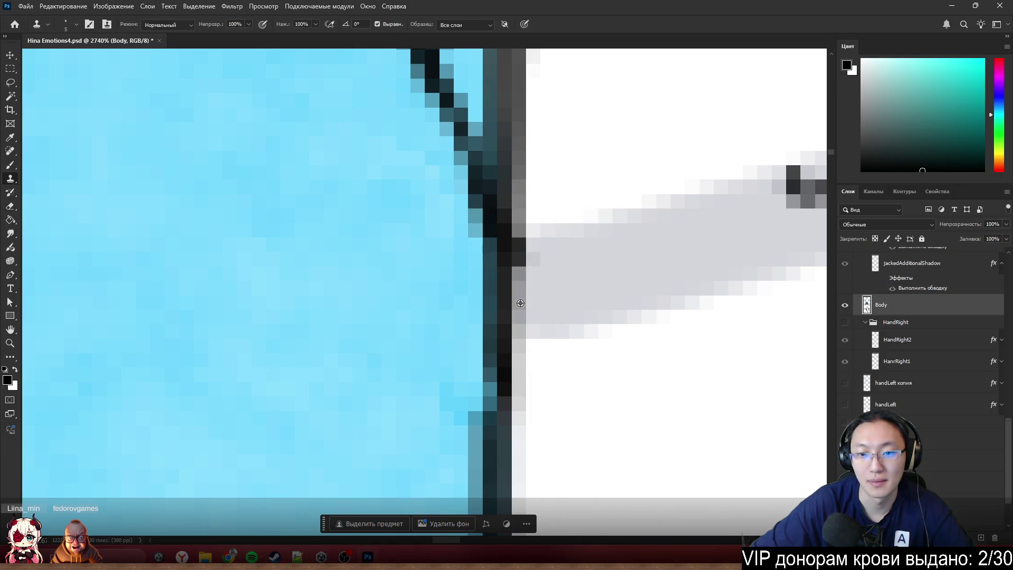
pyautogui.click(522, 255)
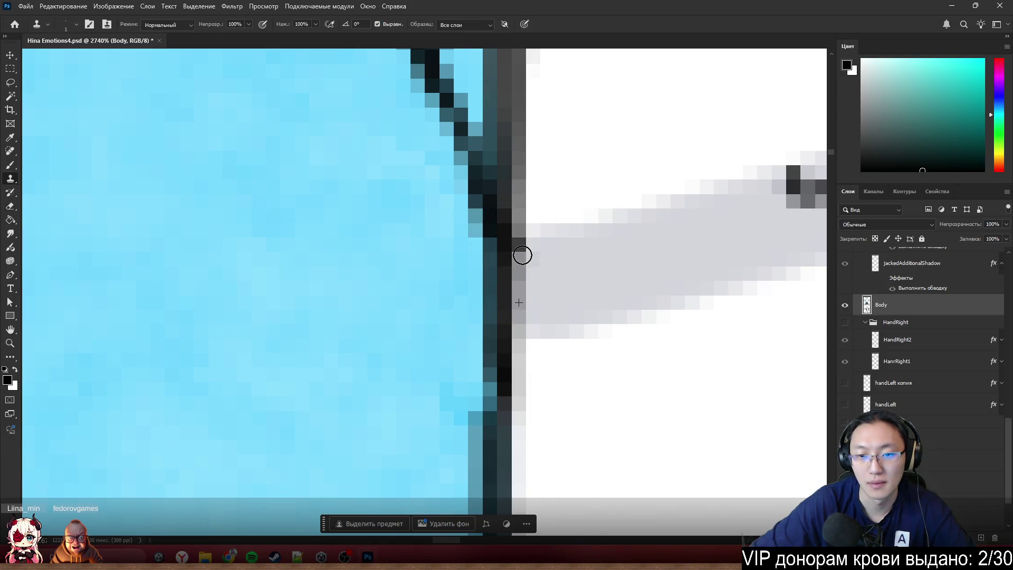
pyautogui.scroll(-5, 535, 262)
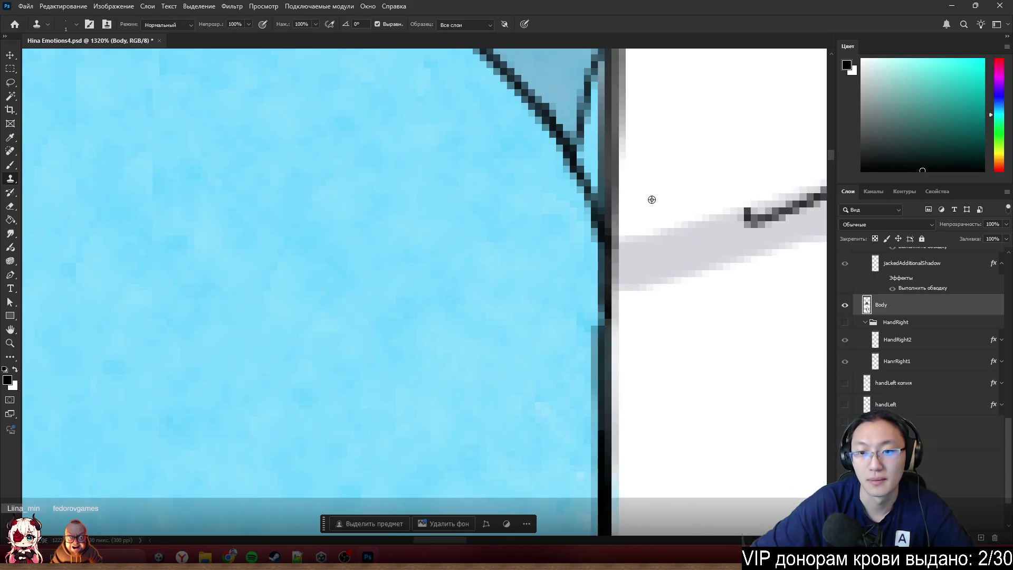
pyautogui.scroll(5, 630, 233)
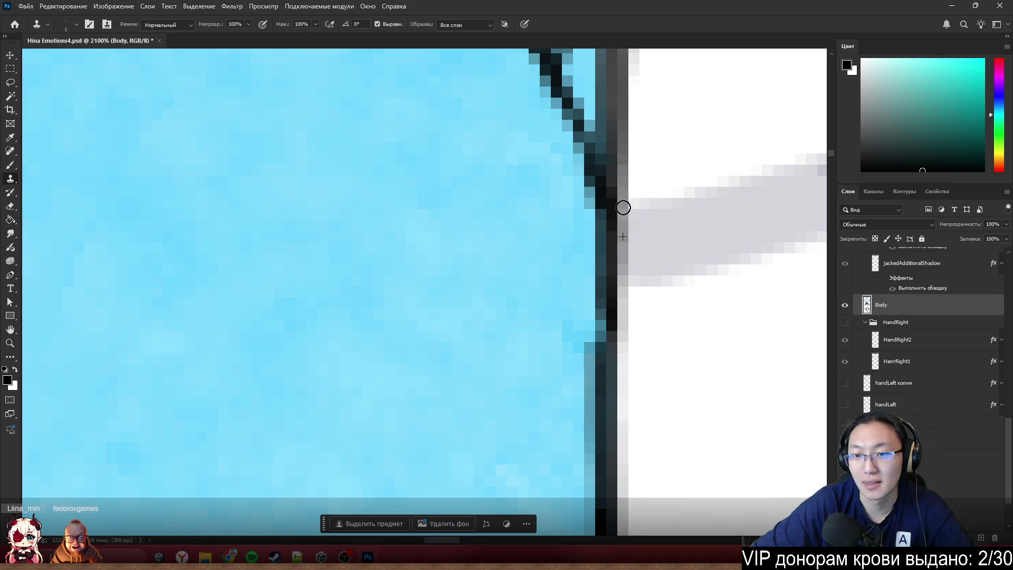
pyautogui.scroll(-6, 657, 286)
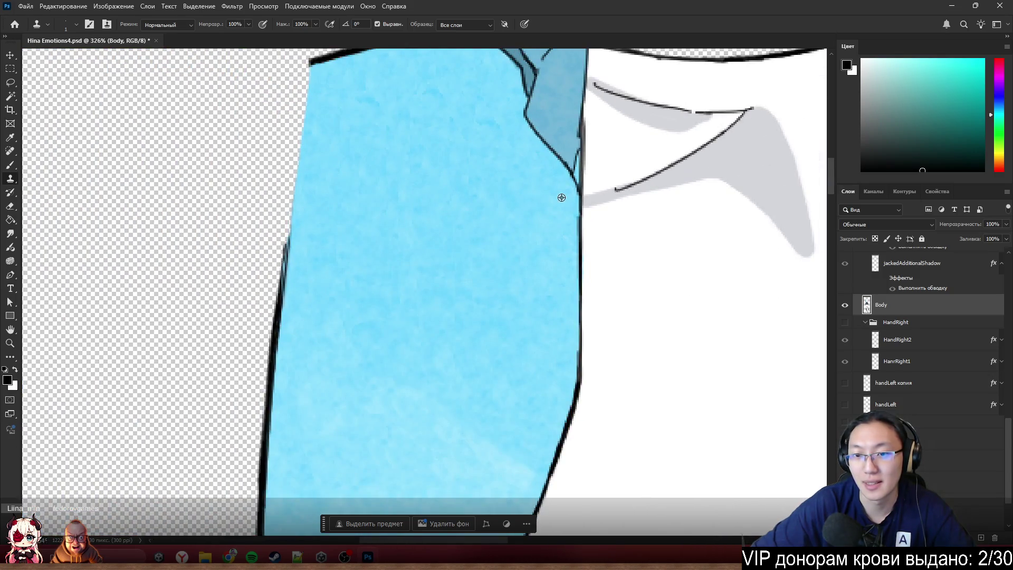
pyautogui.scroll(6, 561, 197)
pyautogui.press('b')
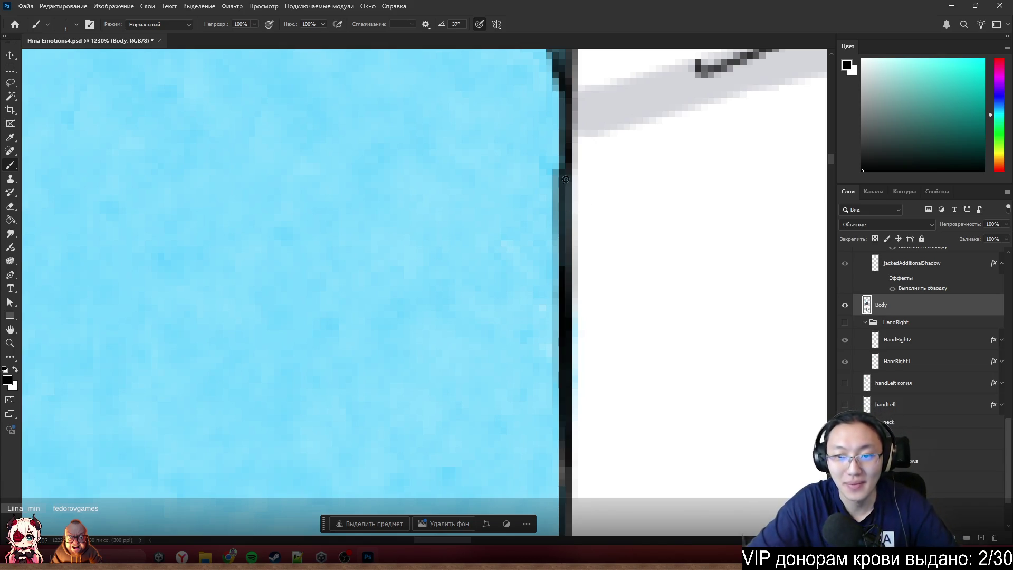
# - Clone the dark teal edge upward along the jacket/shirt border toward the collar
pyautogui.scroll(-8, 534, 194)
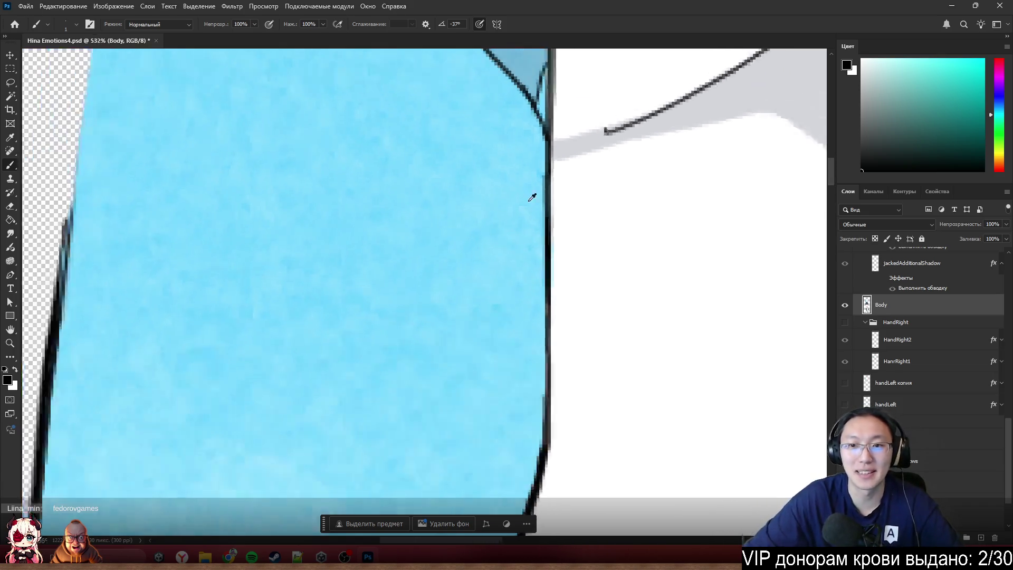
pyautogui.scroll(6, 565, 181)
pyautogui.scroll(4, 532, 178)
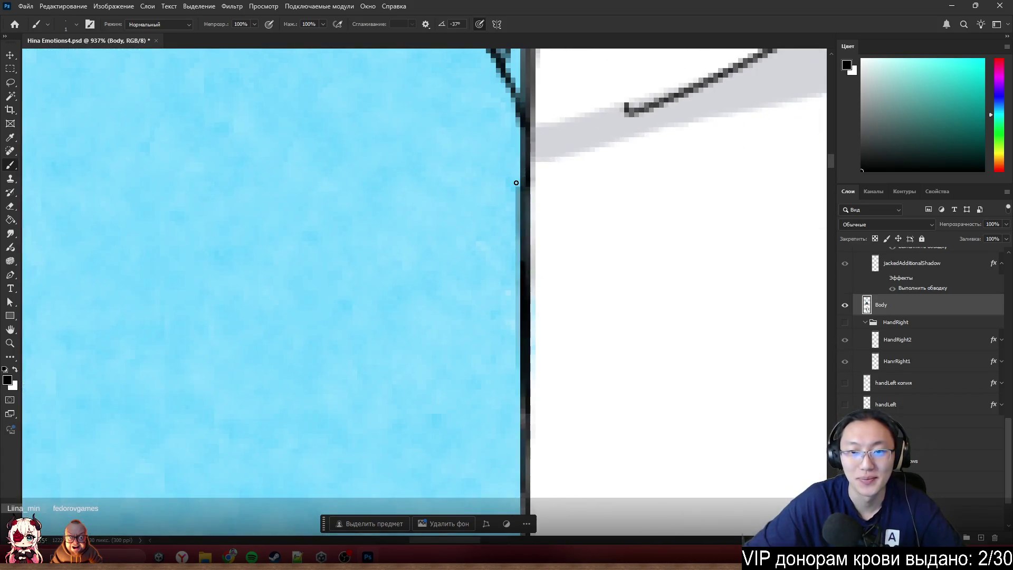
pyautogui.scroll(-6, 527, 211)
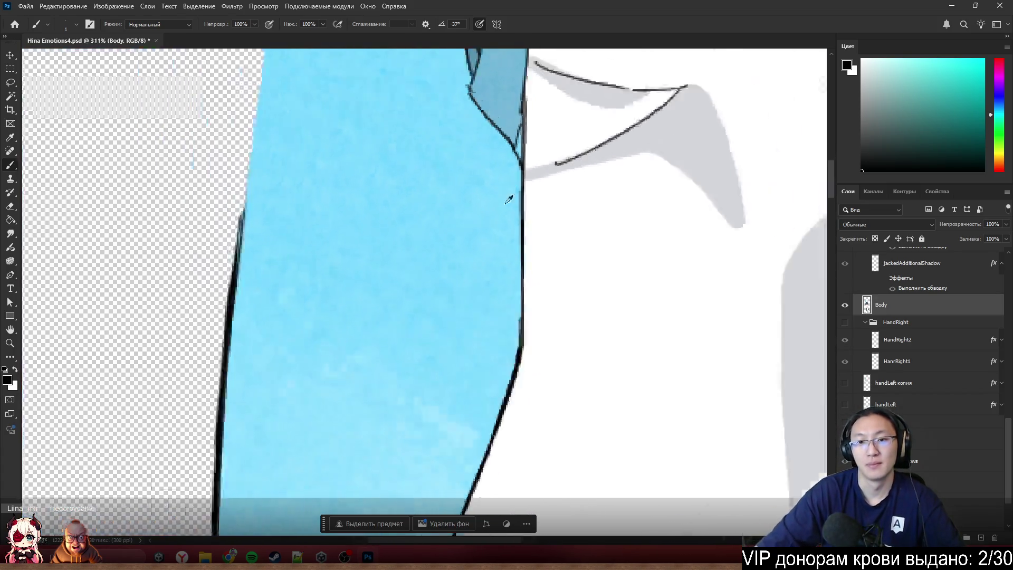
pyautogui.scroll(6, 528, 203)
pyautogui.scroll(3, 525, 174)
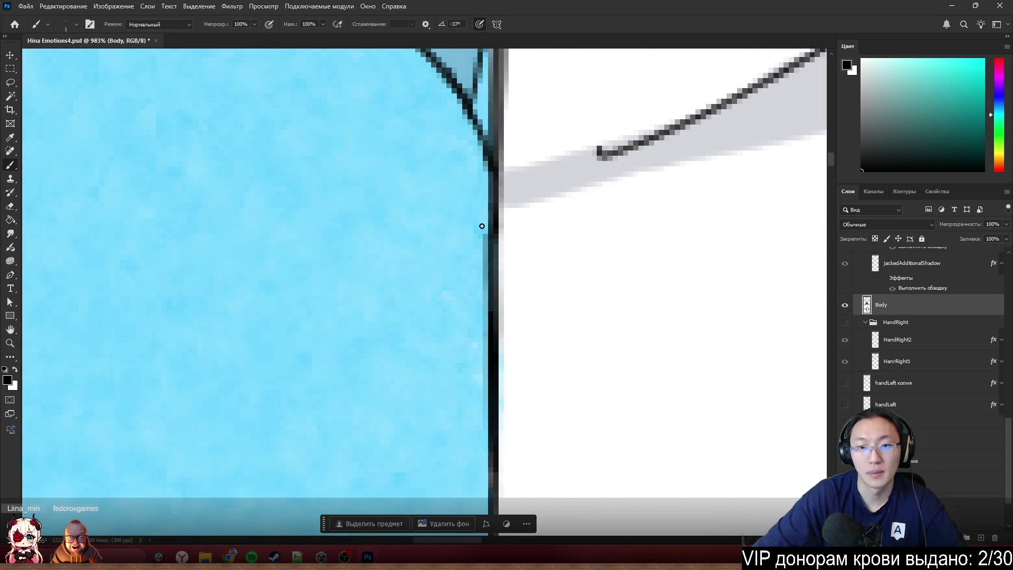
pyautogui.press('s')
pyautogui.scroll(5, 493, 243)
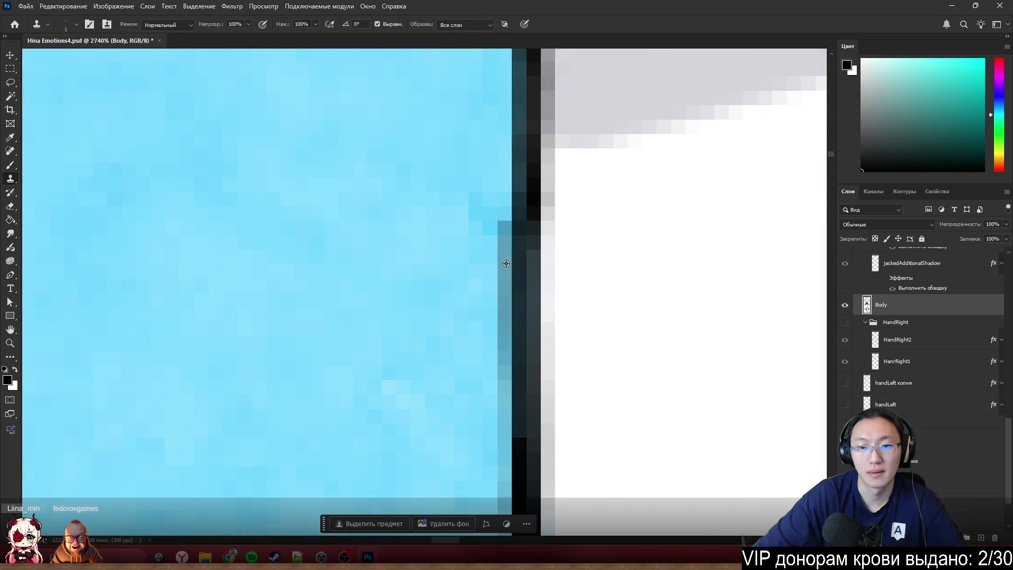
pyautogui.keyDown('alt'); pyautogui.click(503, 210); pyautogui.keyUp('alt')
pyautogui.click(507, 203)
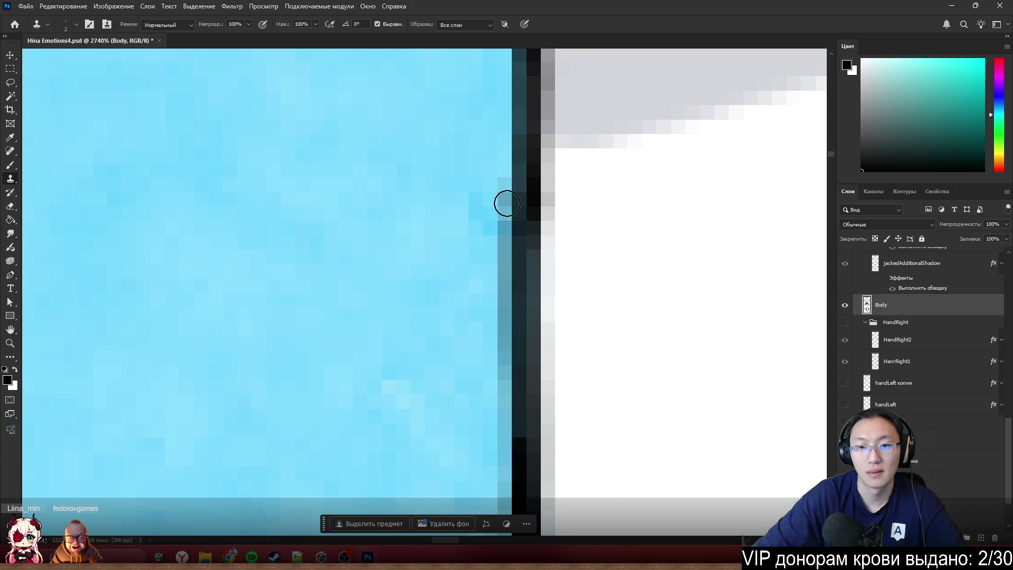
pyautogui.moveTo(508, 211); pyautogui.dragTo(502, 66)
# - Scroll the canvas to inspect the continuous dark outline along the sleeve
pyautogui.scroll(3, 501, 63)
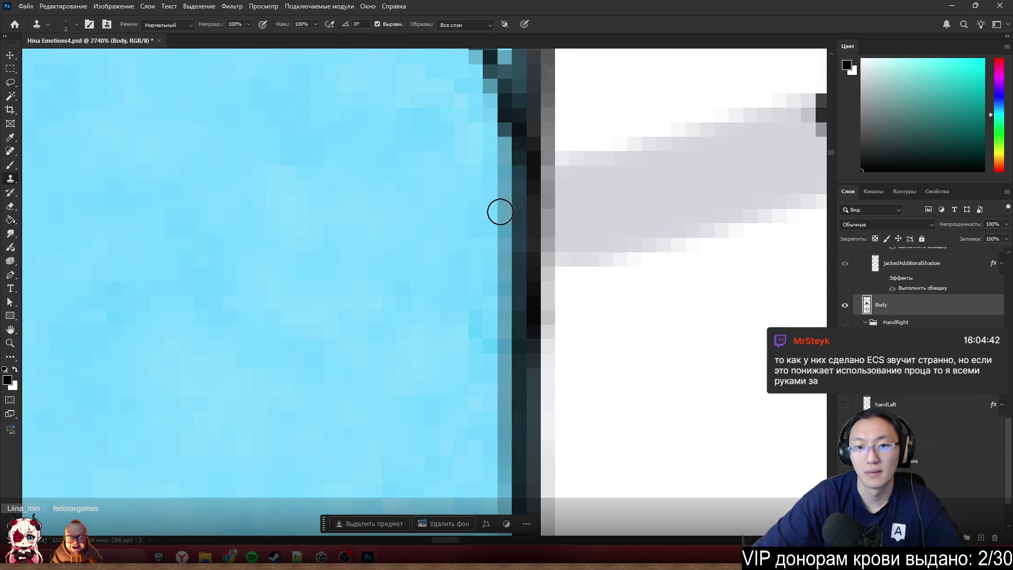
pyautogui.scroll(-3, 506, 237)
pyautogui.scroll(-4, 514, 292)
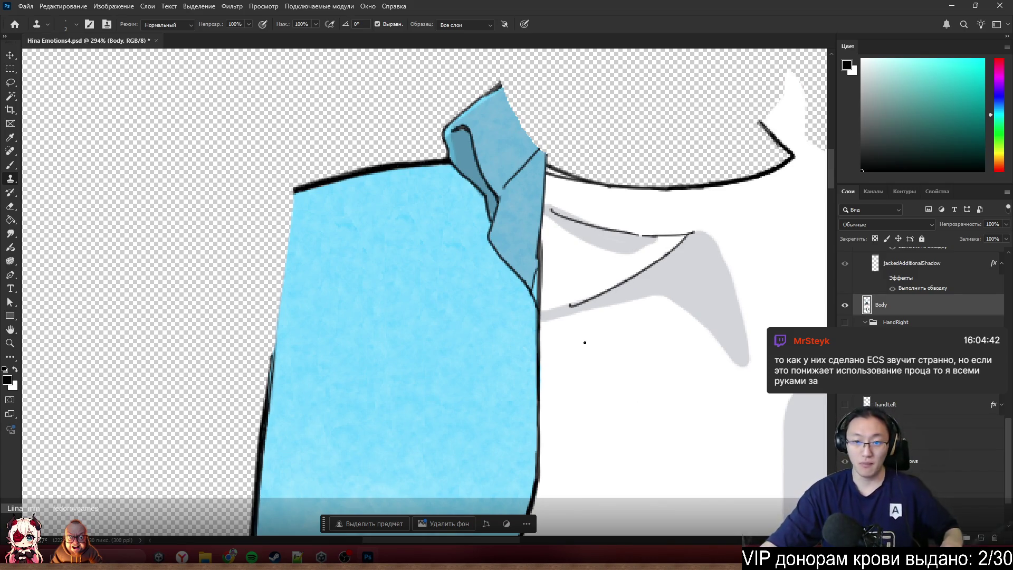
pyautogui.scroll(-2, 539, 323)
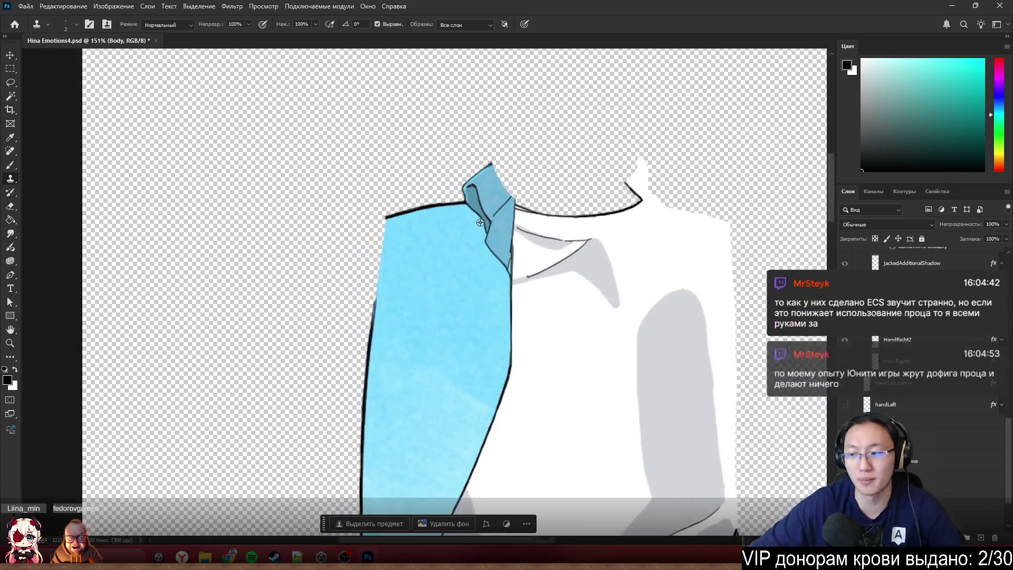
pyautogui.scroll(5, 489, 276)
pyautogui.scroll(-3, 530, 207)
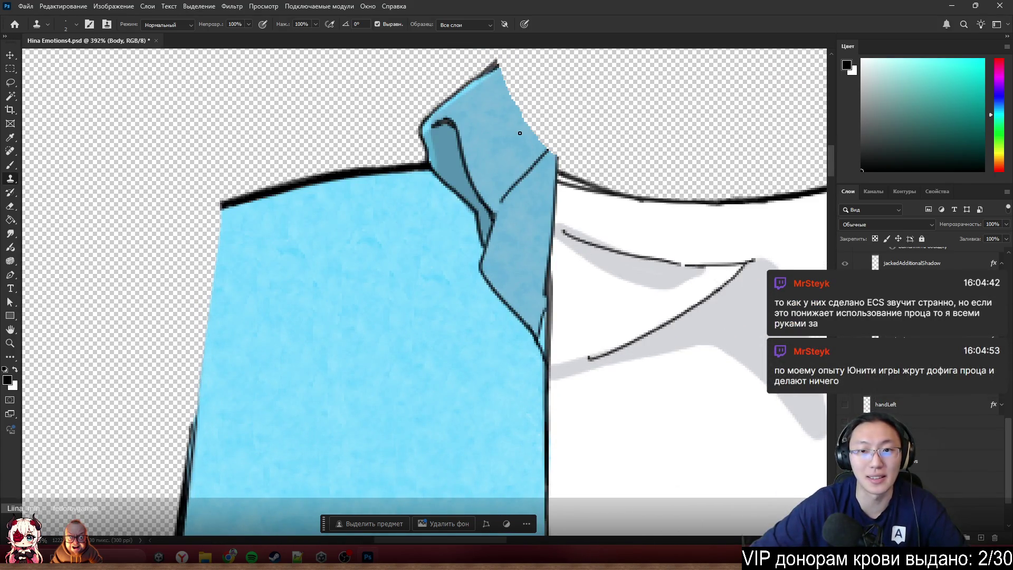
pyautogui.scroll(1, 527, 132)
pyautogui.scroll(-2, 536, 101)
pyautogui.scroll(-1, 545, 98)
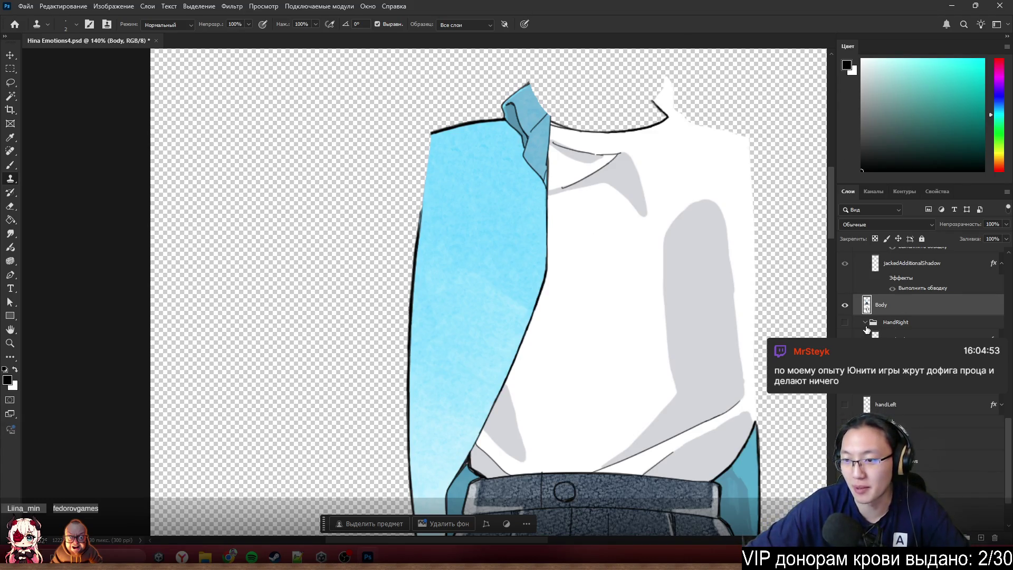
# - Use Show/Hide all other layers so the hair, arms and hands reappear over the jacket
pyautogui.rightClick(844, 304)
pyautogui.click(908, 321)
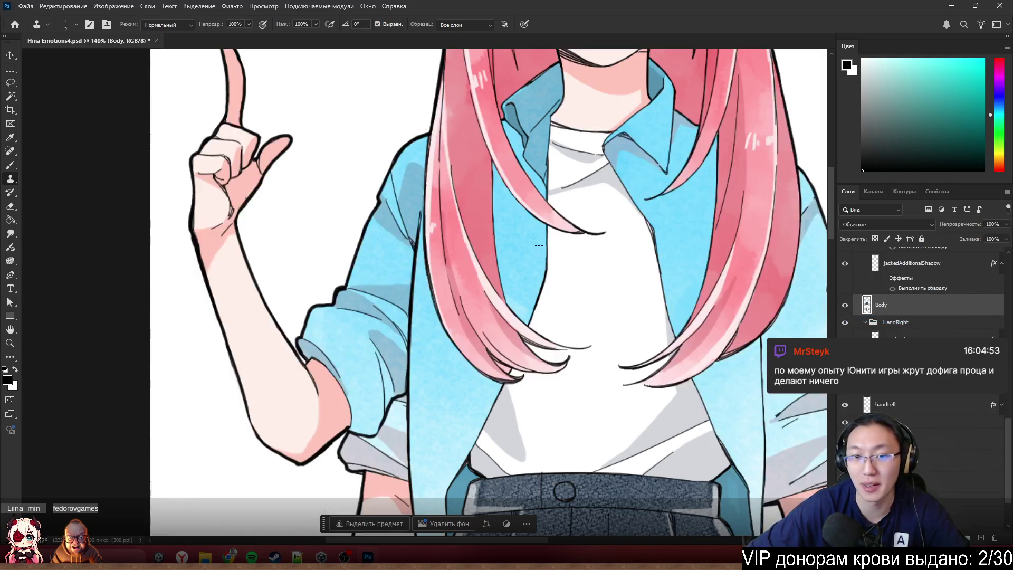
pyautogui.scroll(-5, 539, 246)
pyautogui.scroll(4, 537, 265)
pyautogui.scroll(-3, 921, 396)
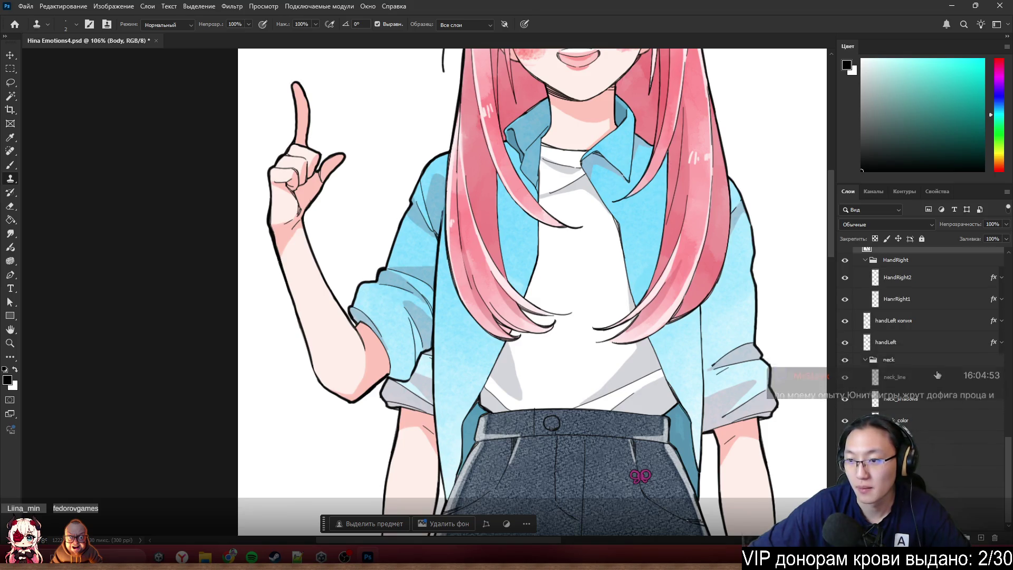
pyautogui.scroll(7, 938, 374)
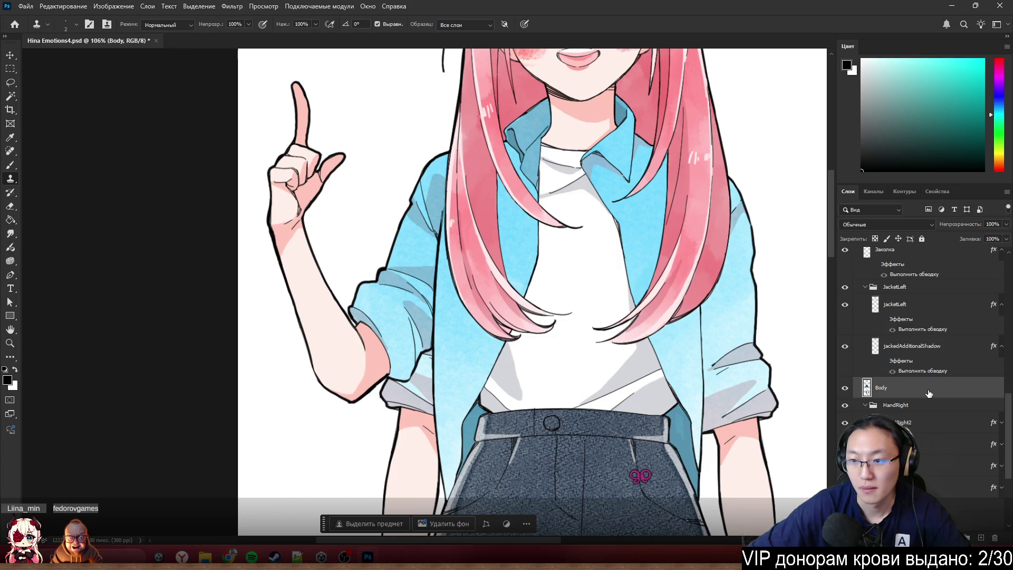
# - Turn on the Body layer's red 3 px outside Stroke effect
pyautogui.doubleClick(928, 393)
pyautogui.click(49, 220)
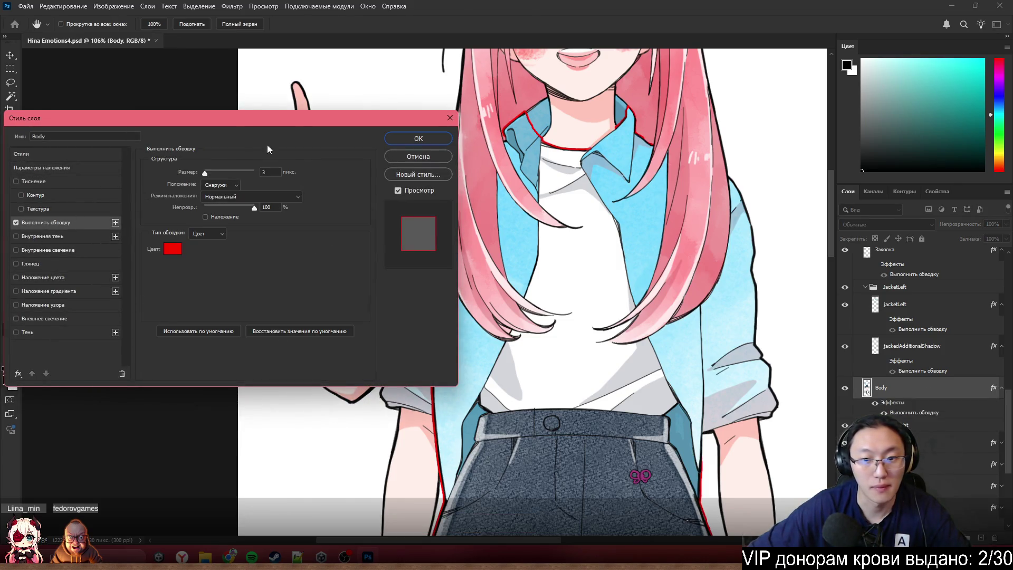
pyautogui.click(429, 139)
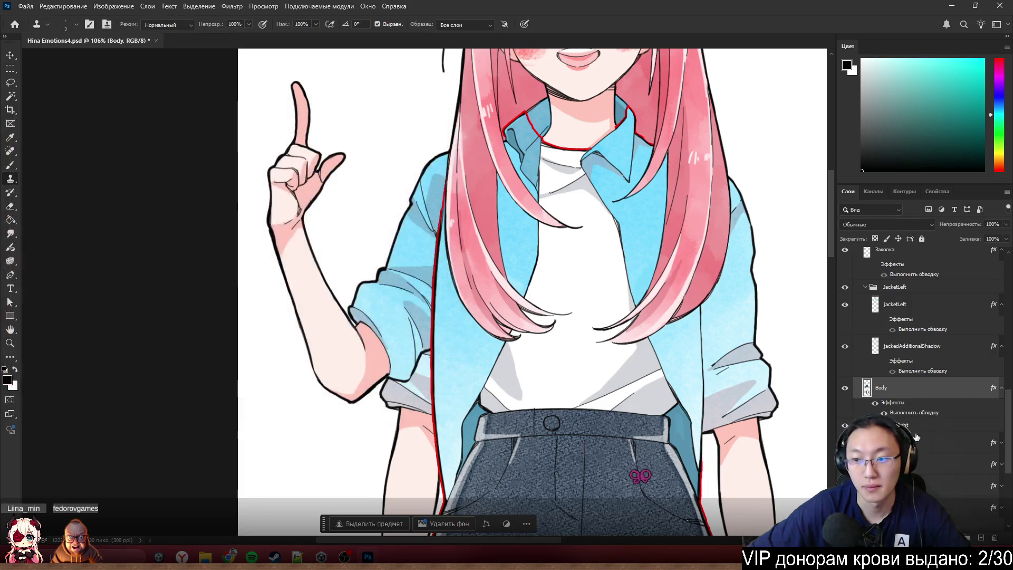
# - Solo the Body layer to check its edges, then bring all other layers back
pyautogui.keyDown('alt'); pyautogui.click(844, 388); pyautogui.keyUp('alt')
pyautogui.scroll(-5, 633, 296)
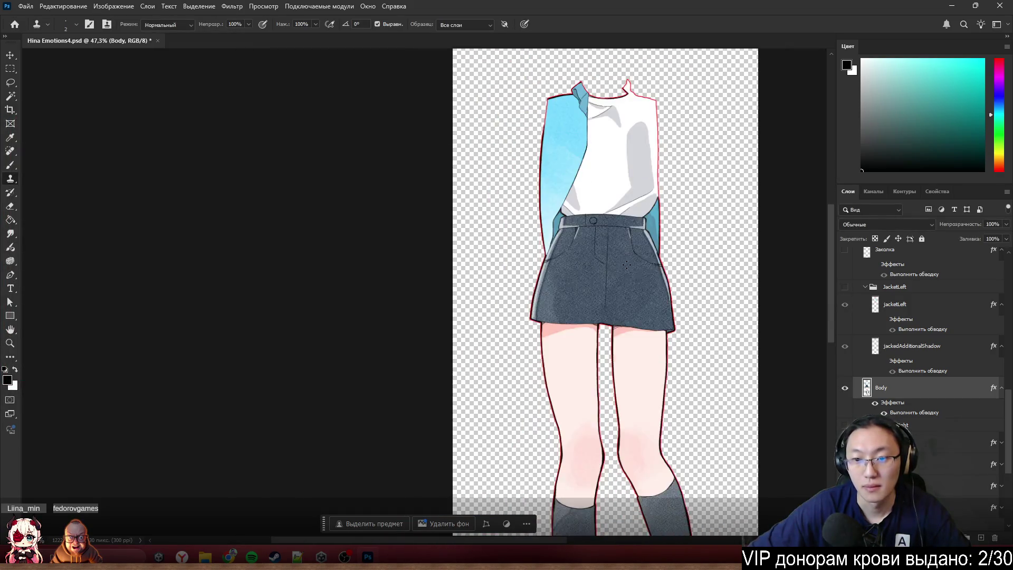
pyautogui.scroll(-3, 626, 263)
pyautogui.scroll(6, 633, 254)
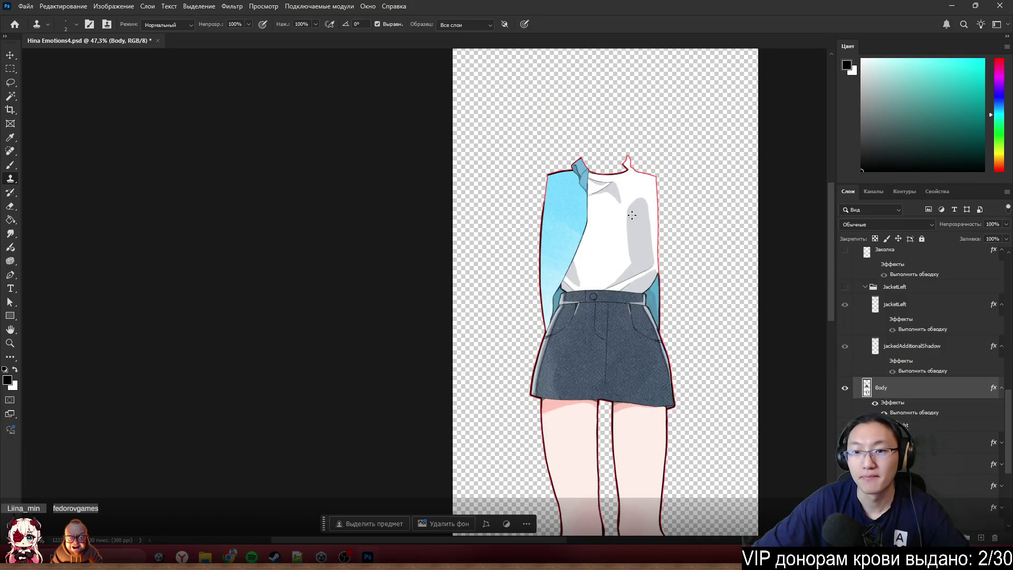
pyautogui.scroll(3, 677, 218)
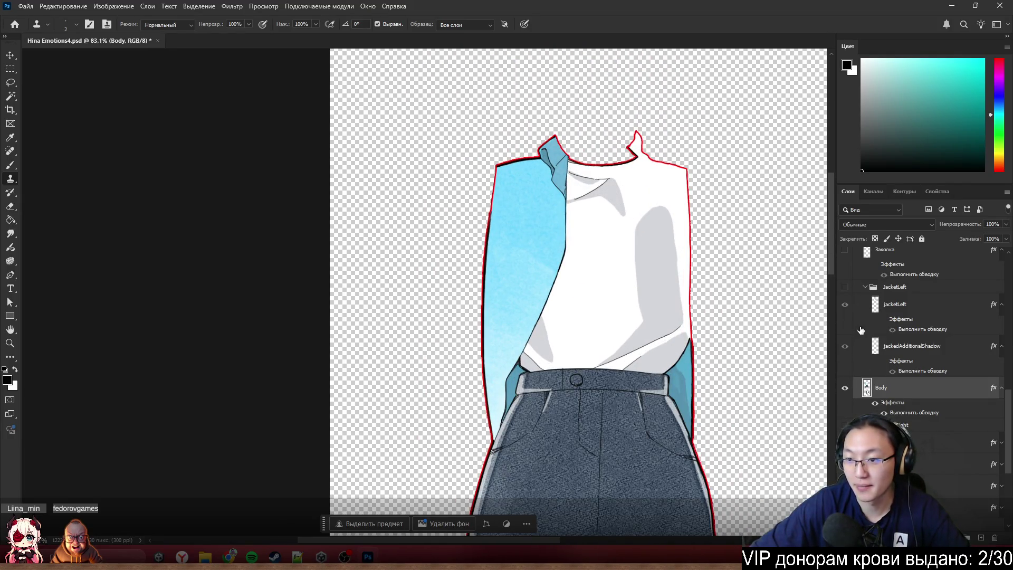
pyautogui.keyDown('alt'); pyautogui.click(844, 389); pyautogui.keyUp('alt')
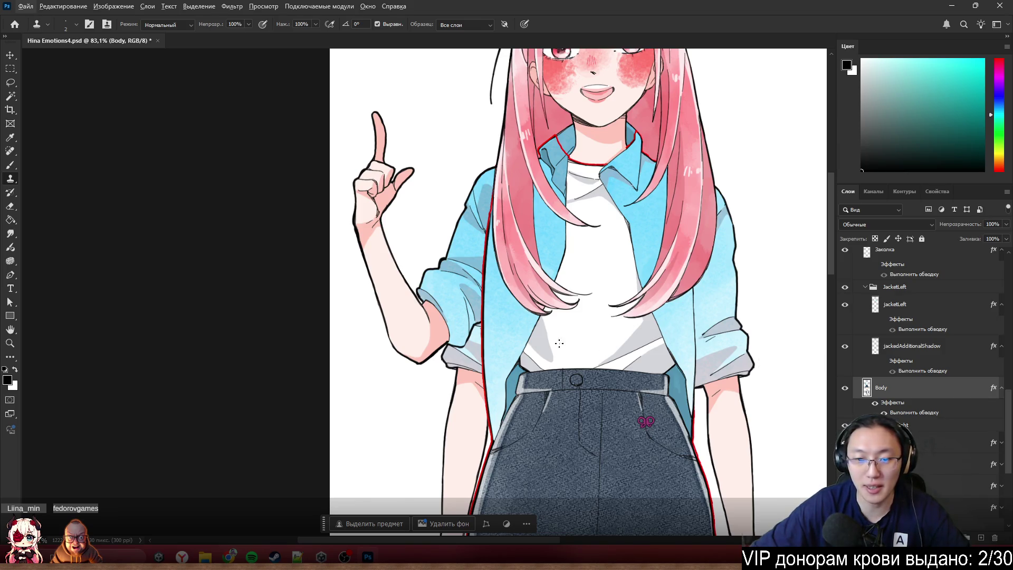
pyautogui.scroll(-3, 578, 301)
pyautogui.scroll(3, 569, 317)
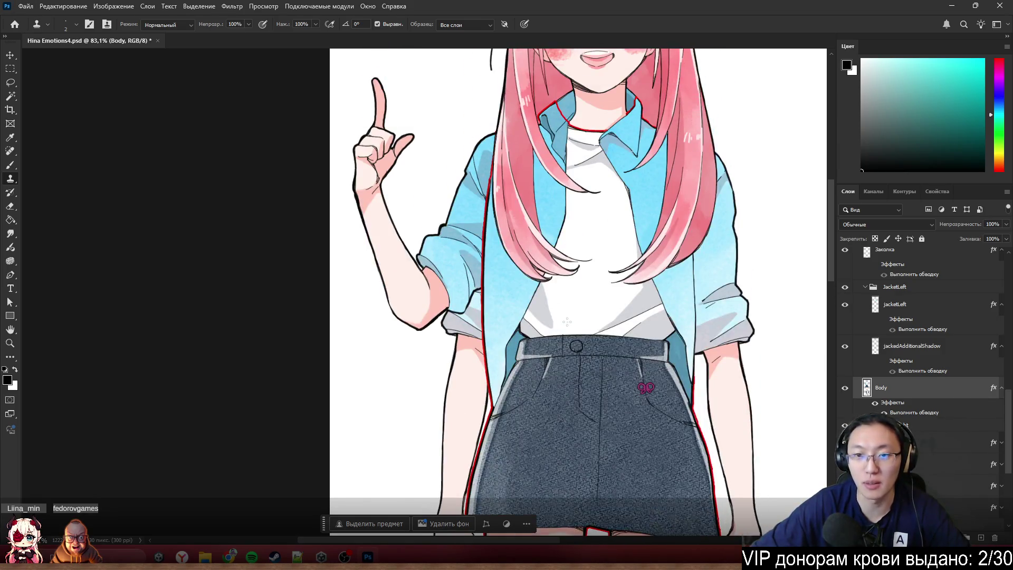
pyautogui.scroll(2, 568, 319)
pyautogui.scroll(2, 570, 310)
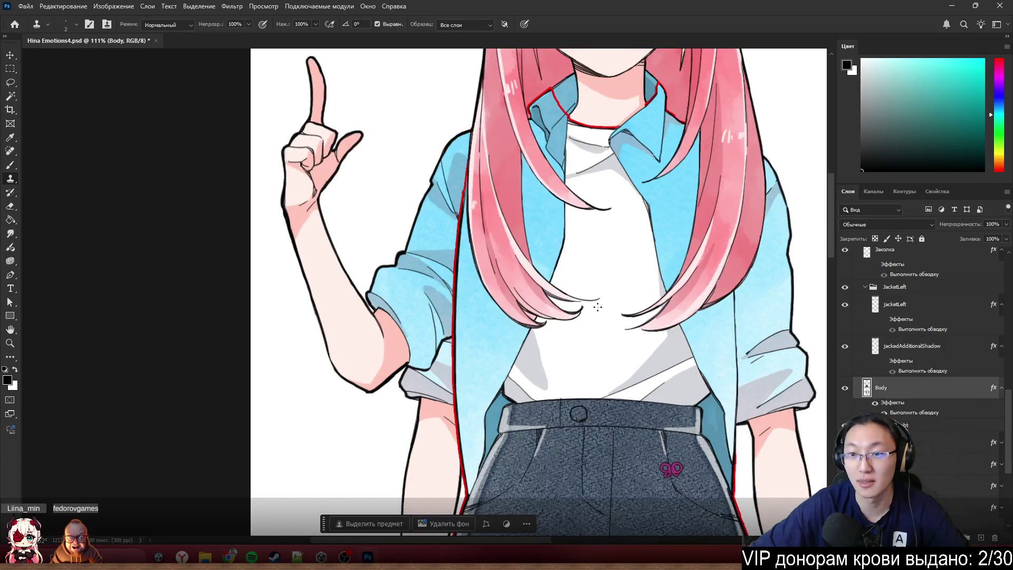
pyautogui.hscroll(-1, 657, 203)
pyautogui.scroll(2, 739, 45)
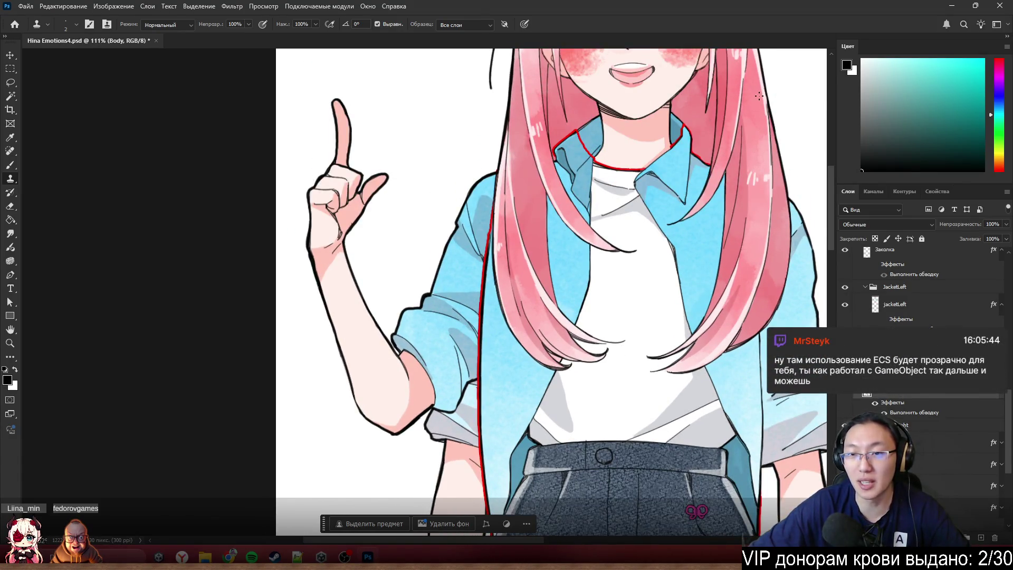
pyautogui.hscroll(-3, 760, 100)
pyautogui.hscroll(5, 763, 102)
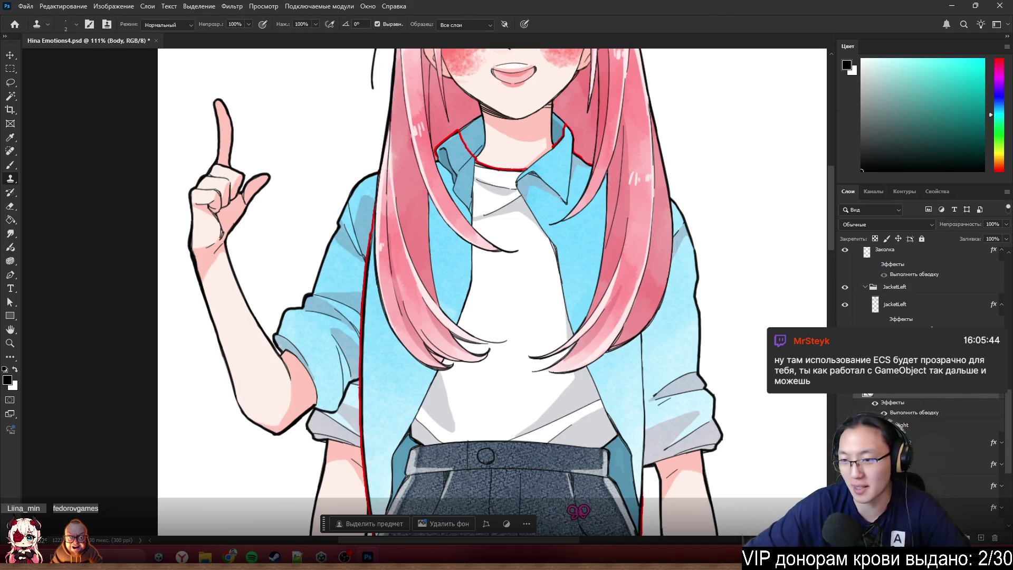
# - Hide Body's red Stroke effect, collapse its effects, and select the neck_line layer
pyautogui.click(883, 412)
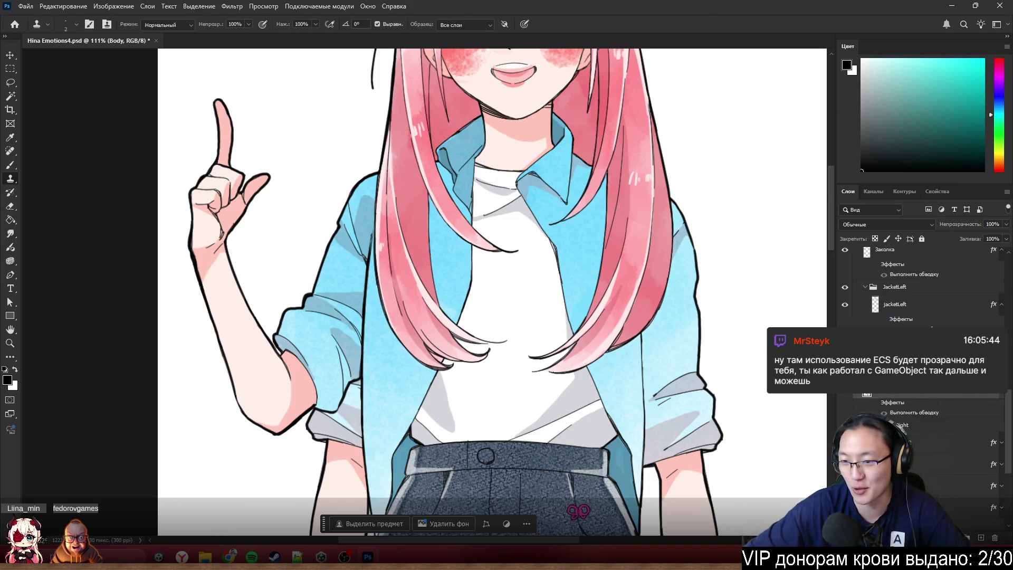
pyautogui.click(1005, 391)
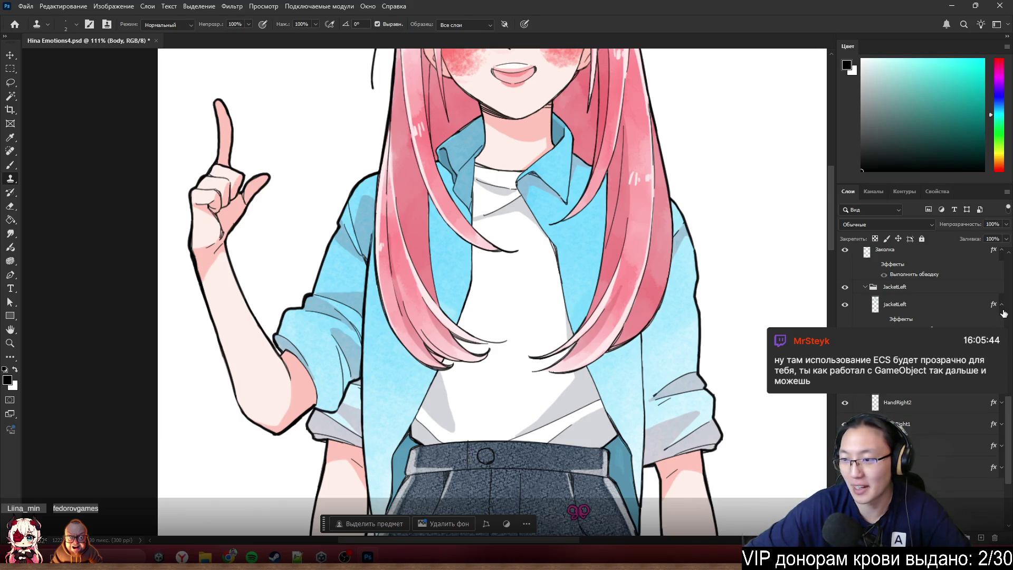
pyautogui.scroll(2, 924, 317)
pyautogui.scroll(2, 1001, 312)
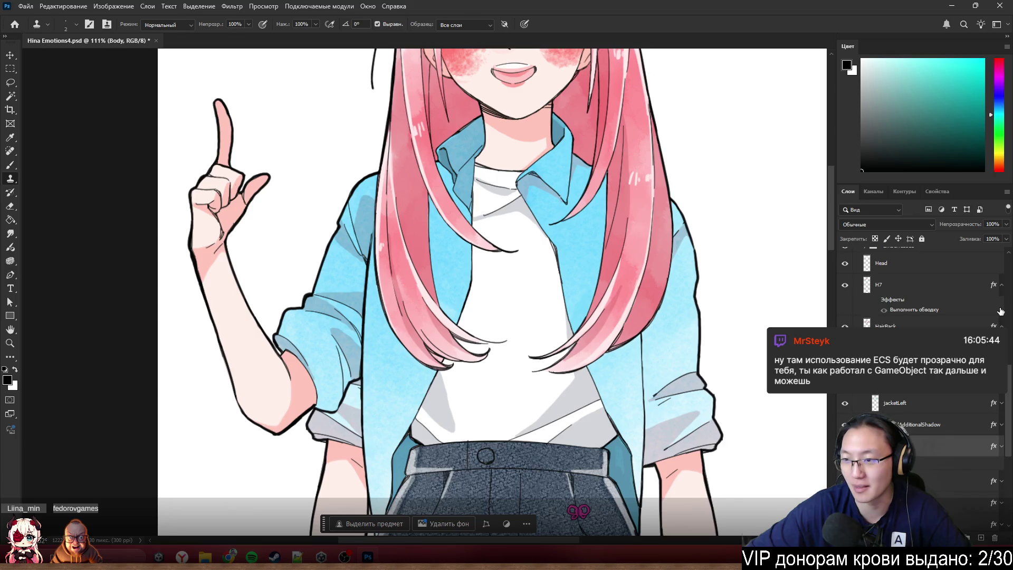
pyautogui.scroll(5, 996, 326)
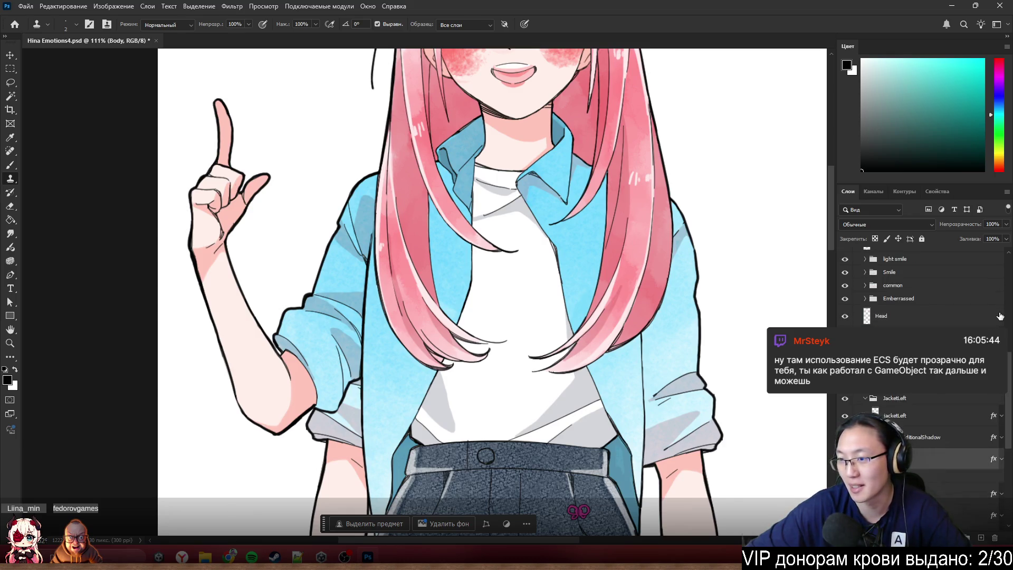
pyautogui.scroll(1, 995, 326)
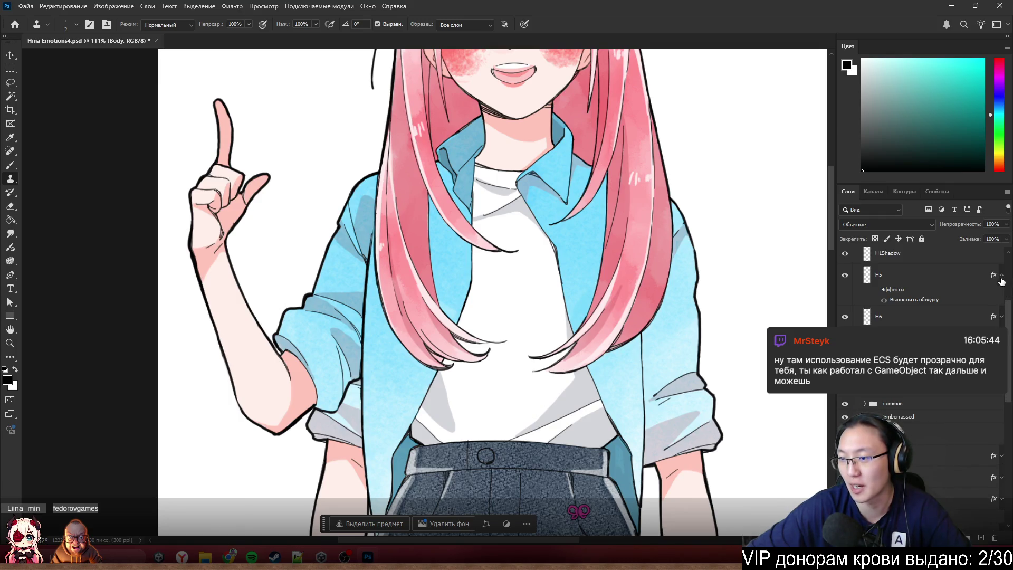
pyautogui.scroll(3, 1002, 282)
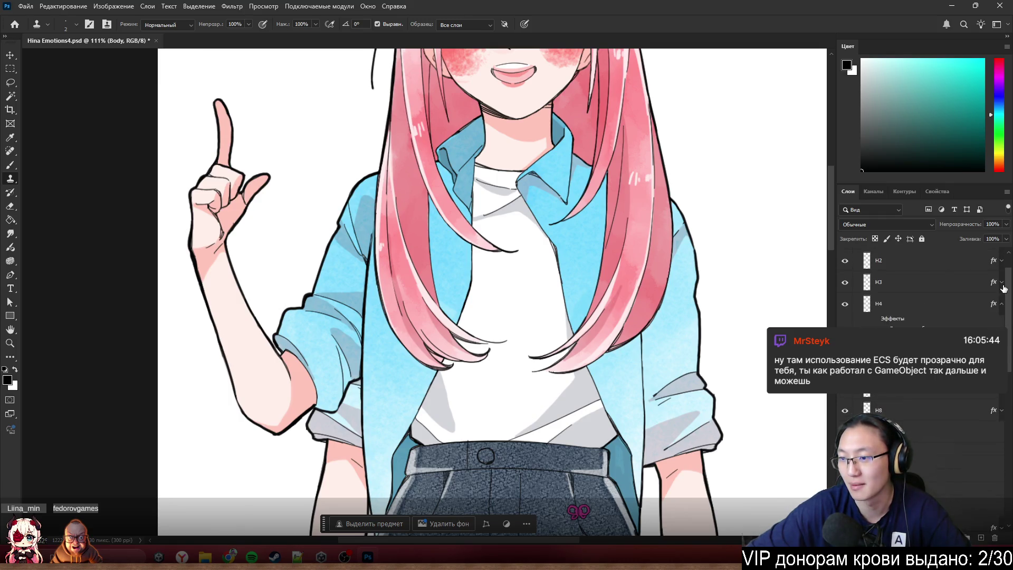
pyautogui.scroll(2, 1003, 288)
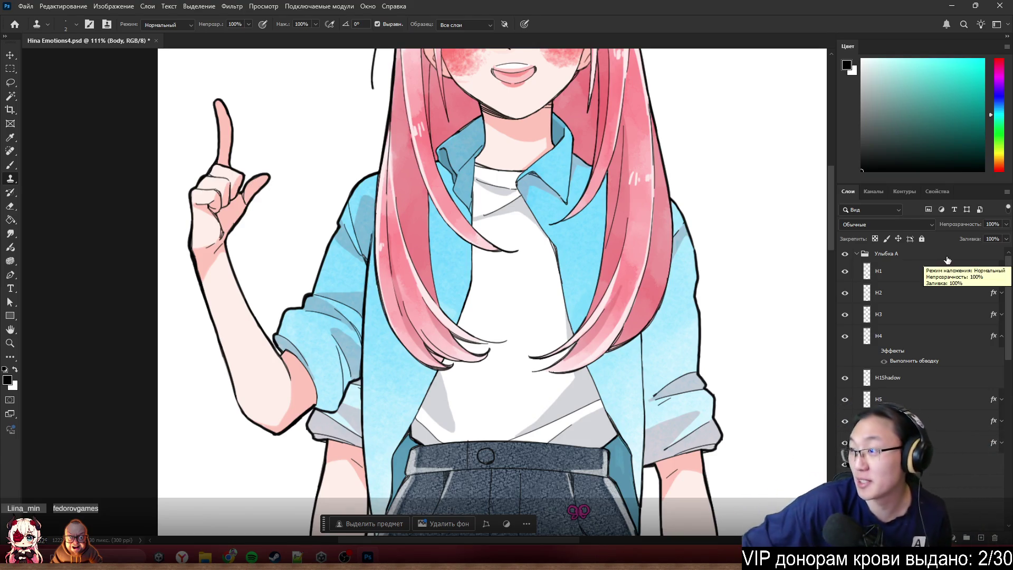
pyautogui.scroll(-10, 897, 317)
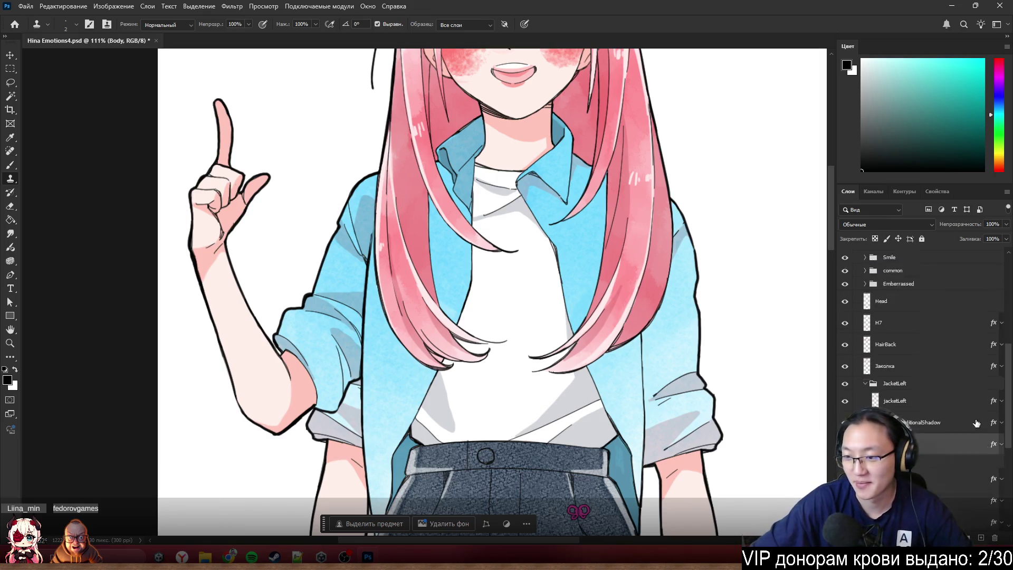
pyautogui.scroll(-4, 974, 385)
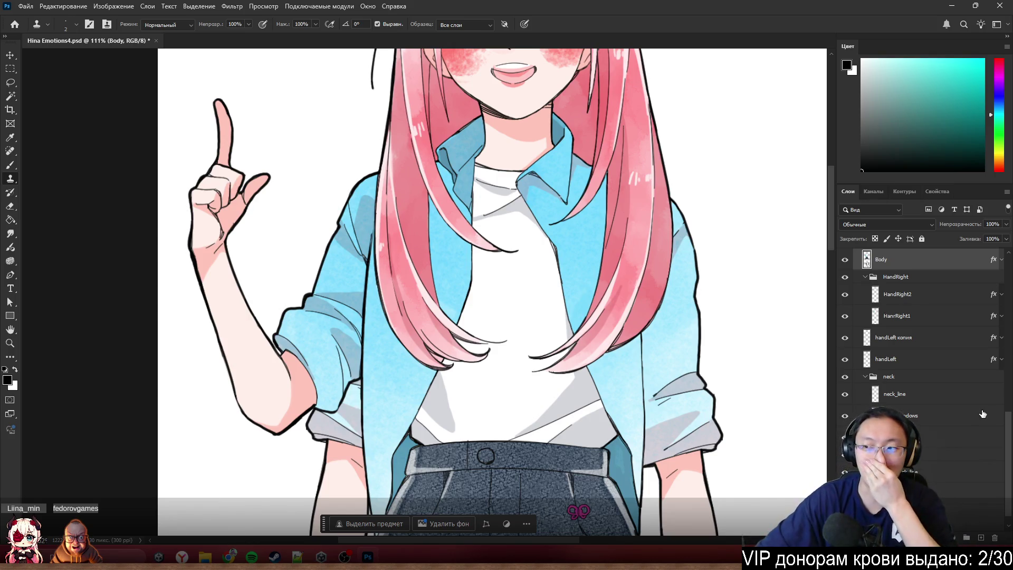
pyautogui.scroll(-1, 981, 428)
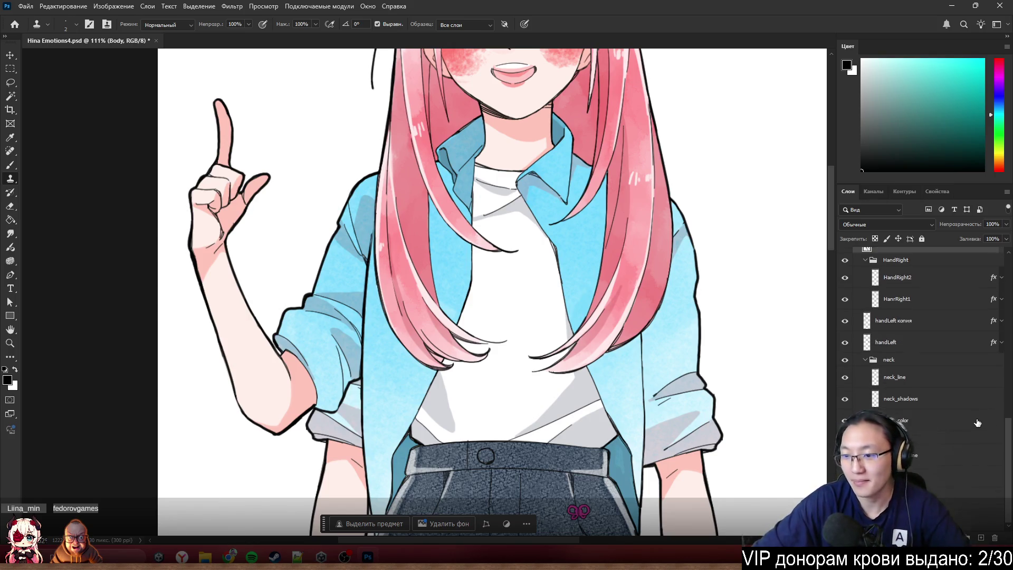
pyautogui.click(956, 384)
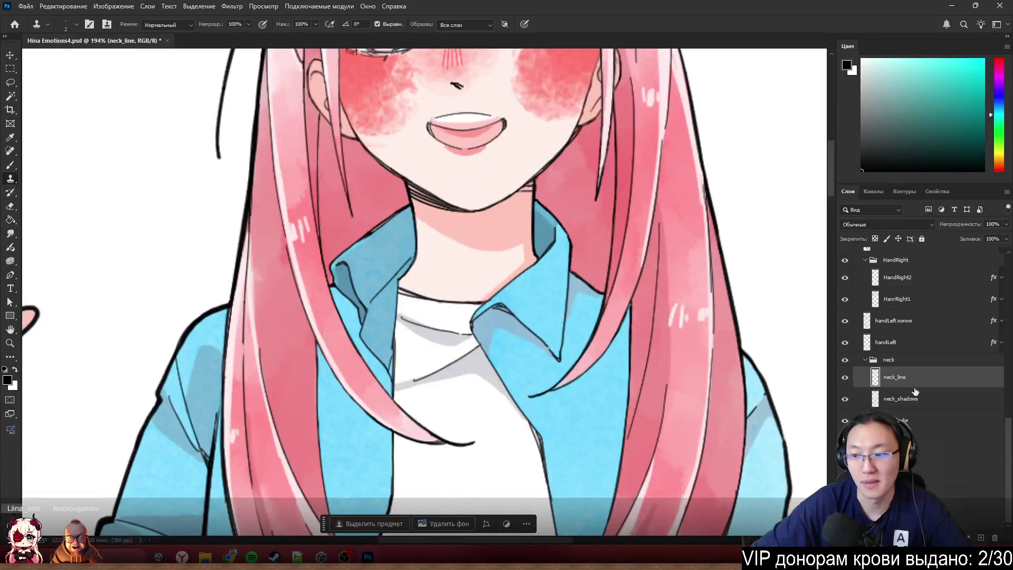
# - Add a red 3 px outside Stroke to the neck_line layer and zoom in on the neck
pyautogui.doubleClick(986, 381)
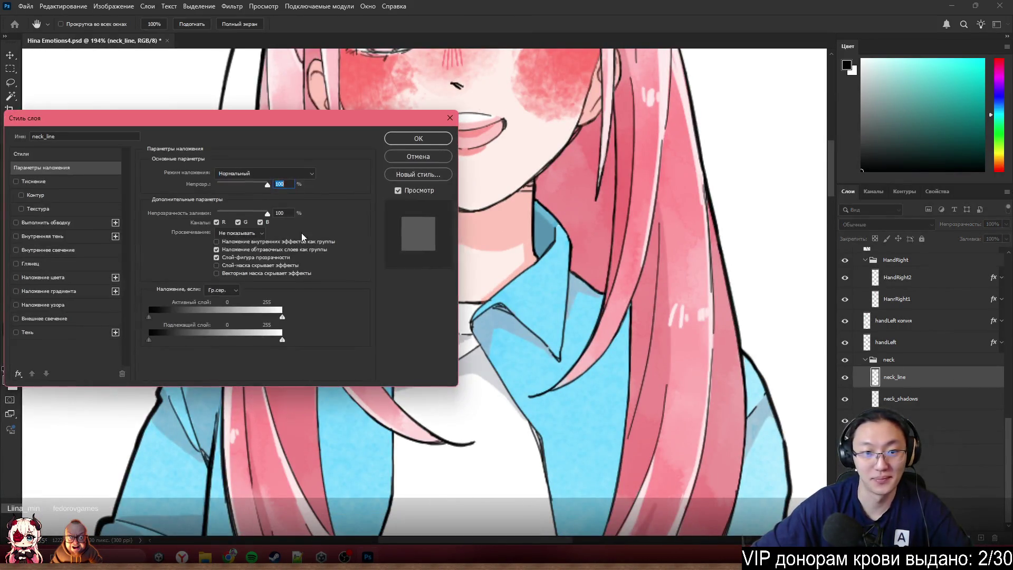
pyautogui.click(58, 222)
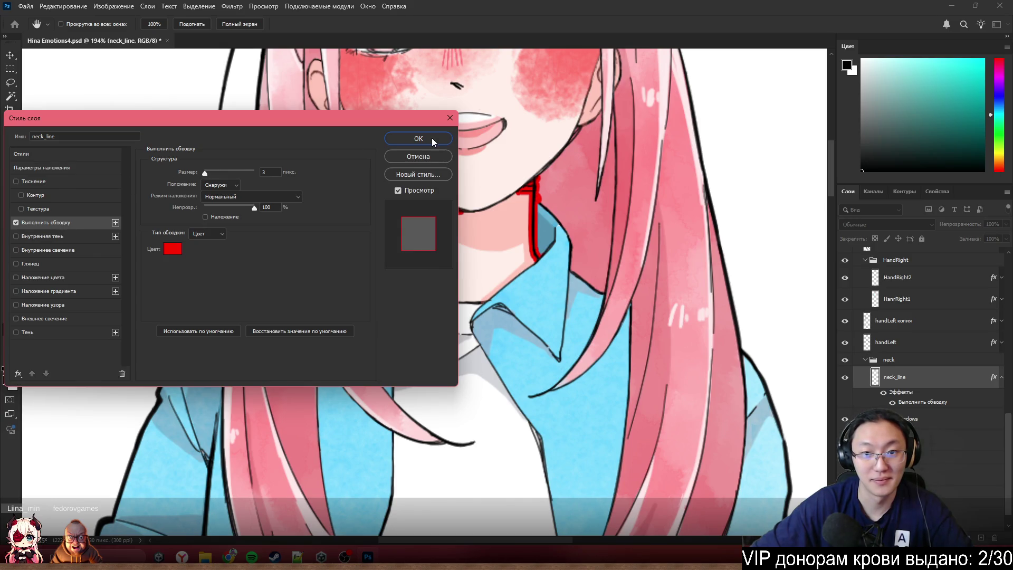
pyautogui.click(419, 138)
pyautogui.scroll(7, 524, 203)
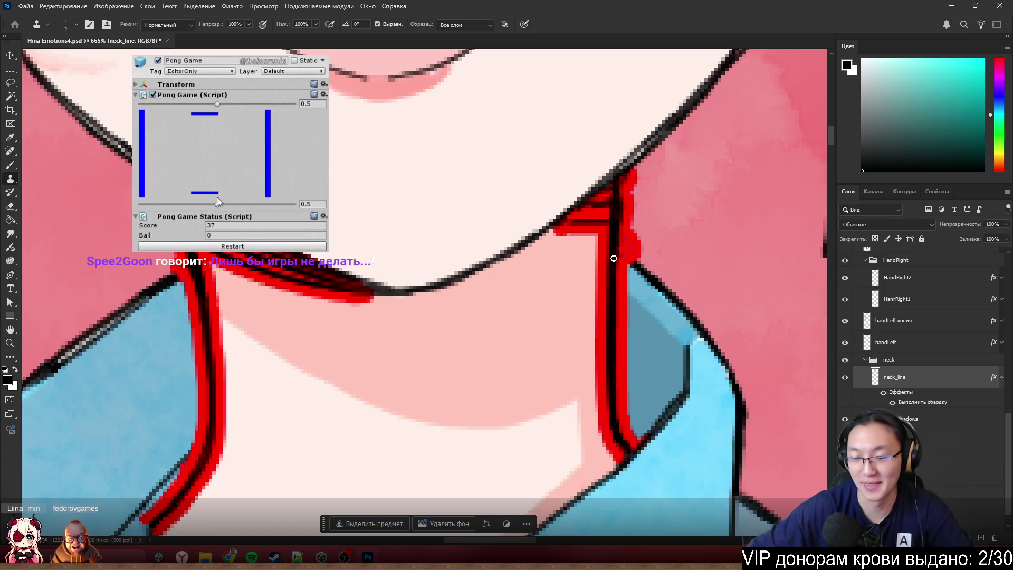
pyautogui.press('e')
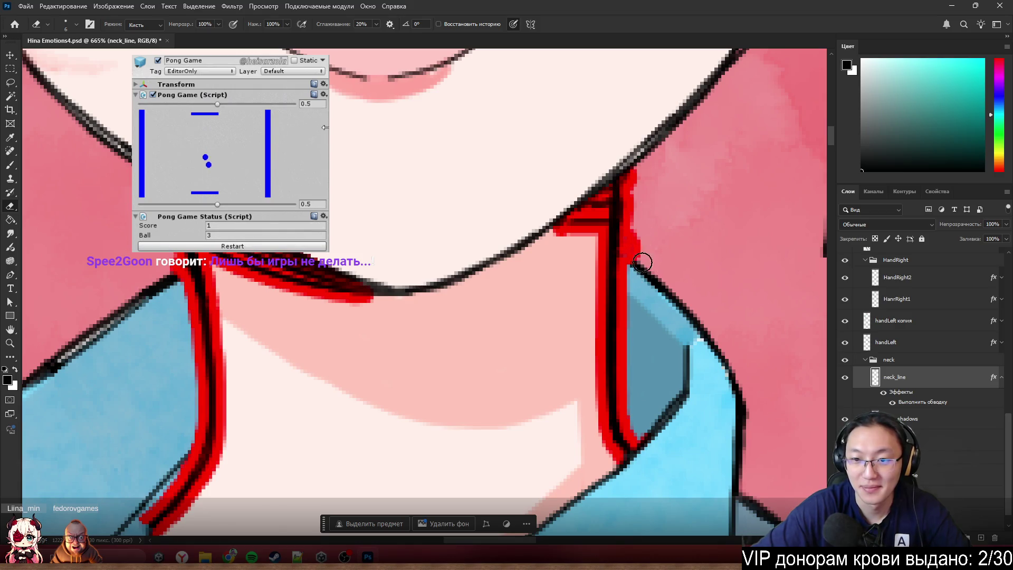
# - Erase the stray bulge along the neck edge and the small speck beside the stroke bend
pyautogui.moveTo(642, 262)
pyautogui.mouseDown()
pyautogui.moveTo(633, 271)
pyautogui.moveTo(637, 188)
pyautogui.mouseUp()
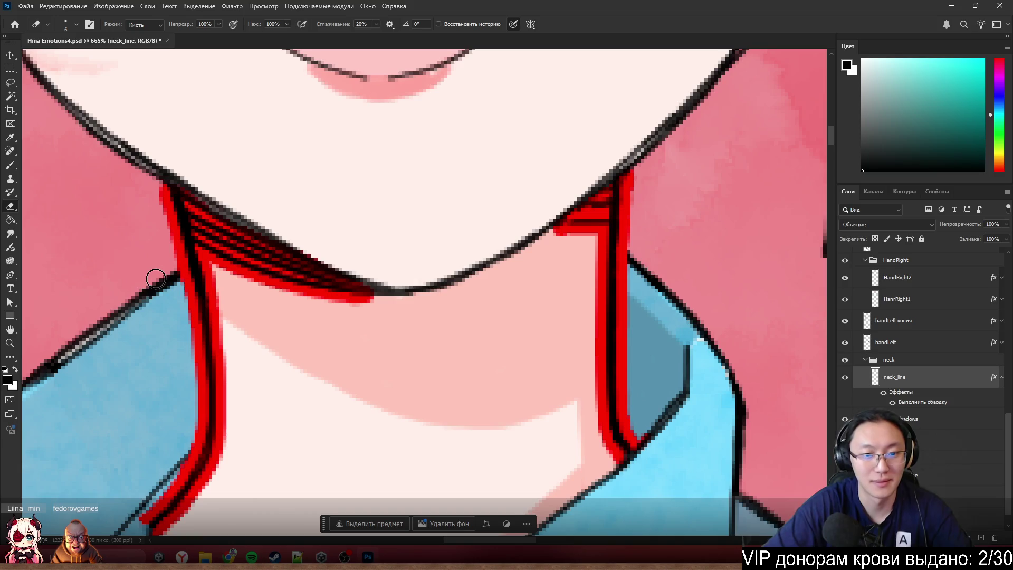
pyautogui.scroll(-10, 148, 275)
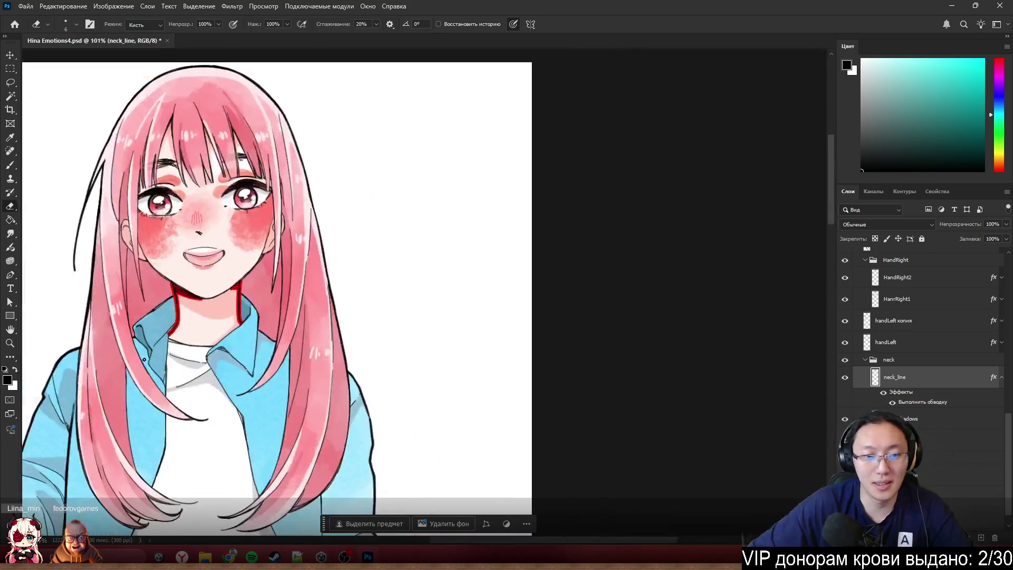
pyautogui.scroll(4, 144, 359)
pyautogui.keyDown('alt'); pyautogui.click(845, 377); pyautogui.keyUp('alt')
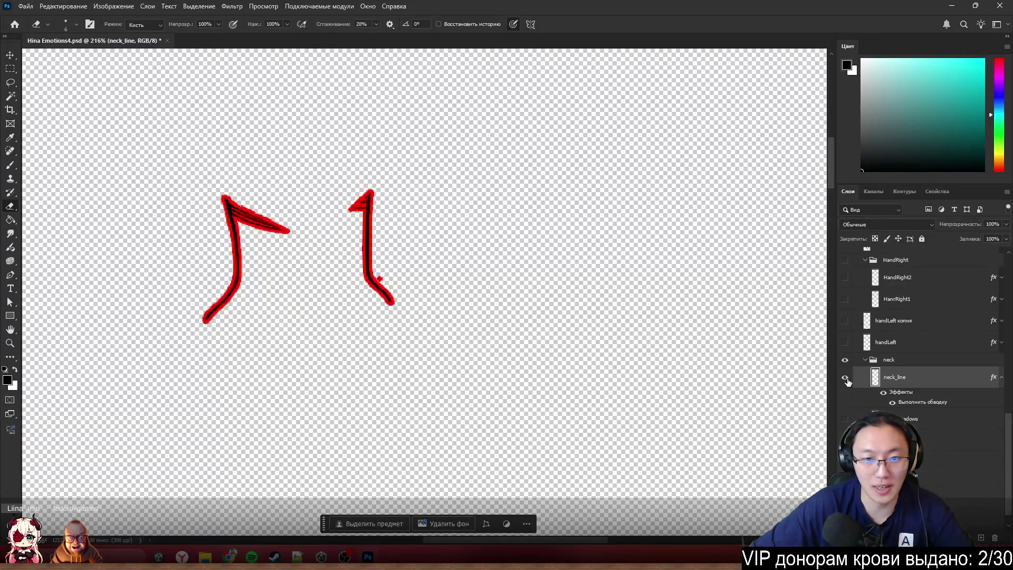
pyautogui.scroll(3, 450, 288)
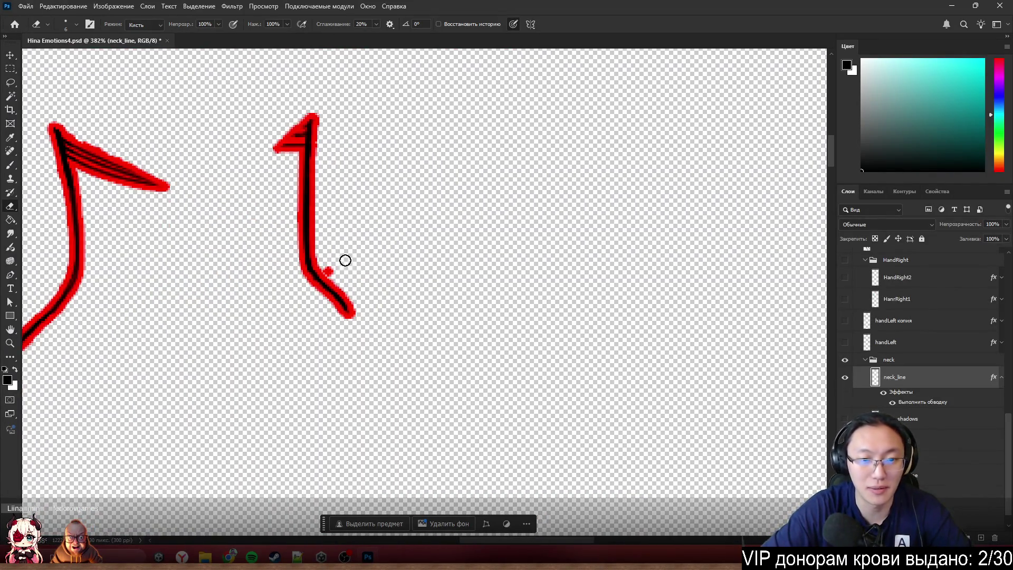
pyautogui.click(331, 270)
pyautogui.scroll(-3, 598, 296)
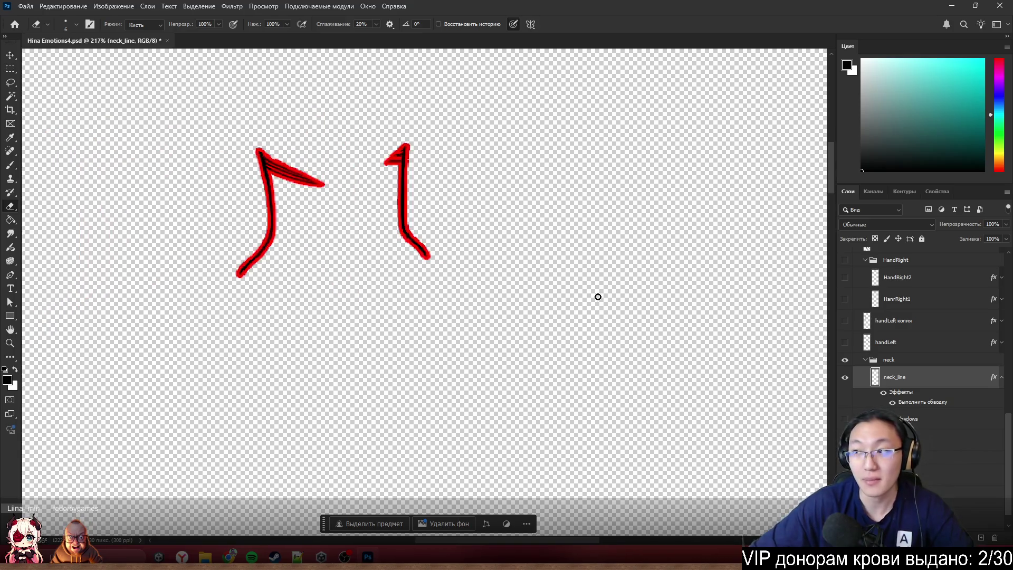
pyautogui.scroll(4, 407, 251)
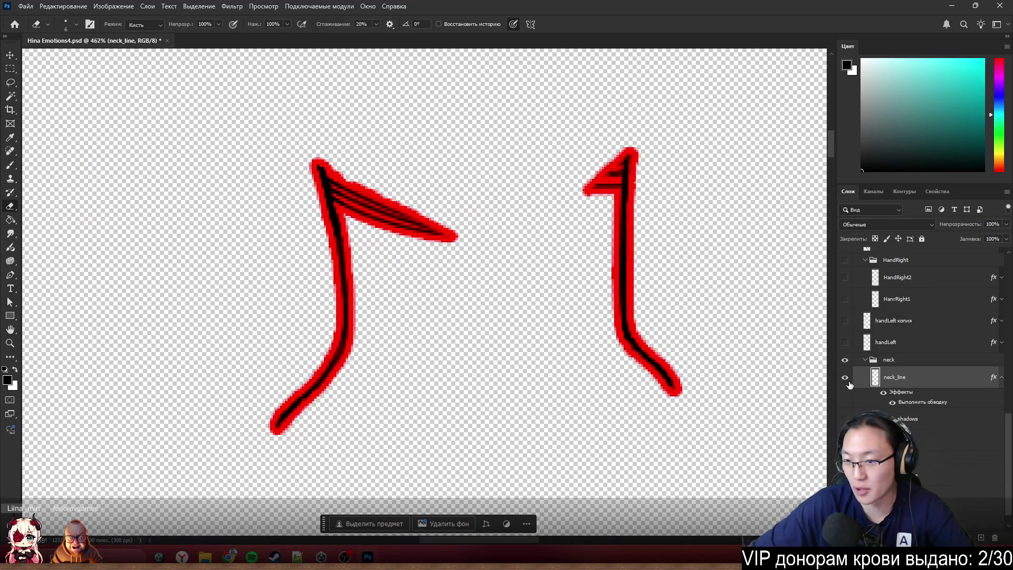
# - Show all layers again, hide neck_line's red stroke, and select the neck_shadows layer
pyautogui.keyDown('alt'); pyautogui.click(846, 378); pyautogui.keyUp('alt')
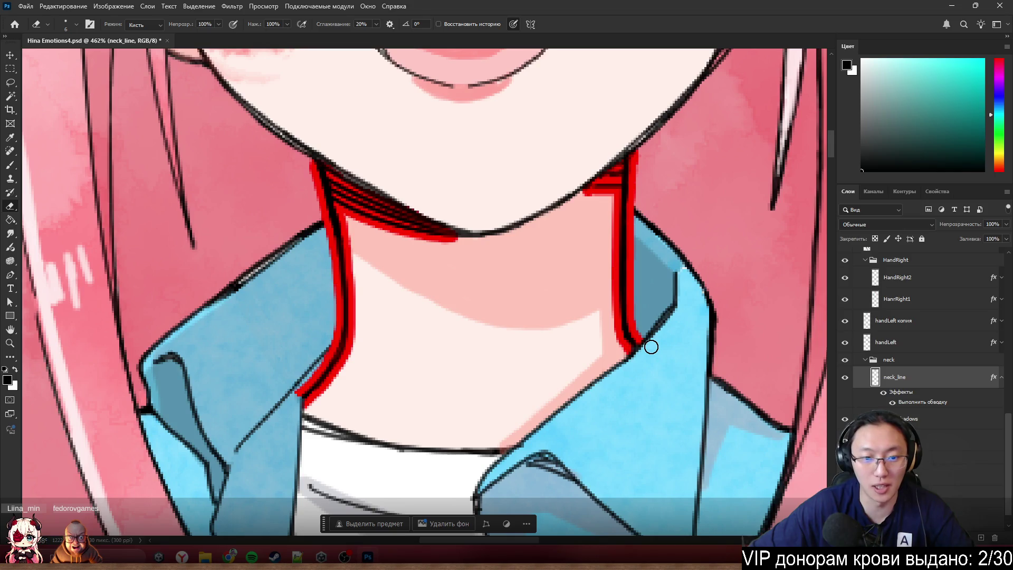
pyautogui.click(883, 393)
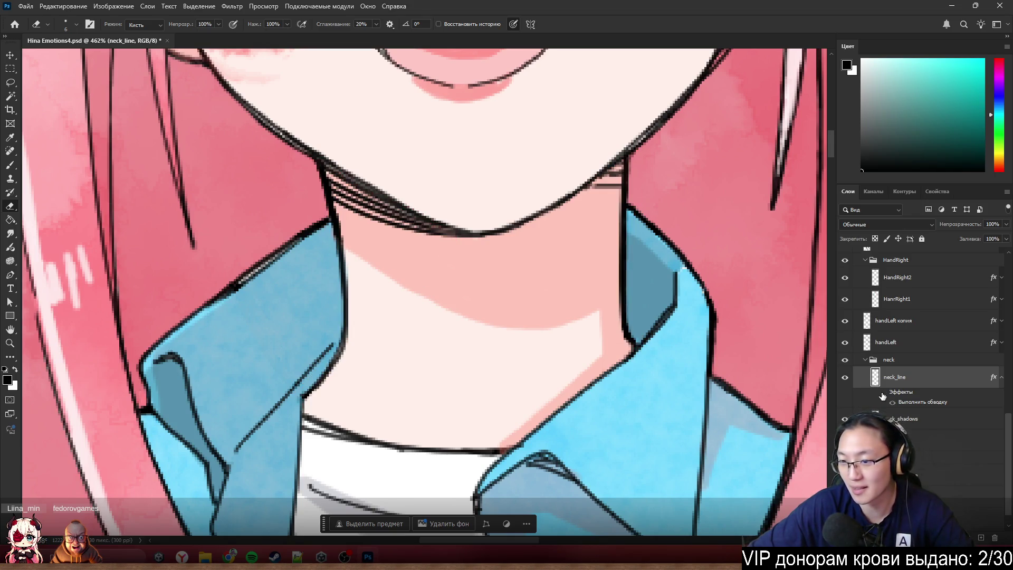
pyautogui.scroll(3, 608, 210)
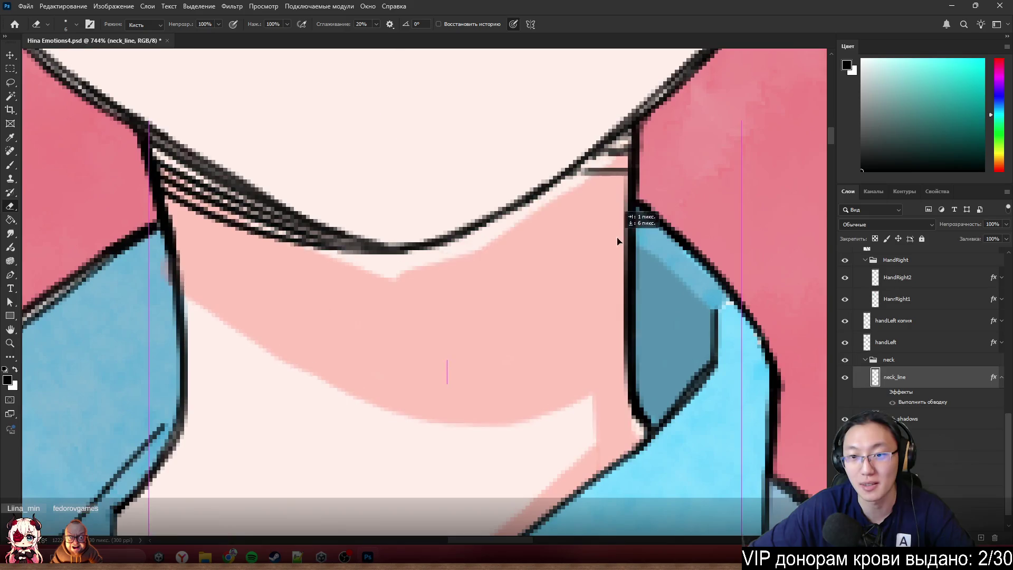
pyautogui.keyDown('ctrl'); pyautogui.click(586, 261); pyautogui.keyUp('ctrl')
pyautogui.scroll(-1, 697, 305)
pyautogui.scroll(-2, 686, 319)
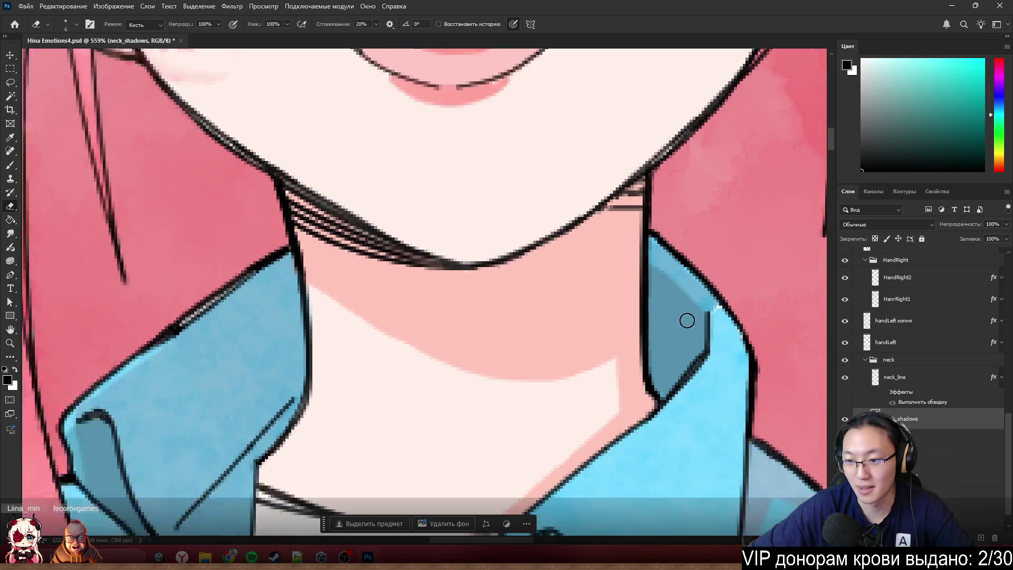
# - Add a red Stroke to neck_shadows and erase the stray speck below the neck
pyautogui.scroll(-1, 734, 340)
pyautogui.scroll(-1, 928, 431)
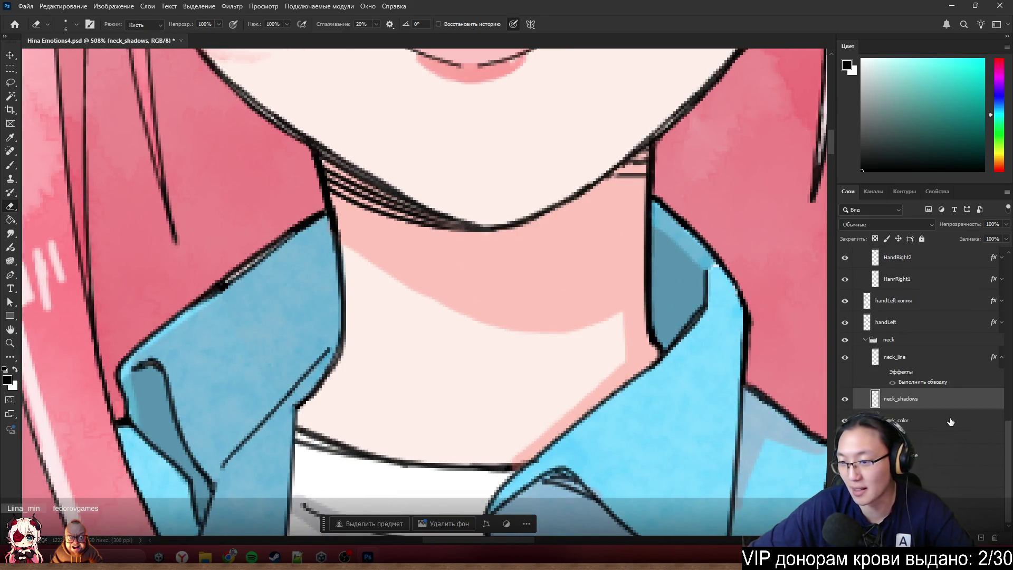
pyautogui.doubleClick(972, 401)
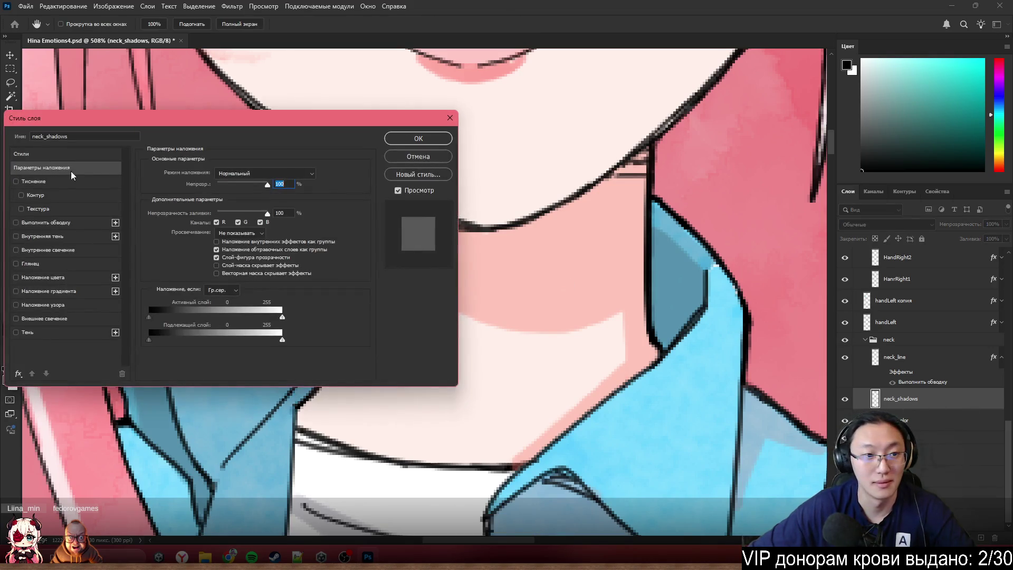
pyautogui.click(23, 223)
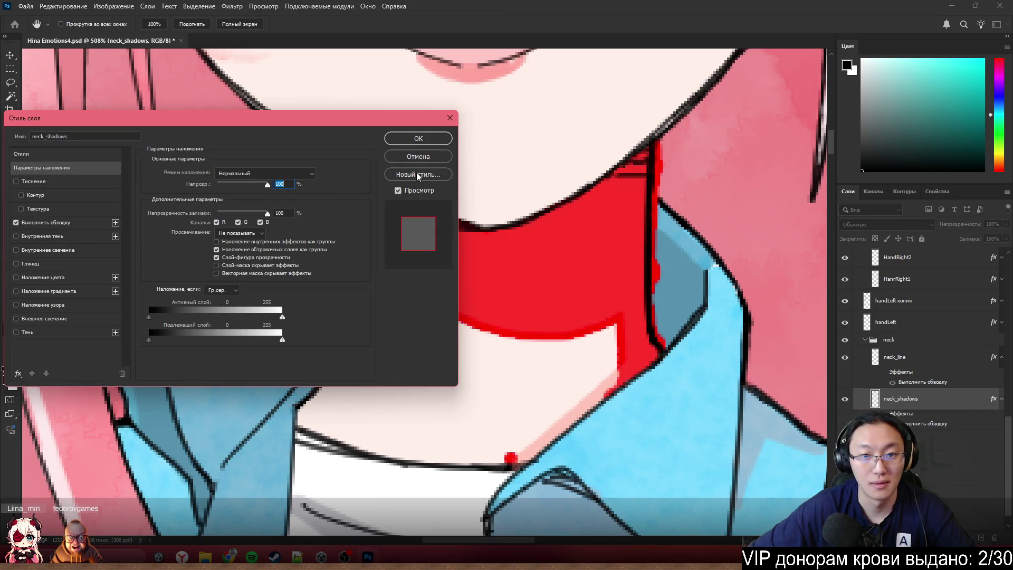
pyautogui.click(419, 138)
pyautogui.scroll(-2, 596, 398)
pyautogui.scroll(3, 572, 475)
pyautogui.press('e')
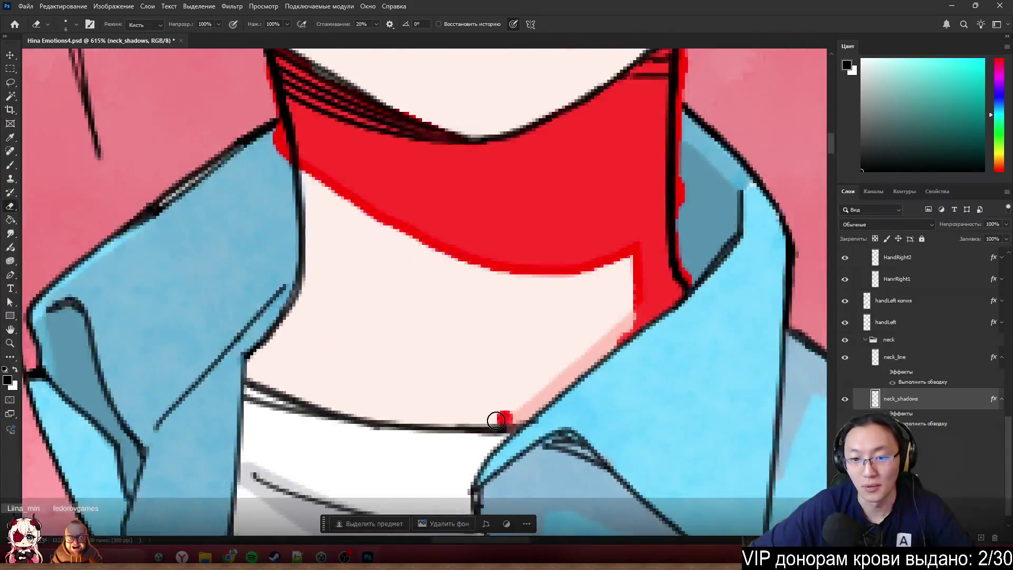
pyautogui.moveTo(496, 420); pyautogui.dragTo(507, 422)
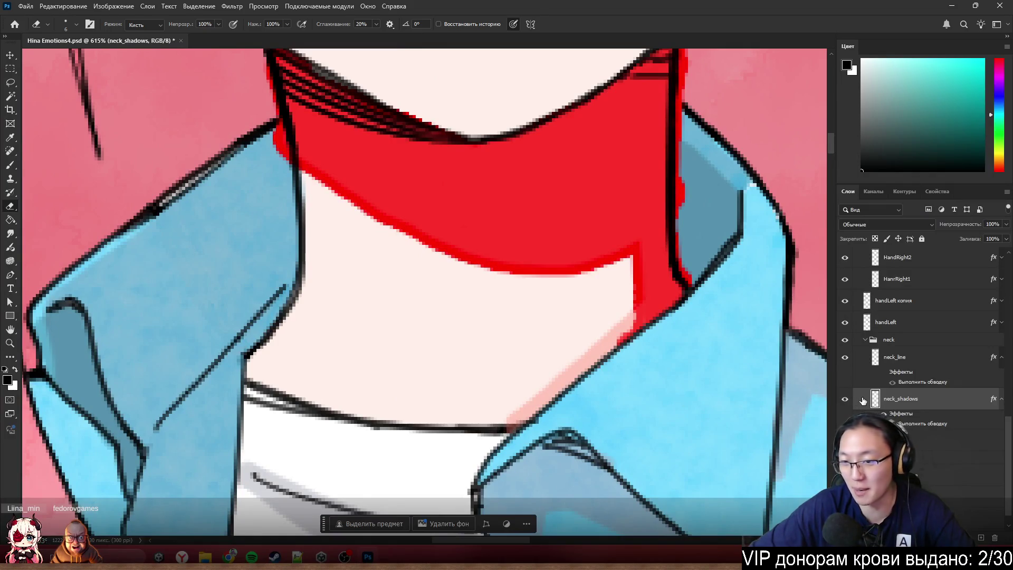
pyautogui.click(884, 415)
pyautogui.click(884, 414)
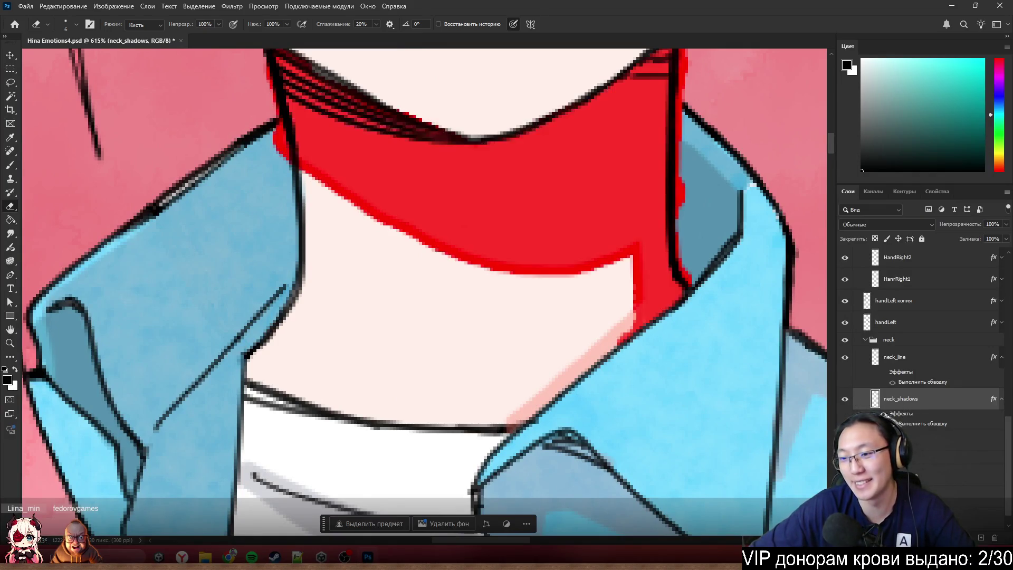
# - Solo neck_shadows to check, restore all layers, hide its stroke and collapse the effect lists
pyautogui.keyDown('alt'); pyautogui.click(845, 400); pyautogui.keyUp('alt')
pyautogui.scroll(-3, 526, 342)
pyautogui.scroll(3, 403, 237)
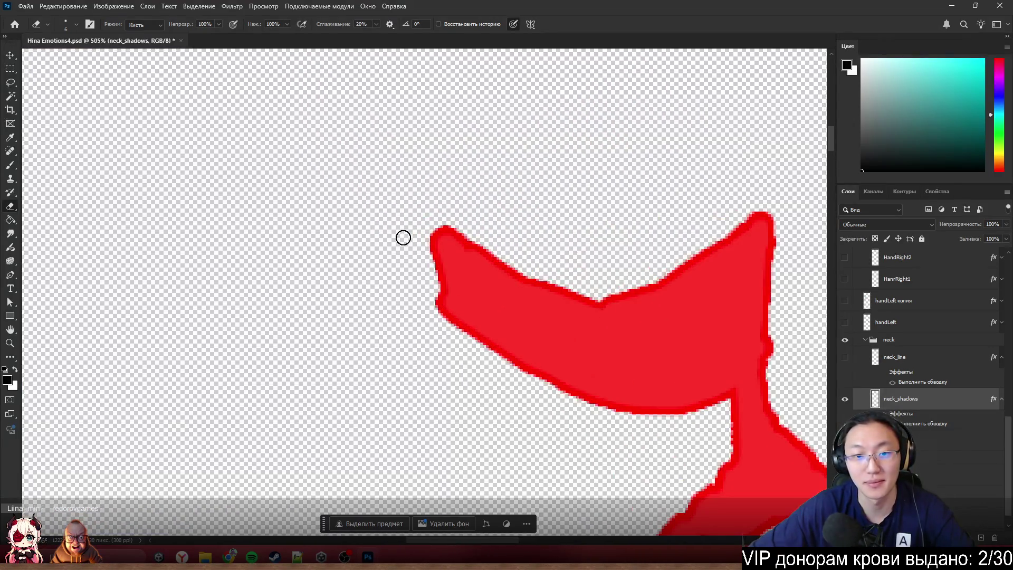
pyautogui.scroll(-3, 477, 305)
pyautogui.click(844, 399)
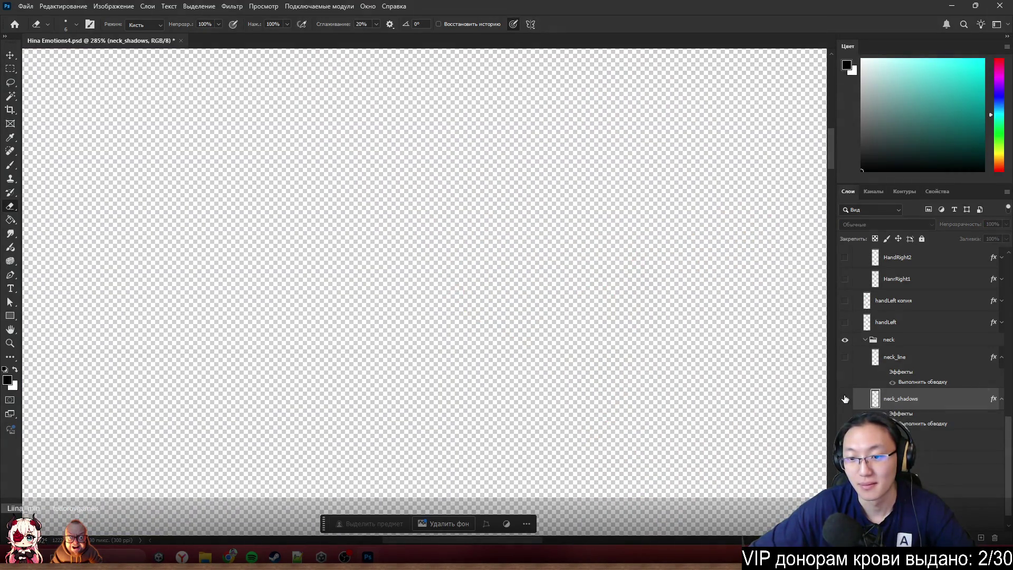
pyautogui.click(846, 401)
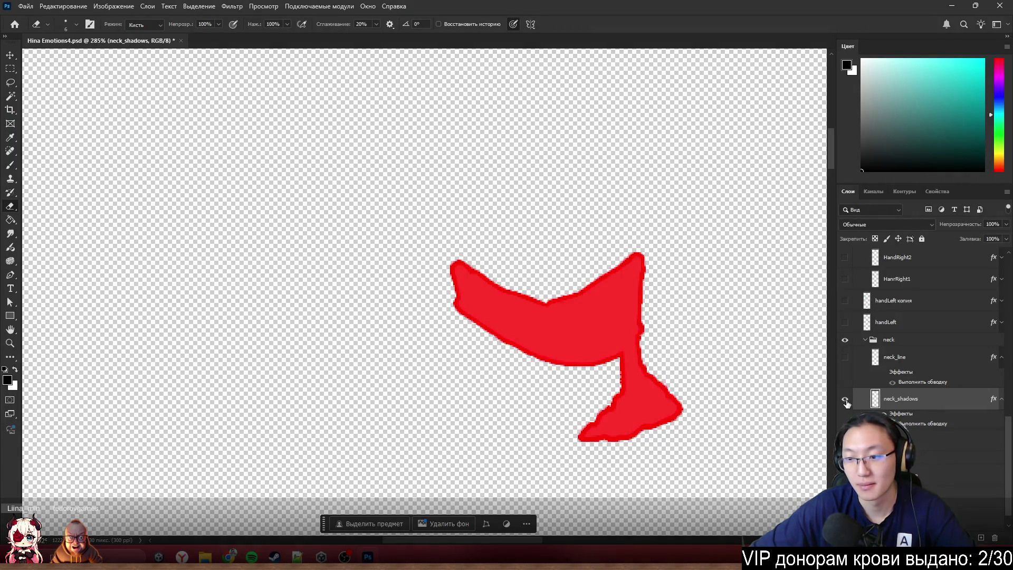
pyautogui.rightClick(846, 404)
pyautogui.click(897, 261)
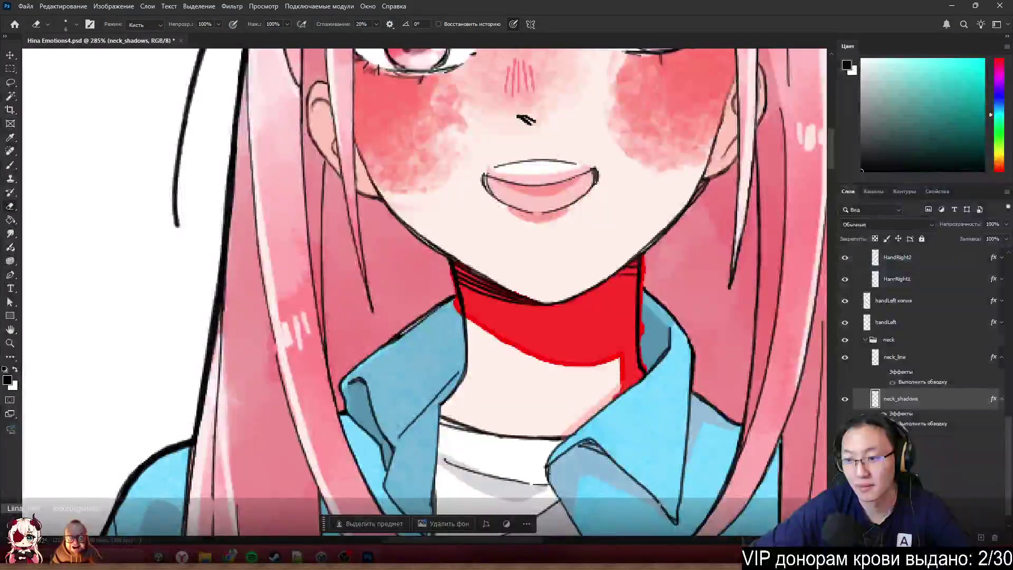
pyautogui.click(928, 419)
pyautogui.click(1000, 400)
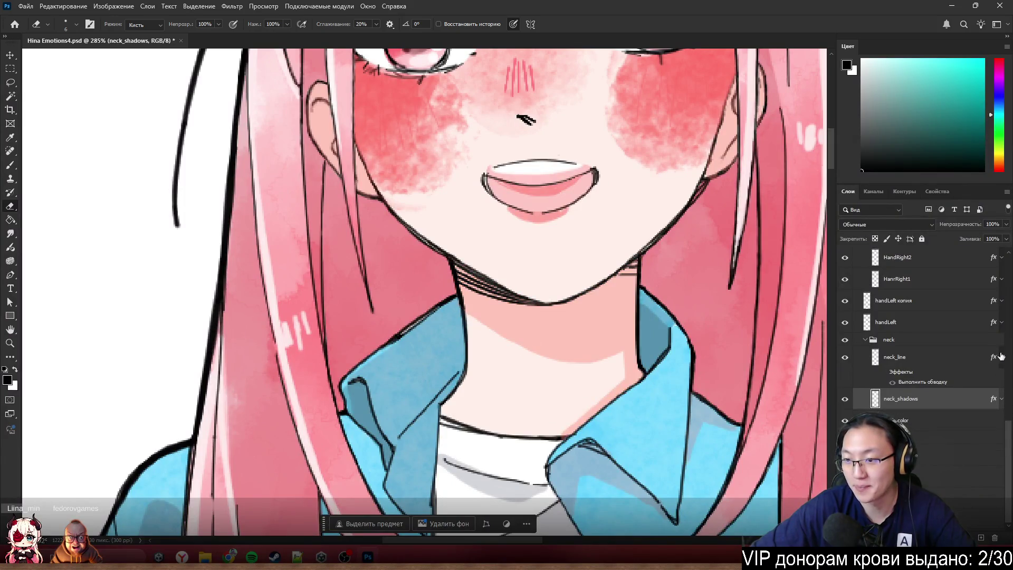
pyautogui.click(1001, 357)
# - Add a red Stroke to the neck_color layer and briefly solo it to check edges
pyautogui.click(977, 422)
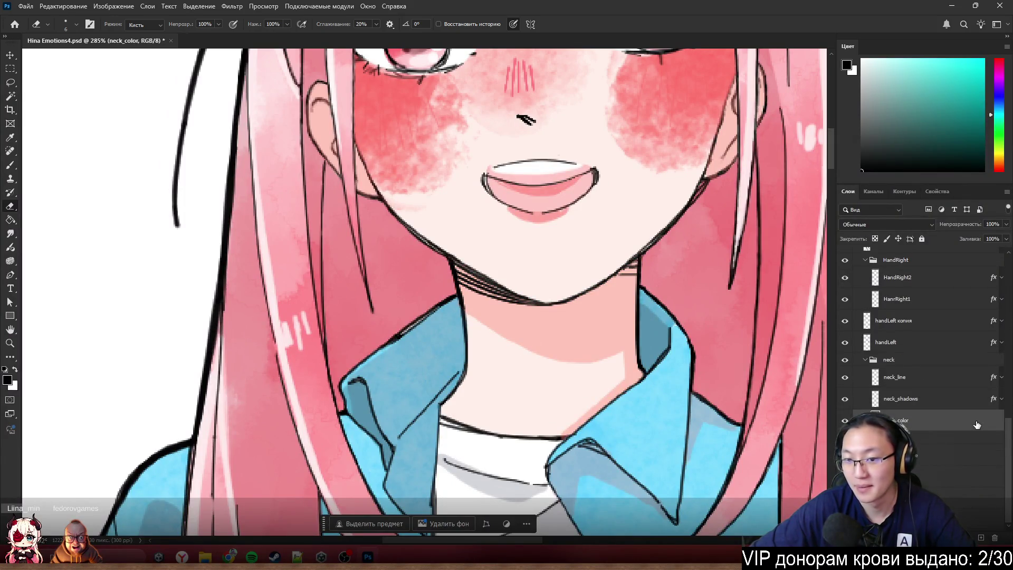
pyautogui.doubleClick(944, 422)
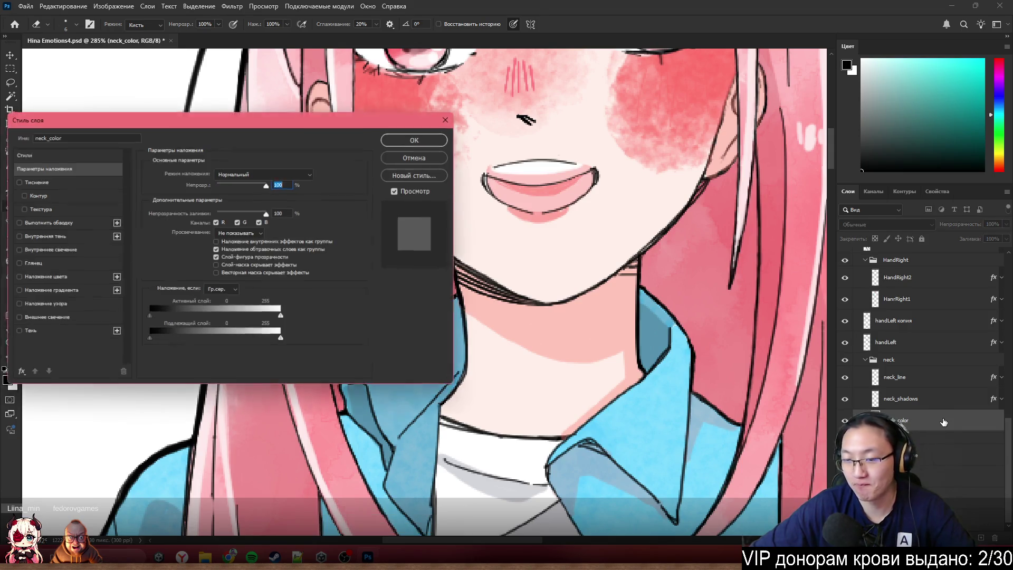
pyautogui.click(16, 223)
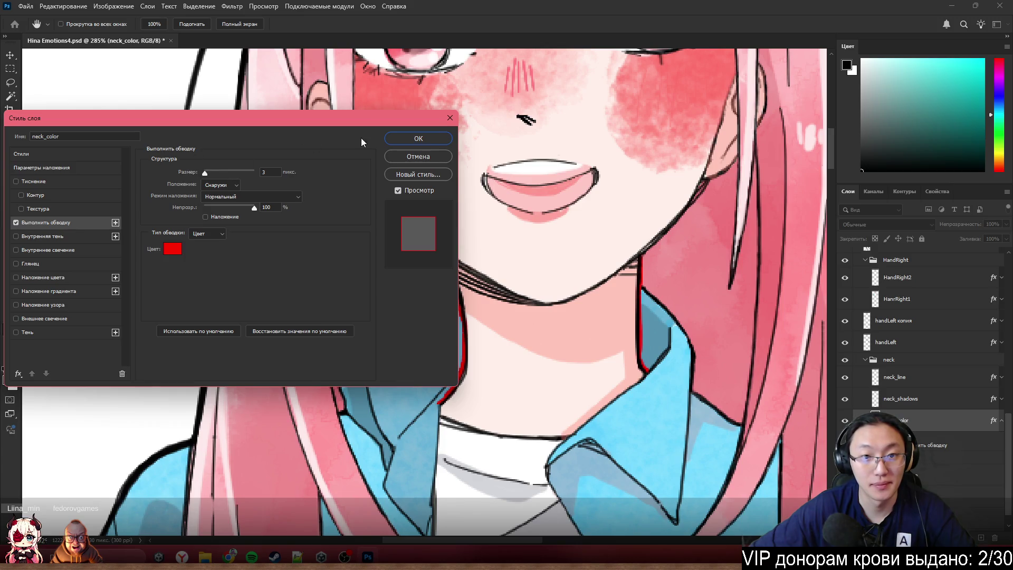
pyautogui.click(418, 139)
pyautogui.scroll(-5, 500, 329)
pyautogui.scroll(4, 500, 329)
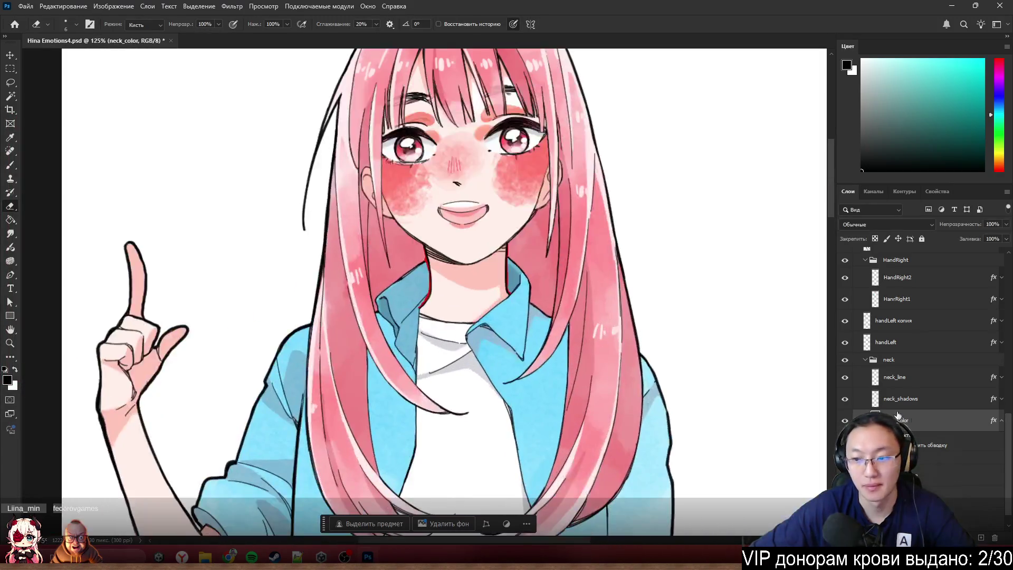
pyautogui.keyDown('alt'); pyautogui.click(844, 421); pyautogui.keyUp('alt')
pyautogui.keyDown('alt'); pyautogui.click(844, 421); pyautogui.keyUp('alt')
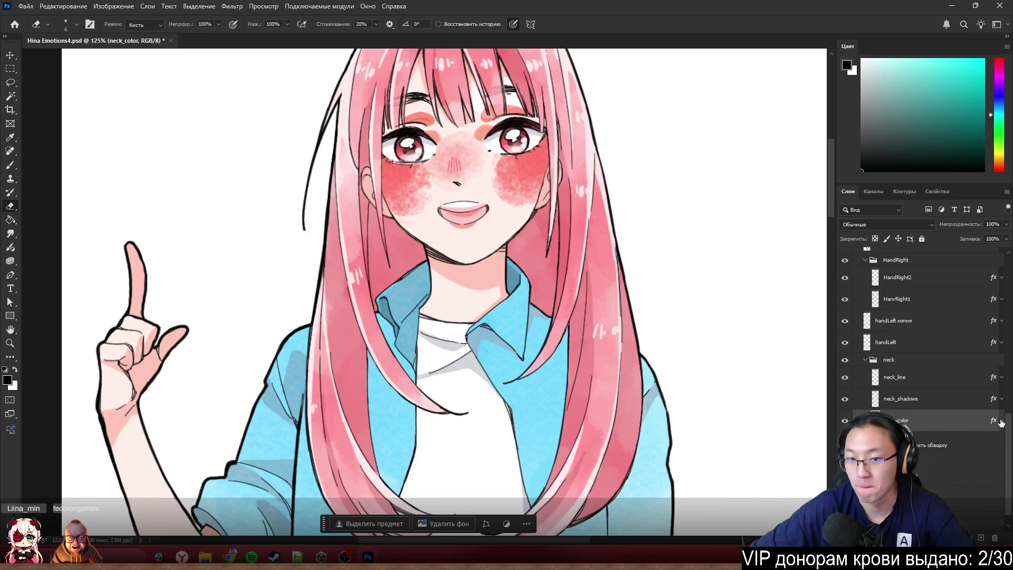
pyautogui.scroll(5, 502, 328)
pyautogui.scroll(1, 502, 328)
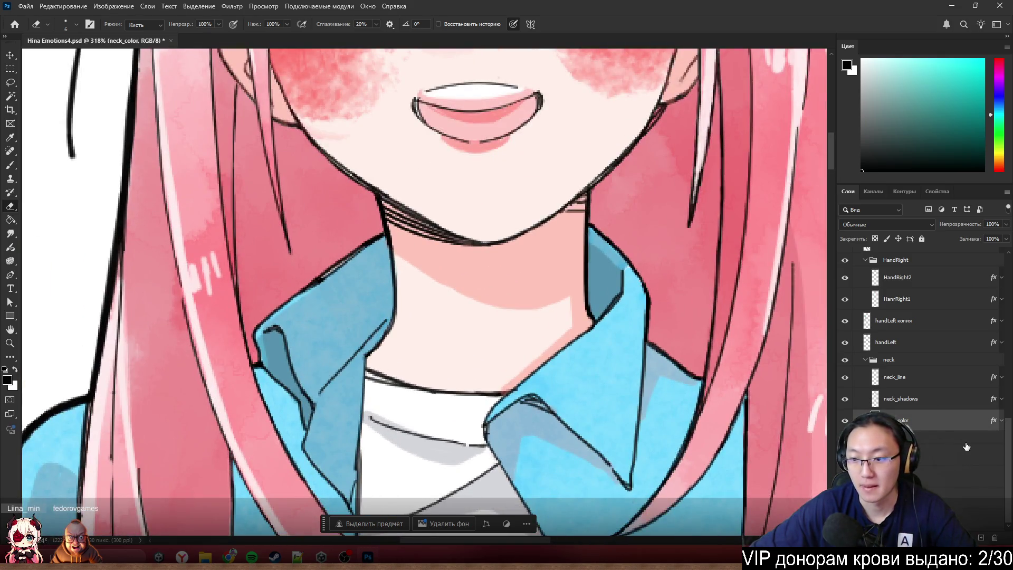
# - Add a red Stroke layer style to the collarBack_line layer
pyautogui.click(938, 456)
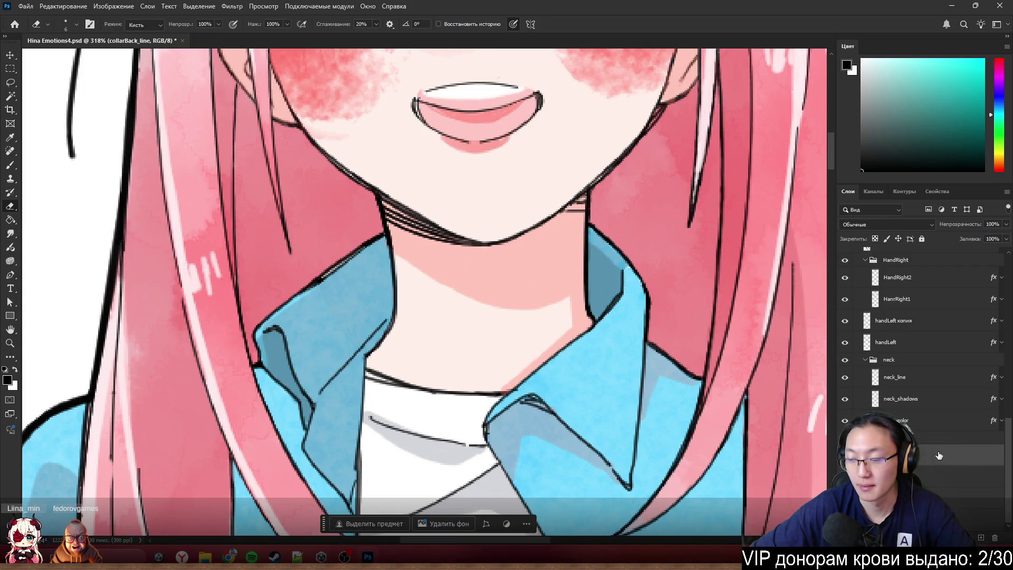
pyautogui.doubleClick(939, 455)
pyautogui.click(45, 222)
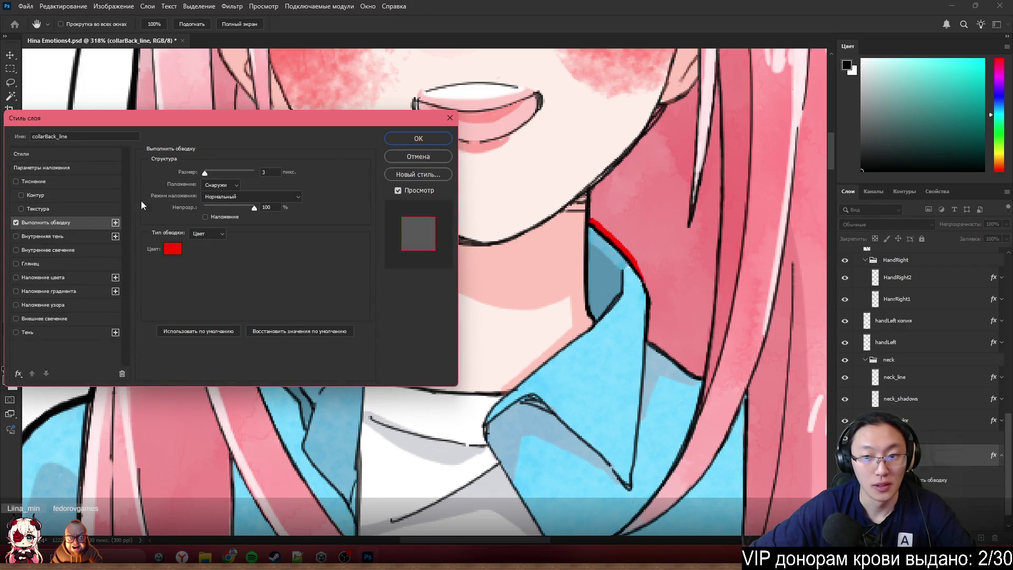
pyautogui.moveTo(331, 118)
pyautogui.mouseDown()
pyautogui.moveTo(322, 227)
pyautogui.moveTo(346, 406)
pyautogui.moveTo(355, 216)
pyautogui.mouseUp()
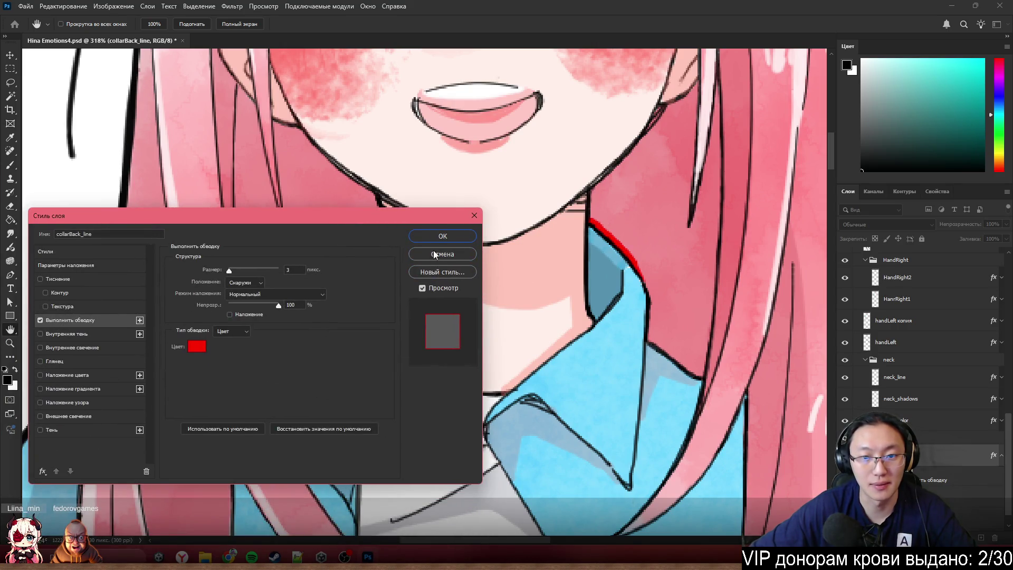
pyautogui.click(443, 236)
pyautogui.press('e')
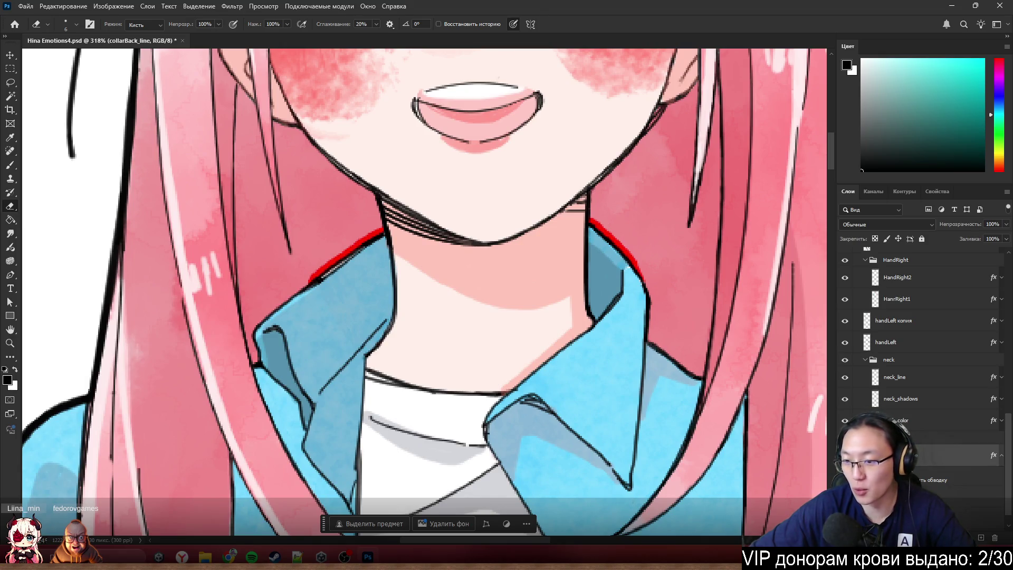
pyautogui.scroll(-1, 924, 484)
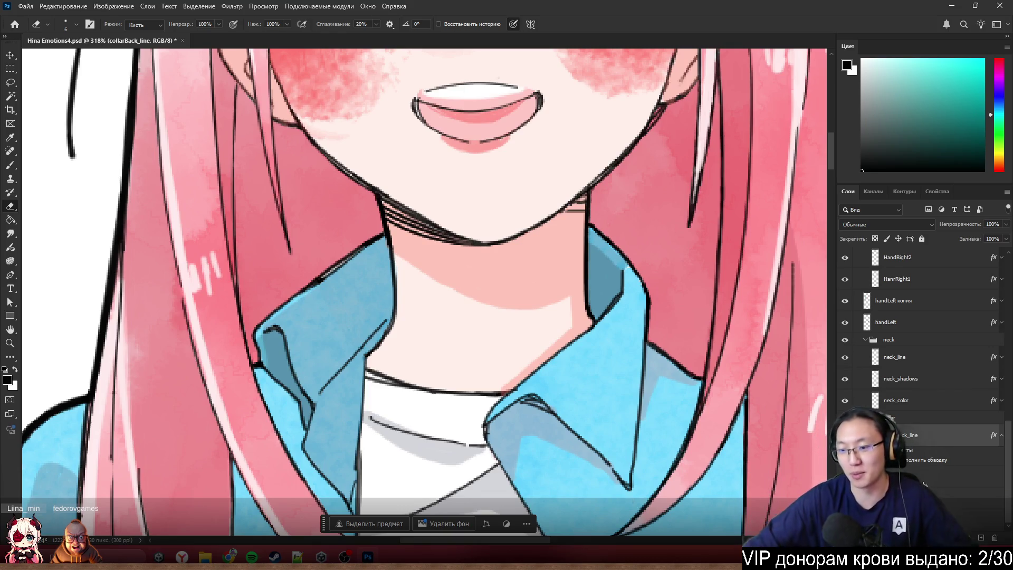
# - Fit the image in view, hide the jacketLeft layer, and select the Body layer
pyautogui.click(960, 477)
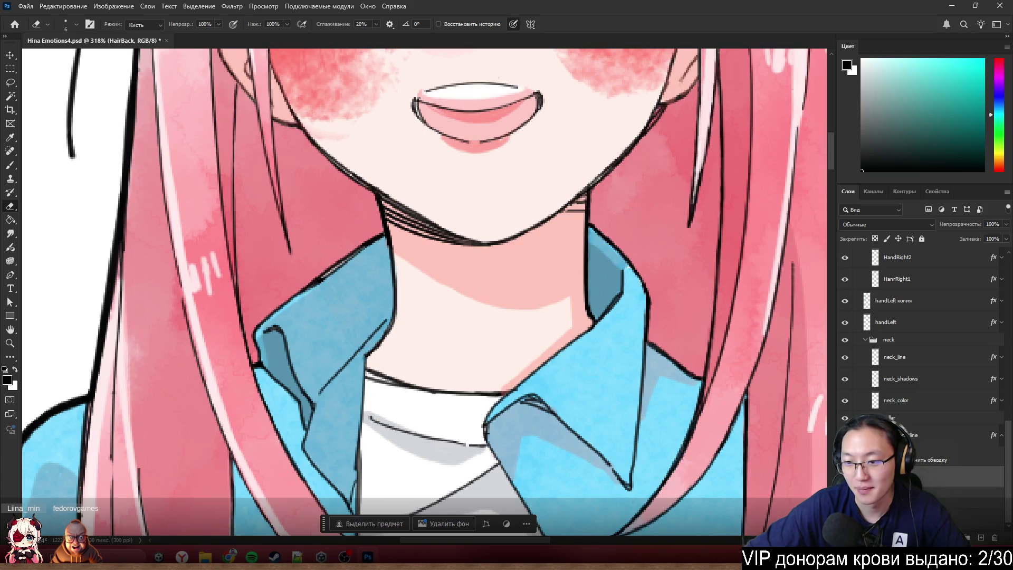
pyautogui.hotkey('ctrl', '0')
pyautogui.scroll(5, 626, 287)
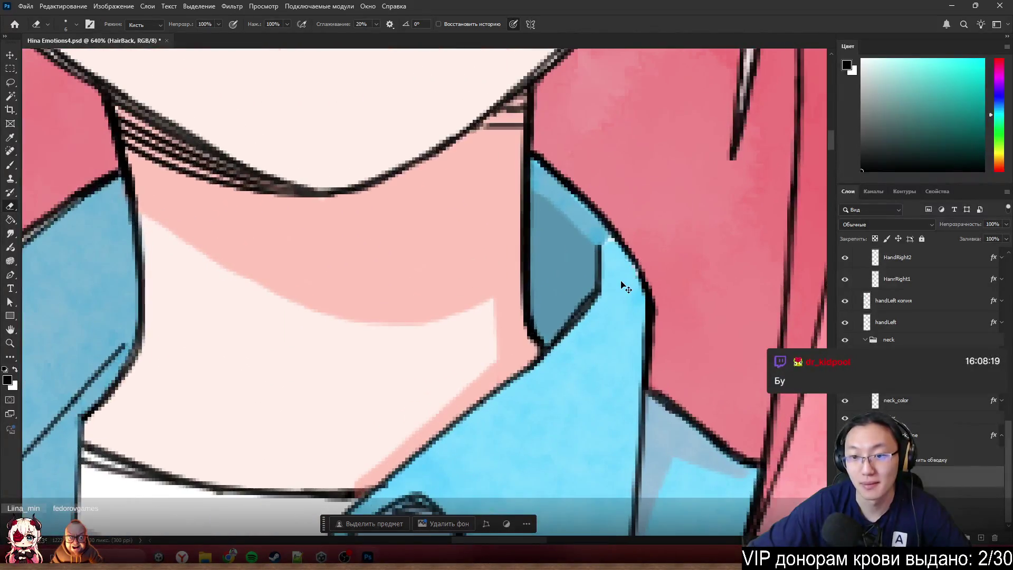
pyautogui.keyDown('ctrl'); pyautogui.click(625, 289); pyautogui.keyUp('ctrl')
pyautogui.scroll(5, 622, 290)
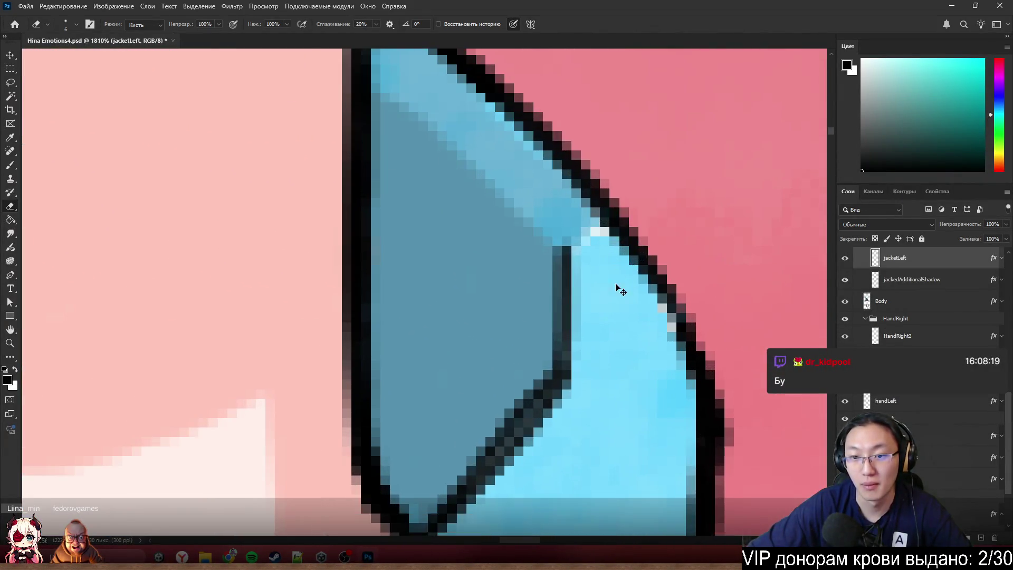
pyautogui.keyDown('ctrl'); pyautogui.click(615, 285); pyautogui.keyUp('ctrl')
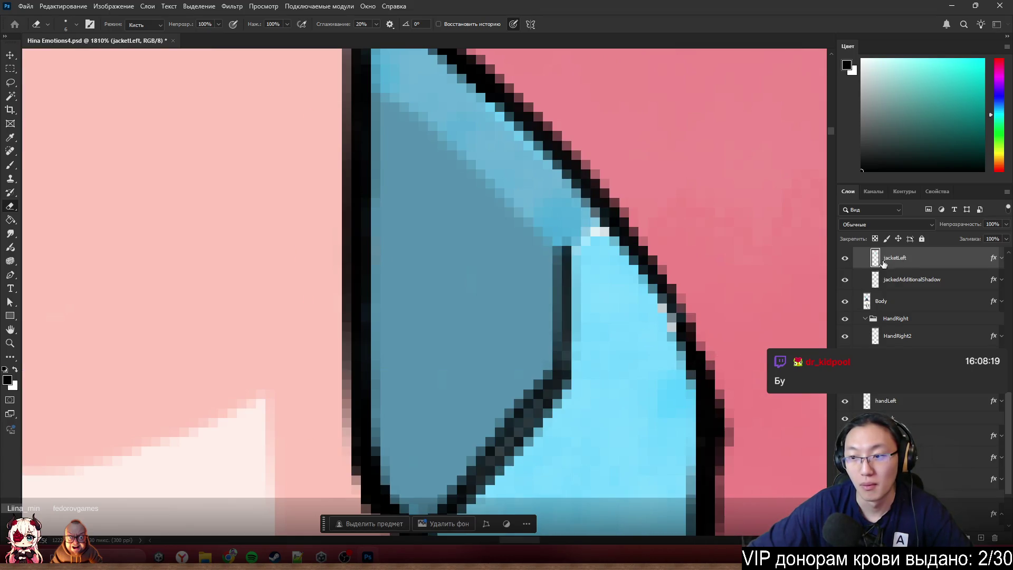
pyautogui.click(845, 258)
pyautogui.keyDown('ctrl'); pyautogui.click(591, 353); pyautogui.keyUp('ctrl')
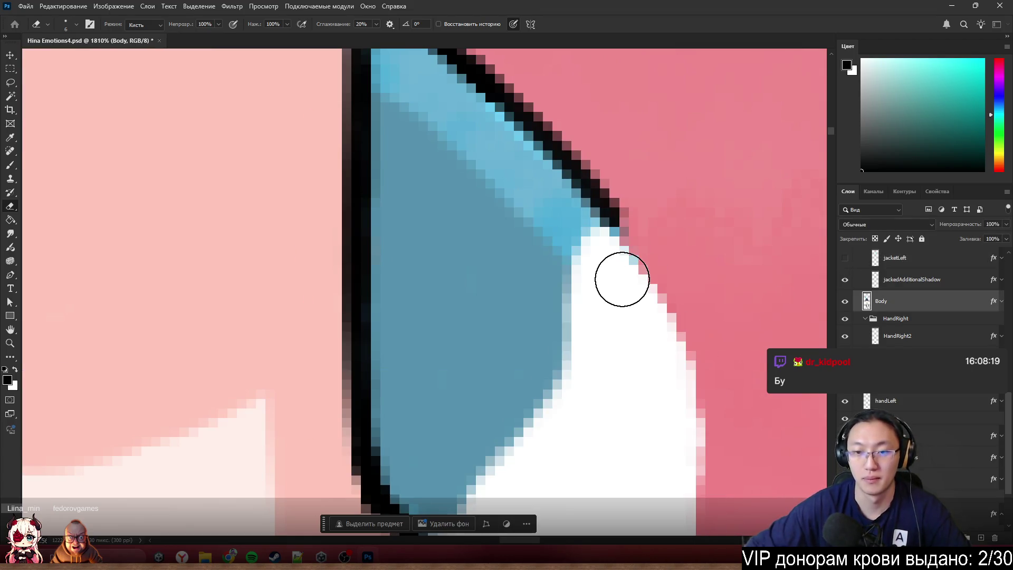
# - Try a brush stroke along the jacket edge, undo it, and reselect the Body layer
pyautogui.press('b')
pyautogui.moveTo(576, 238)
pyautogui.mouseDown()
pyautogui.moveTo(592, 283)
pyautogui.moveTo(596, 234)
pyautogui.mouseUp()
pyautogui.hotkey('ctrl', 'z')
pyautogui.keyDown('ctrl'); pyautogui.click(583, 224); pyautogui.keyUp('ctrl')
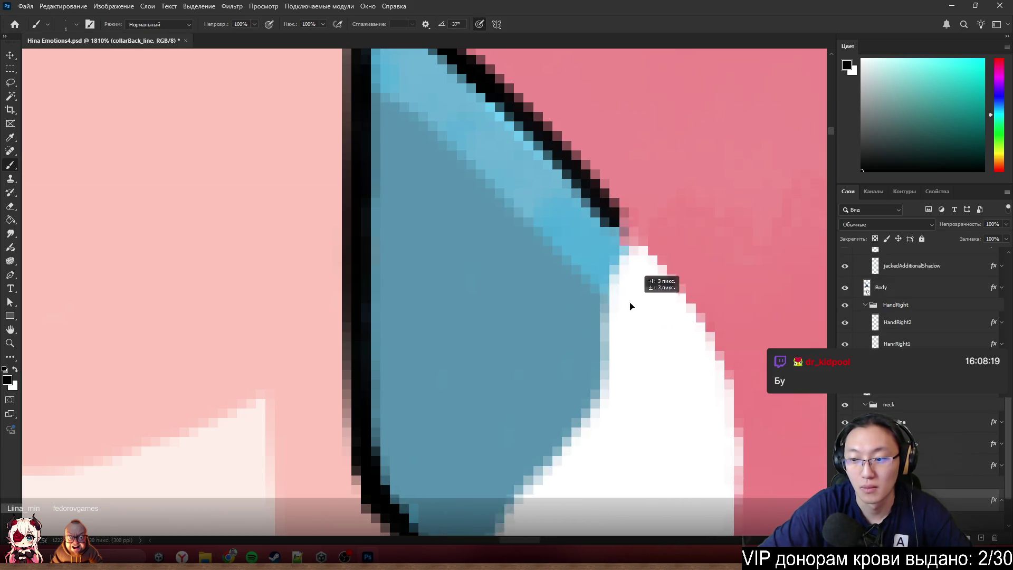
pyautogui.keyDown('ctrl'); pyautogui.click(626, 285); pyautogui.keyUp('ctrl')
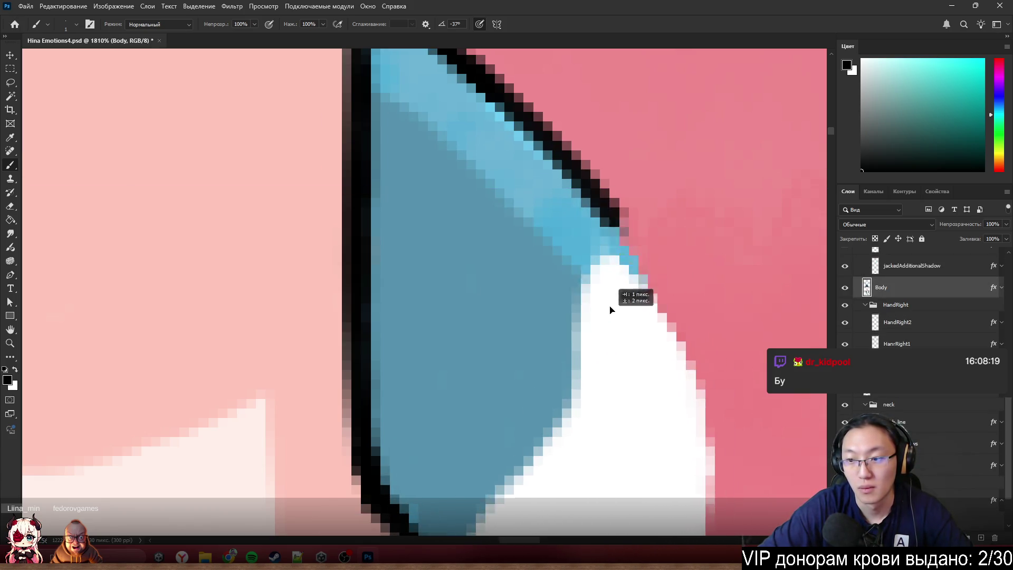
pyautogui.scroll(-8, 628, 312)
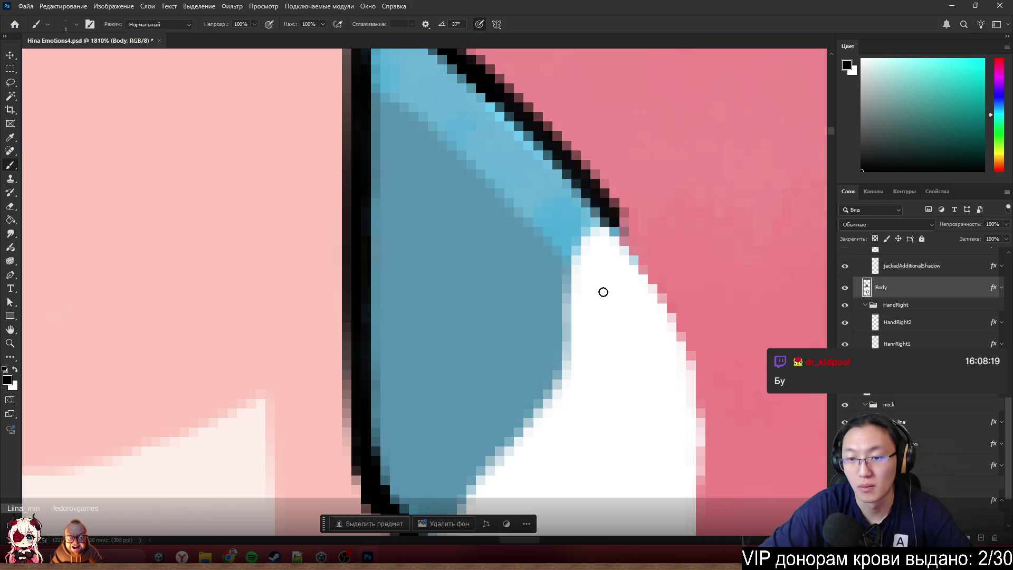
pyautogui.scroll(-3, 579, 207)
pyautogui.scroll(8, 579, 216)
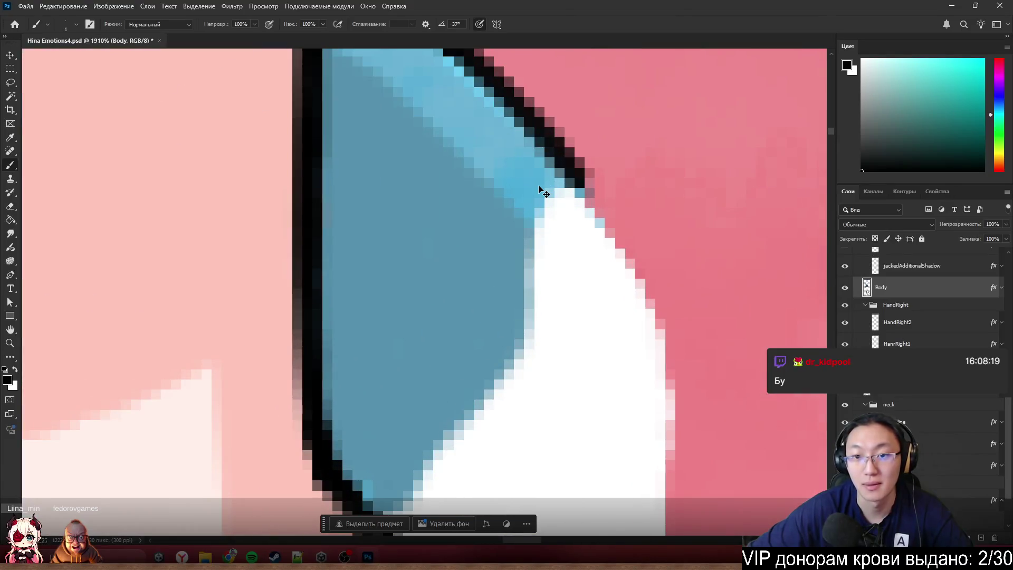
# - Sample the jacket's light blue and erase white fill along the blue collar edge
pyautogui.keyDown('ctrl'); pyautogui.click(542, 191); pyautogui.keyUp('ctrl')
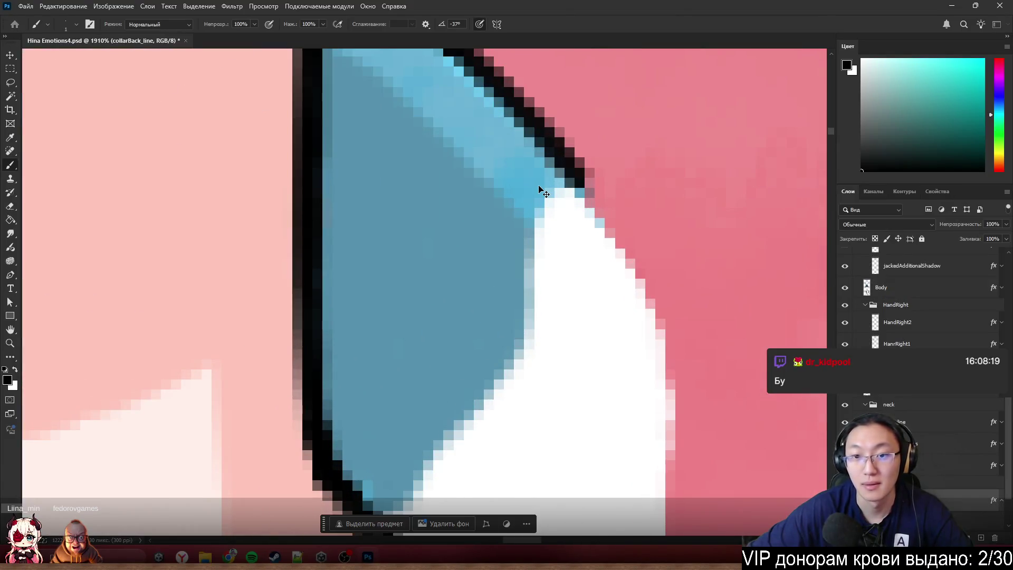
pyautogui.keyDown('alt'); pyautogui.click(534, 207); pyautogui.keyUp('alt')
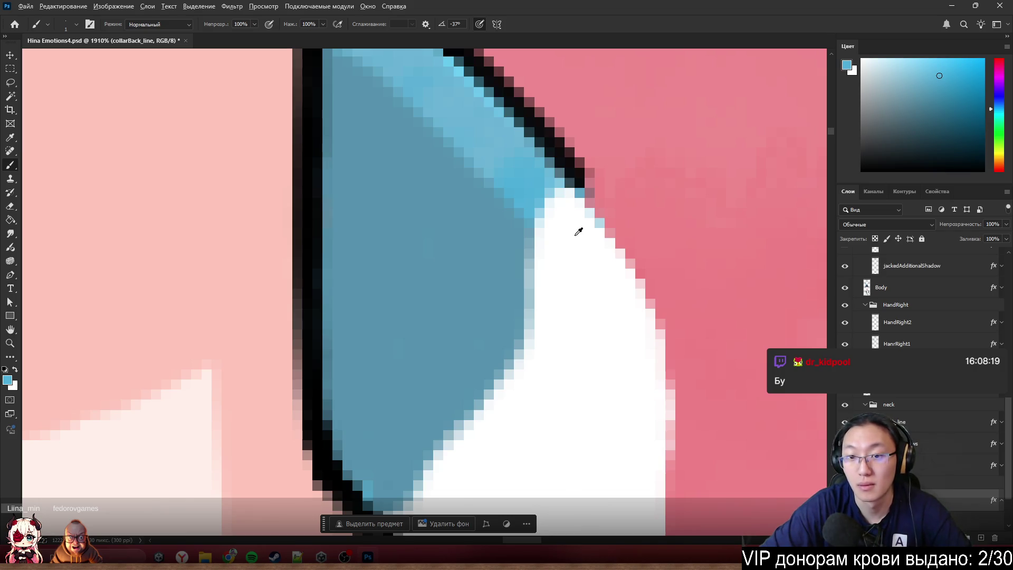
pyautogui.moveTo(578, 231)
pyautogui.mouseDown()
pyautogui.moveTo(583, 289)
pyautogui.moveTo(536, 174)
pyautogui.moveTo(543, 182)
pyautogui.mouseUp()
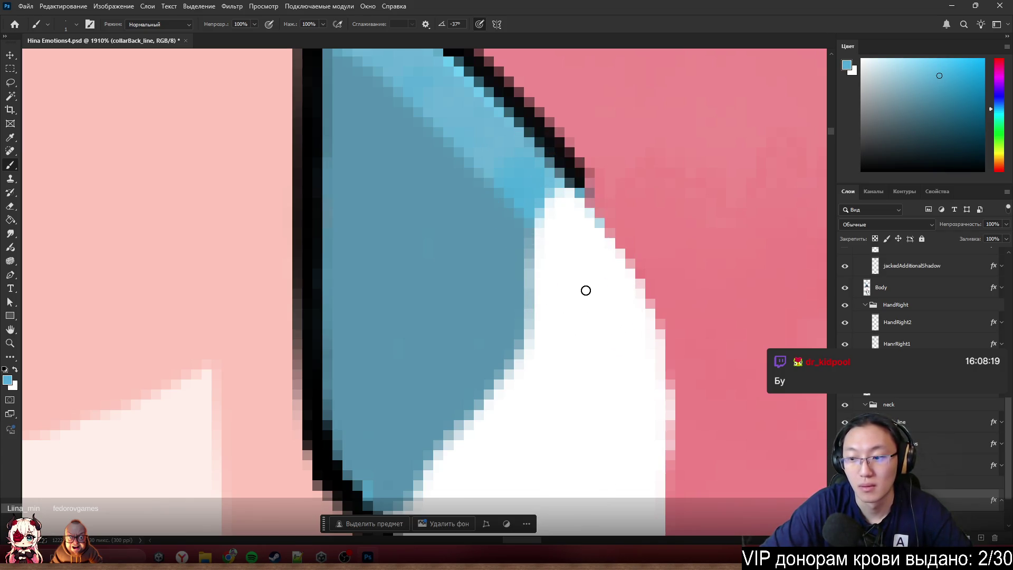
pyautogui.scroll(-1, 578, 275)
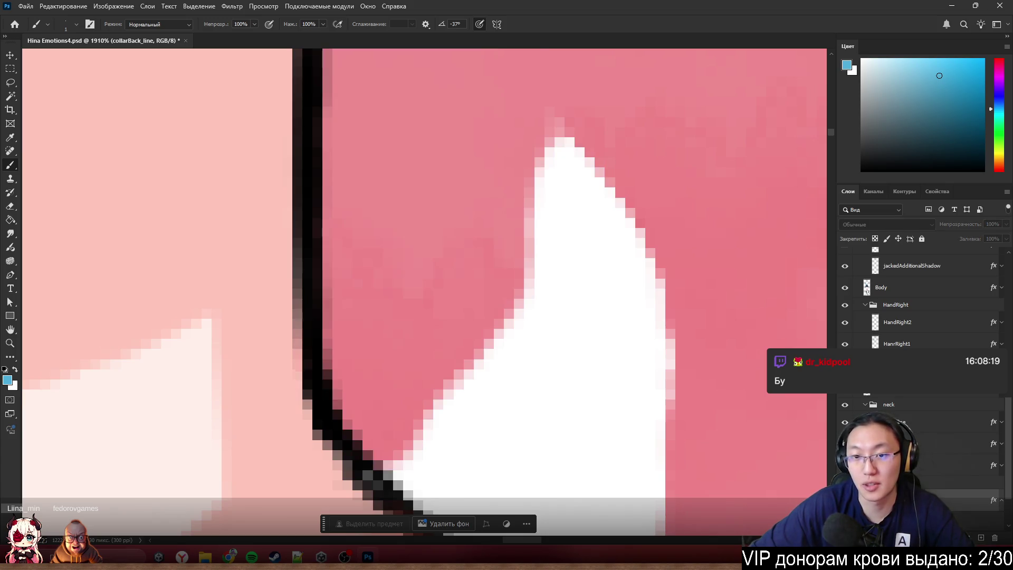
pyautogui.moveTo(591, 281); pyautogui.dragTo(763, 381)
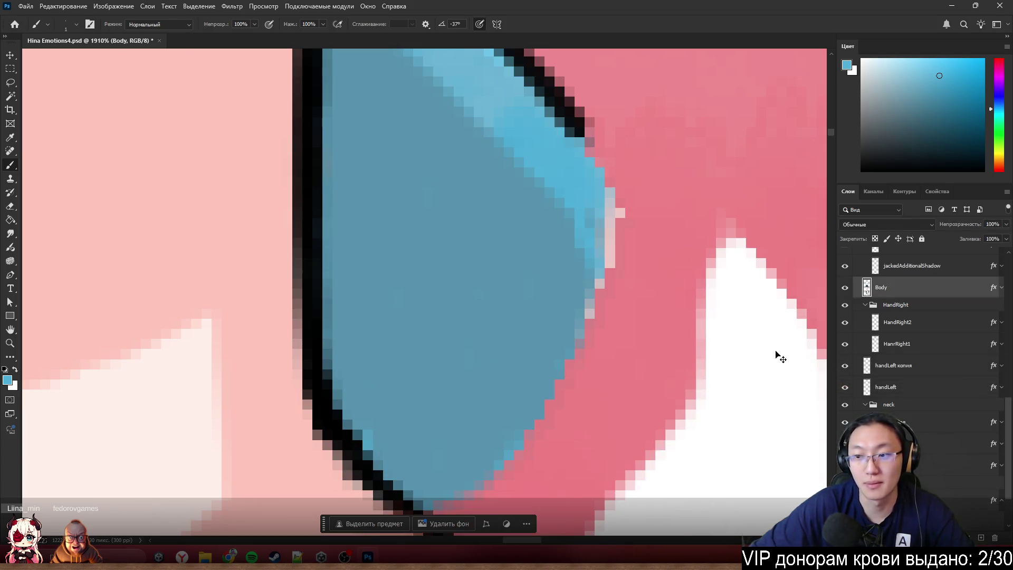
pyautogui.hotkey('ctrl', 'z')
pyautogui.scroll(-3, 536, 343)
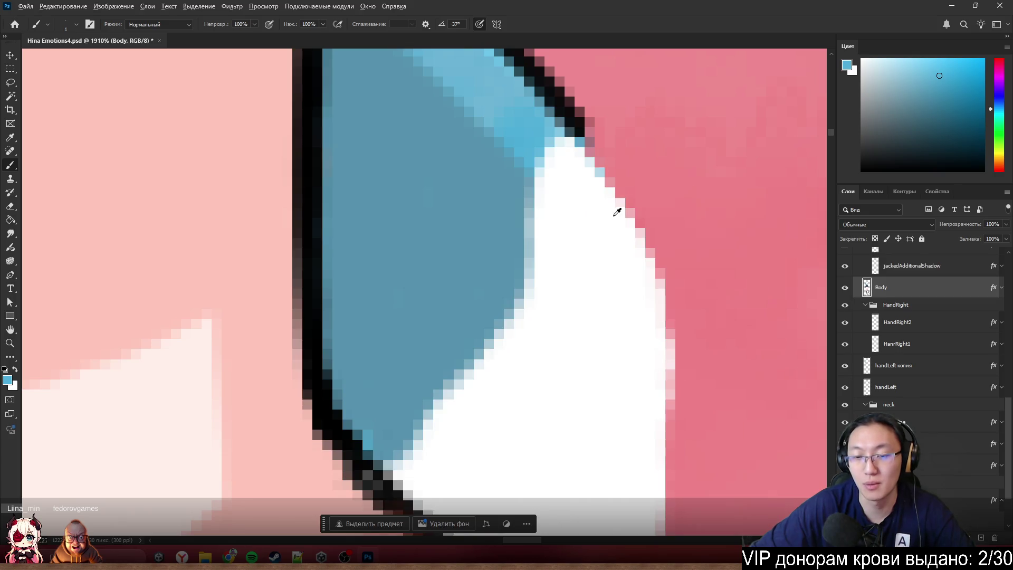
pyautogui.press('e')
pyautogui.moveTo(595, 176); pyautogui.dragTo(511, 287)
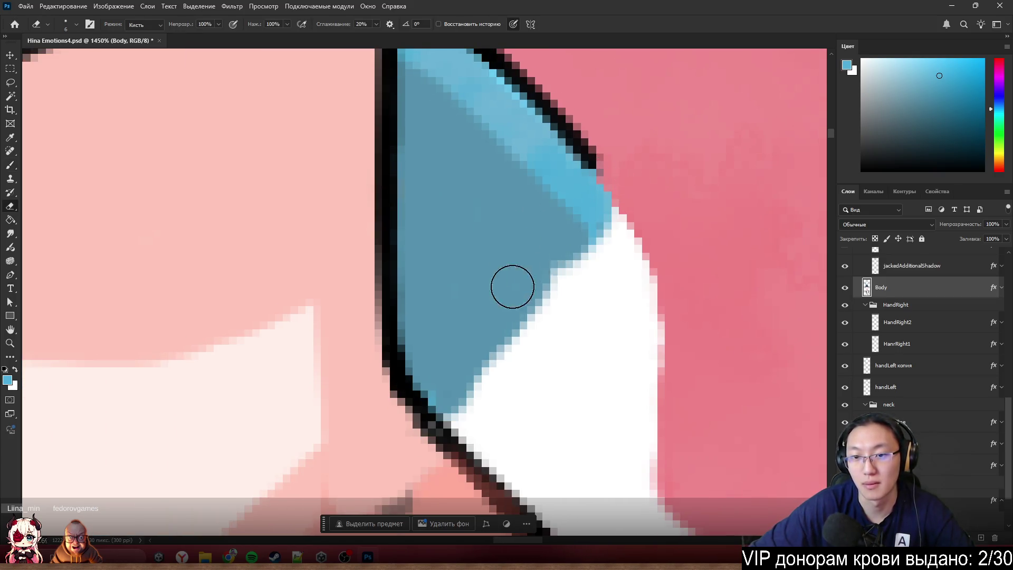
# - Hide the jacketLeft layer and make Body the active layer
pyautogui.scroll(3, 871, 316)
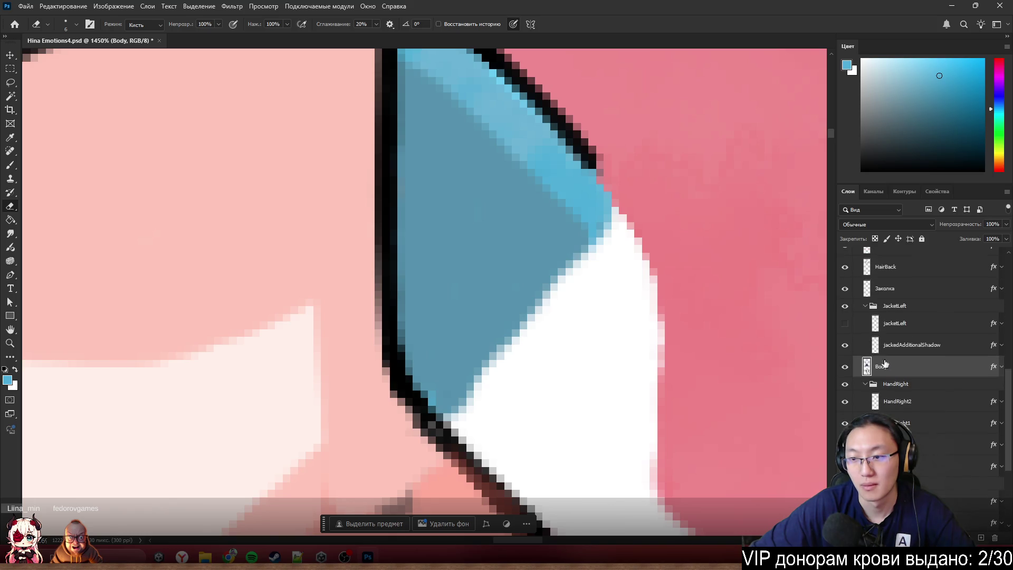
pyautogui.click(845, 323)
pyautogui.scroll(-8, 570, 287)
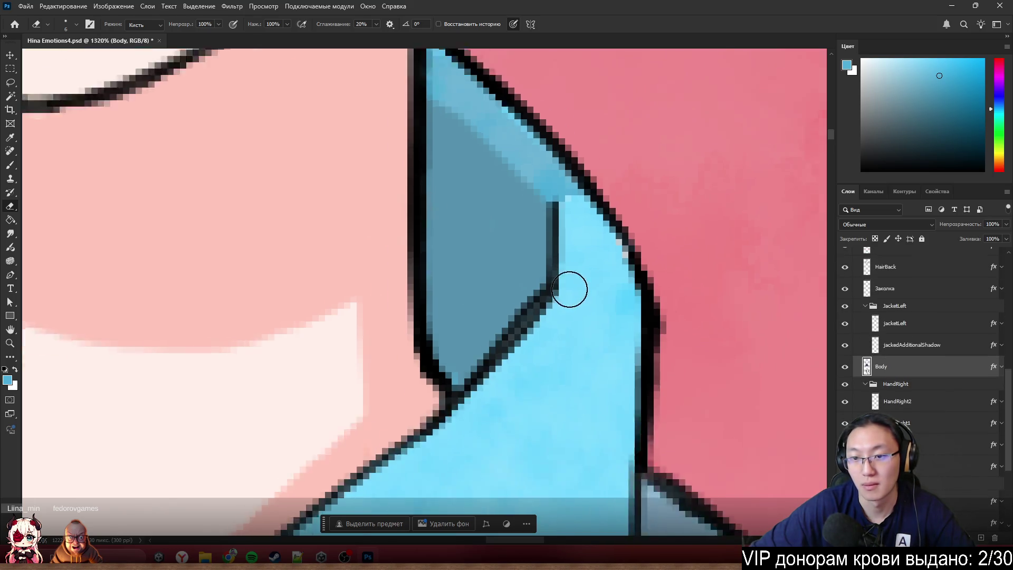
pyautogui.scroll(5, 592, 284)
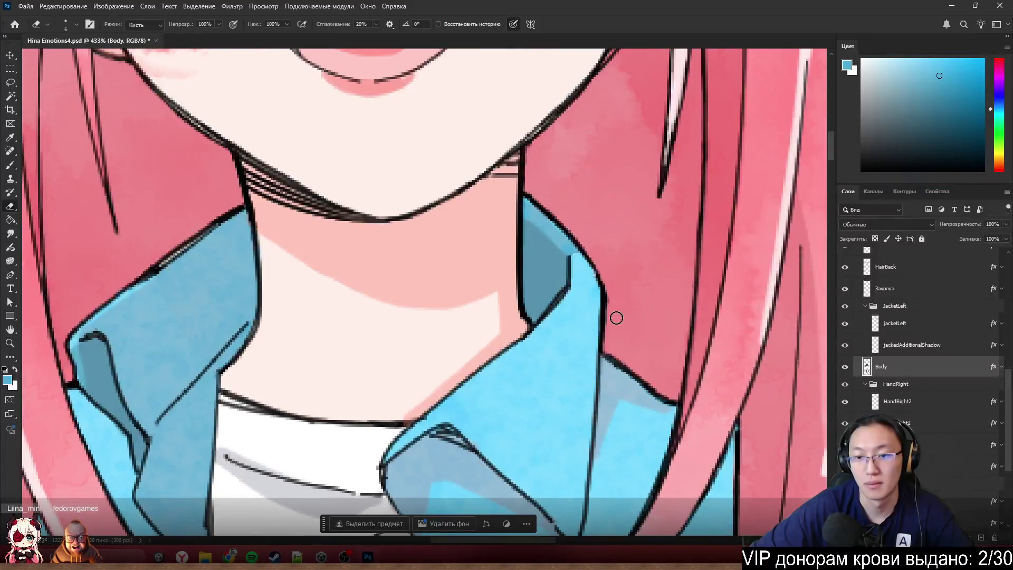
pyautogui.keyDown('ctrl'); pyautogui.click(639, 372); pyautogui.keyUp('ctrl')
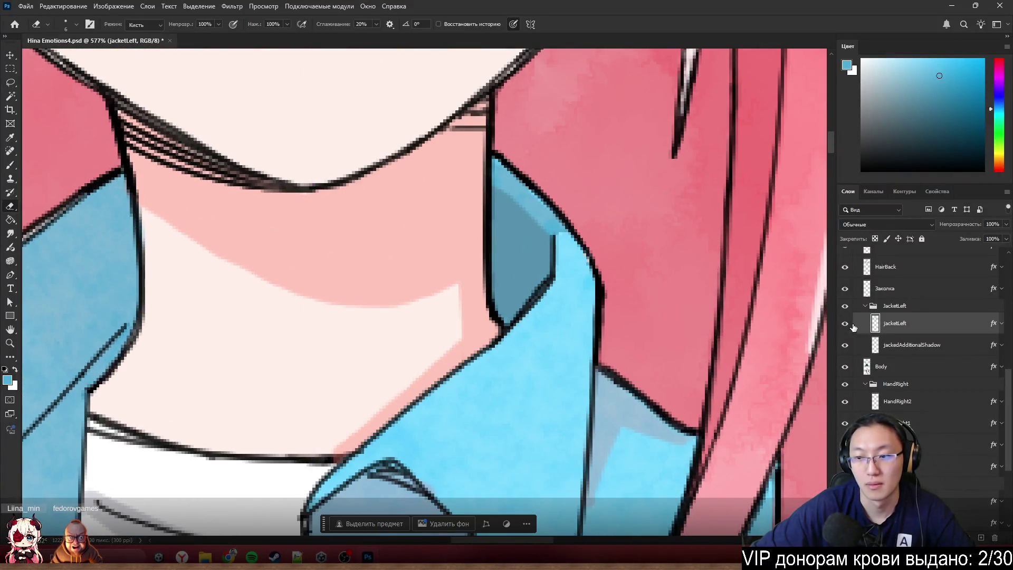
pyautogui.click(845, 323)
pyautogui.scroll(3, 577, 346)
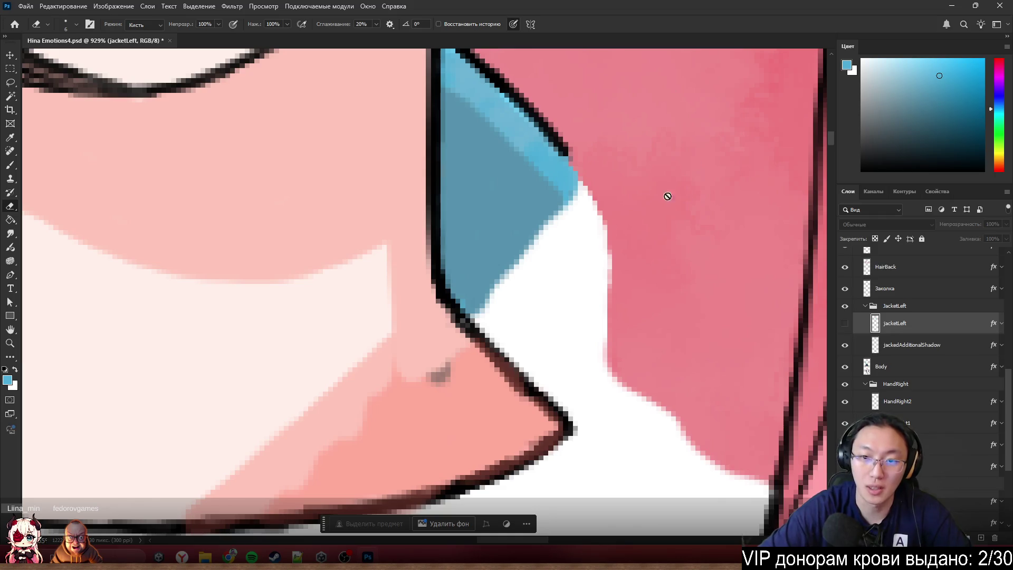
pyautogui.click(592, 204)
pyautogui.click(515, 208)
pyautogui.keyDown('ctrl'); pyautogui.click(592, 255); pyautogui.keyUp('ctrl')
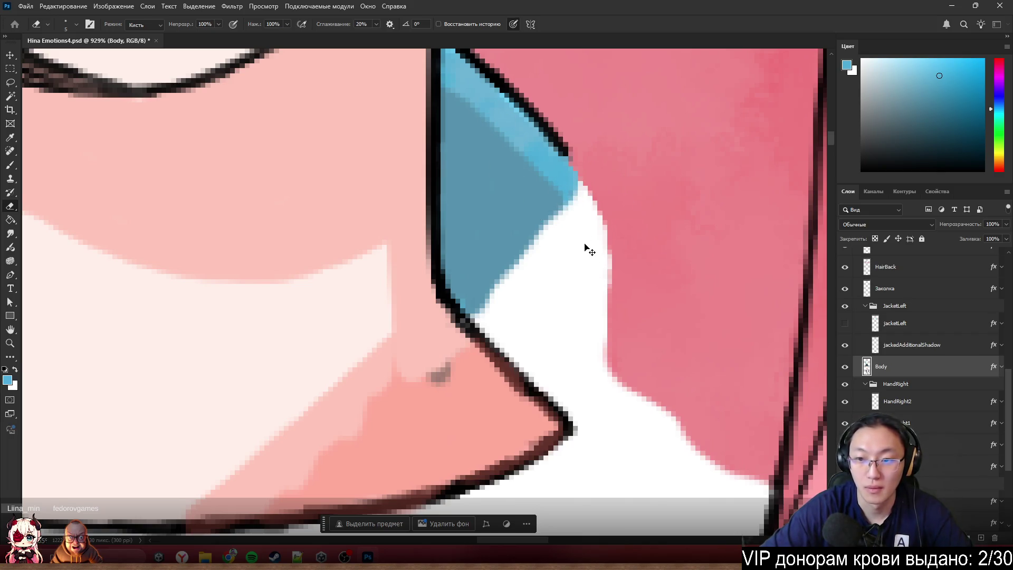
# - Erase the top of the white area beside the left collar so pink hair shows there
pyautogui.moveTo(574, 176)
pyautogui.mouseDown()
pyautogui.moveTo(611, 256)
pyautogui.moveTo(507, 212)
pyautogui.mouseUp()
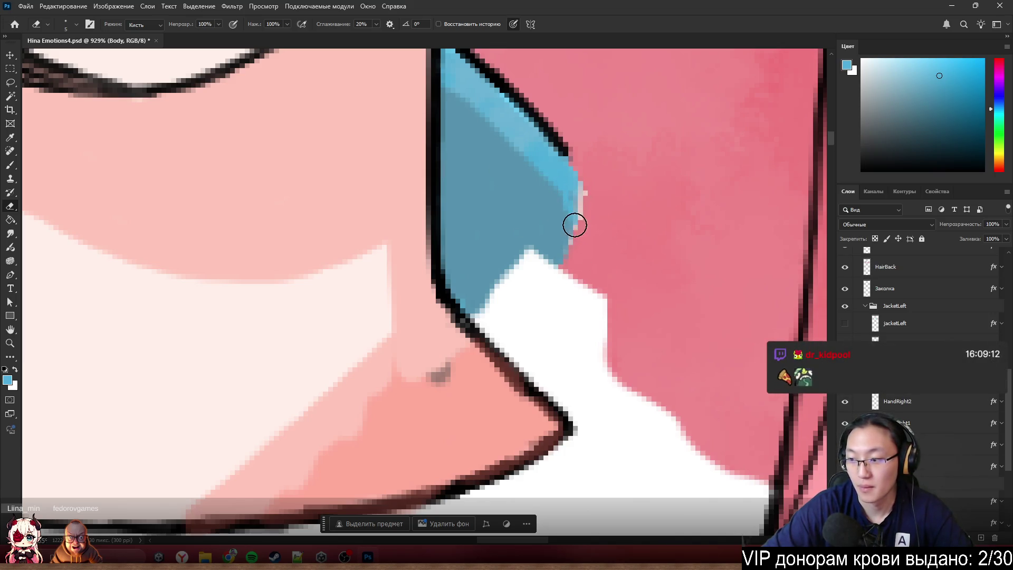
pyautogui.moveTo(575, 225)
pyautogui.mouseDown()
pyautogui.moveTo(585, 271)
pyautogui.moveTo(598, 277)
pyautogui.mouseUp()
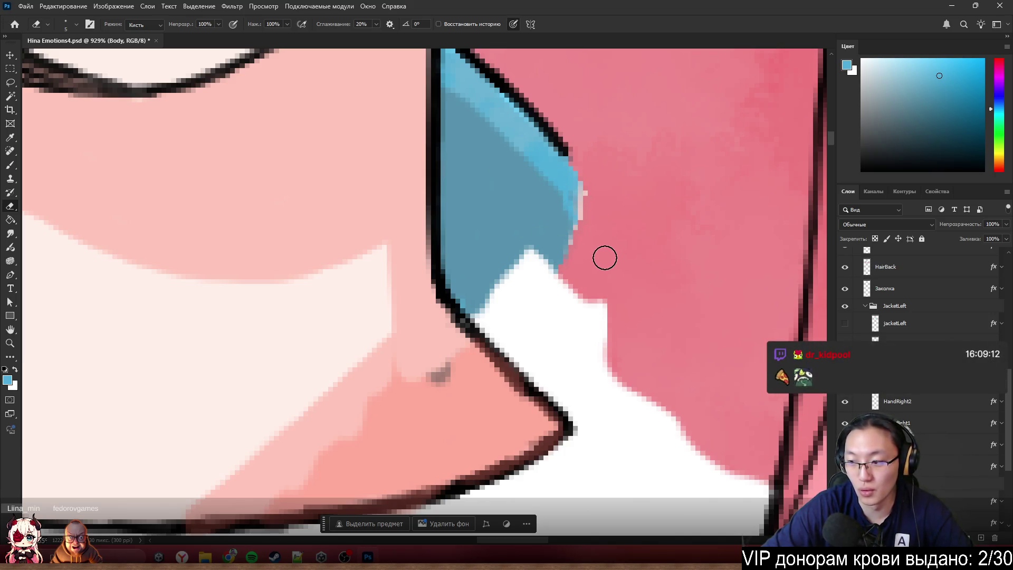
pyautogui.moveTo(585, 237)
pyautogui.mouseDown()
pyautogui.moveTo(541, 267)
pyautogui.moveTo(581, 328)
pyautogui.moveTo(515, 294)
pyautogui.moveTo(528, 333)
pyautogui.moveTo(481, 315)
pyautogui.moveTo(479, 284)
pyautogui.moveTo(511, 296)
pyautogui.moveTo(471, 301)
pyautogui.mouseUp()
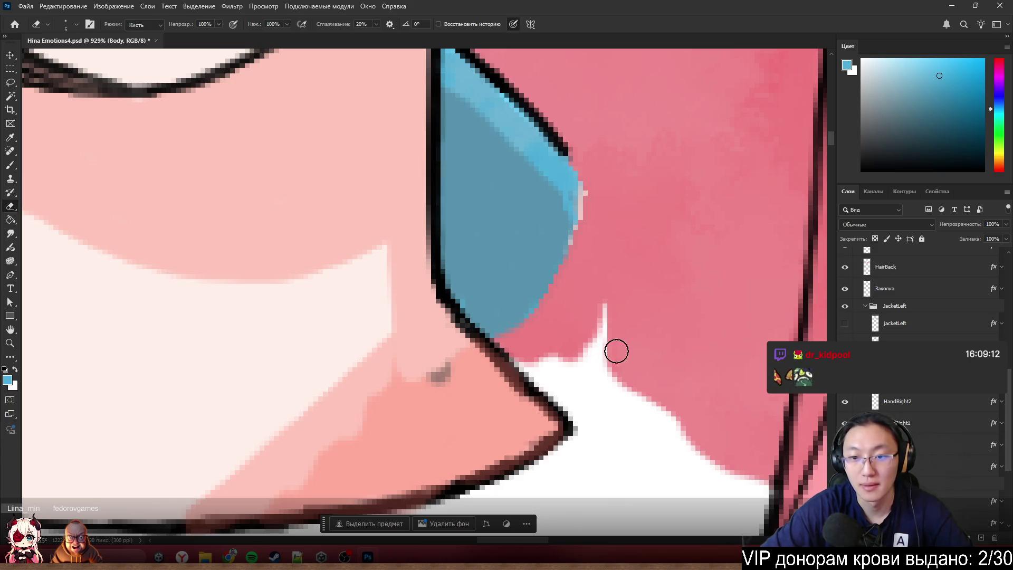
pyautogui.moveTo(615, 351)
pyautogui.mouseDown()
pyautogui.moveTo(612, 247)
pyautogui.moveTo(629, 402)
pyautogui.moveTo(565, 403)
pyautogui.moveTo(543, 375)
pyautogui.moveTo(573, 398)
pyautogui.mouseUp()
pyautogui.hotkey('ctrl', 'z')
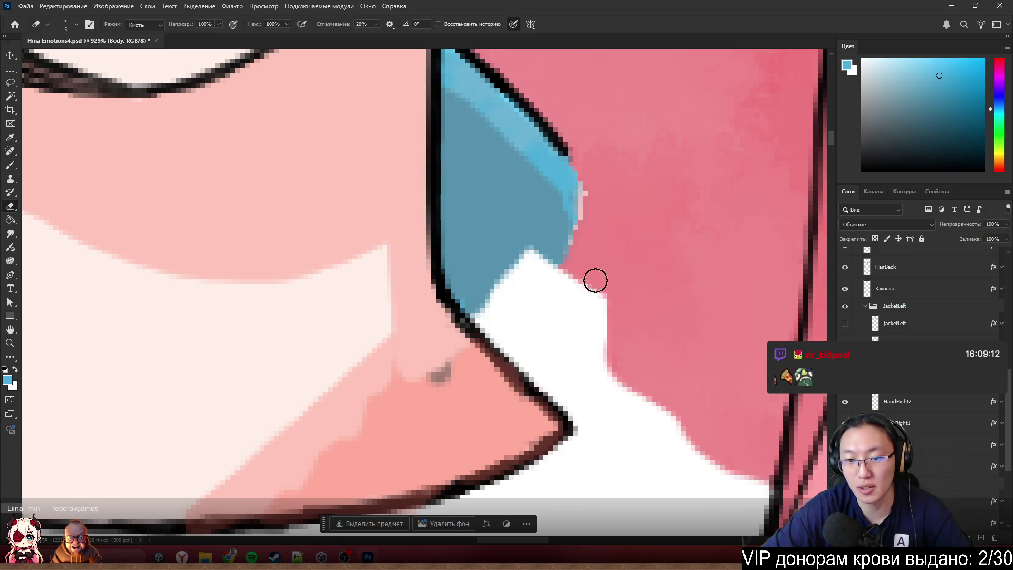
pyautogui.moveTo(594, 280)
pyautogui.mouseDown()
pyautogui.moveTo(570, 319)
pyautogui.moveTo(545, 287)
pyautogui.moveTo(611, 368)
pyautogui.moveTo(500, 287)
pyautogui.moveTo(538, 357)
pyautogui.moveTo(479, 301)
pyautogui.moveTo(509, 334)
pyautogui.mouseUp()
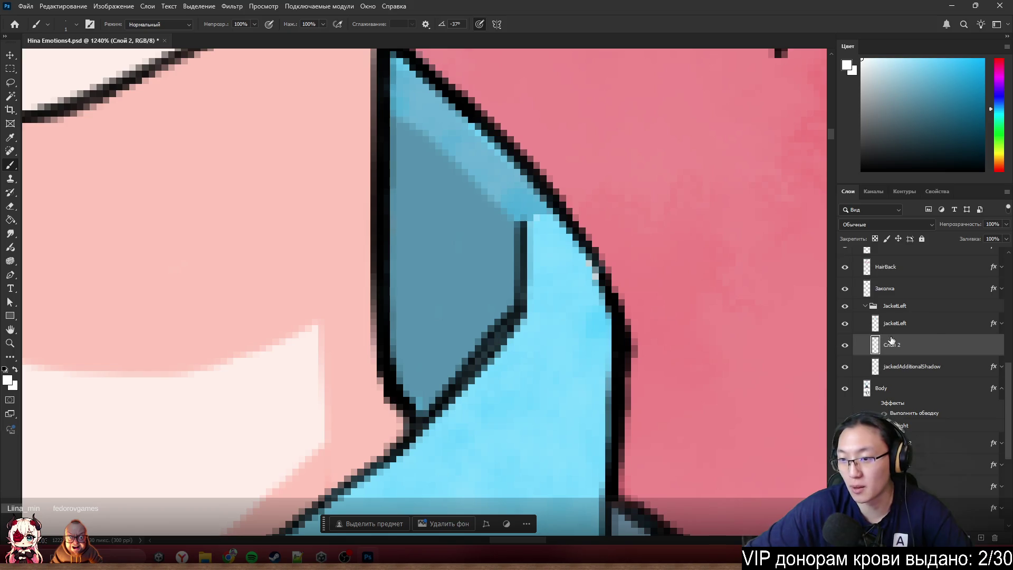
# - Delete the extra Слой 2 layer and repaint grey pixels on the jacket's right edge light blue
pyautogui.press('Delete')
pyautogui.moveTo(553, 249); pyautogui.dragTo(587, 281)
pyautogui.hotkey('ctrl', 'z')
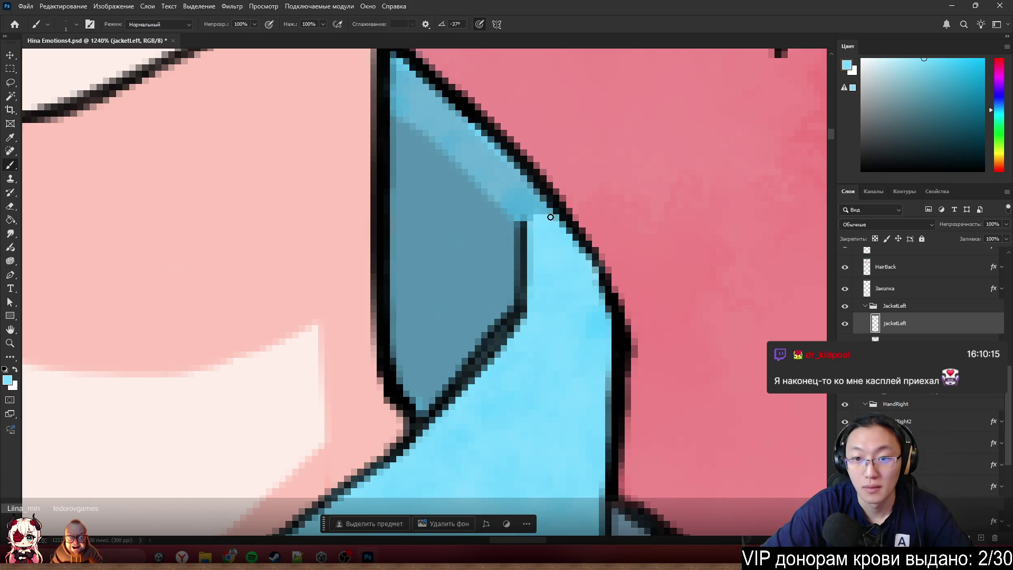
pyautogui.scroll(-5, 570, 266)
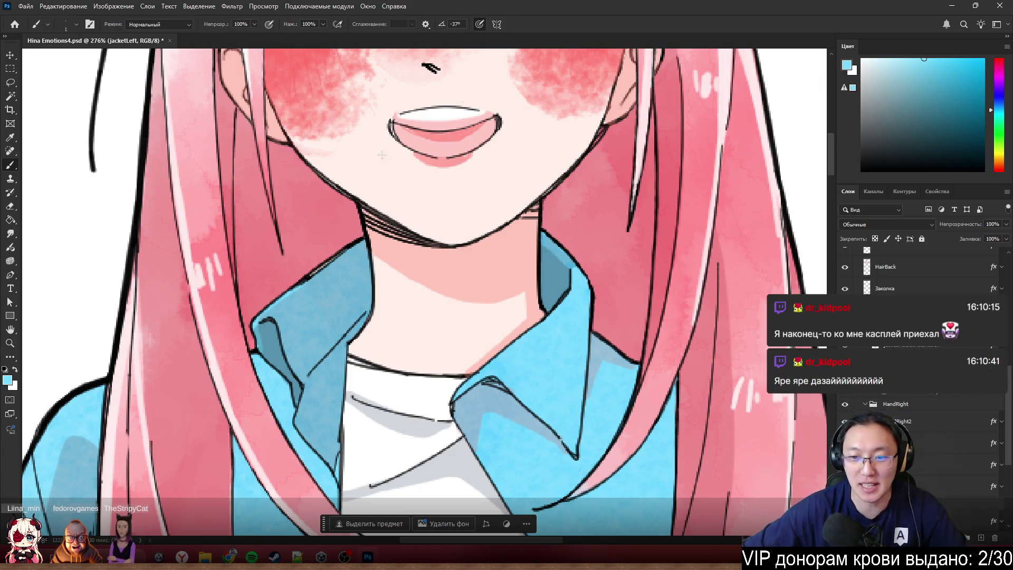
pyautogui.scroll(-3, 528, 317)
pyautogui.scroll(10, 580, 301)
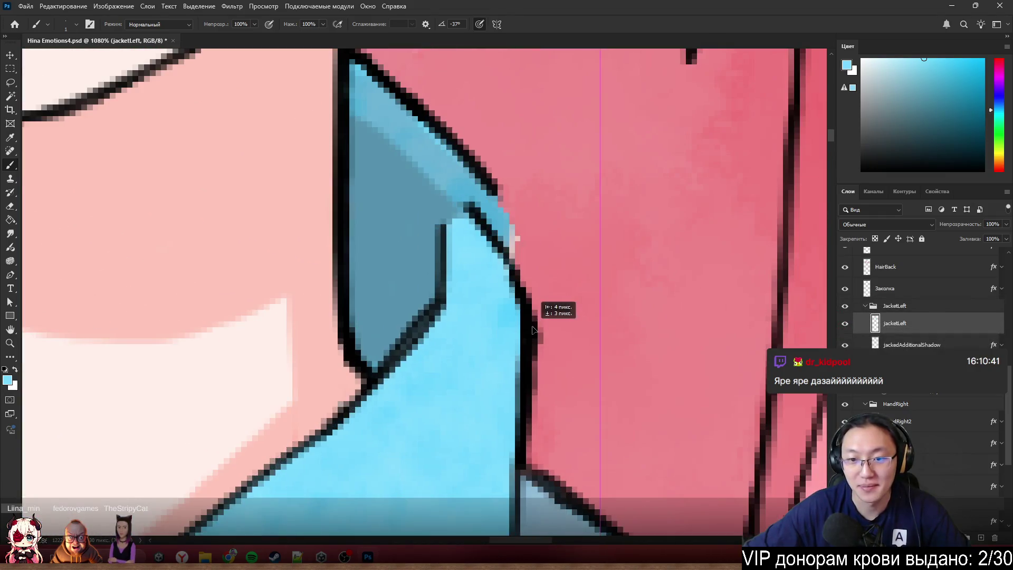
pyautogui.scroll(3, 569, 283)
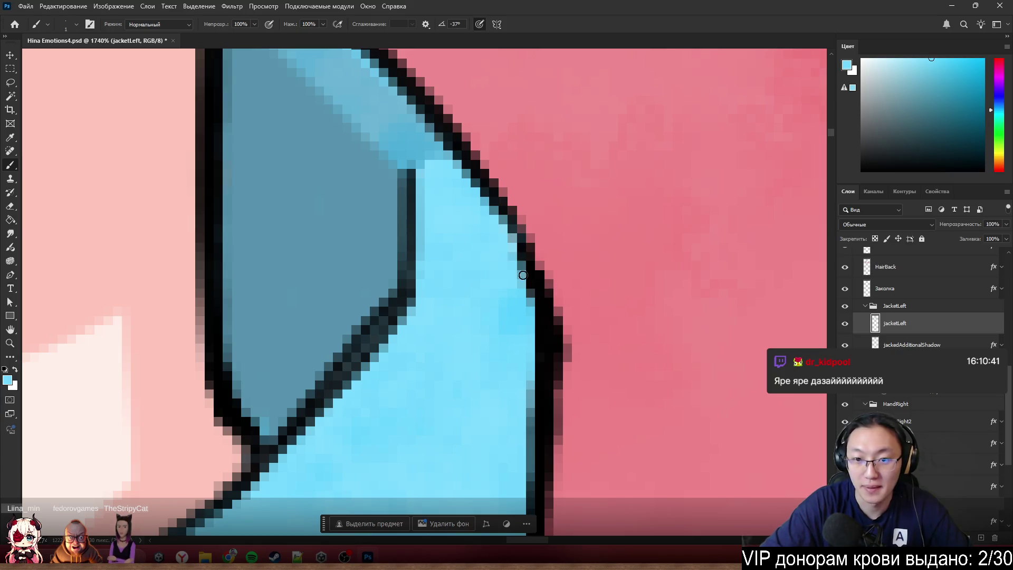
pyautogui.moveTo(523, 275); pyautogui.dragTo(516, 266)
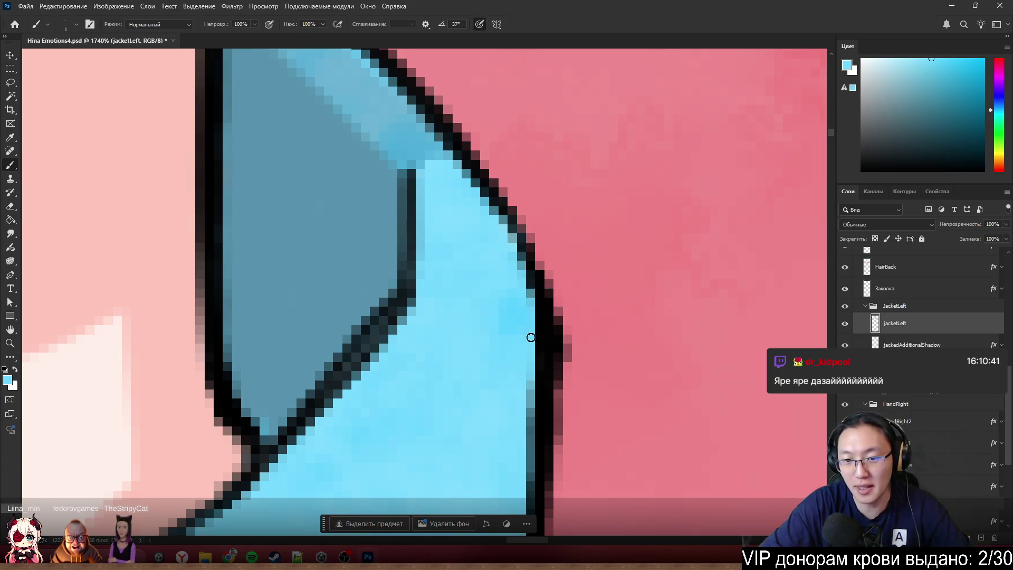
pyautogui.moveTo(531, 338)
pyautogui.mouseDown()
pyautogui.moveTo(533, 326)
pyautogui.moveTo(531, 384)
pyautogui.mouseUp()
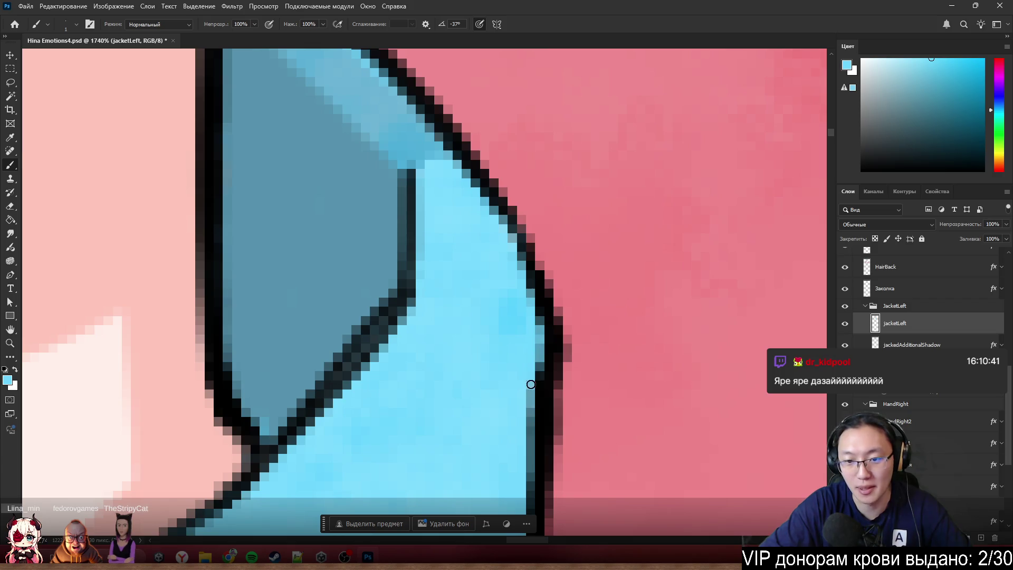
pyautogui.moveTo(521, 442); pyautogui.dragTo(523, 462)
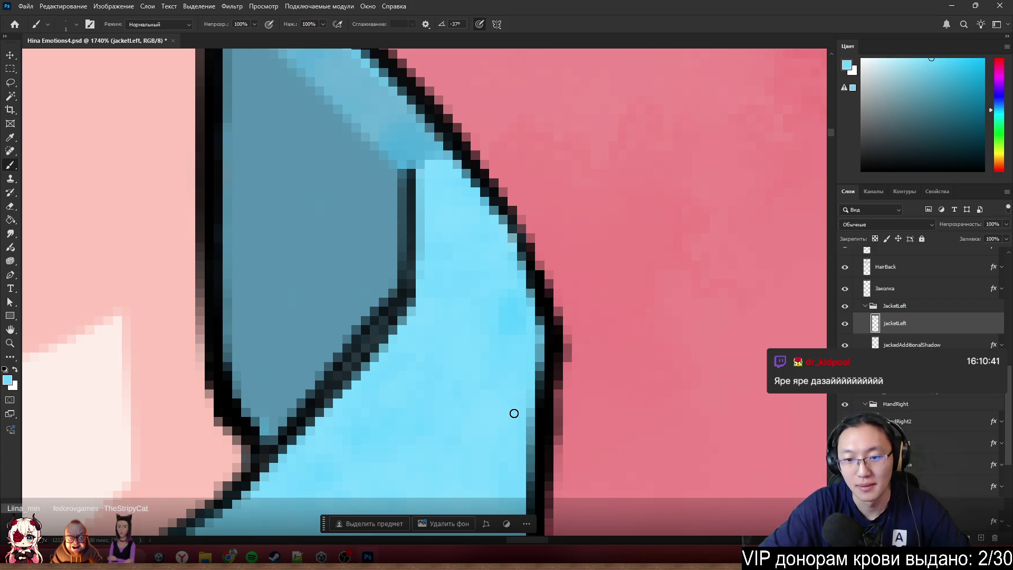
pyautogui.keyDown('alt'); pyautogui.scroll(-10, 355, 257); pyautogui.keyUp('alt')
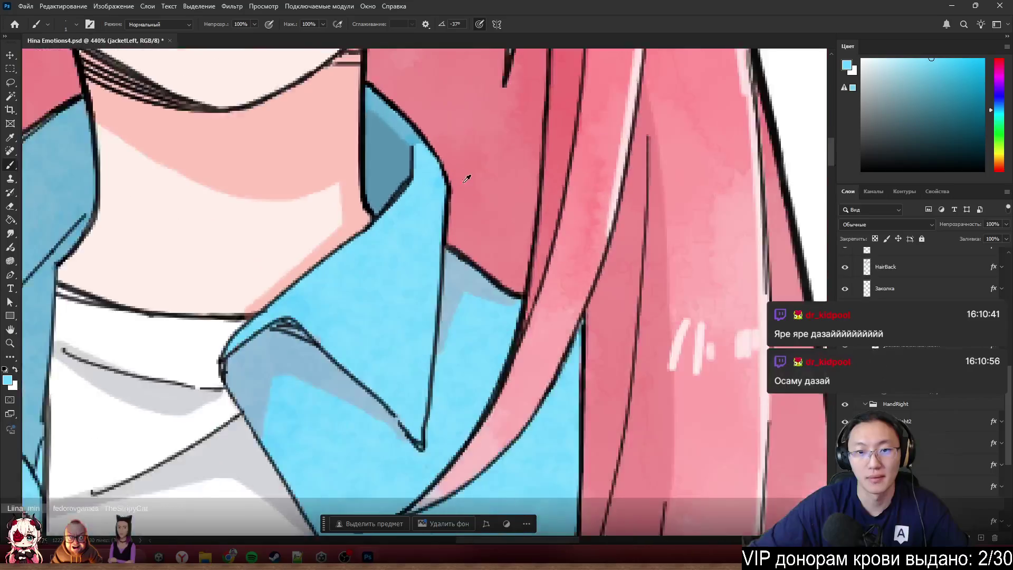
pyautogui.keyDown('alt'); pyautogui.scroll(10, 471, 186); pyautogui.keyUp('alt')
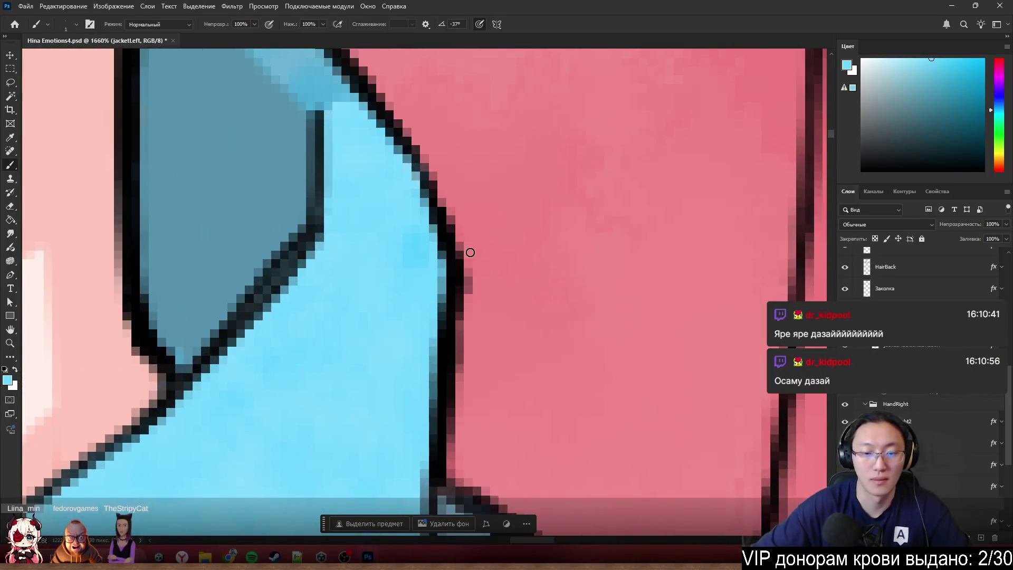
# - Erase stray dark pixels beside the collar edge and repaint its outline in black
pyautogui.press('e')
pyautogui.moveTo(504, 278)
pyautogui.mouseDown()
pyautogui.moveTo(491, 314)
pyautogui.moveTo(491, 235)
pyautogui.moveTo(491, 274)
pyautogui.mouseUp()
pyautogui.press('b')
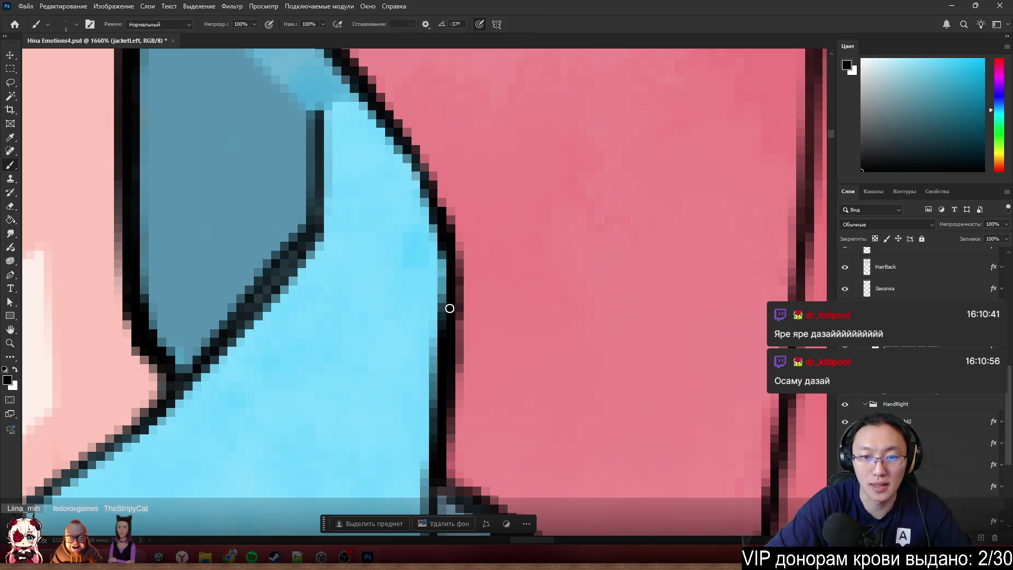
pyautogui.moveTo(450, 308); pyautogui.dragTo(446, 299)
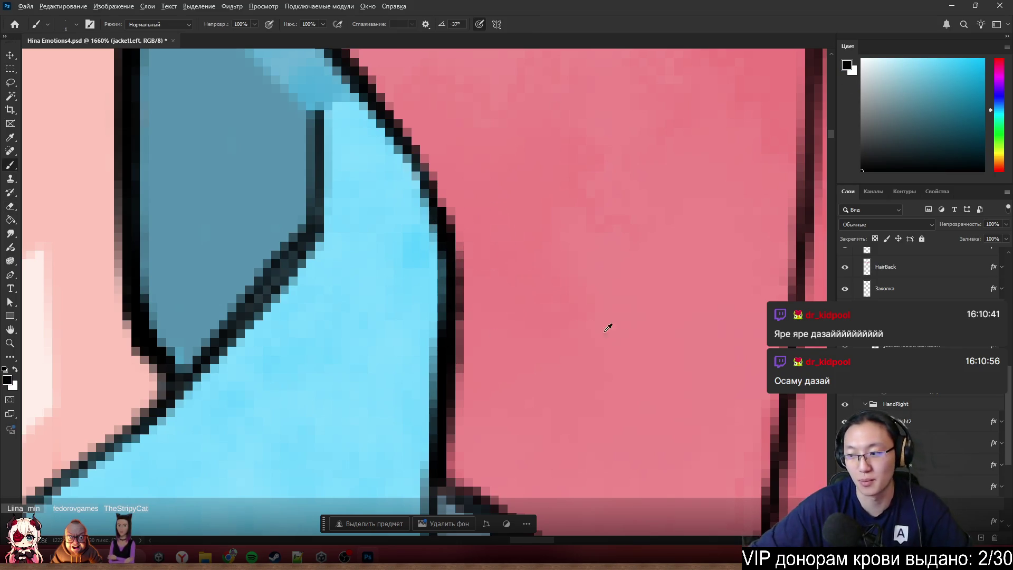
pyautogui.scroll(-10, 608, 327)
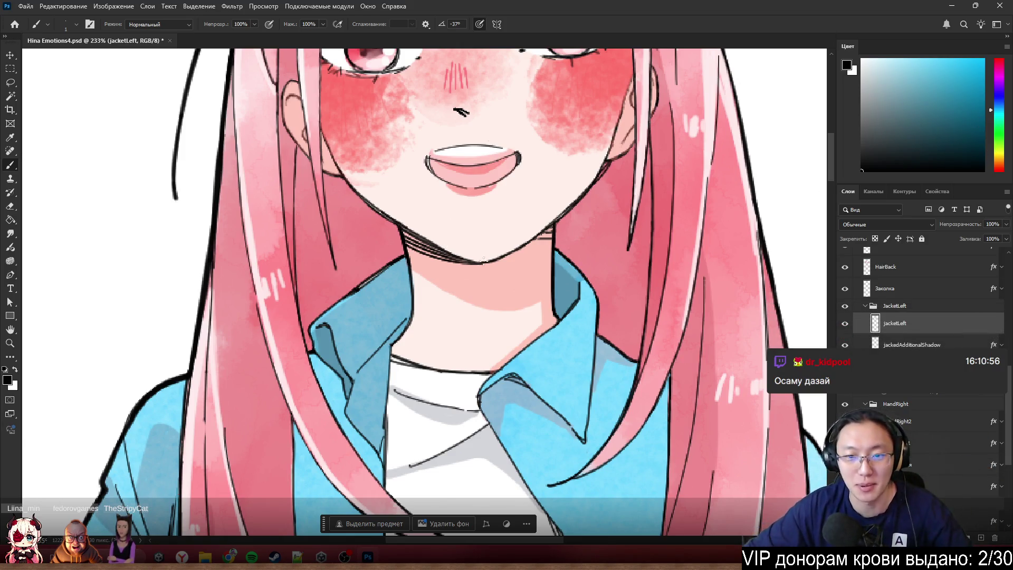
pyautogui.scroll(5, 483, 258)
# - On the neck_line layer, clone-stamp the dark neck line out to meet the chin outline
pyautogui.keyDown('ctrl'); pyautogui.click(510, 190); pyautogui.keyUp('ctrl')
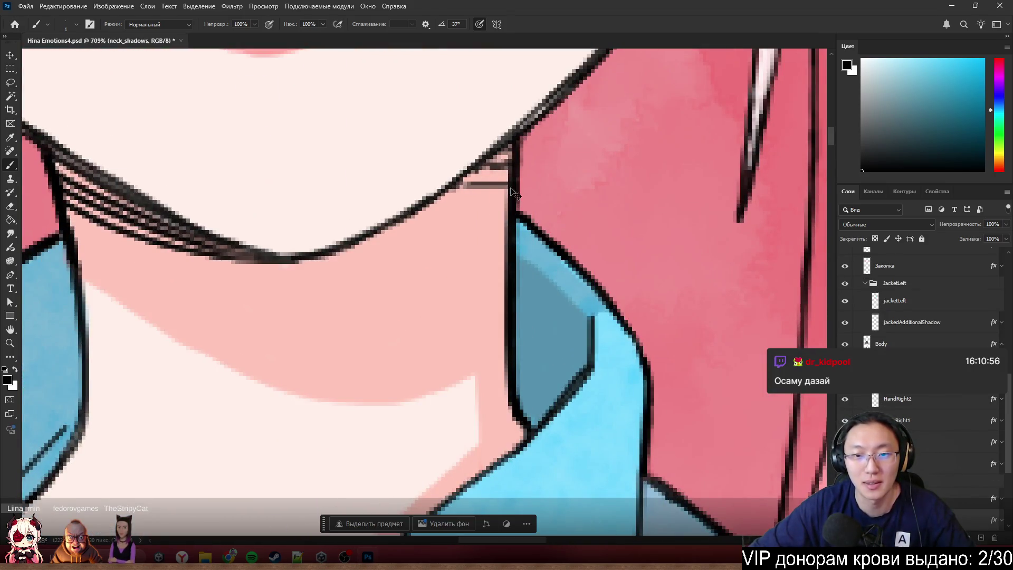
pyautogui.keyDown('ctrl'); pyautogui.click(527, 204); pyautogui.keyUp('ctrl')
pyautogui.scroll(3, 496, 184)
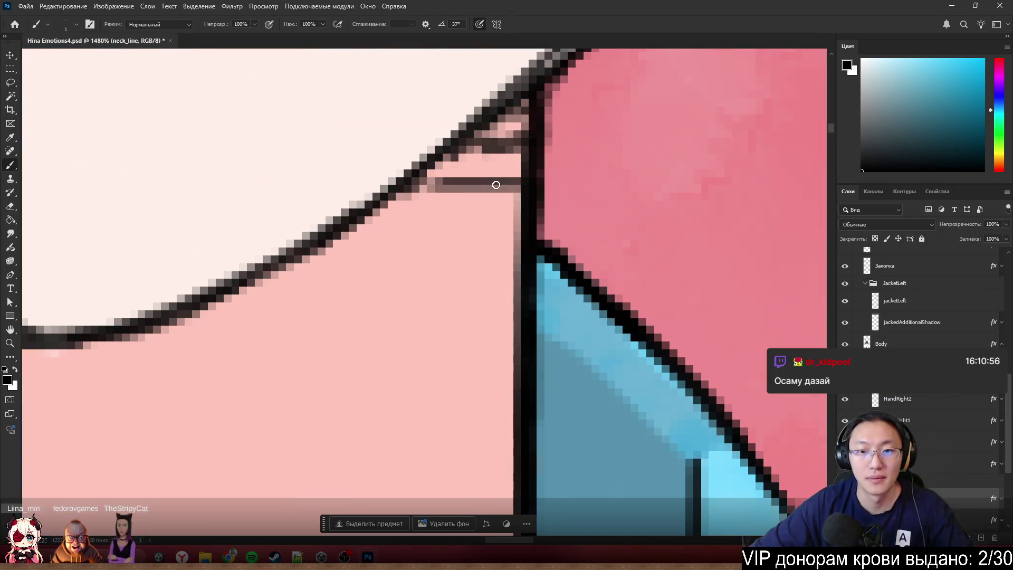
pyautogui.scroll(3, 419, 161)
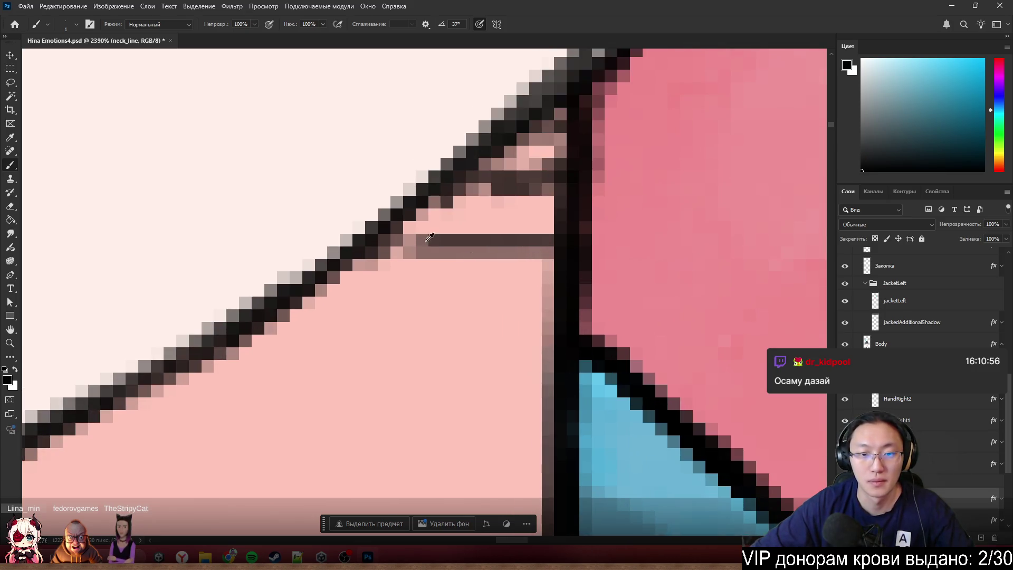
pyautogui.press('s')
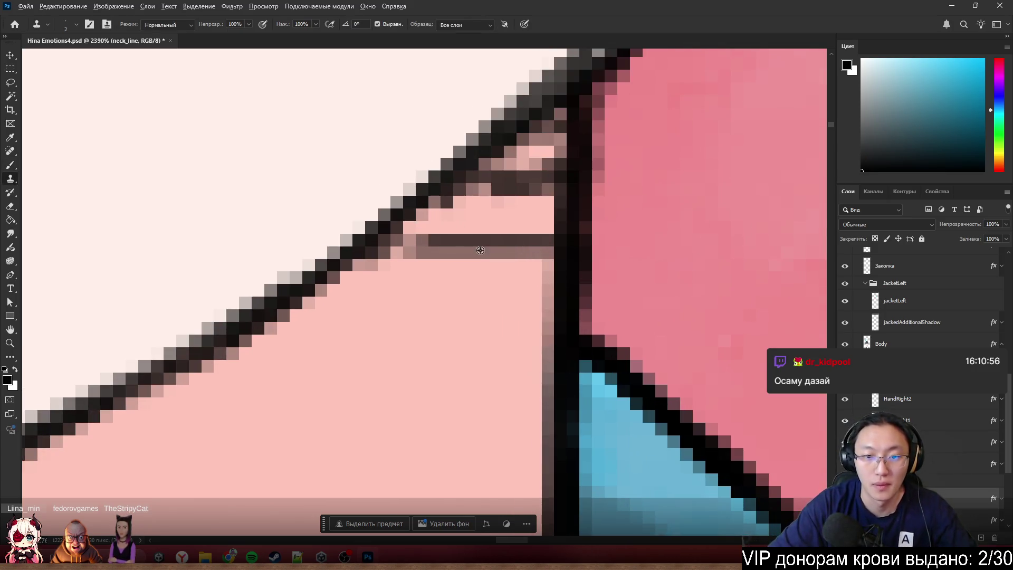
pyautogui.keyDown('alt'); pyautogui.click(480, 246); pyautogui.keyUp('alt')
pyautogui.click(429, 248)
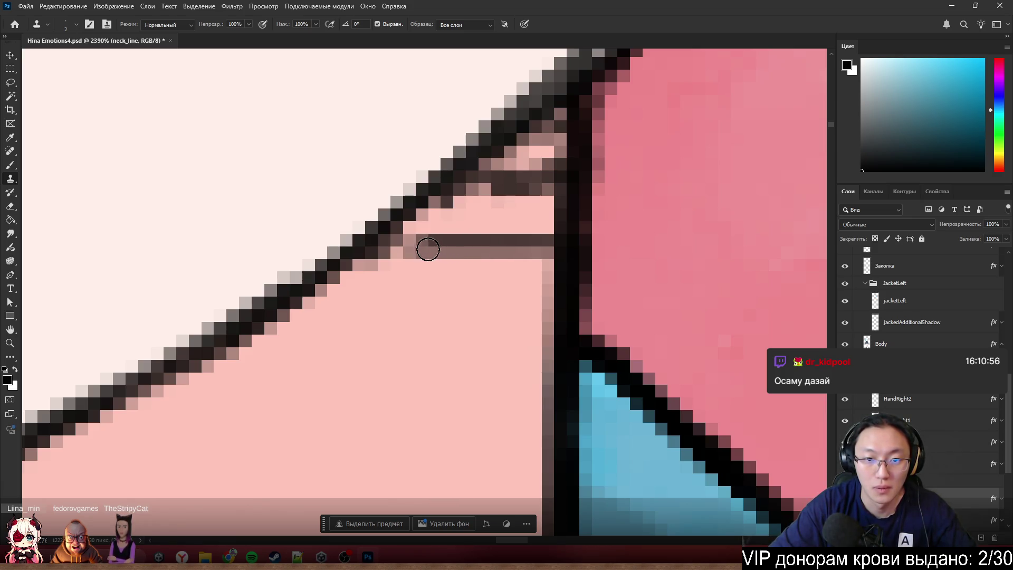
pyautogui.moveTo(428, 249); pyautogui.dragTo(386, 250)
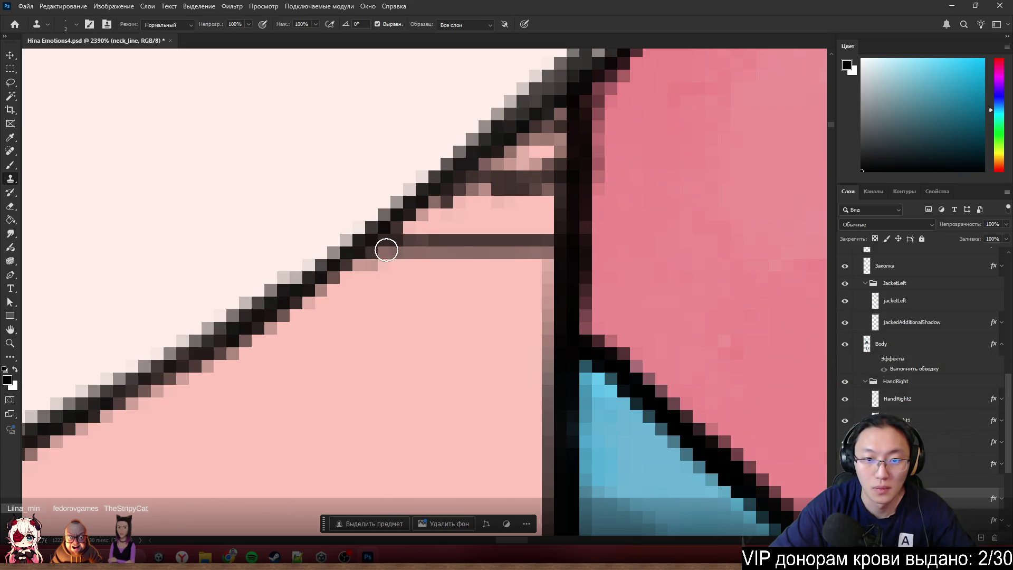
pyautogui.moveTo(505, 190); pyautogui.dragTo(464, 192)
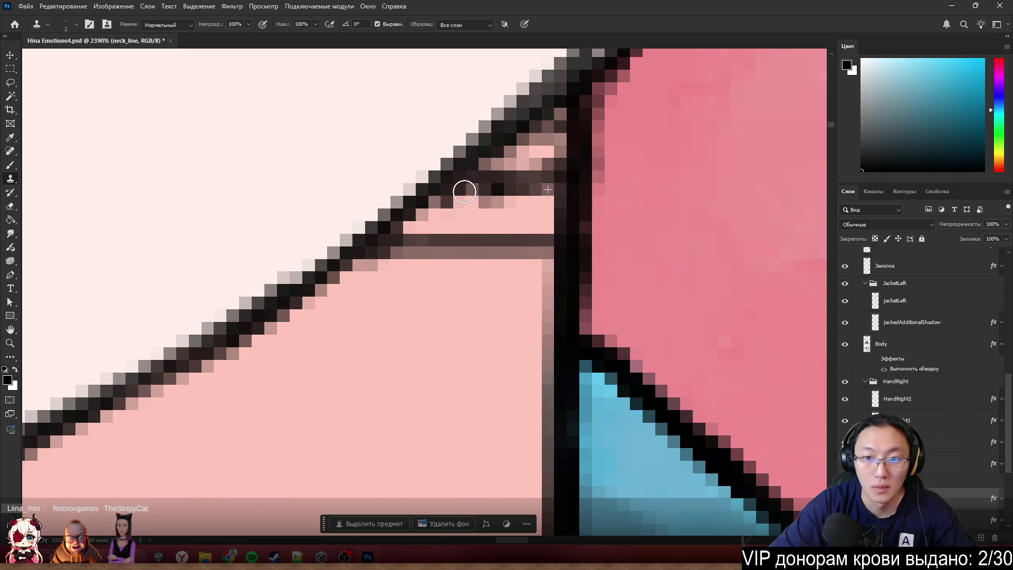
pyautogui.hotkey('ctrl', 'z')
pyautogui.hotkey('ctrl', 'z')
pyautogui.hotkey('ctrl', 'z')
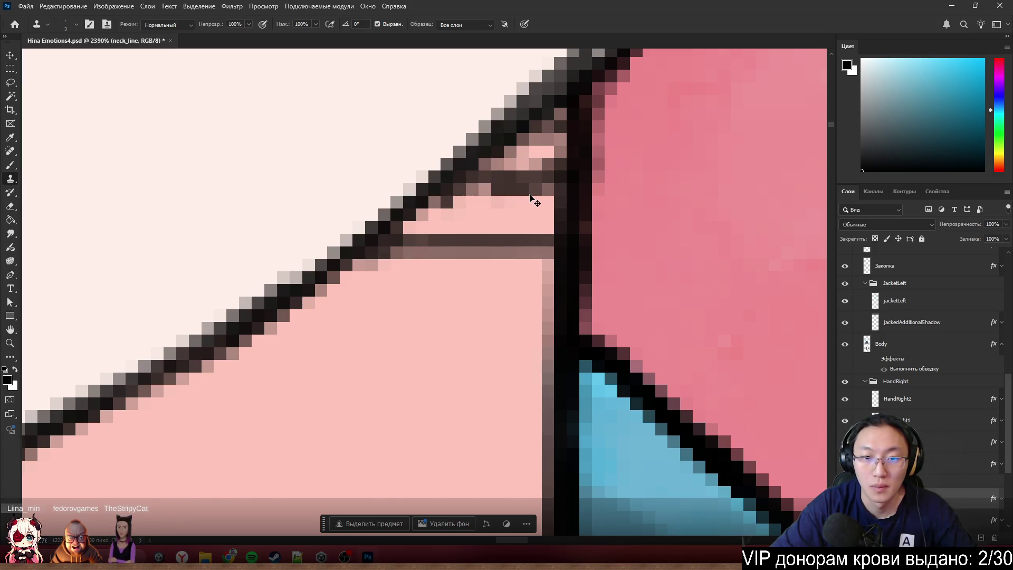
# - Clone skin pink over stray dark pixels at the neck line's corner, enlarging the clone brush slightly
pyautogui.scroll(-5, 534, 173)
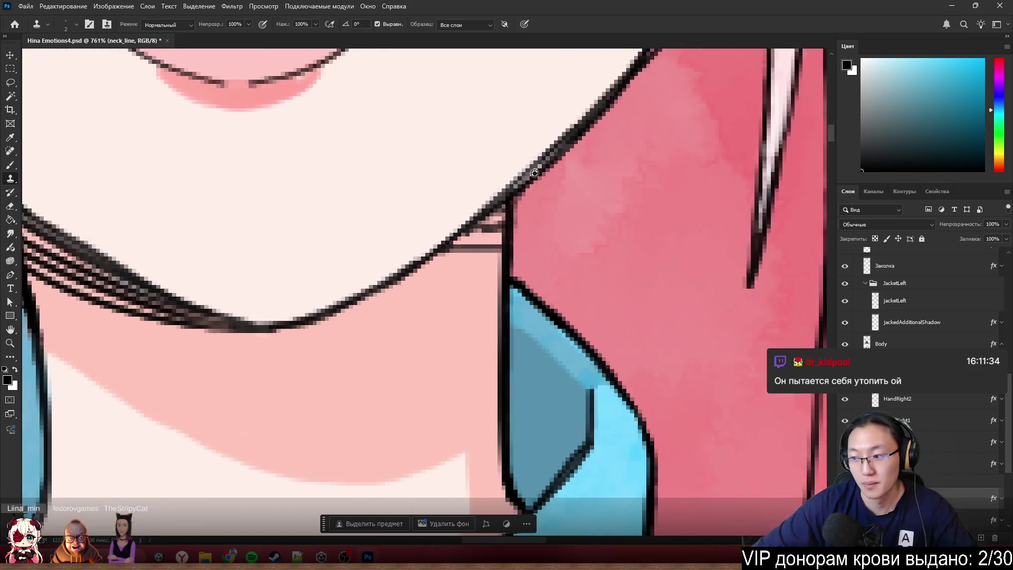
pyautogui.scroll(-3, 535, 173)
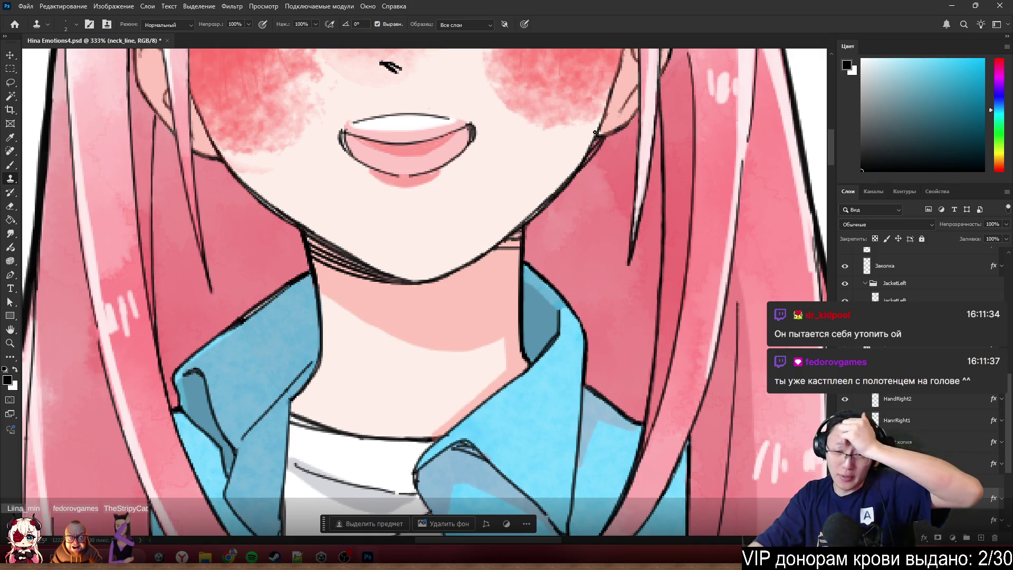
pyautogui.scroll(3, 568, 248)
pyautogui.scroll(2, 569, 248)
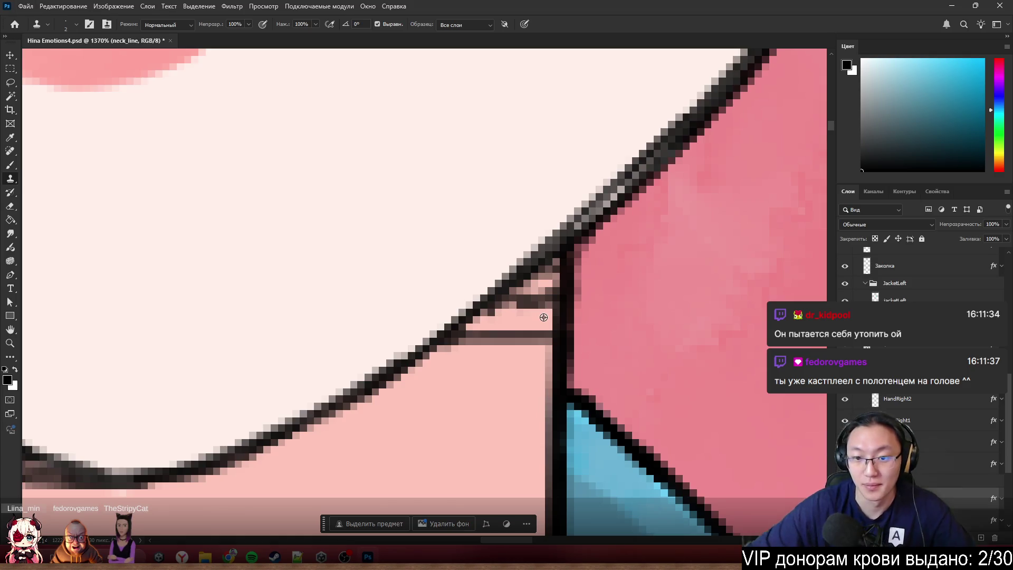
pyautogui.scroll(2, 543, 317)
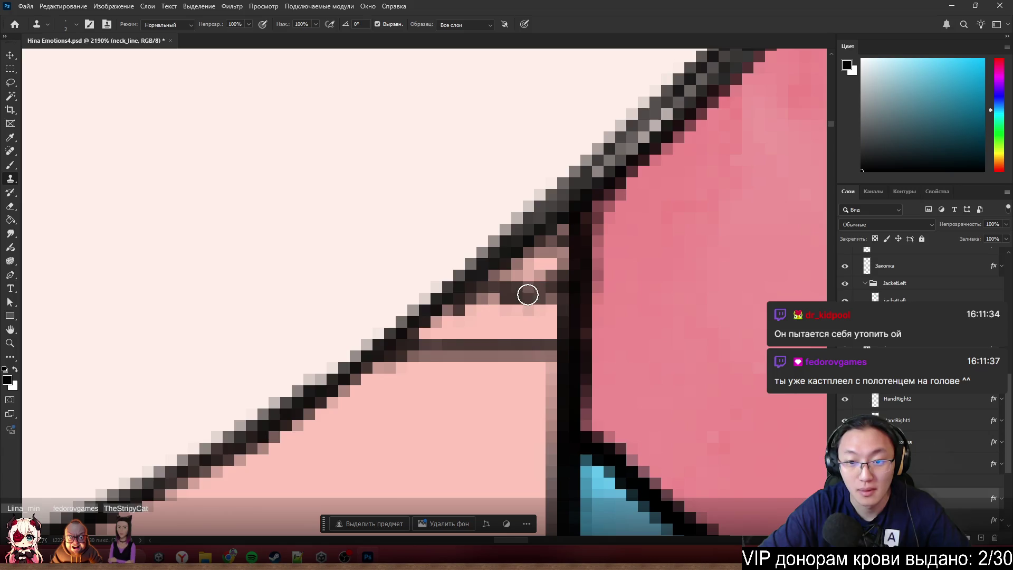
pyautogui.moveTo(528, 294)
pyautogui.mouseDown()
pyautogui.moveTo(515, 288)
pyautogui.moveTo(538, 294)
pyautogui.mouseUp()
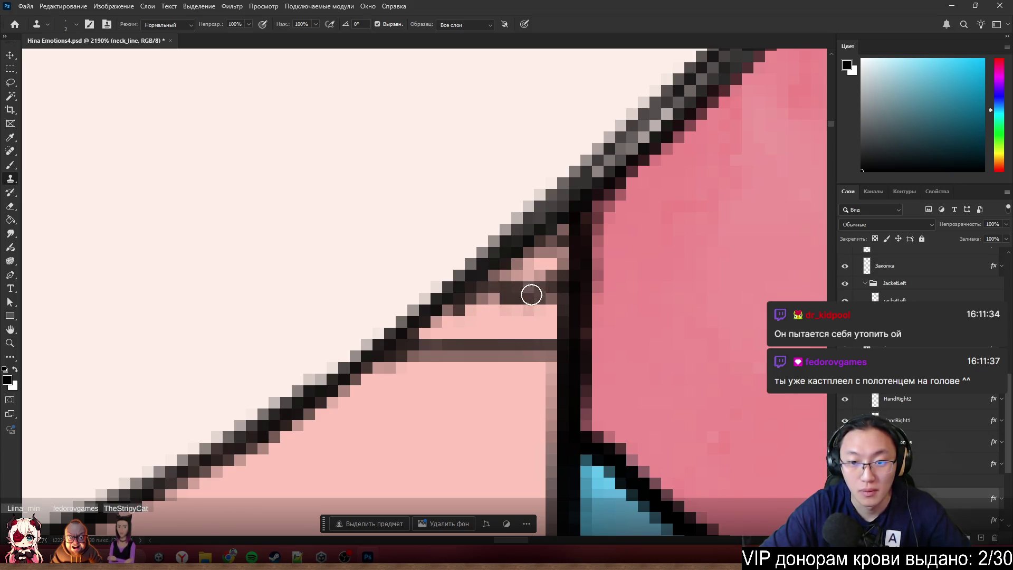
pyautogui.press(']')
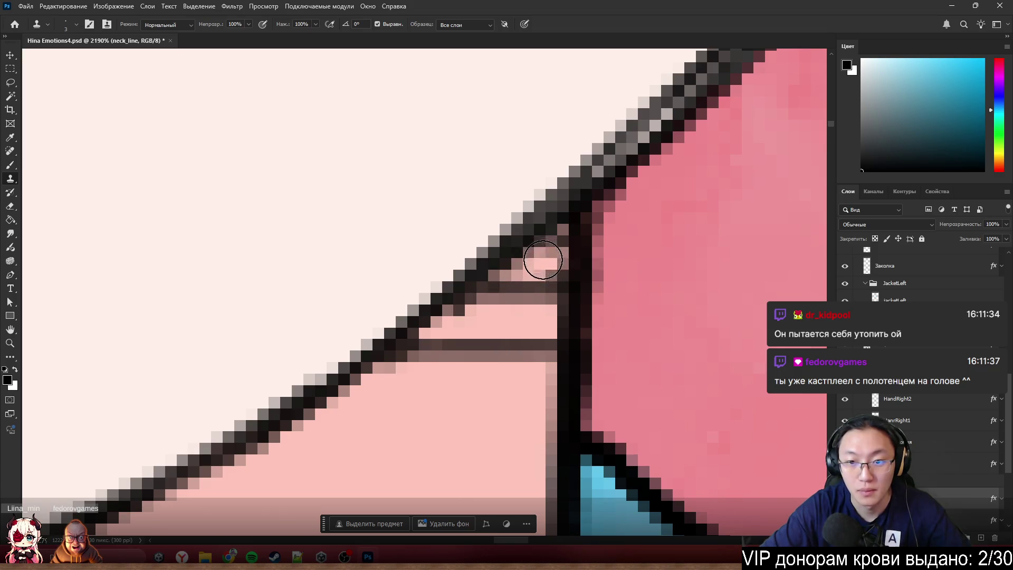
pyautogui.moveTo(547, 263)
pyautogui.mouseDown()
pyautogui.moveTo(527, 262)
pyautogui.moveTo(545, 271)
pyautogui.mouseUp()
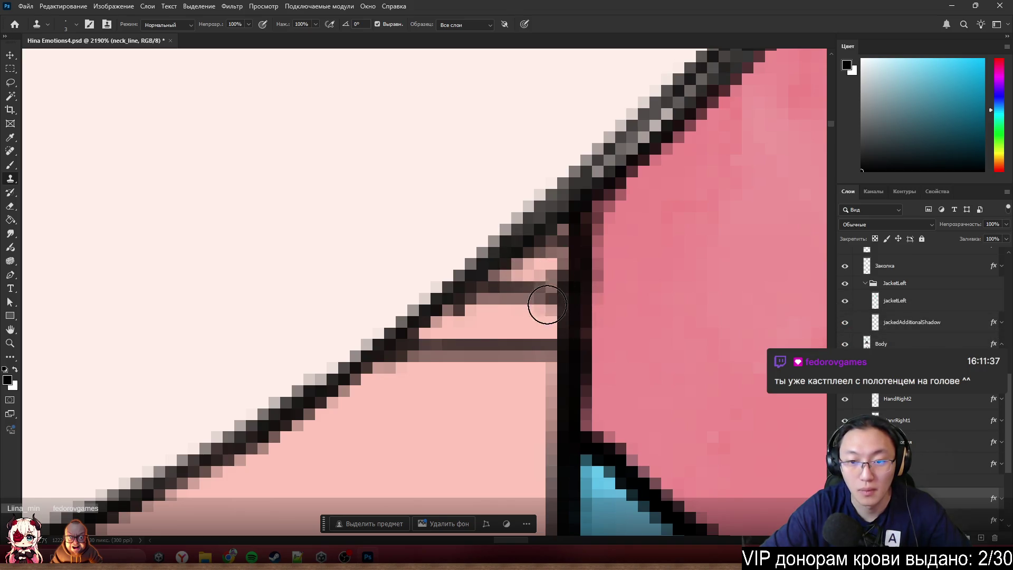
# - Switch to the Brush and sample the neck's skin pink as the paint colour
pyautogui.press('b')
pyautogui.keyDown('alt'); pyautogui.click(534, 332); pyautogui.keyUp('alt')
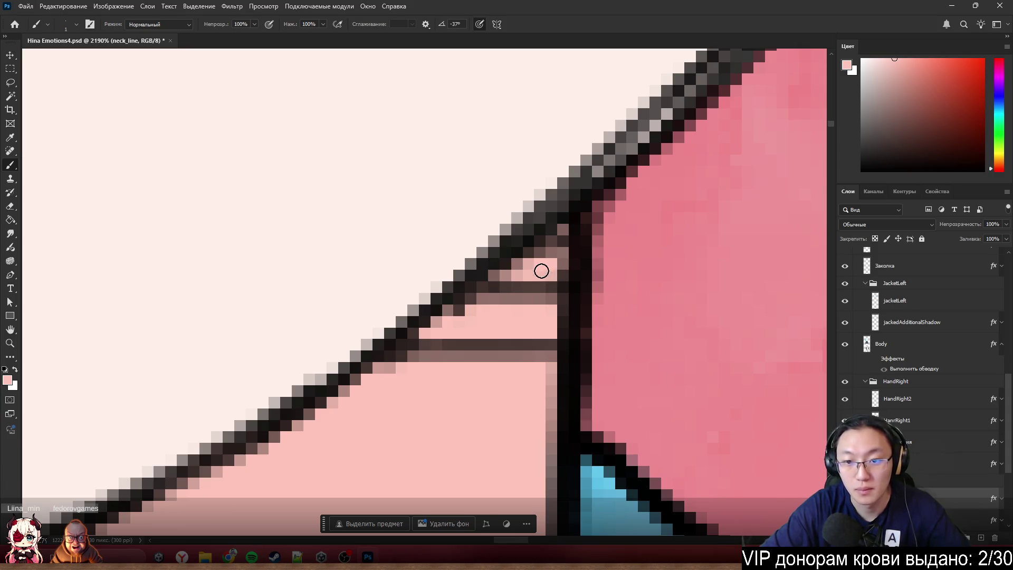
pyautogui.scroll(-5, 549, 269)
pyautogui.moveTo(562, 275)
pyautogui.mouseDown()
pyautogui.moveTo(638, 339)
pyautogui.moveTo(672, 301)
pyautogui.mouseUp()
pyautogui.scroll(-4, 669, 306)
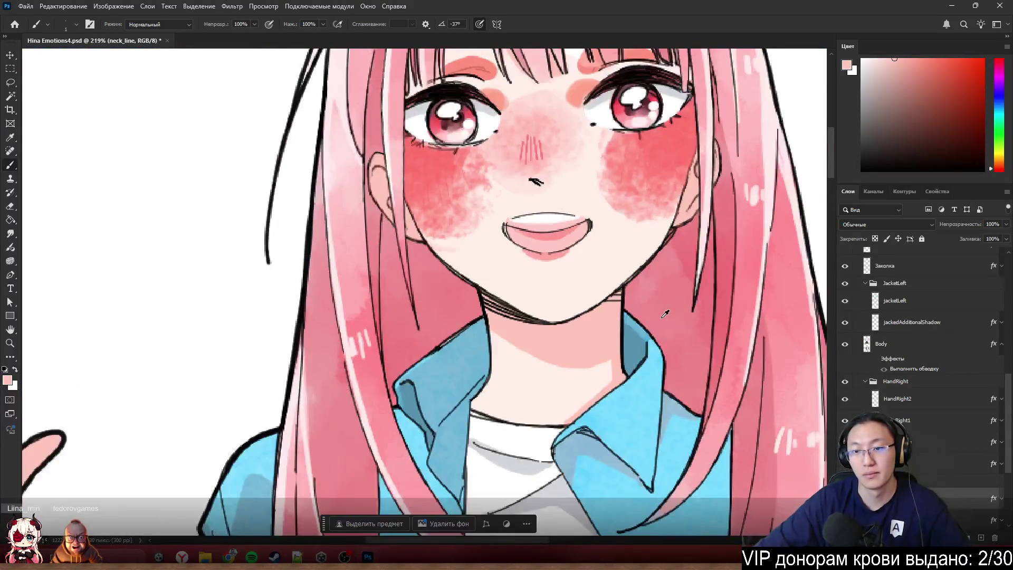
pyautogui.scroll(-3, 665, 313)
pyautogui.scroll(-3, 942, 459)
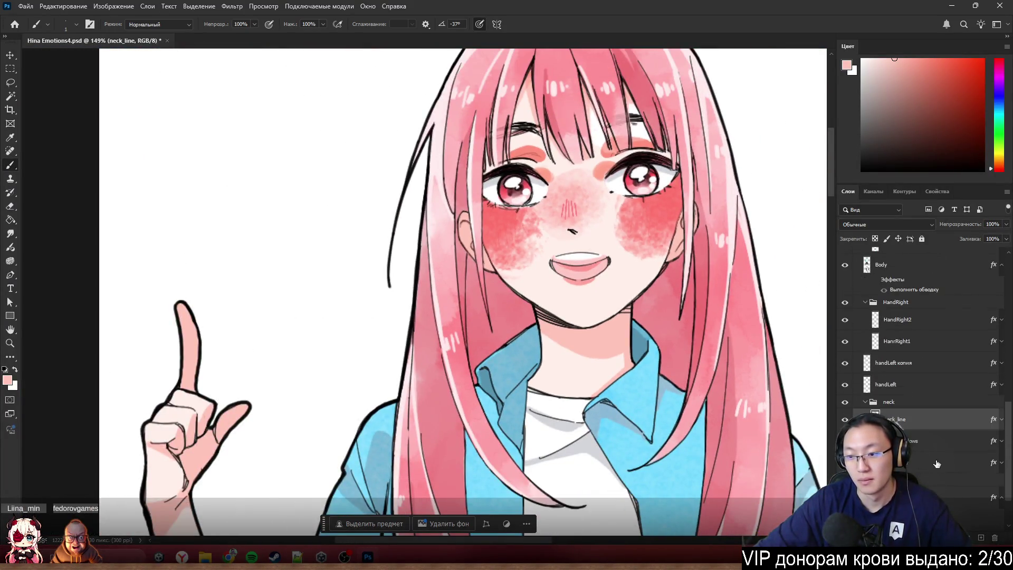
# - Merge the selected neck layers into one with Ctrl+E
pyautogui.keyDown('shift'); pyautogui.click(929, 469); pyautogui.keyUp('shift')
pyautogui.rightClick(915, 457)
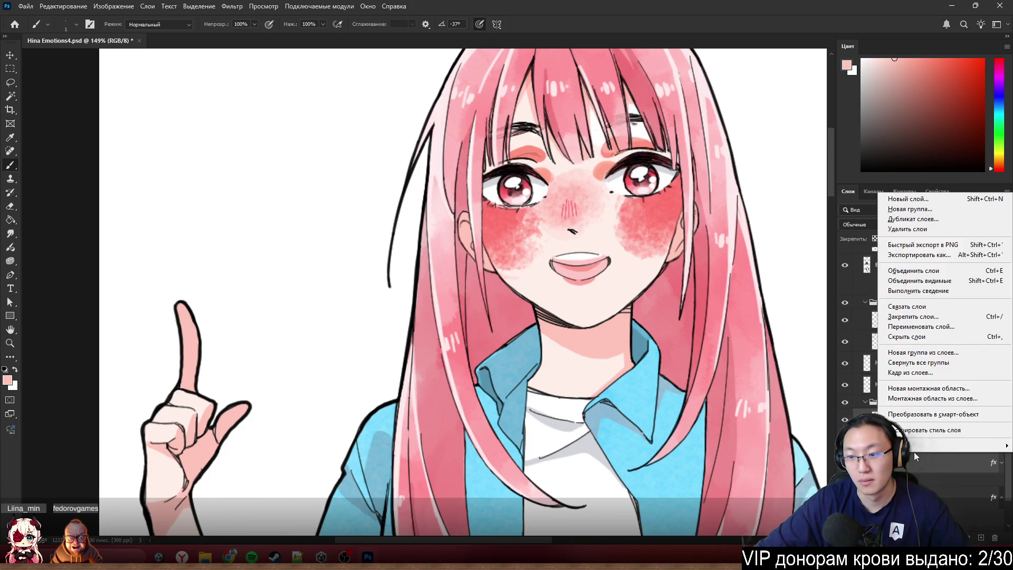
pyautogui.click(927, 439)
pyautogui.hotkey('ctrl', 'e')
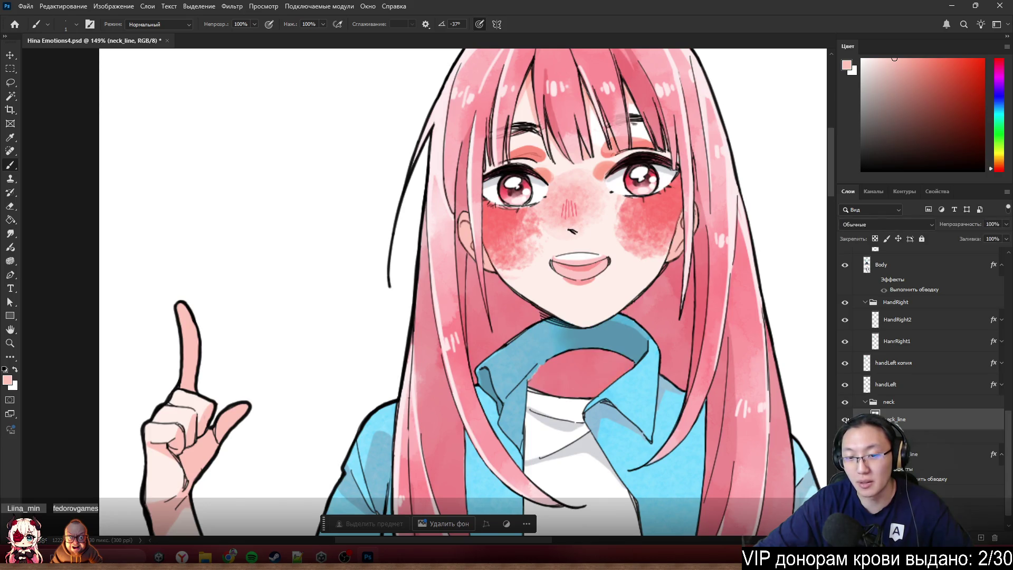
pyautogui.scroll(3, 543, 351)
pyautogui.scroll(2, 545, 344)
pyautogui.moveTo(654, 263)
pyautogui.mouseDown()
pyautogui.moveTo(680, 227)
pyautogui.moveTo(650, 243)
pyautogui.mouseUp()
pyautogui.hotkey('ctrl', 'z')
# - Show only the Head layer and erase the stray grey strokes beneath the chin
pyautogui.keyDown('alt'); pyautogui.click(845, 258); pyautogui.keyUp('alt')
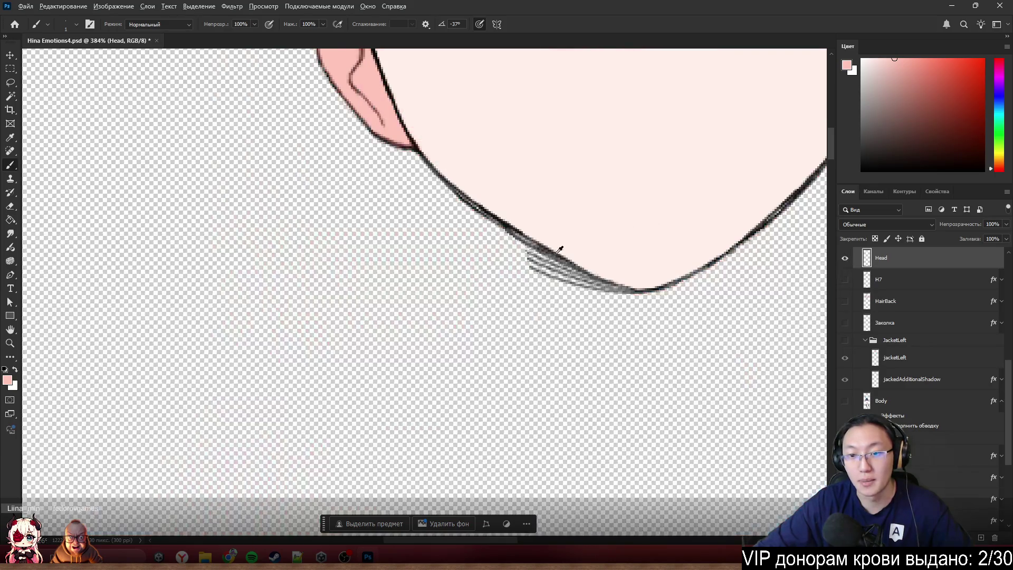
pyautogui.scroll(3, 588, 265)
pyautogui.scroll(2, 174, 218)
pyautogui.press('e')
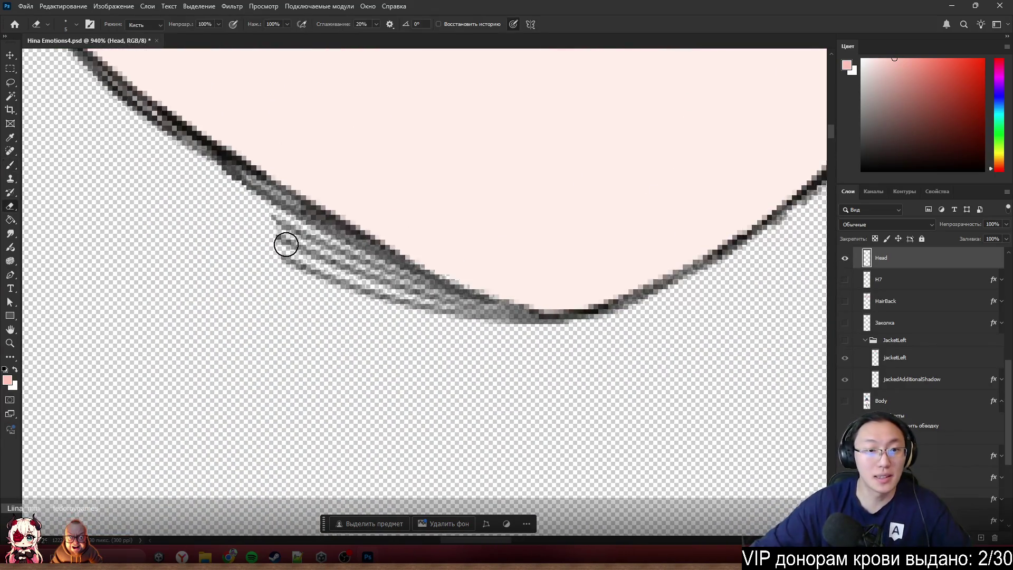
pyautogui.moveTo(300, 272)
pyautogui.mouseDown()
pyautogui.moveTo(281, 237)
pyautogui.moveTo(430, 315)
pyautogui.moveTo(416, 319)
pyautogui.moveTo(473, 328)
pyautogui.moveTo(424, 301)
pyautogui.mouseUp()
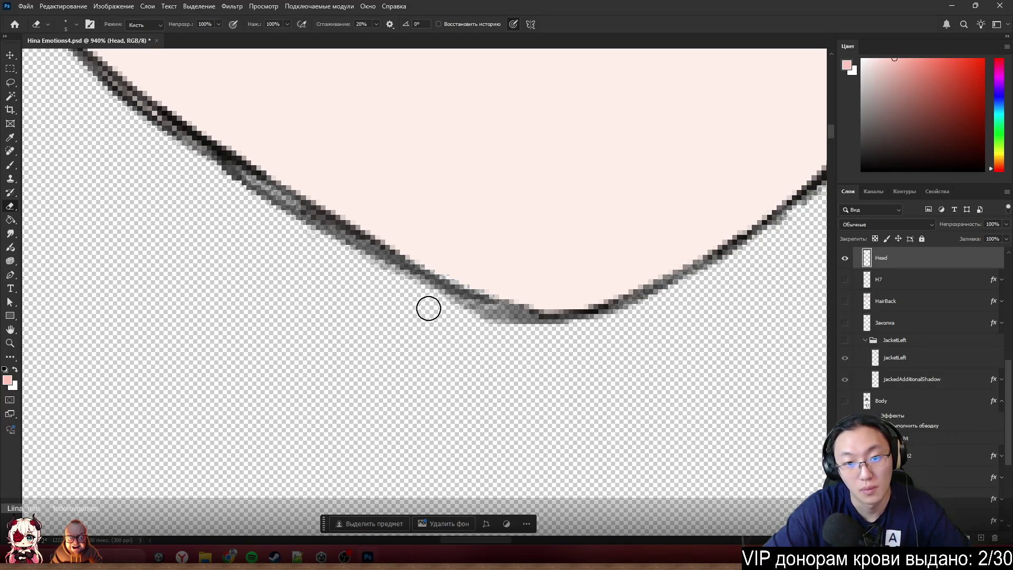
pyautogui.moveTo(375, 279); pyautogui.dragTo(528, 334)
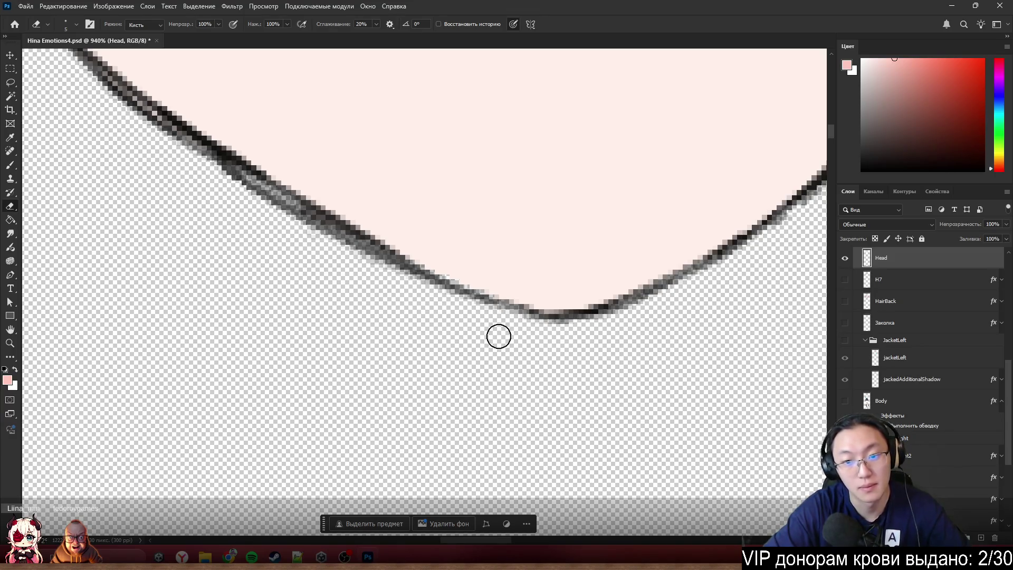
pyautogui.scroll(-1, 506, 381)
pyautogui.scroll(-1, 506, 338)
pyautogui.scroll(-1, 580, 317)
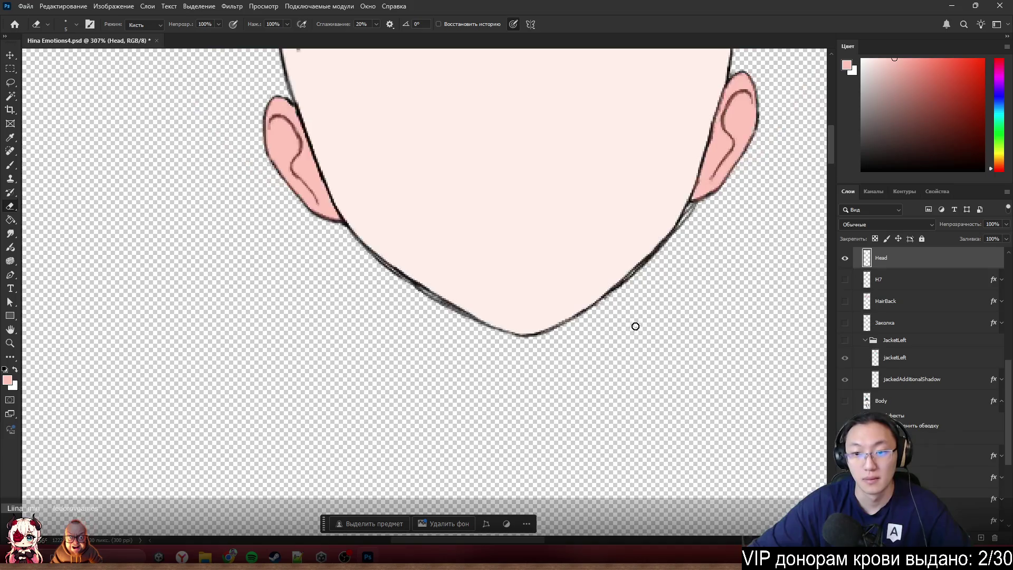
pyautogui.scroll(-1, 633, 323)
pyautogui.rightClick(923, 258)
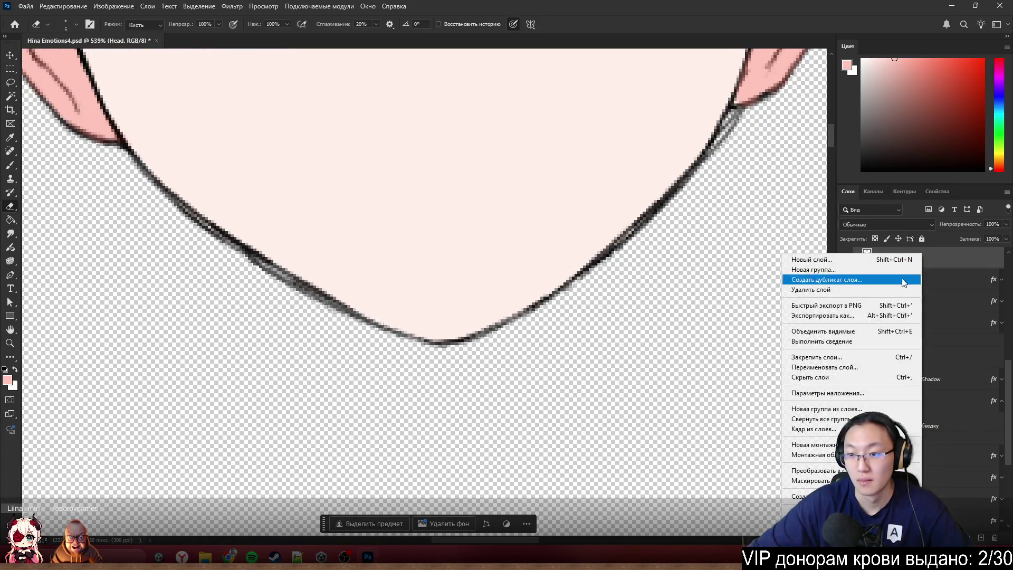
# - Add a red Stroke layer style to the Head layer
pyautogui.click(951, 260)
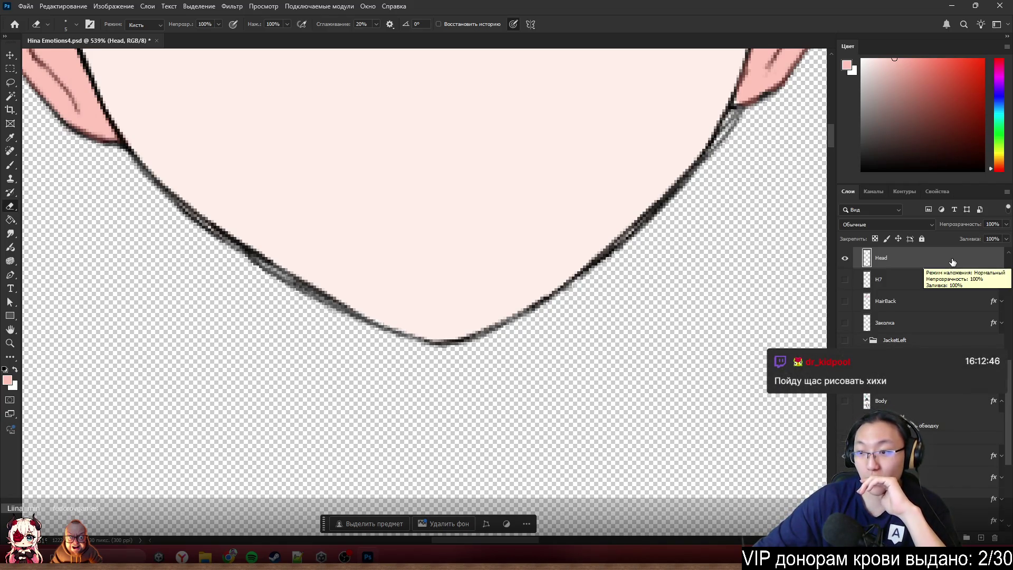
pyautogui.doubleClick(953, 262)
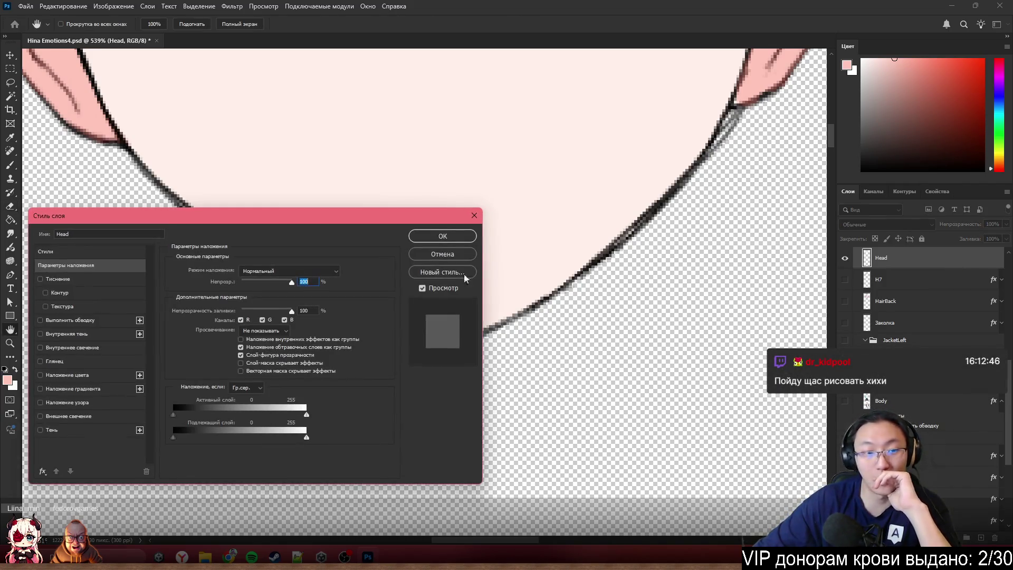
pyautogui.click(56, 320)
pyautogui.click(443, 236)
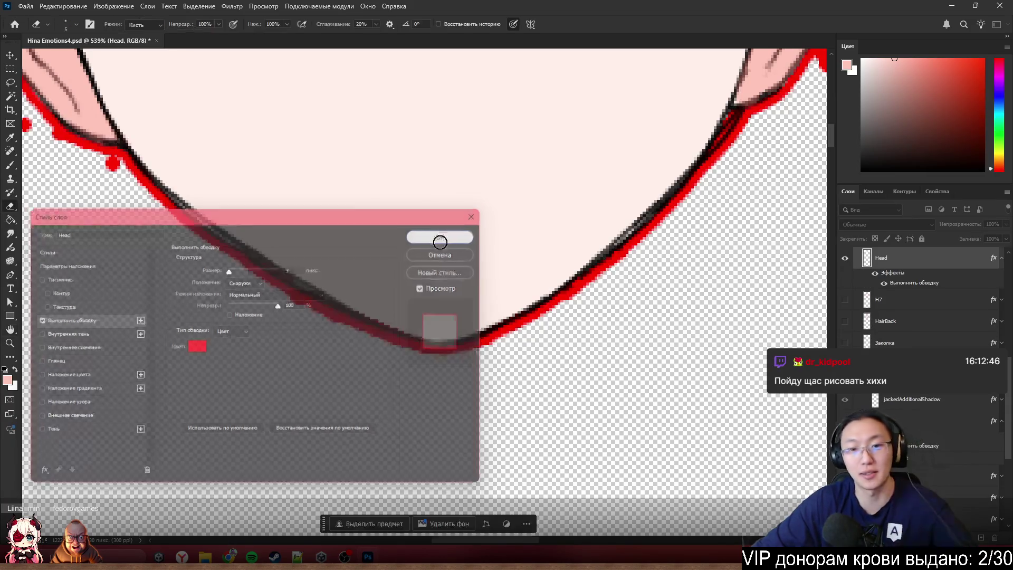
# - Erase the red drip, jagged top edge and stray bump around the right ear
pyautogui.press('e')
pyautogui.scroll(-3, 583, 327)
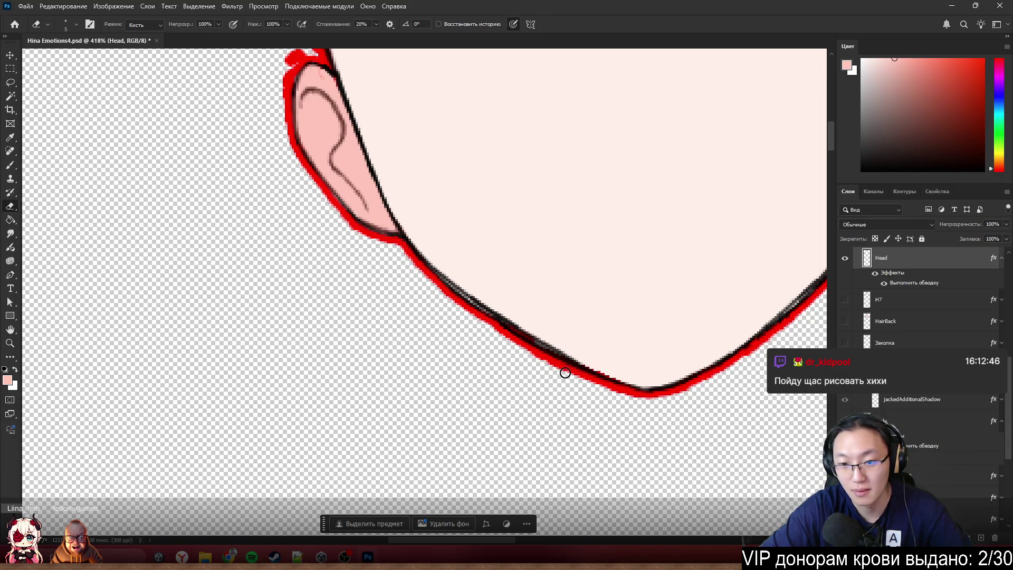
pyautogui.scroll(-5, 697, 262)
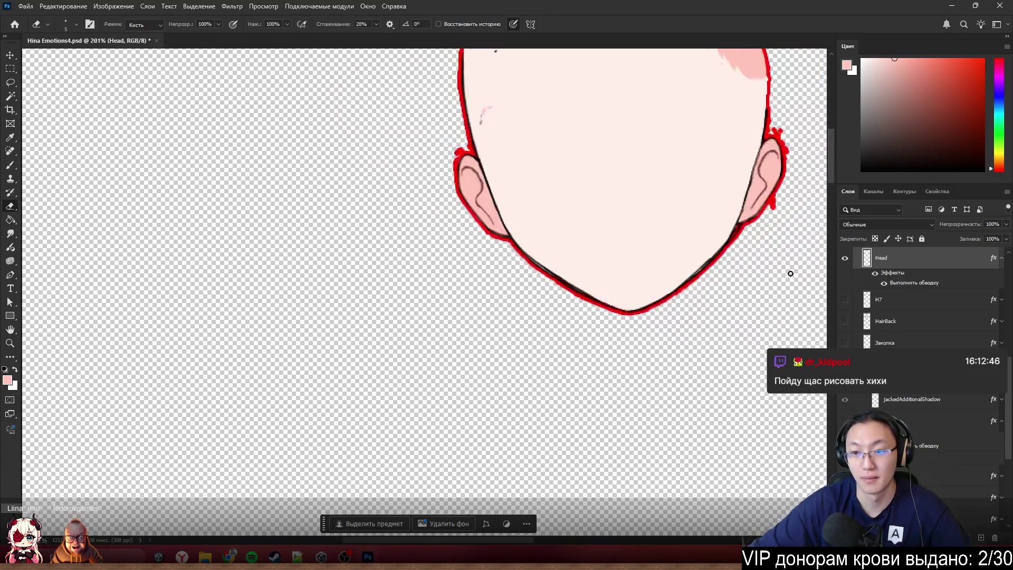
pyautogui.scroll(3, 790, 272)
pyautogui.scroll(-3, 717, 208)
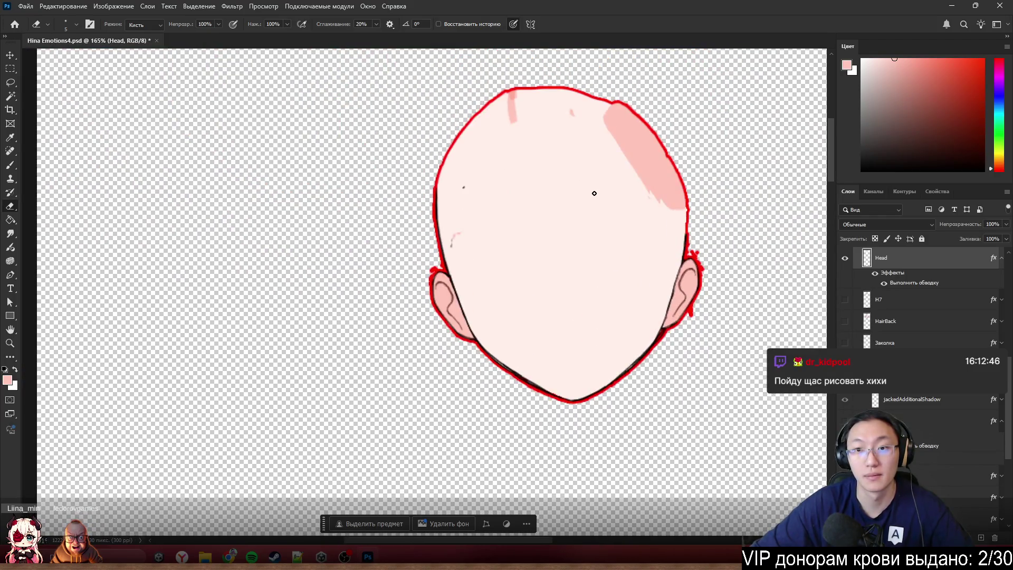
pyautogui.scroll(5, 612, 309)
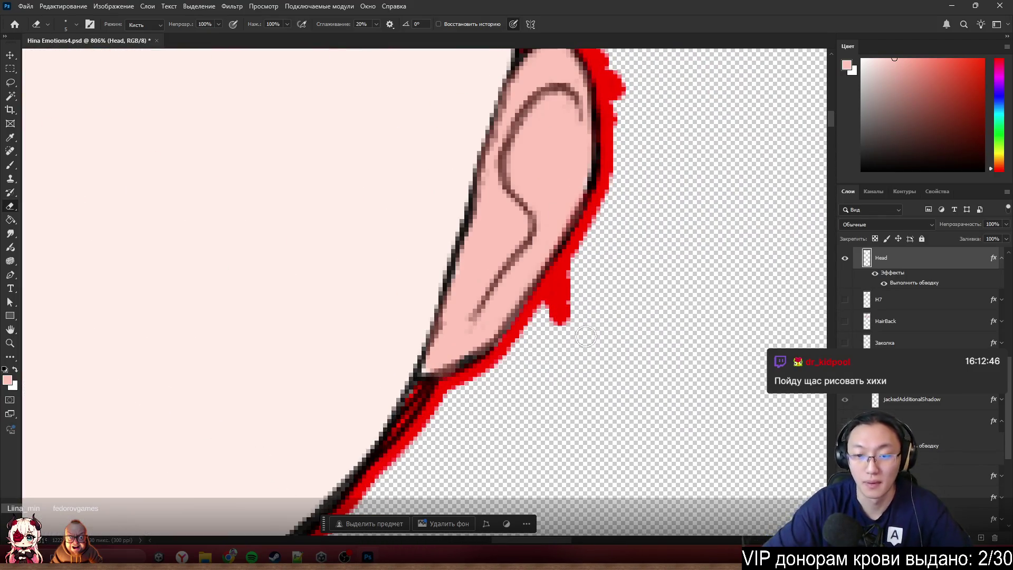
pyautogui.moveTo(584, 290); pyautogui.dragTo(555, 299)
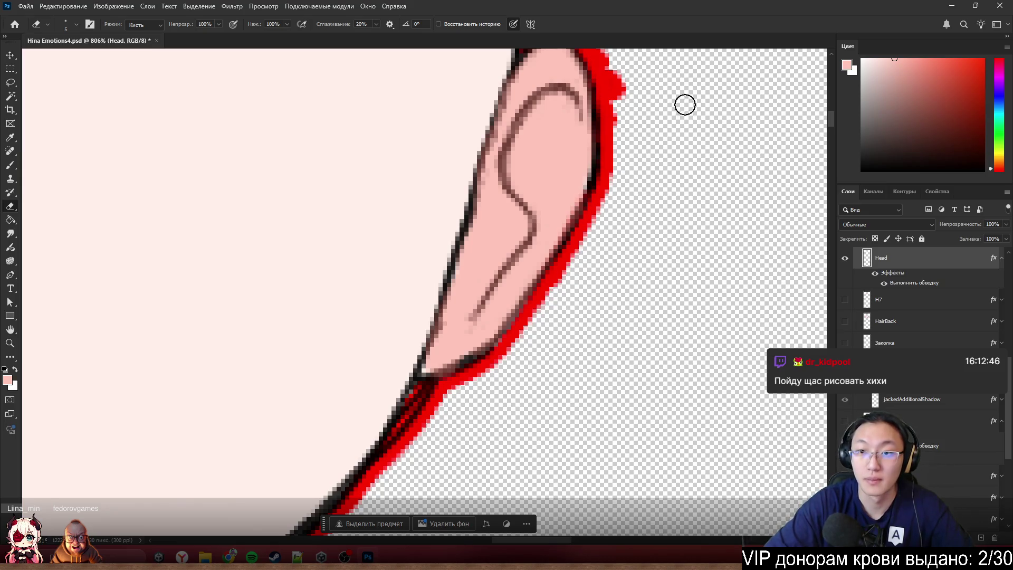
pyautogui.moveTo(611, 67); pyautogui.dragTo(622, 133)
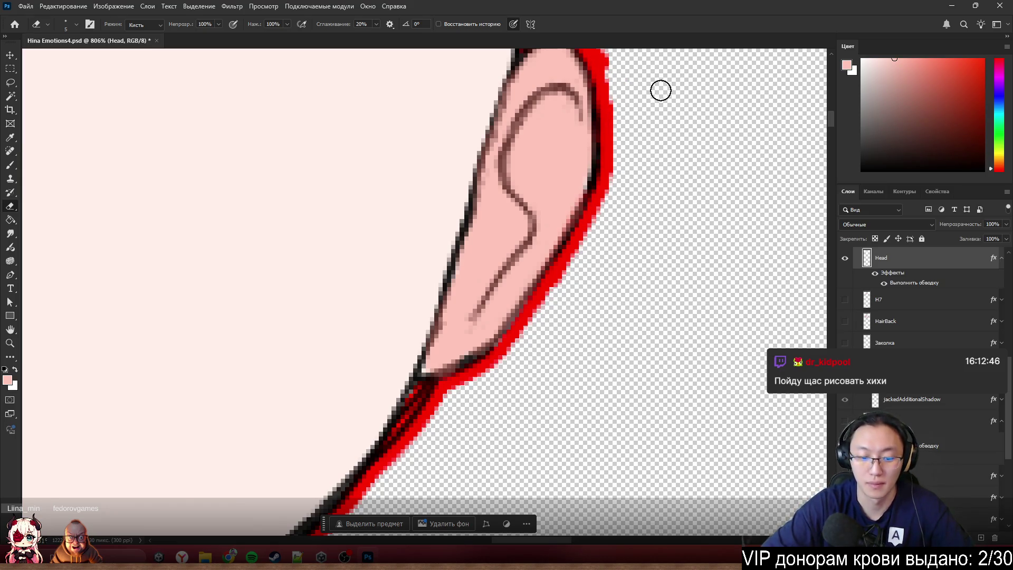
pyautogui.scroll(5, 601, 84)
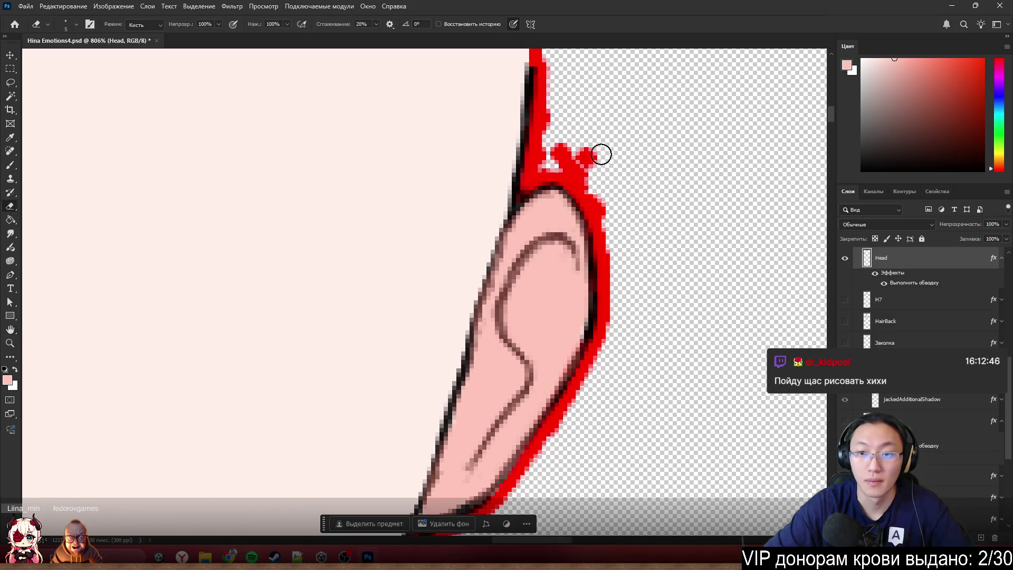
pyautogui.moveTo(601, 154)
pyautogui.mouseDown()
pyautogui.moveTo(563, 151)
pyautogui.moveTo(606, 216)
pyautogui.mouseUp()
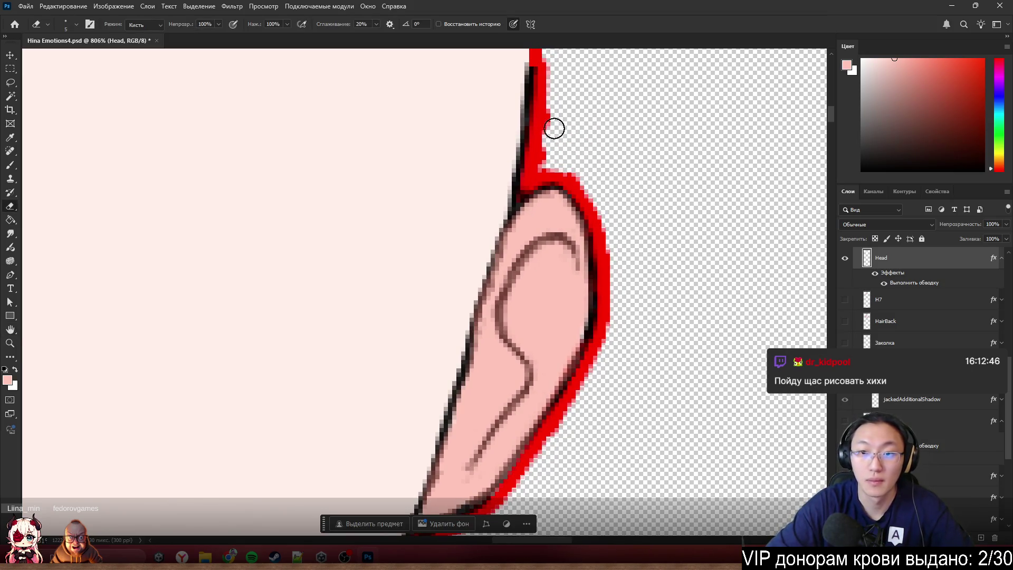
# - Fit the head on screen and erase the red blob and stray edge beside the left ear
pyautogui.press('h')
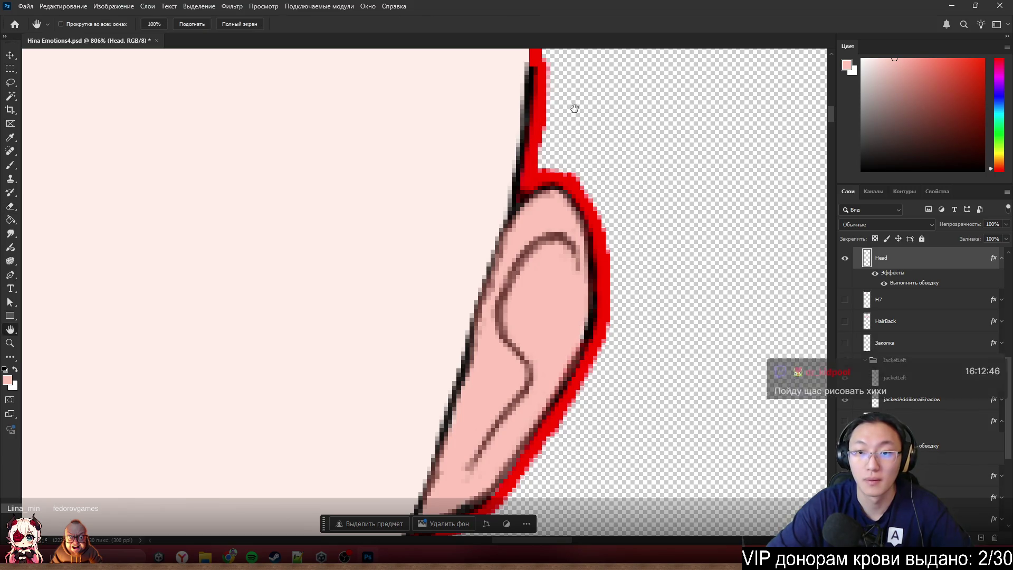
pyautogui.hotkey('ctrl', '0')
pyautogui.scroll(8, 245, 362)
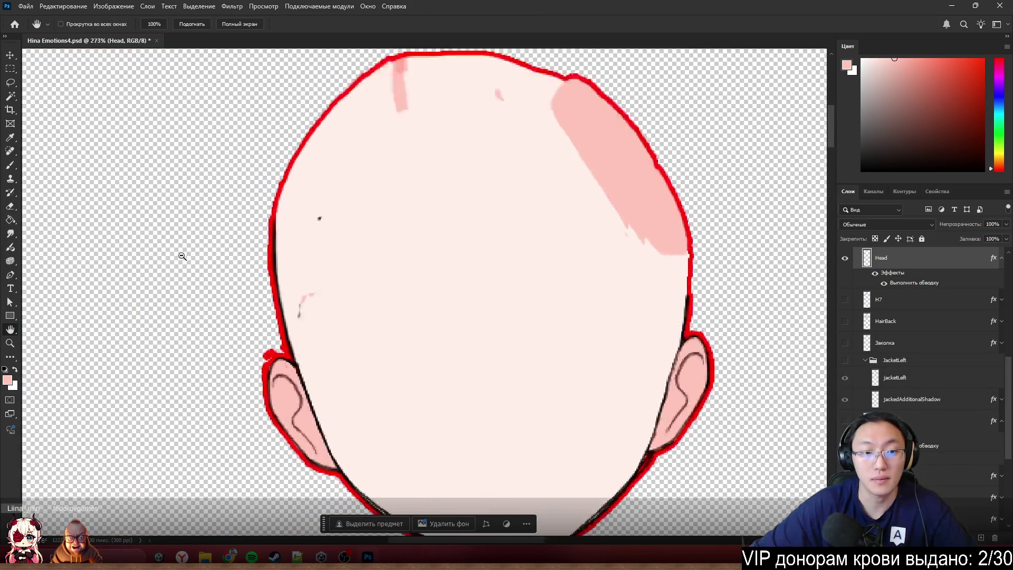
pyautogui.scroll(3, 592, 135)
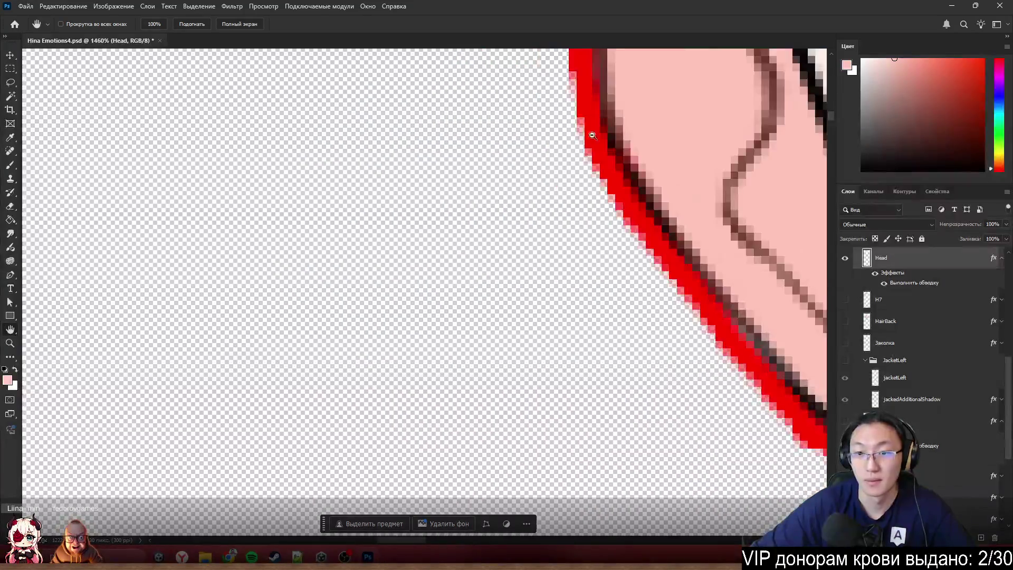
pyautogui.scroll(-5, 504, 316)
pyautogui.scroll(4, 592, 156)
pyautogui.press('e')
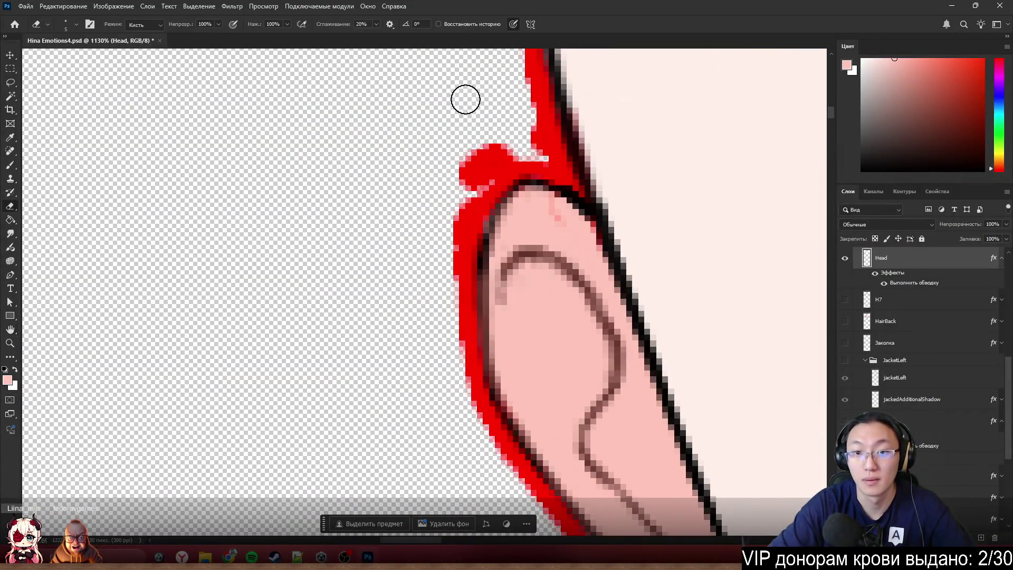
pyautogui.moveTo(486, 163)
pyautogui.mouseDown()
pyautogui.moveTo(512, 145)
pyautogui.moveTo(441, 244)
pyautogui.moveTo(447, 261)
pyautogui.mouseUp()
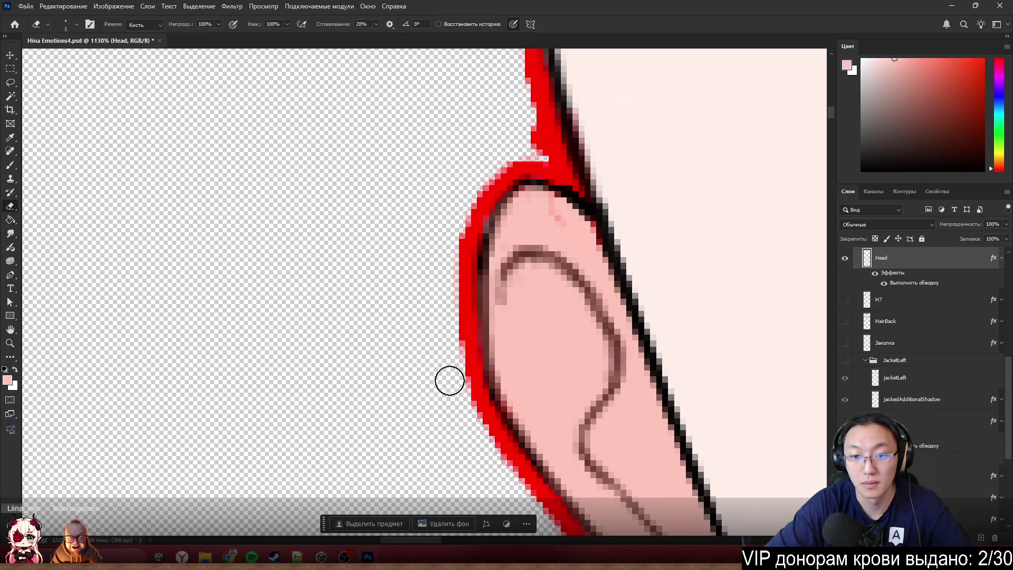
pyautogui.moveTo(499, 135); pyautogui.dragTo(536, 130)
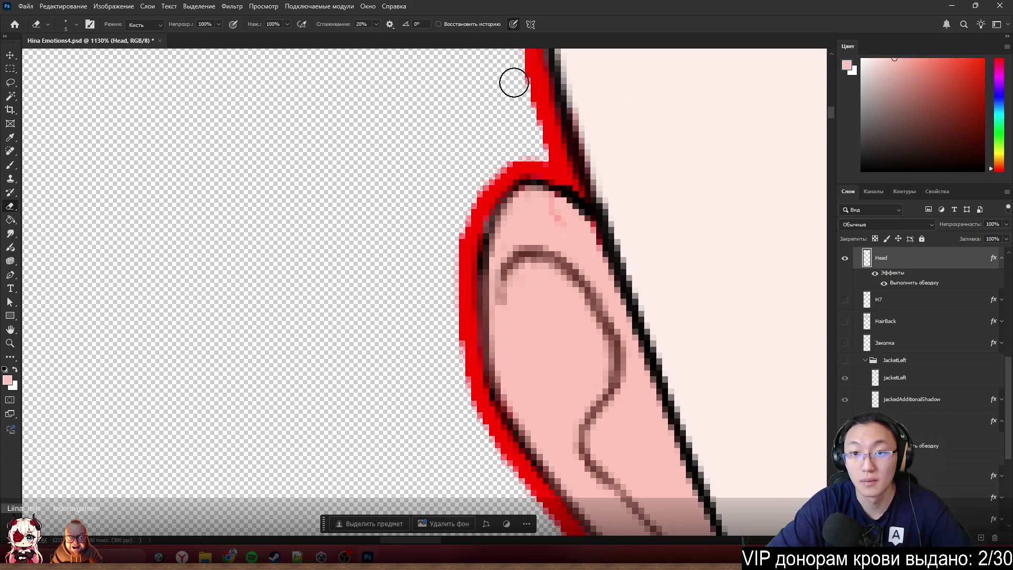
# - Make all the other character layers visible again and view the whole face
pyautogui.press('h')
pyautogui.scroll(-10, 350, 271)
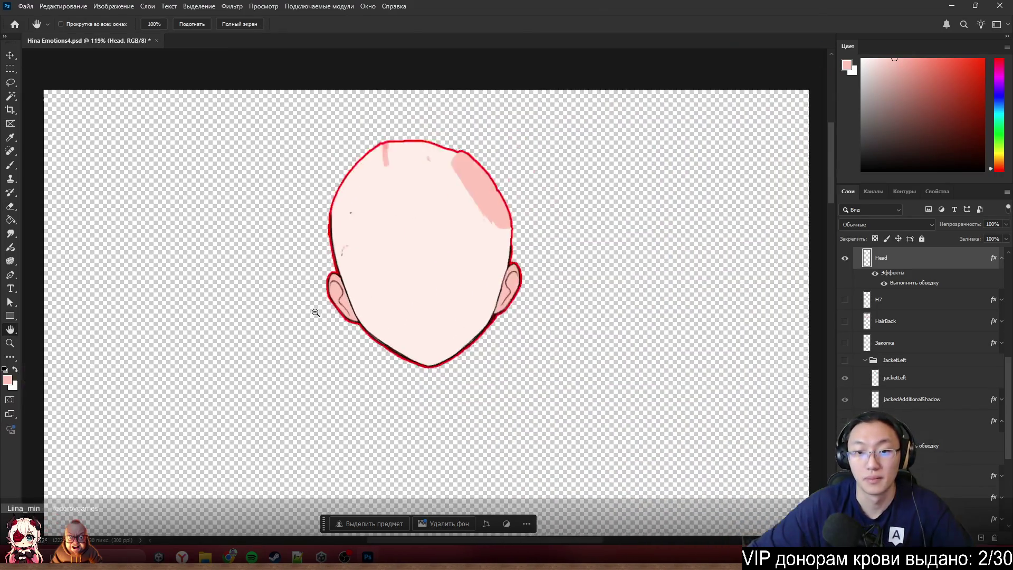
pyautogui.scroll(3, 315, 313)
pyautogui.keyDown('alt'); pyautogui.click(845, 260); pyautogui.keyUp('alt')
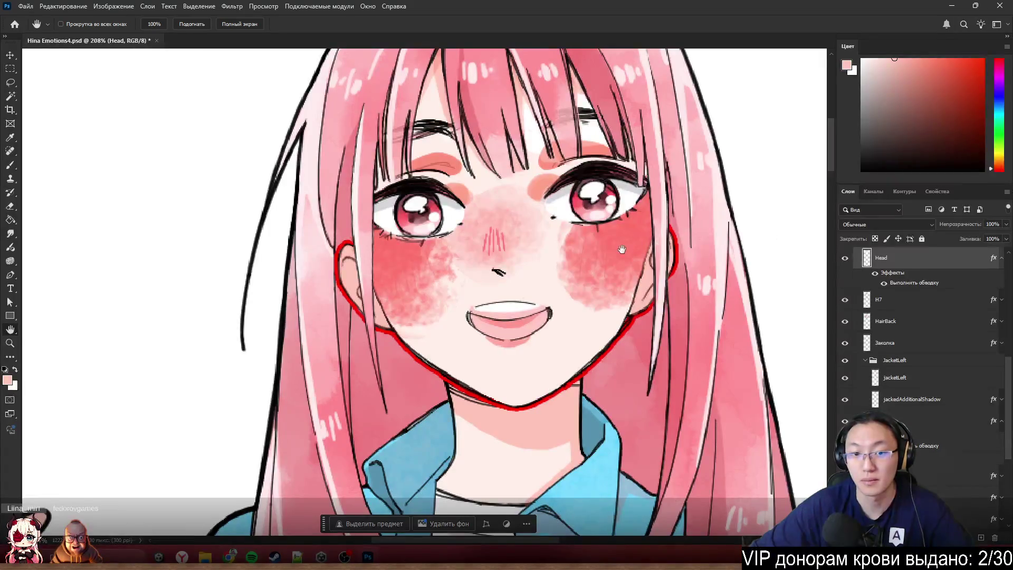
pyautogui.scroll(-2, 620, 263)
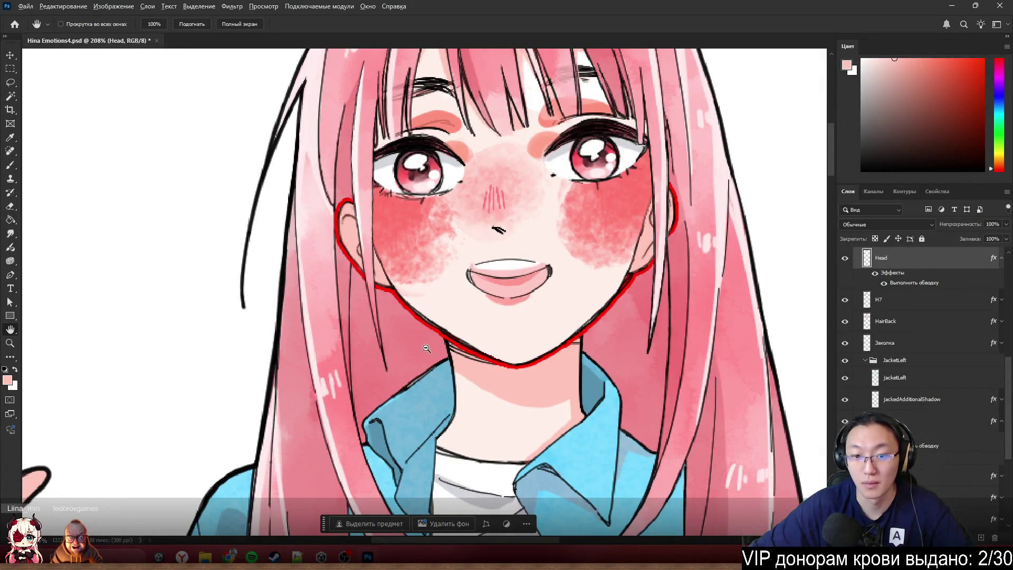
pyautogui.scroll(9, 427, 348)
pyautogui.press('e')
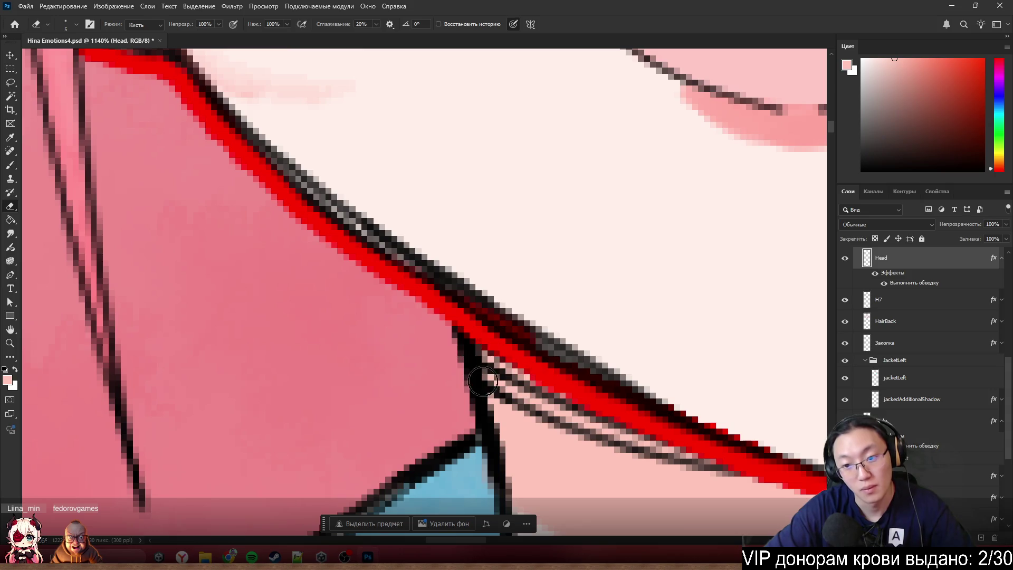
pyautogui.press('h')
pyautogui.scroll(-7, 475, 359)
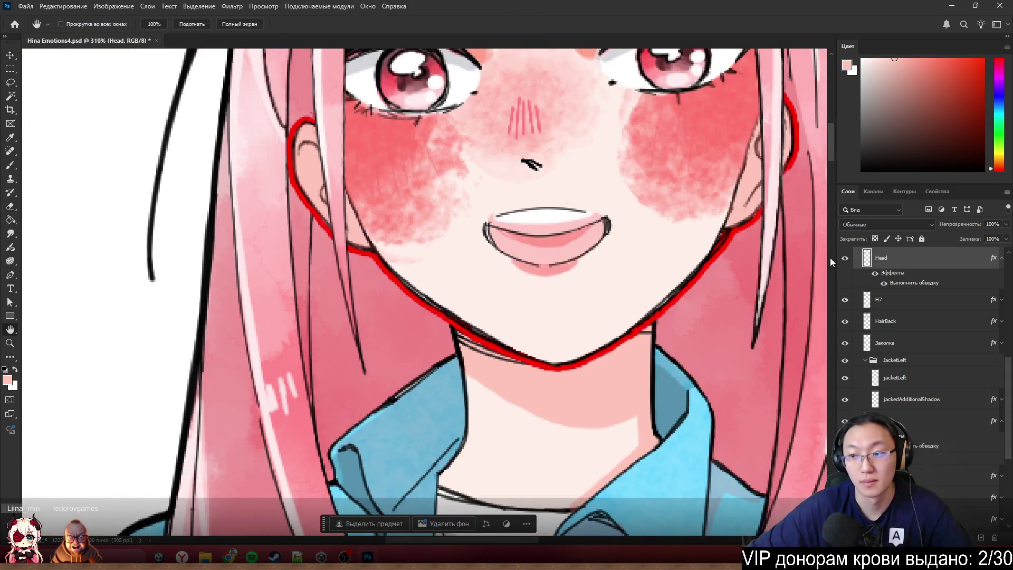
# - Hide the red stroke effect on the Head layer and switch to the Brush
pyautogui.click(877, 276)
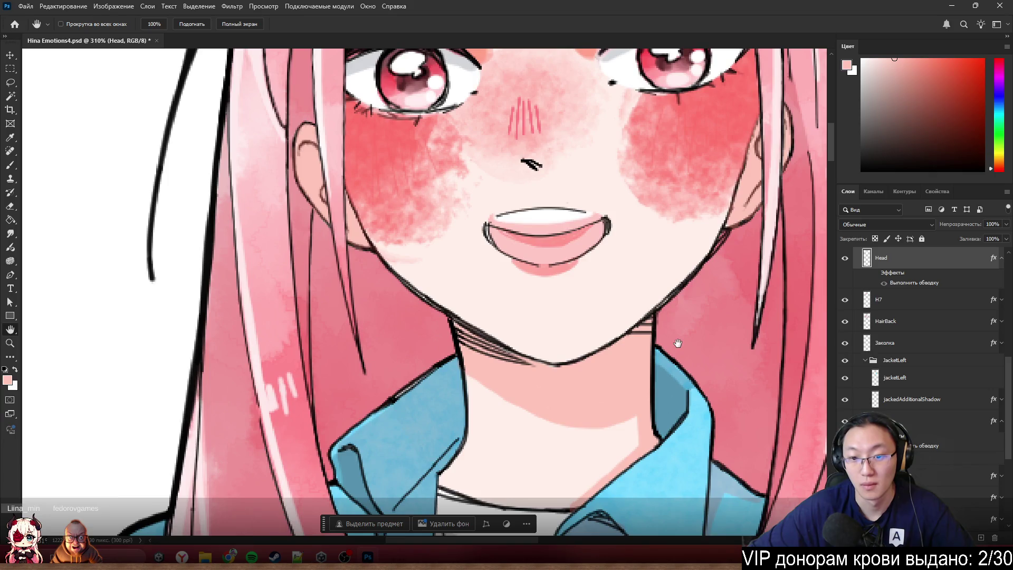
pyautogui.scroll(4, 583, 355)
pyautogui.scroll(1, 527, 370)
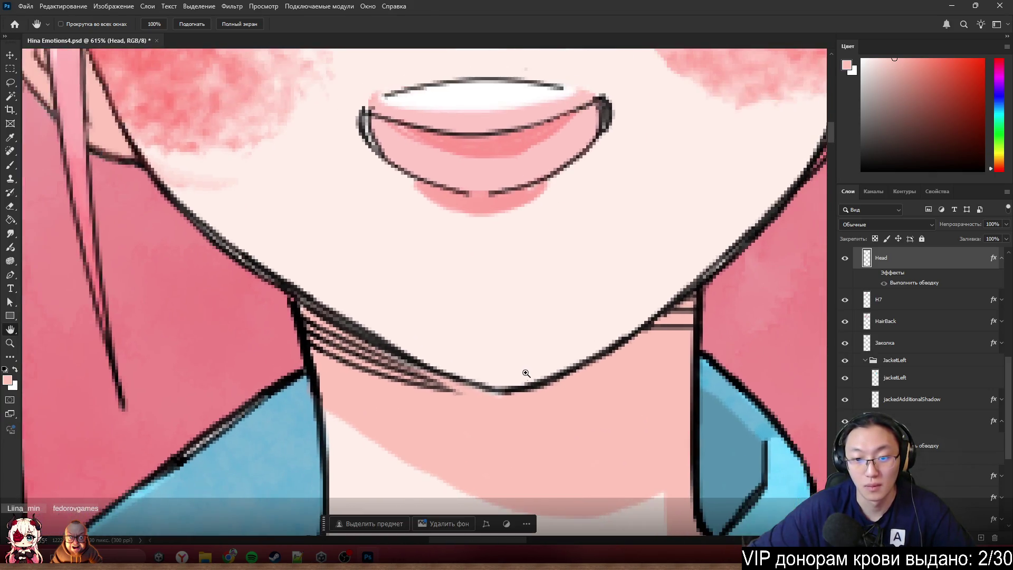
pyautogui.press('b')
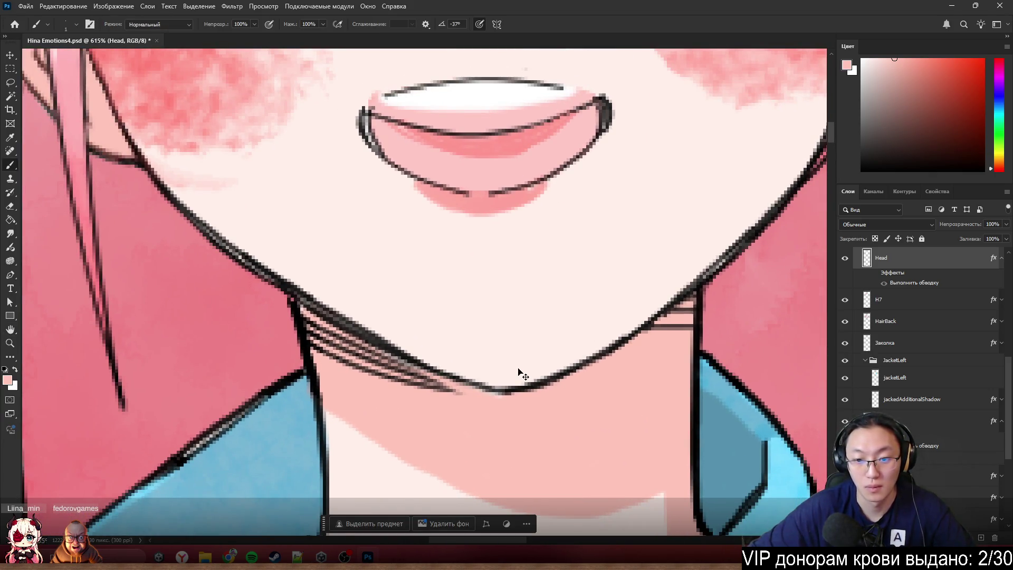
pyautogui.moveTo(519, 372)
pyautogui.mouseDown()
pyautogui.moveTo(565, 350)
pyautogui.moveTo(543, 351)
pyautogui.moveTo(565, 260)
pyautogui.moveTo(576, 331)
pyautogui.moveTo(561, 324)
pyautogui.moveTo(585, 435)
pyautogui.mouseUp()
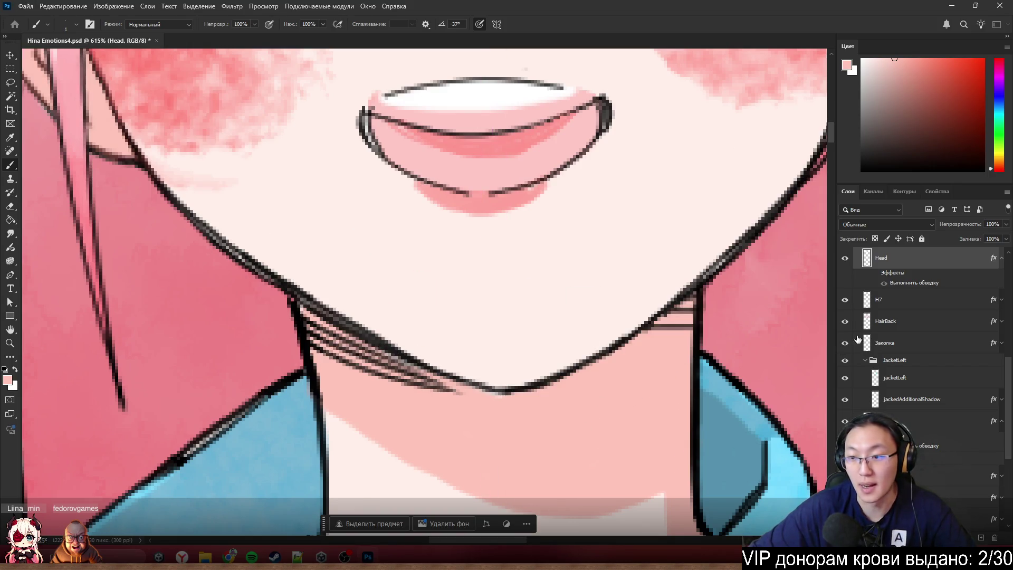
# - Hide the Head layer and paint solid skin pink over the collar on the neck_line layer
pyautogui.click(846, 258)
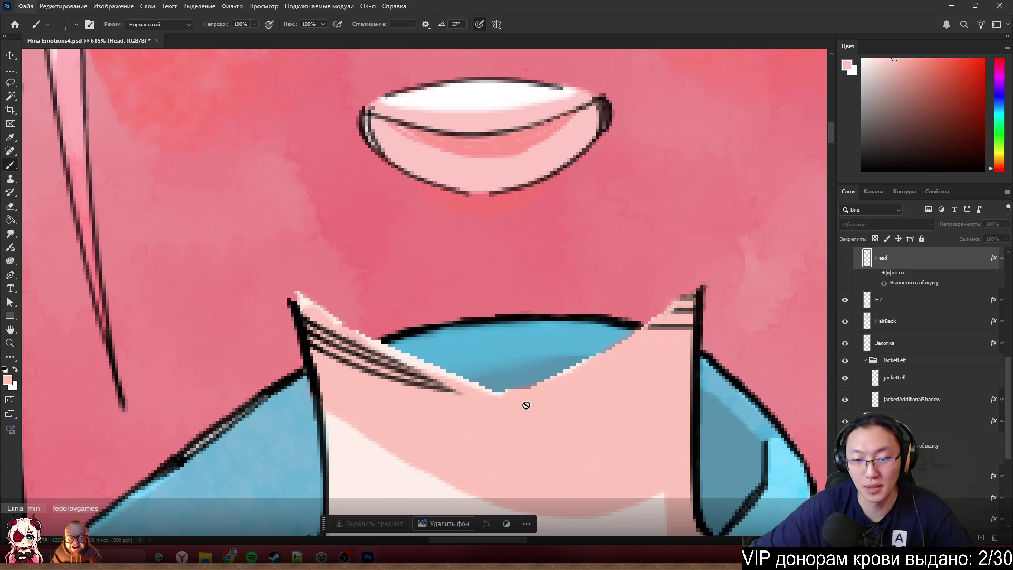
pyautogui.click(527, 431)
pyautogui.press('Return')
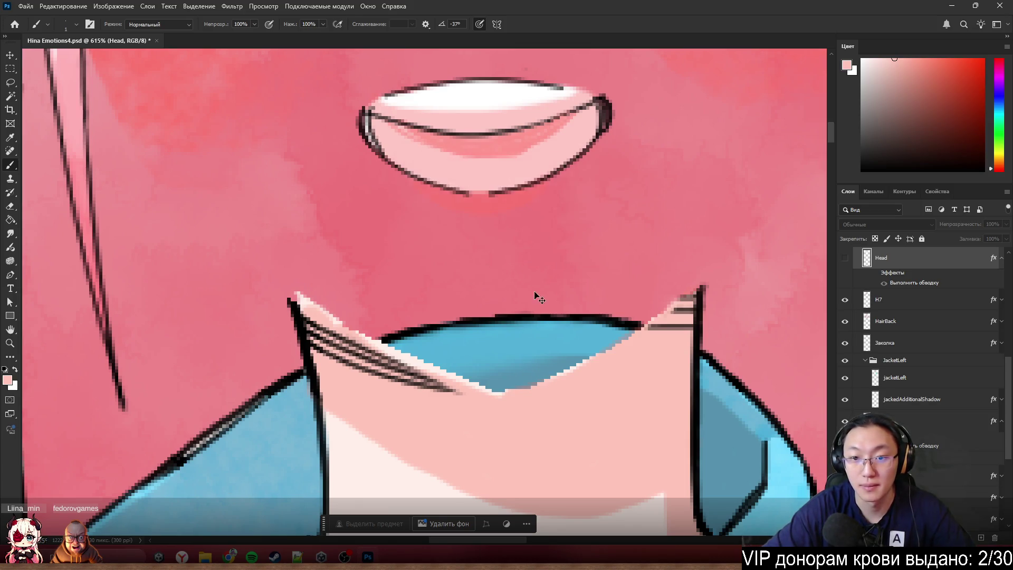
pyautogui.keyDown('ctrl'); pyautogui.click(547, 430); pyautogui.keyUp('ctrl')
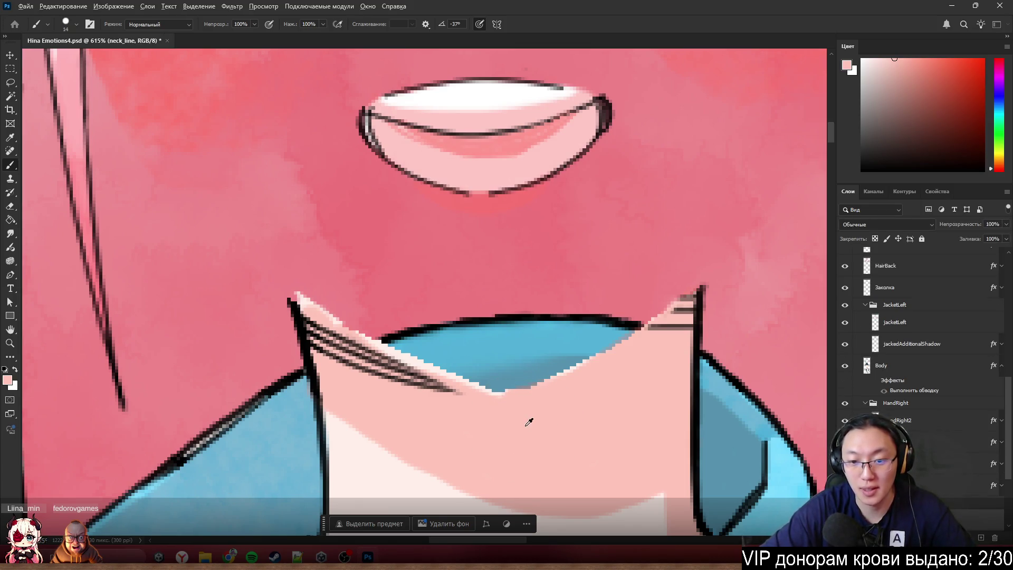
pyautogui.moveTo(529, 420)
pyautogui.mouseDown()
pyautogui.moveTo(484, 368)
pyautogui.moveTo(321, 291)
pyautogui.moveTo(324, 283)
pyautogui.moveTo(408, 310)
pyautogui.moveTo(348, 301)
pyautogui.moveTo(448, 309)
pyautogui.moveTo(556, 363)
pyautogui.moveTo(606, 339)
pyautogui.moveTo(638, 294)
pyautogui.moveTo(678, 274)
pyautogui.moveTo(522, 325)
pyautogui.moveTo(608, 297)
pyautogui.moveTo(339, 276)
pyautogui.moveTo(527, 244)
pyautogui.moveTo(648, 251)
pyautogui.mouseUp()
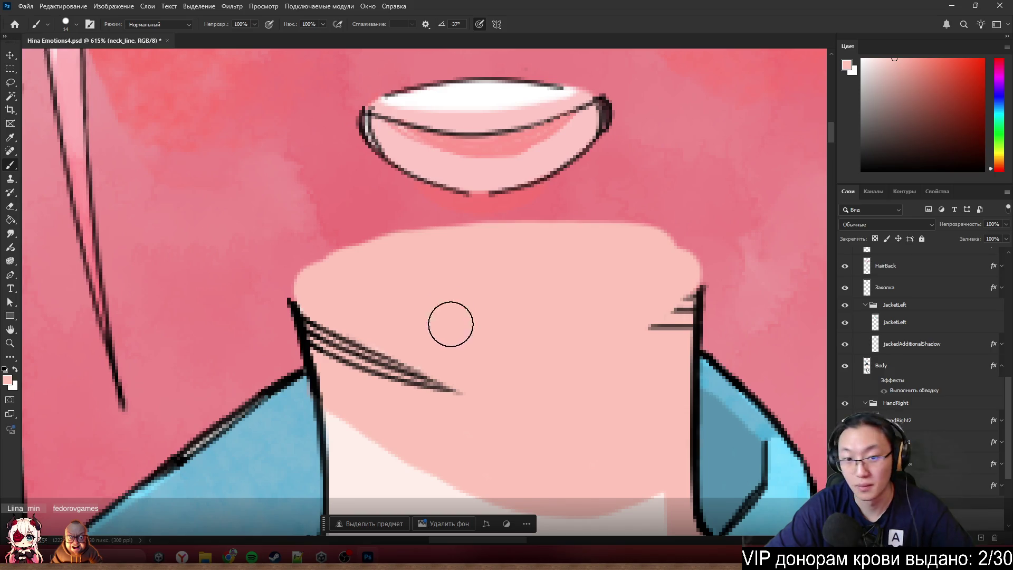
pyautogui.scroll(-5, 429, 296)
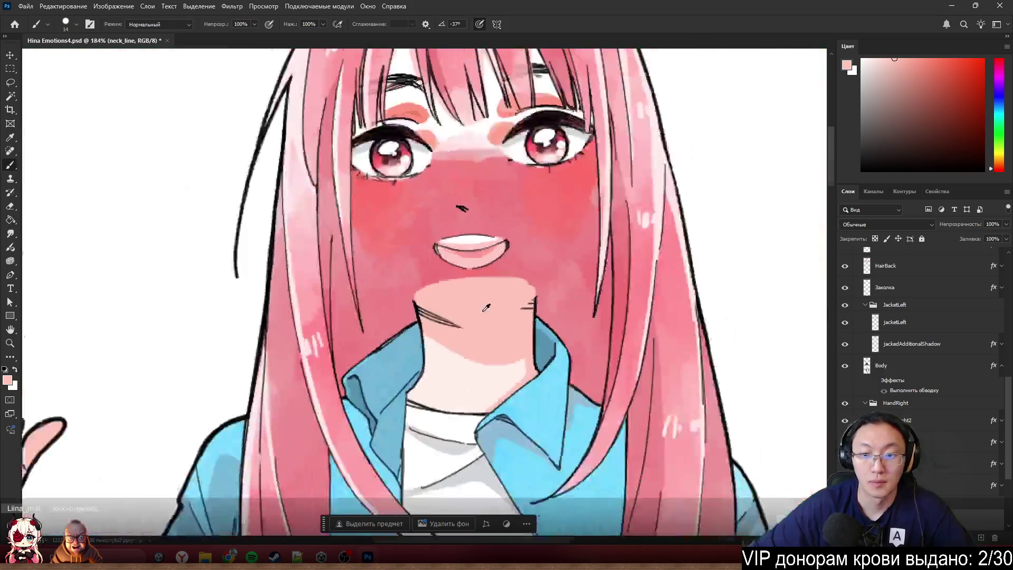
pyautogui.scroll(10, 258, 255)
pyautogui.scroll(-5, 226, 258)
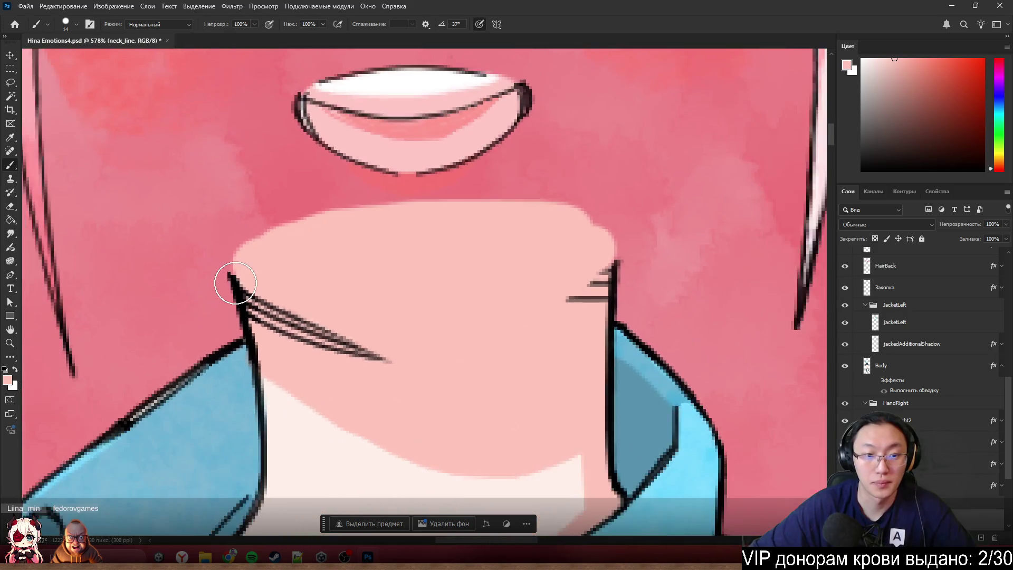
# - With a fine black brush, extend and thicken the top of the neck's left outline
pyautogui.keyDown('alt'); pyautogui.click(235, 280); pyautogui.keyUp('alt')
pyautogui.scroll(6, 129, 273)
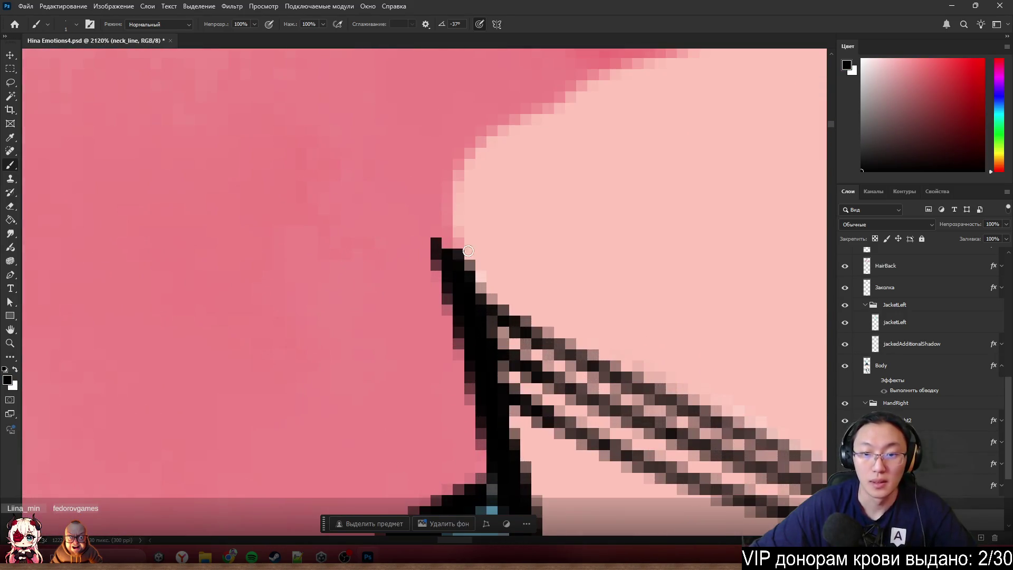
pyautogui.moveTo(502, 288); pyautogui.dragTo(445, 219)
pyautogui.moveTo(459, 266)
pyautogui.mouseDown()
pyautogui.moveTo(430, 181)
pyautogui.moveTo(419, 245)
pyautogui.mouseUp()
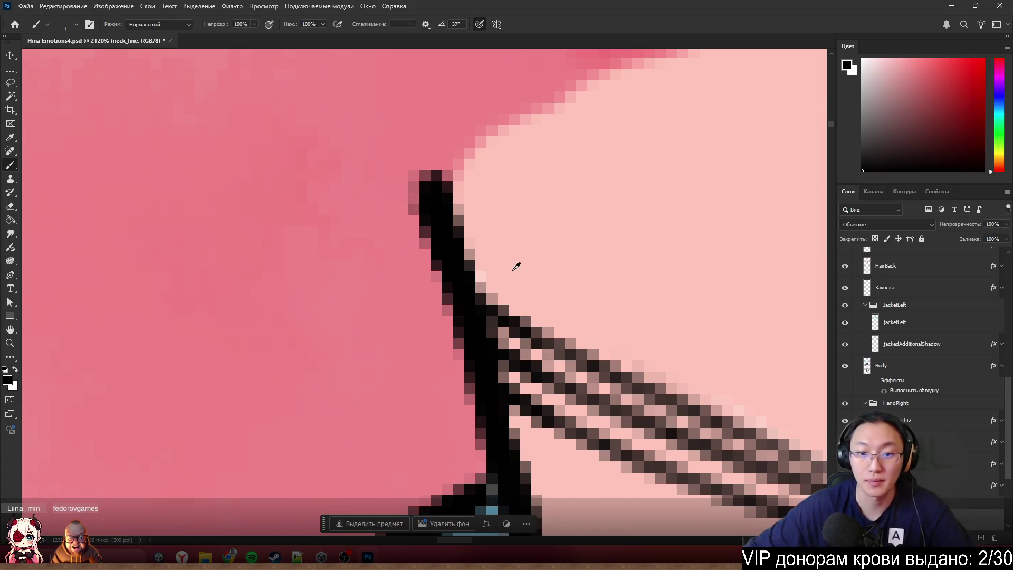
pyautogui.scroll(-5, 250, 300)
pyautogui.scroll(2, 511, 375)
pyautogui.scroll(-3, 705, 380)
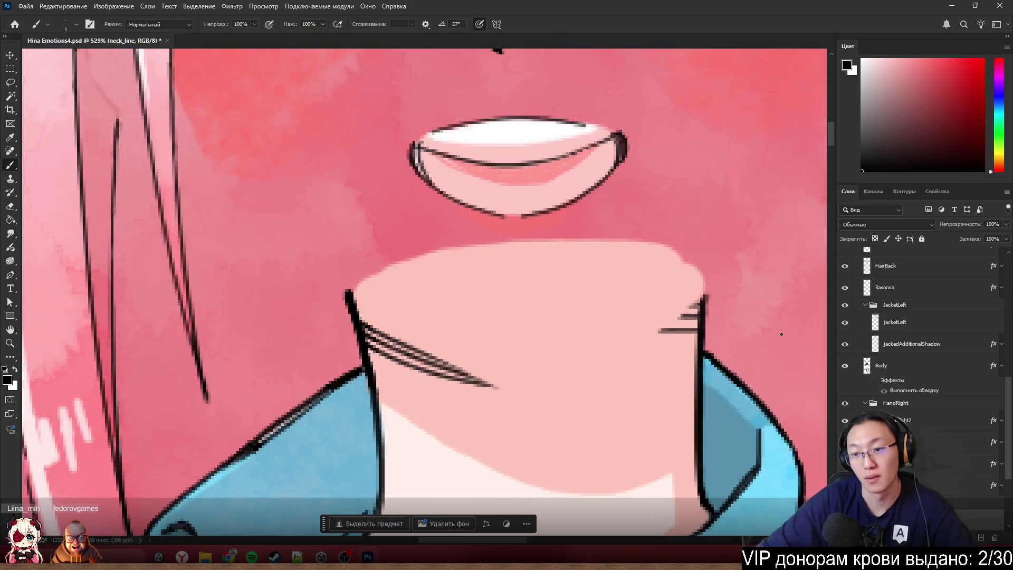
pyautogui.scroll(5, 563, 315)
pyautogui.press('s')
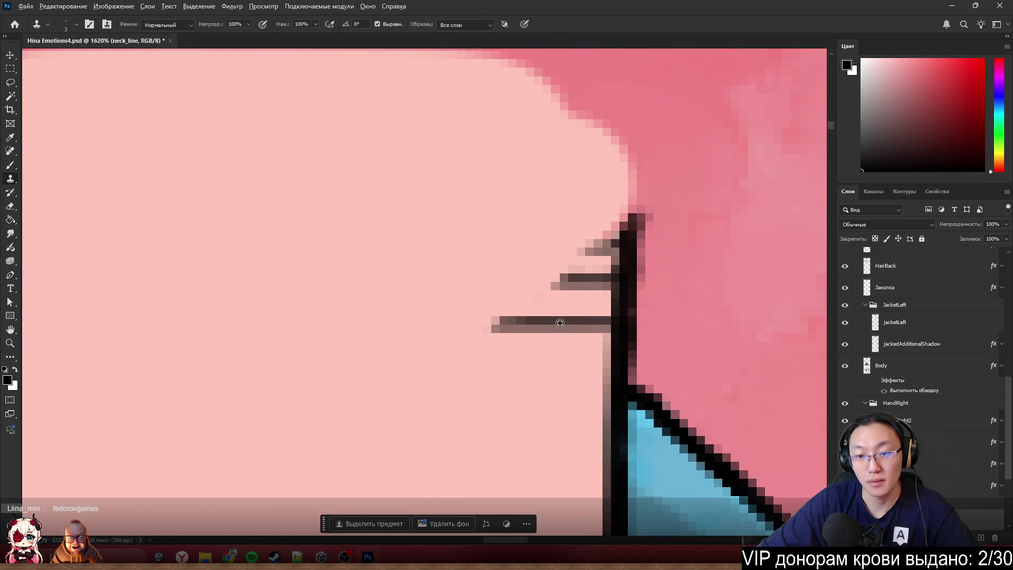
# - Clone-stamp the right neck hatch lines further left, smooth the blotchy one, and add a third line above
pyautogui.moveTo(493, 324); pyautogui.dragTo(342, 327)
pyautogui.keyDown('alt'); pyautogui.click(610, 281); pyautogui.keyUp('alt')
pyautogui.moveTo(585, 279)
pyautogui.mouseDown()
pyautogui.moveTo(368, 281)
pyautogui.moveTo(441, 278)
pyautogui.moveTo(389, 294)
pyautogui.mouseUp()
pyautogui.keyDown('alt'); pyautogui.click(382, 325); pyautogui.keyUp('alt')
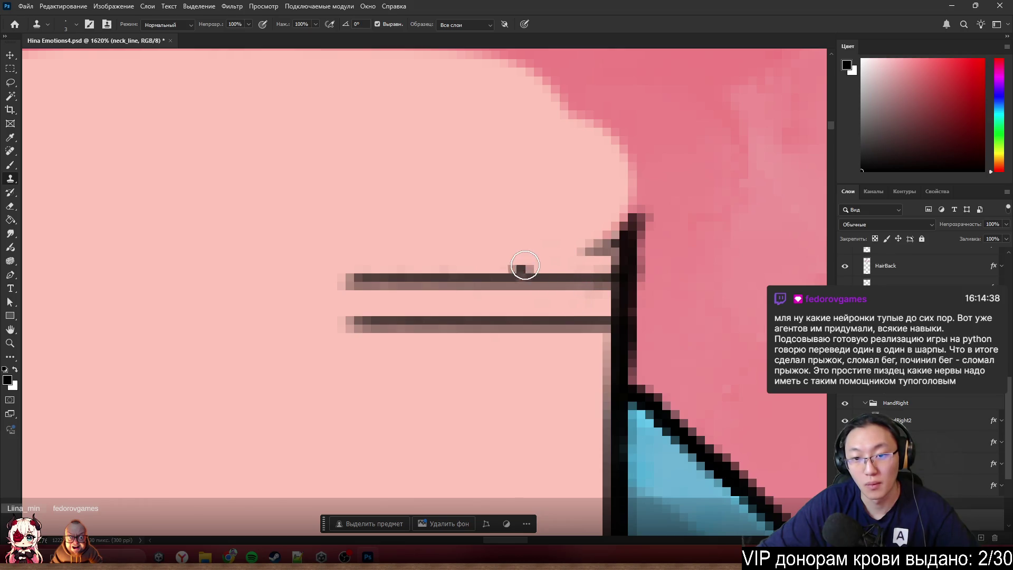
pyautogui.moveTo(525, 253)
pyautogui.mouseDown()
pyautogui.moveTo(604, 253)
pyautogui.moveTo(459, 262)
pyautogui.moveTo(443, 248)
pyautogui.moveTo(565, 255)
pyautogui.moveTo(456, 252)
pyautogui.mouseUp()
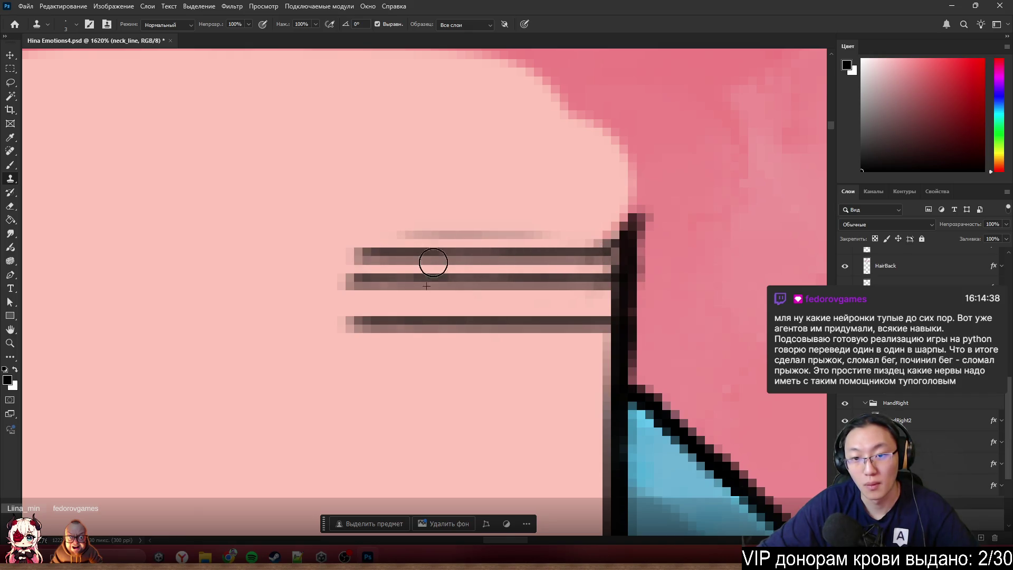
# - Make the Head layer visible again over the neck
pyautogui.scroll(-5, 429, 262)
pyautogui.scroll(-3, 921, 370)
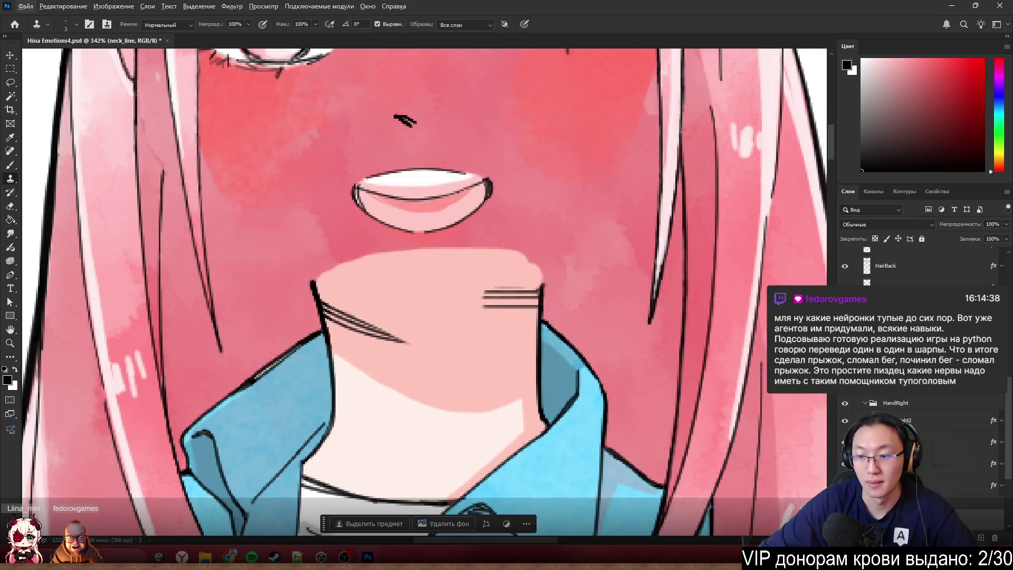
pyautogui.scroll(3, 921, 369)
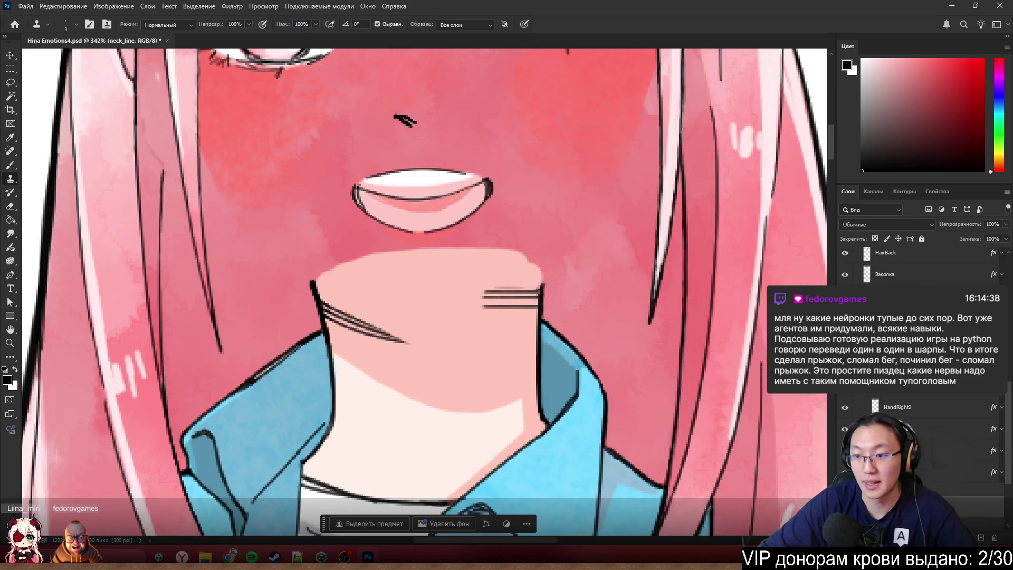
pyautogui.scroll(3, 920, 369)
pyautogui.click(845, 312)
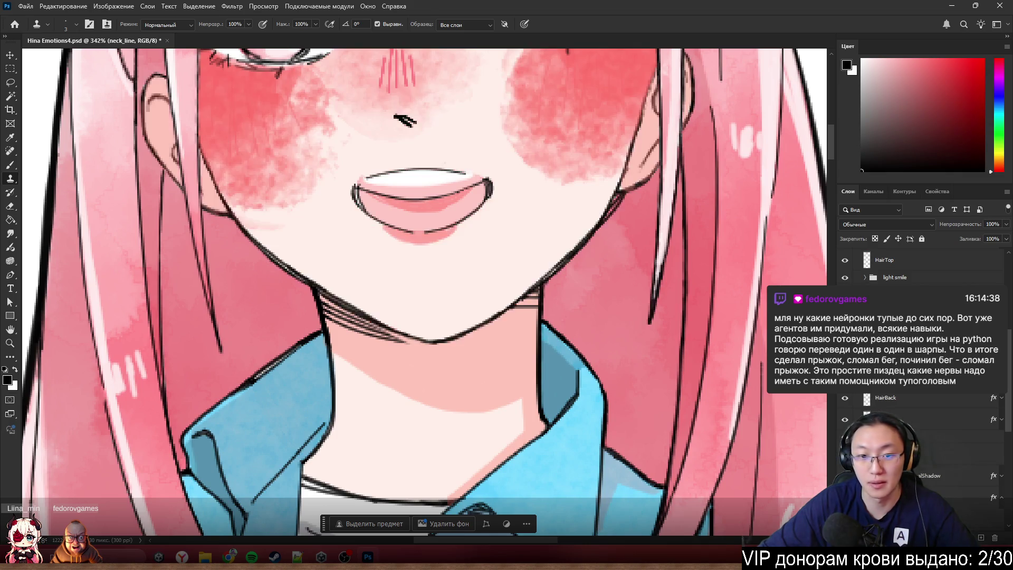
# - Try moving the Head layer's jaw and chin upward, then revert the move
pyautogui.moveTo(476, 324)
pyautogui.mouseDown()
pyautogui.moveTo(482, 267)
pyautogui.moveTo(475, 304)
pyautogui.mouseUp()
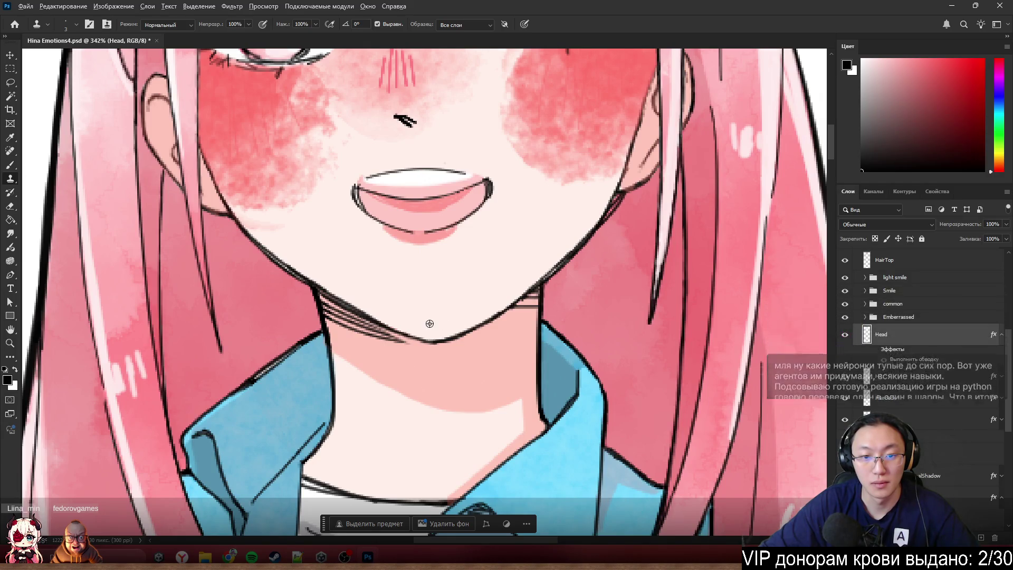
pyautogui.scroll(-3, 430, 324)
pyautogui.scroll(5, 421, 344)
pyautogui.scroll(1, 422, 344)
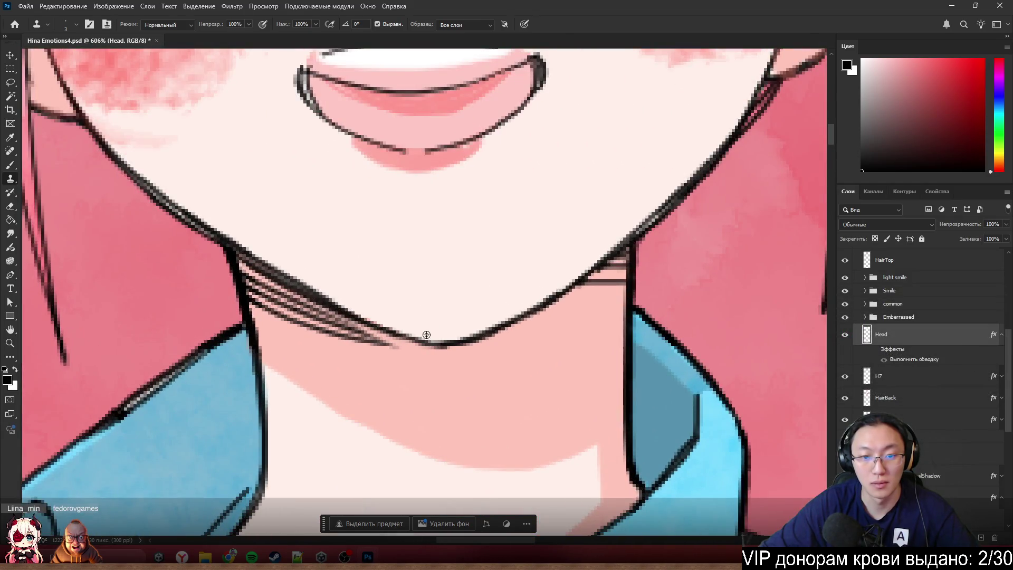
pyautogui.moveTo(422, 336); pyautogui.dragTo(465, 271)
pyautogui.hotkey('ctrl', 'z')
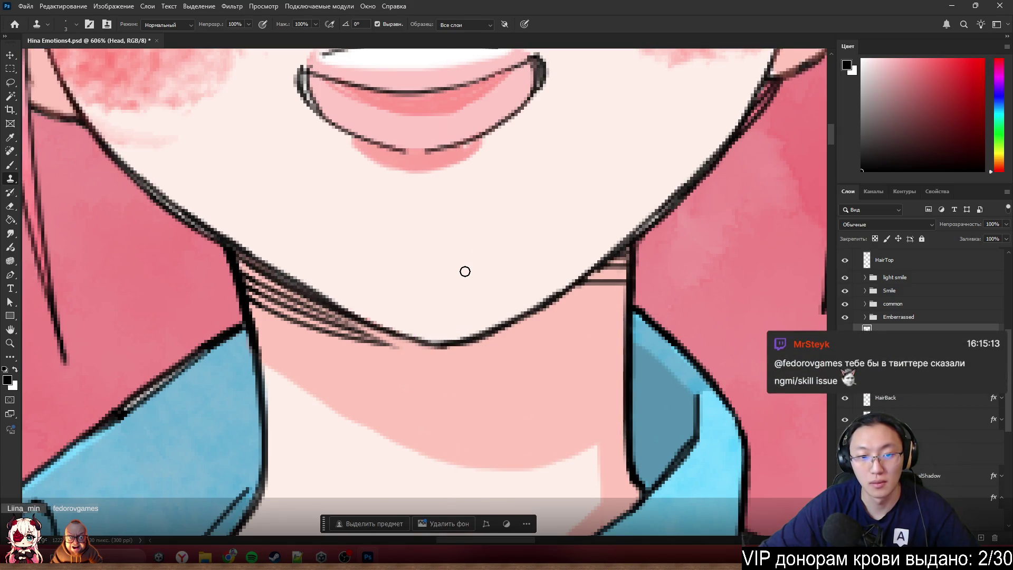
# - Undo a further head shift and the visibility change, leaving the head hidden, and return to the Brush
pyautogui.moveTo(356, 291); pyautogui.dragTo(409, 265)
pyautogui.hotkey('ctrl', 'z')
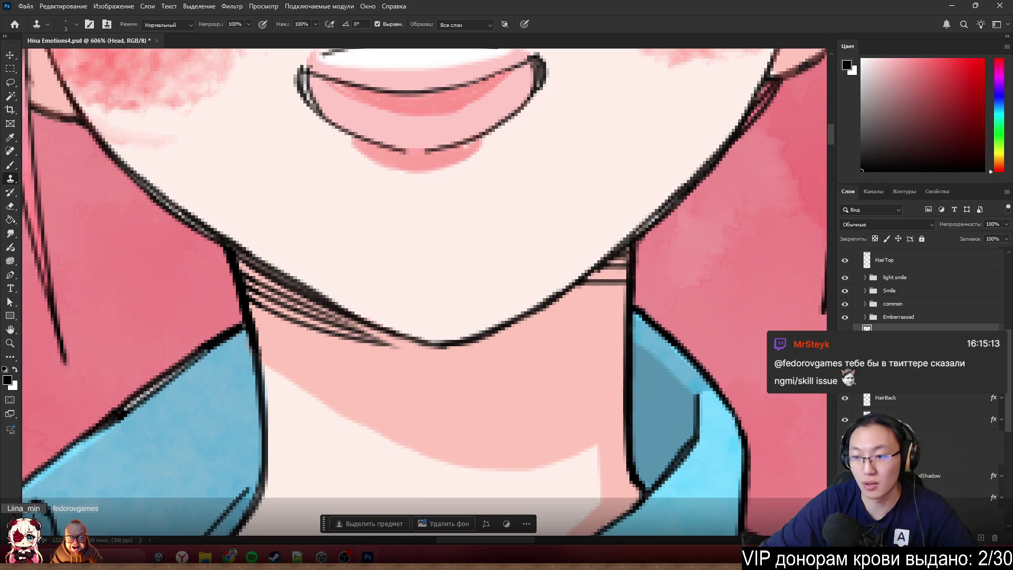
pyautogui.hotkey('ctrl', 'z')
pyautogui.press('b')
pyautogui.scroll(5, 293, 249)
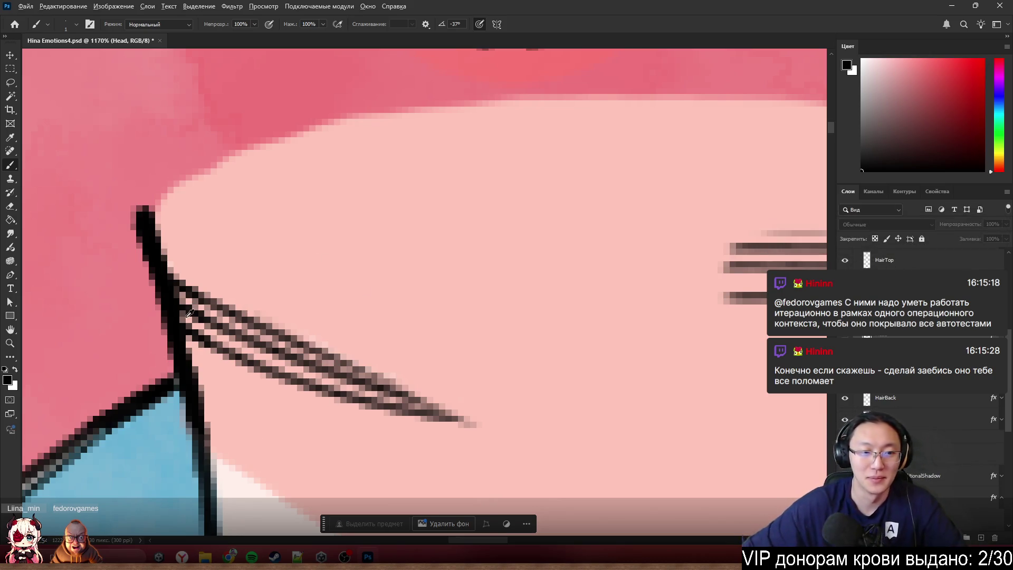
# - On the neck_line layer, paint two more thin black hatch strokes, then sample the light pink skin colour
pyautogui.scroll(2, 172, 315)
pyautogui.keyDown('ctrl'); pyautogui.click(162, 282); pyautogui.keyUp('ctrl')
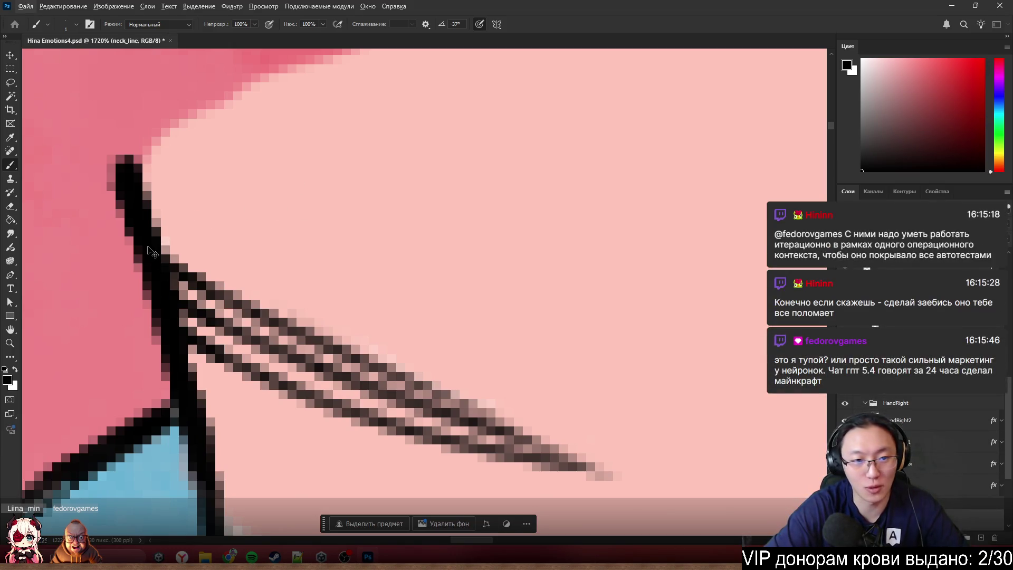
pyautogui.moveTo(285, 305)
pyautogui.mouseDown()
pyautogui.moveTo(158, 219)
pyautogui.moveTo(570, 437)
pyautogui.moveTo(527, 419)
pyautogui.moveTo(533, 441)
pyautogui.moveTo(561, 446)
pyautogui.moveTo(536, 428)
pyautogui.mouseUp()
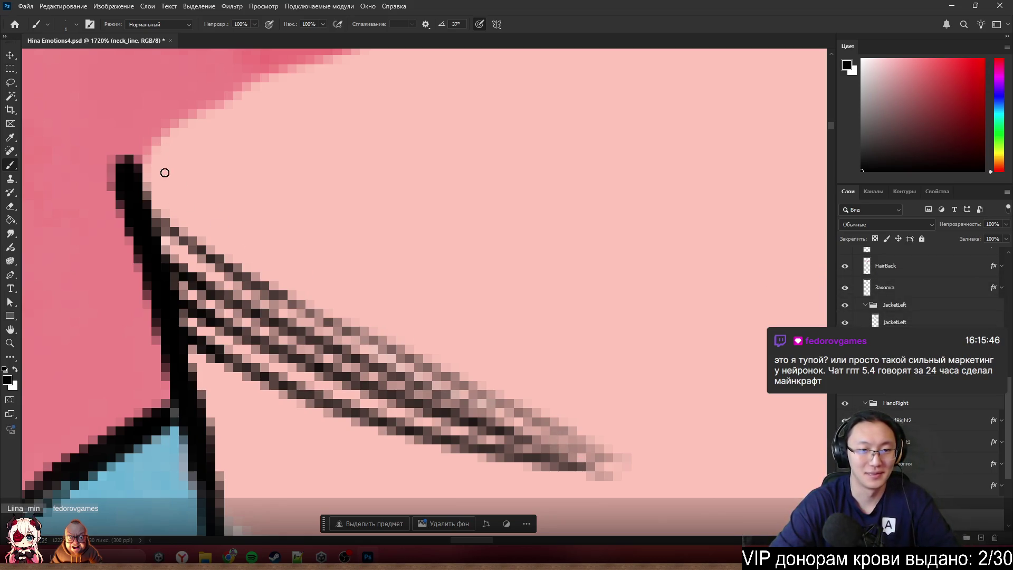
pyautogui.moveTo(163, 170)
pyautogui.mouseDown()
pyautogui.moveTo(197, 214)
pyautogui.moveTo(141, 165)
pyautogui.moveTo(324, 291)
pyautogui.moveTo(268, 256)
pyautogui.moveTo(615, 432)
pyautogui.moveTo(596, 427)
pyautogui.mouseUp()
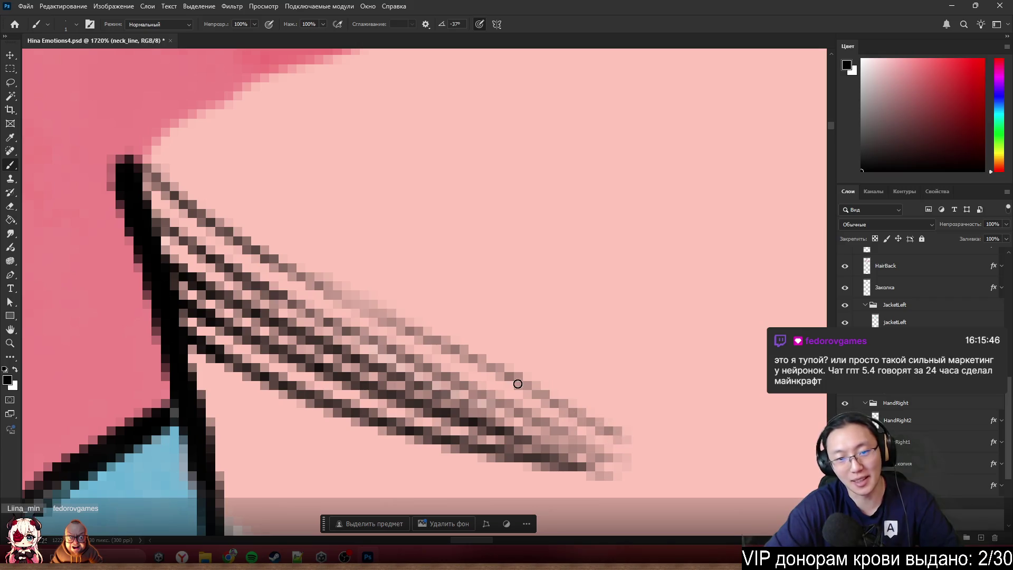
pyautogui.keyDown('alt'); pyautogui.click(323, 248); pyautogui.keyUp('alt')
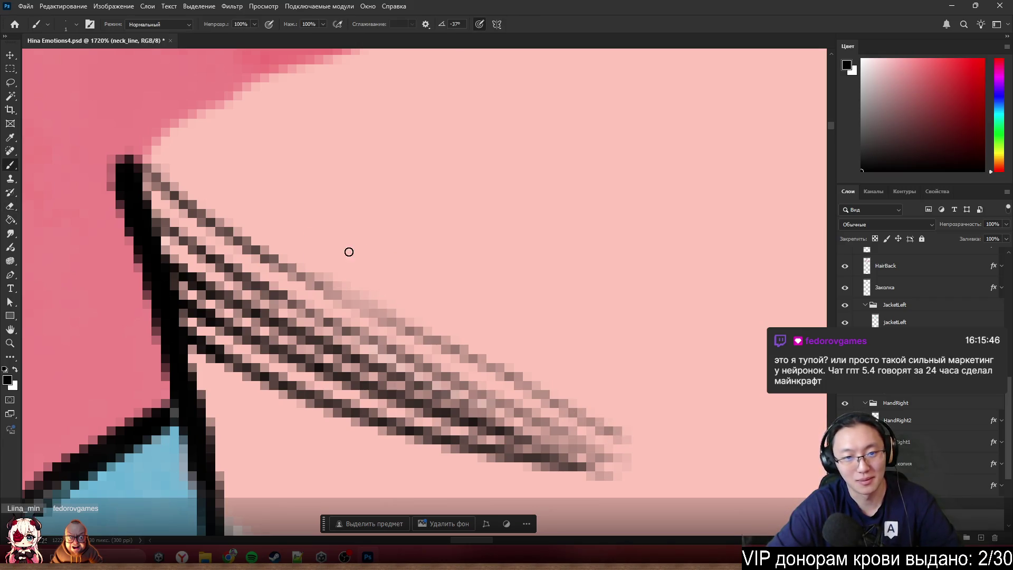
pyautogui.keyDown('alt'); pyautogui.click(324, 231); pyautogui.keyUp('alt')
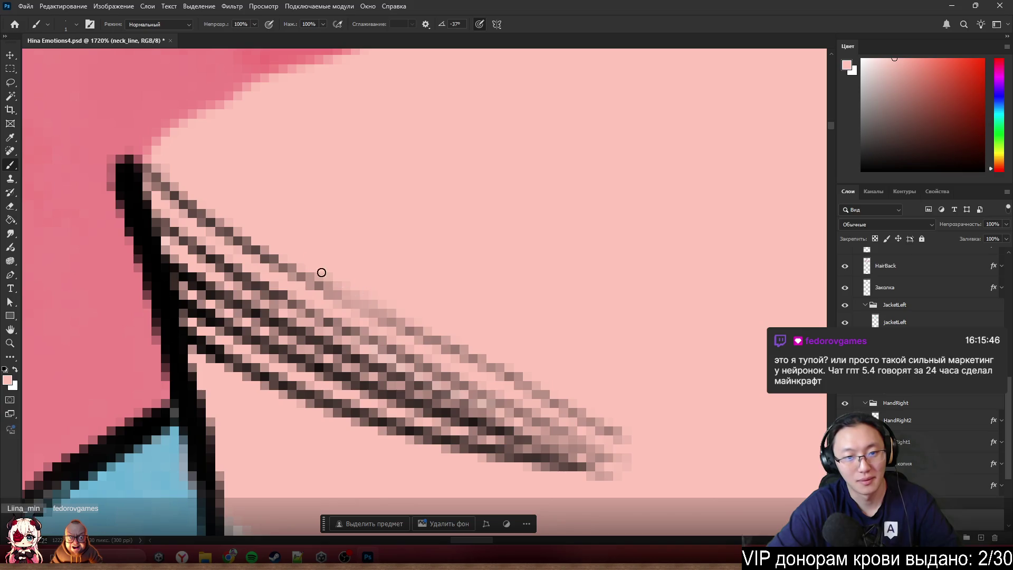
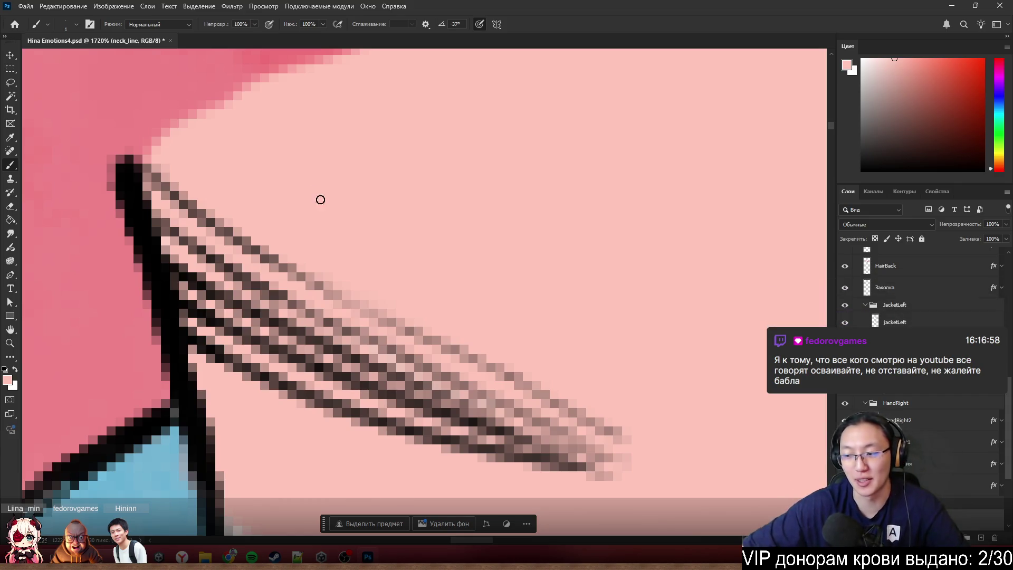
# - Zoom in and out around the neck to inspect the hatching while the head is hidden
pyautogui.scroll(-3, 402, 435)
pyautogui.scroll(-3, 489, 430)
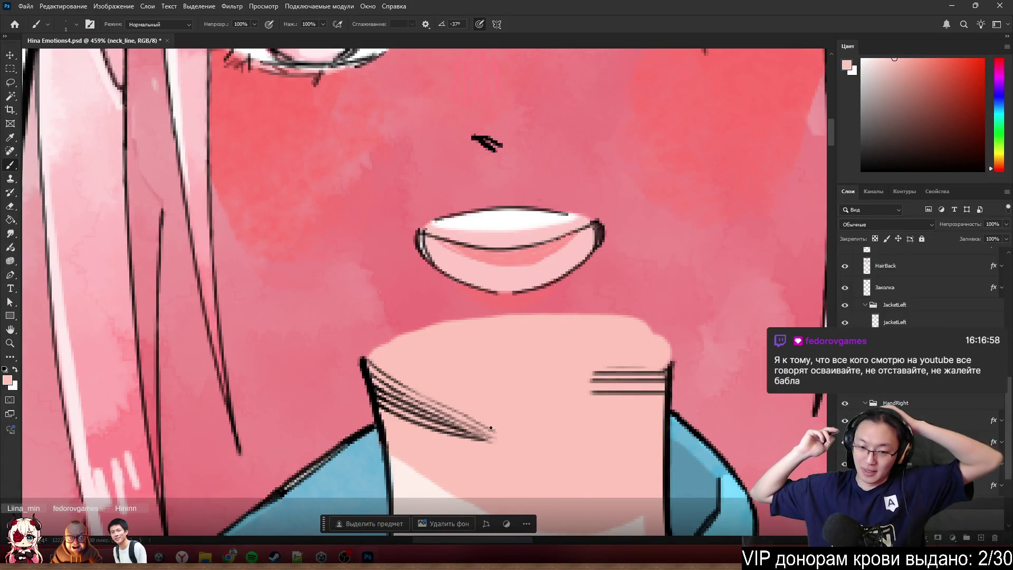
pyautogui.scroll(3, 491, 428)
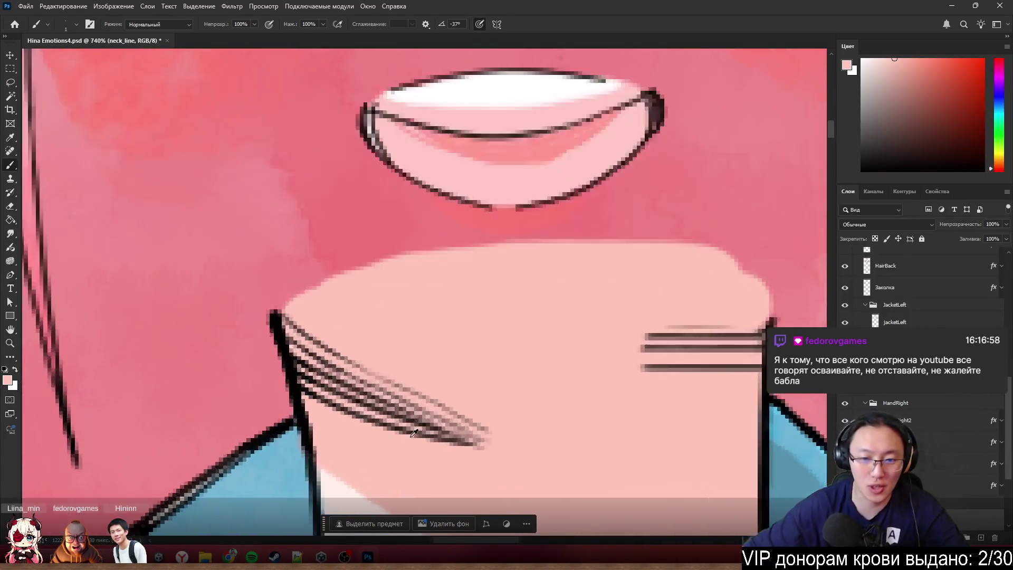
pyautogui.scroll(-3, 405, 430)
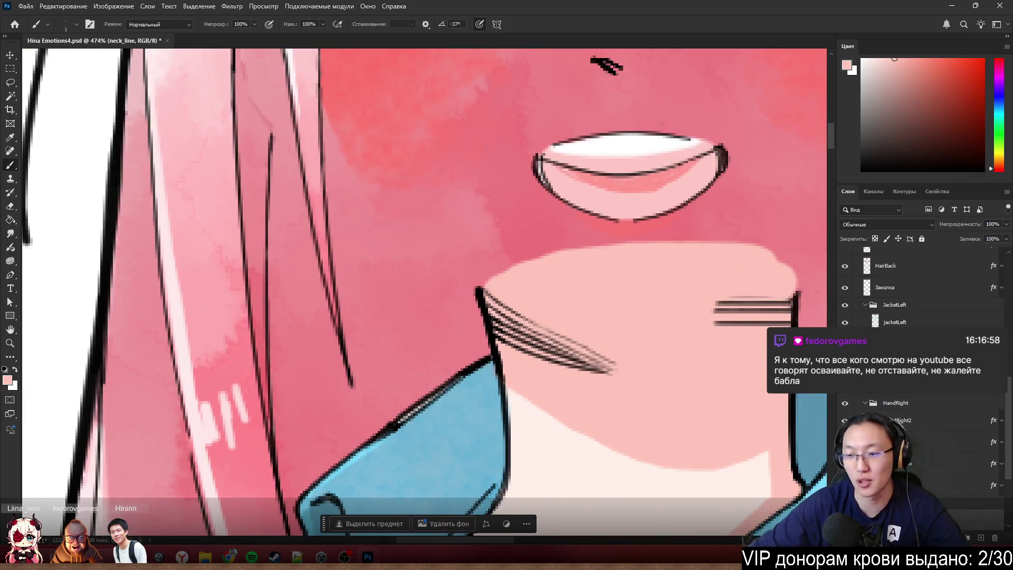
pyautogui.scroll(-1, 484, 292)
pyautogui.scroll(5, 954, 415)
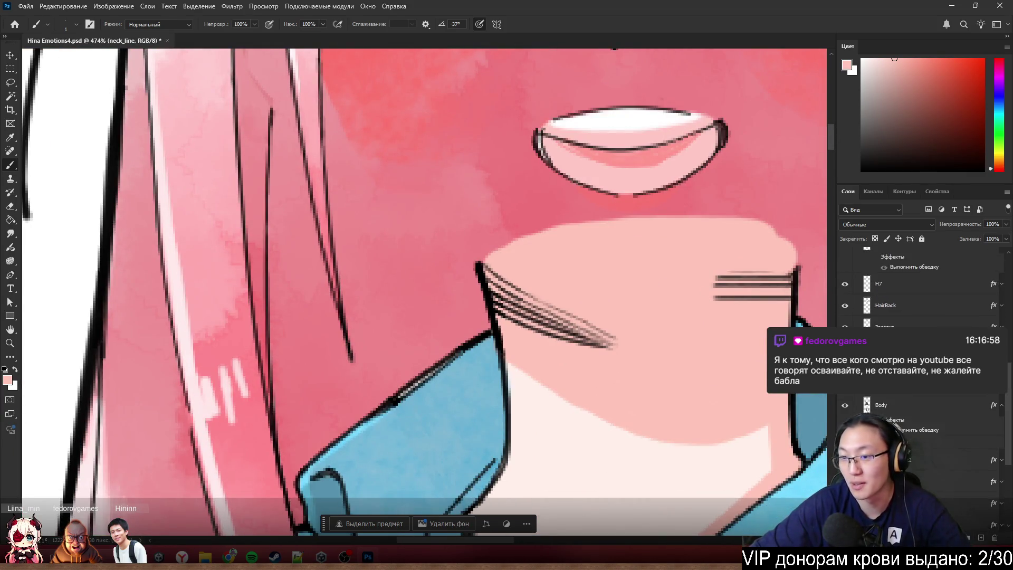
pyautogui.scroll(1, 923, 264)
# - Show the Head layer again and zoom around the jawline to check the neck hatching
pyautogui.click(845, 256)
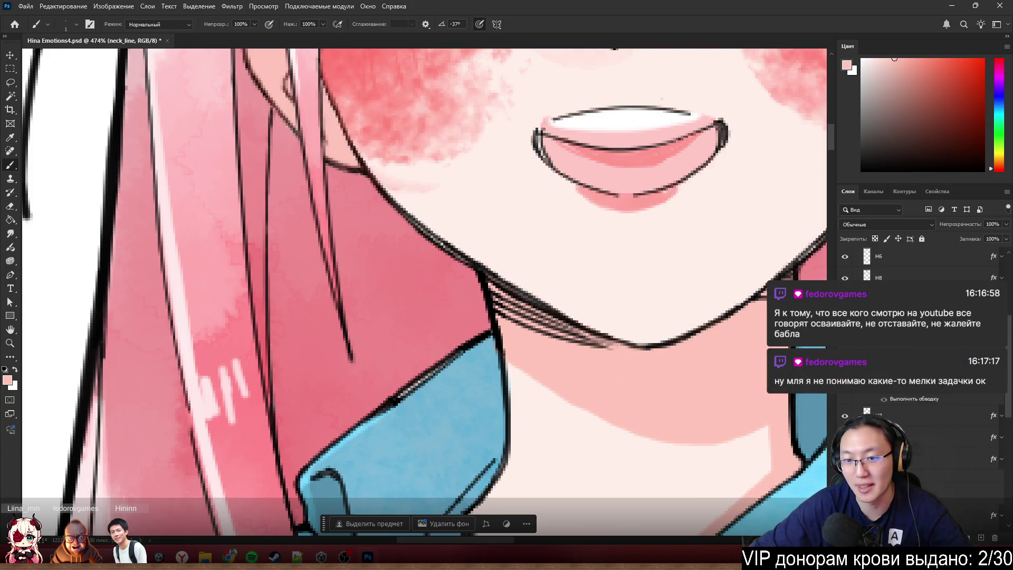
pyautogui.scroll(-4, 628, 256)
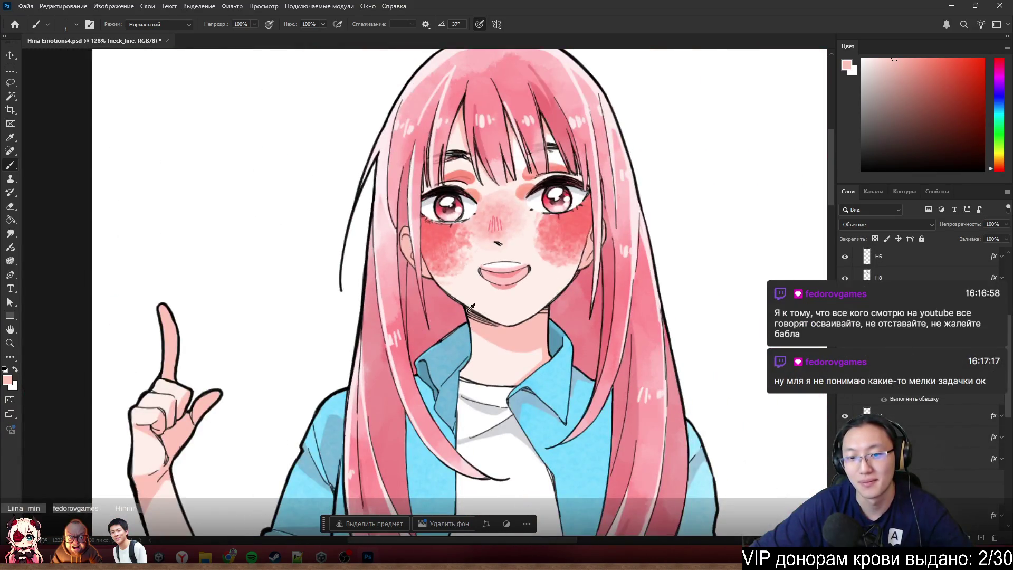
pyautogui.scroll(2, 513, 283)
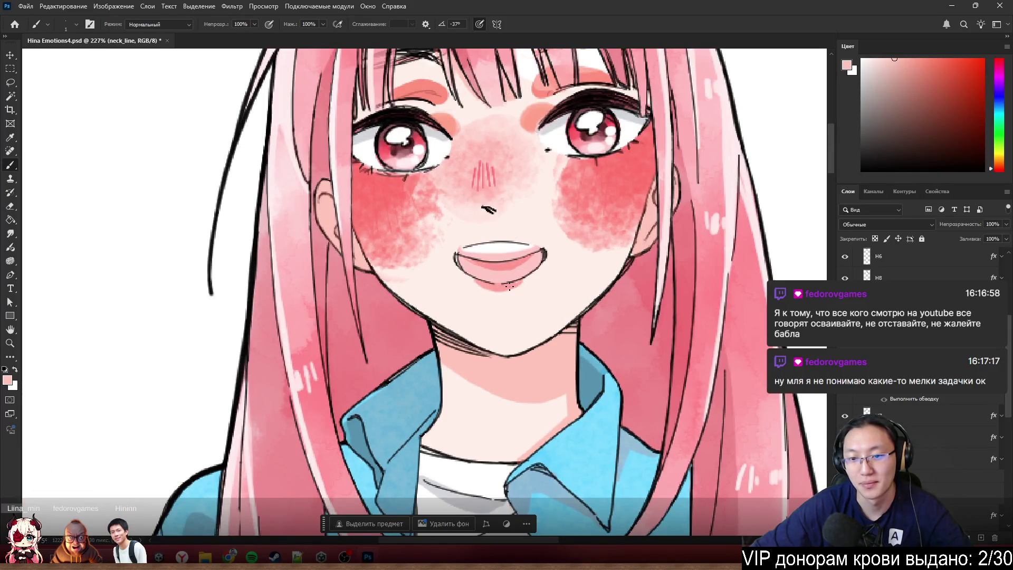
pyautogui.scroll(3, 498, 316)
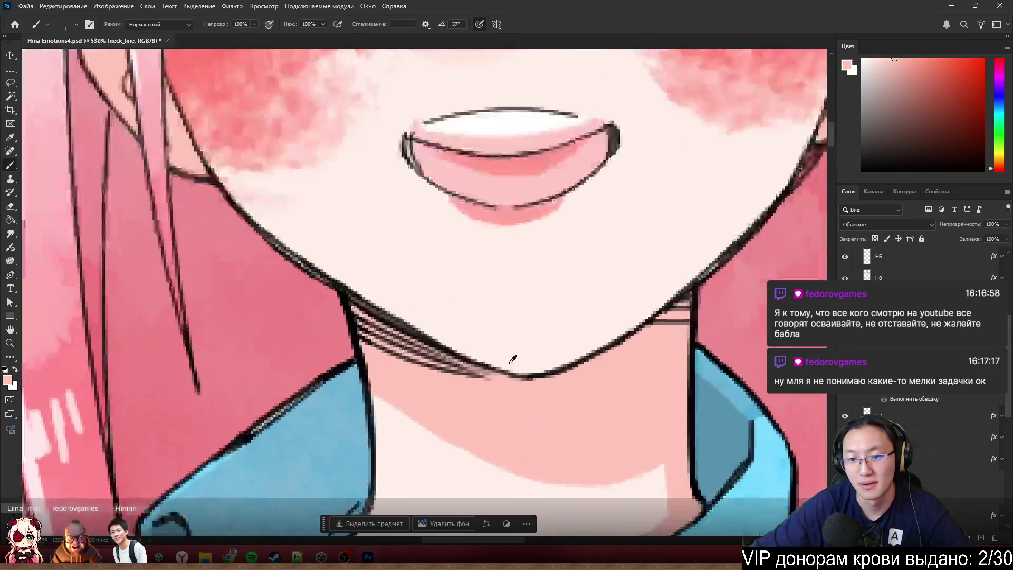
pyautogui.scroll(-5, 514, 358)
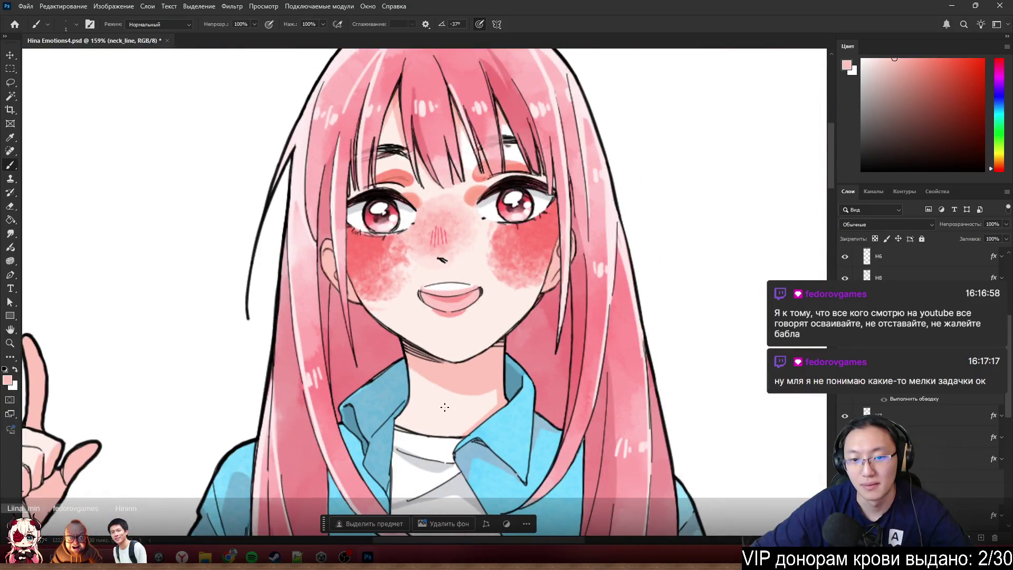
pyautogui.scroll(5, 445, 406)
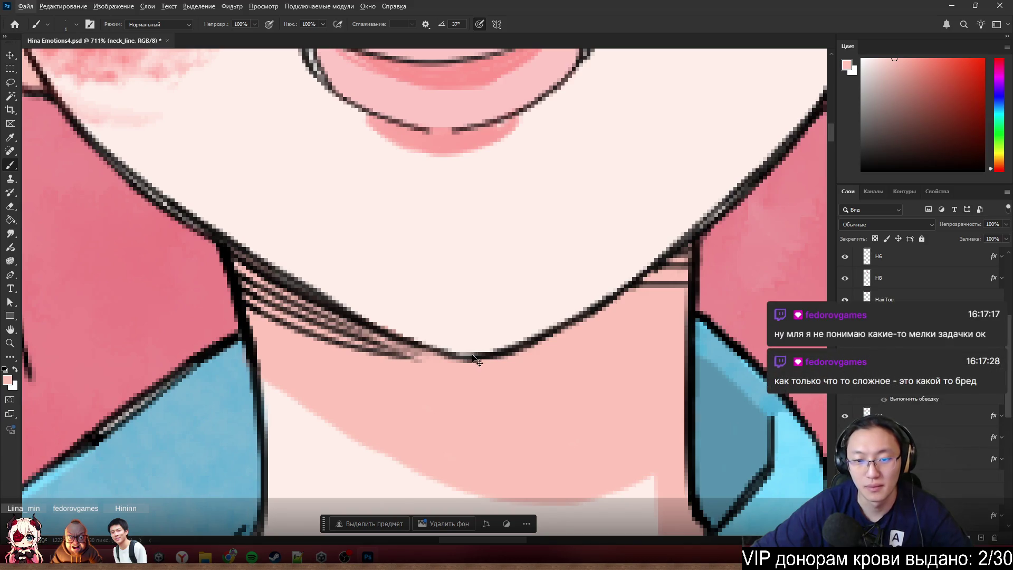
# - Select and hide the Head layer to expose the neck hatching, and reset the colour to black with D
pyautogui.keyDown('ctrl'); pyautogui.click(646, 242); pyautogui.keyUp('ctrl')
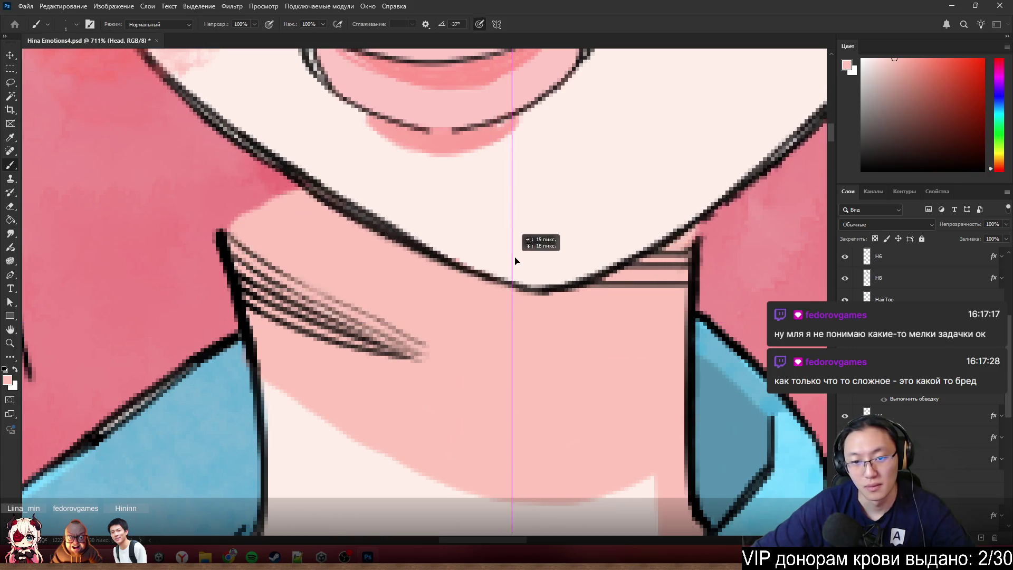
pyautogui.scroll(-5, 519, 296)
pyautogui.scroll(5, 554, 310)
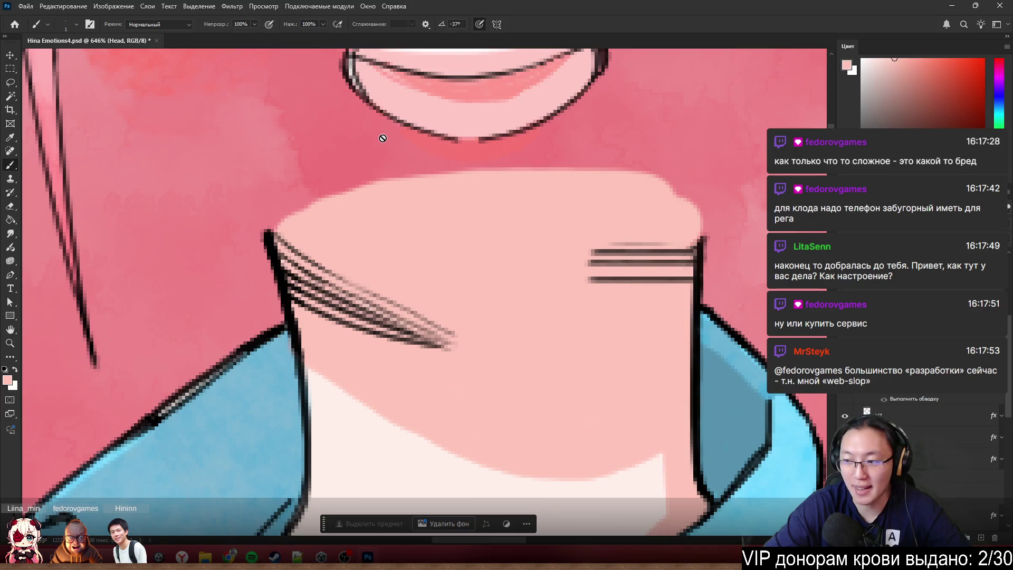
pyautogui.press('d')
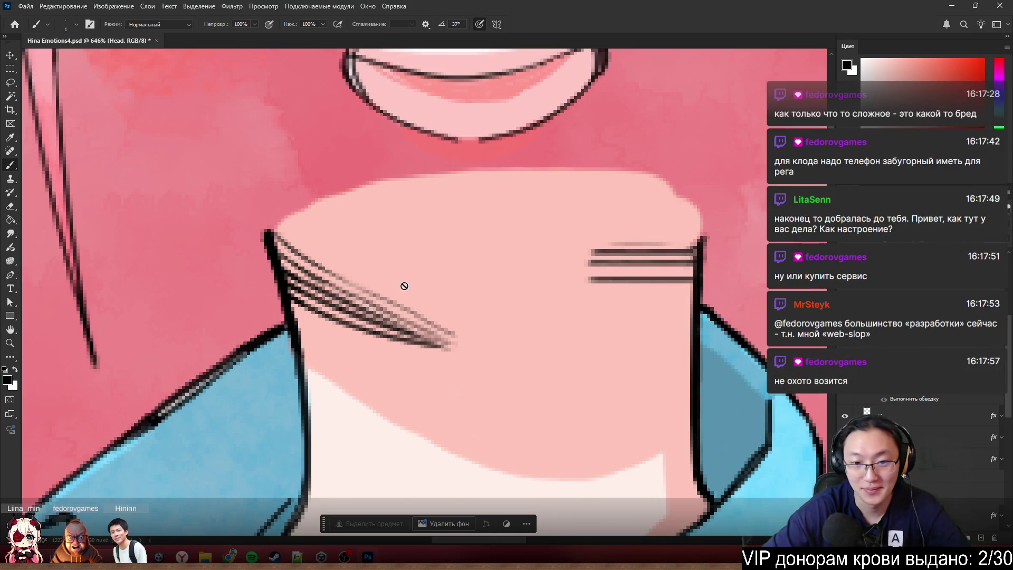
# - On the neck_line layer, brush over the neck hatching to darken the strokes and their tips
pyautogui.keyDown('ctrl'); pyautogui.click(413, 262); pyautogui.keyUp('ctrl')
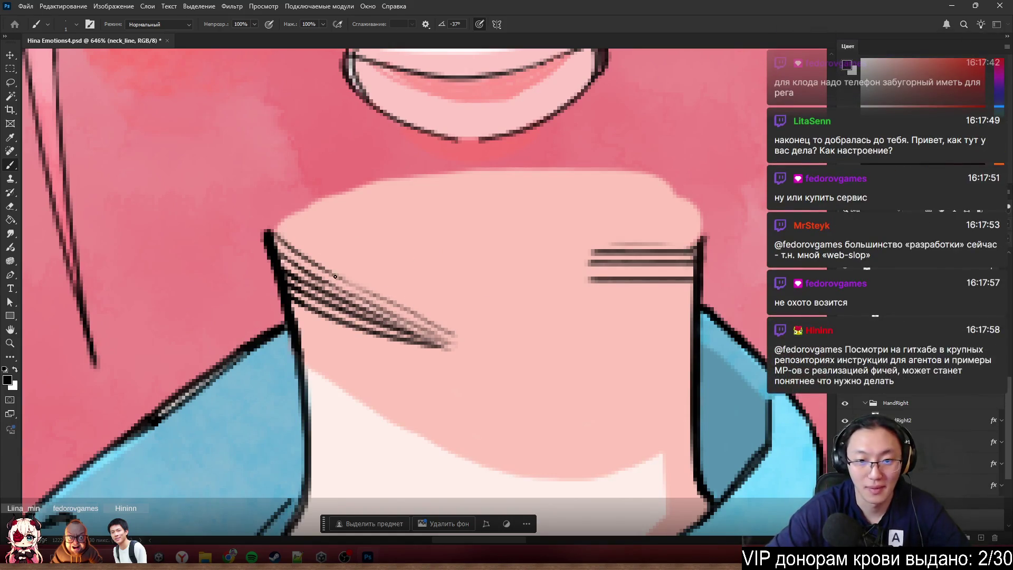
pyautogui.moveTo(335, 276); pyautogui.dragTo(434, 329)
pyautogui.moveTo(366, 293); pyautogui.dragTo(448, 331)
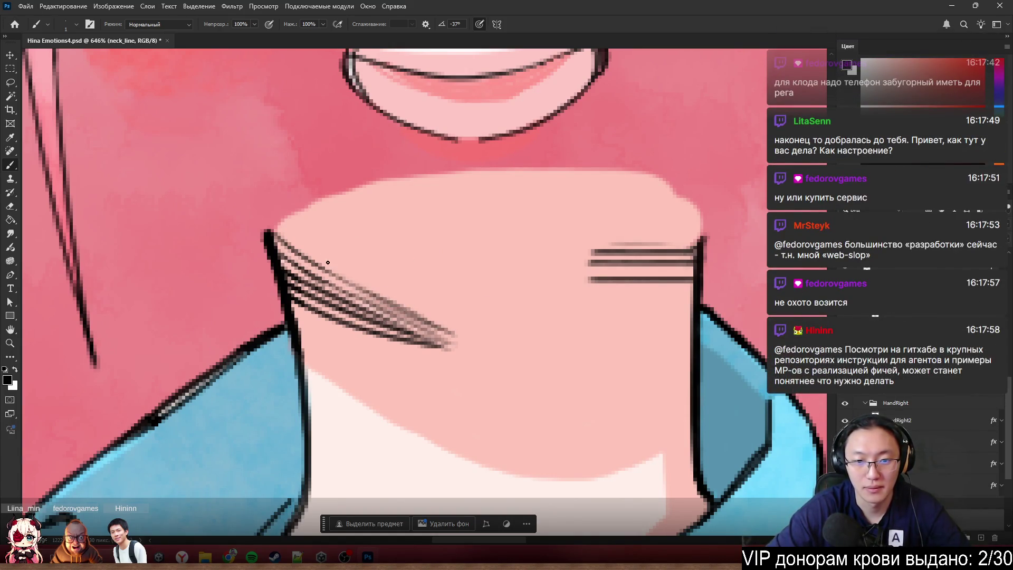
pyautogui.moveTo(327, 262); pyautogui.dragTo(451, 350)
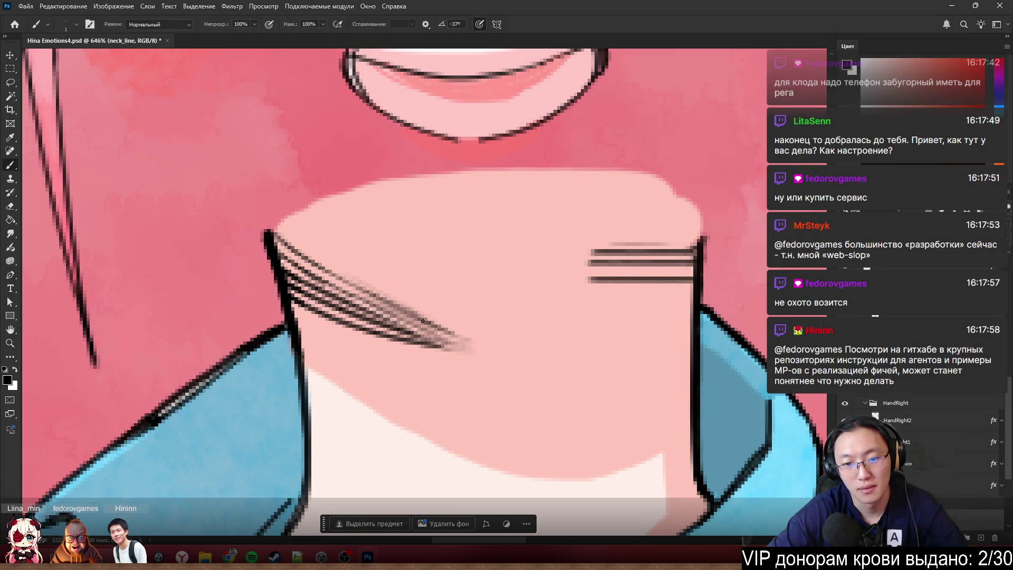
pyautogui.moveTo(423, 320); pyautogui.dragTo(482, 353)
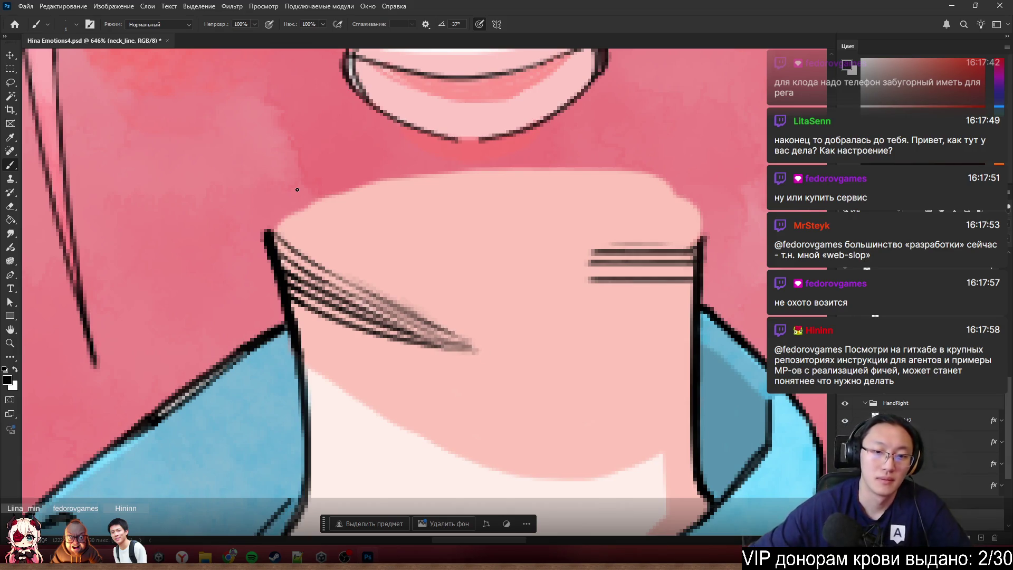
pyautogui.moveTo(437, 343); pyautogui.dragTo(473, 352)
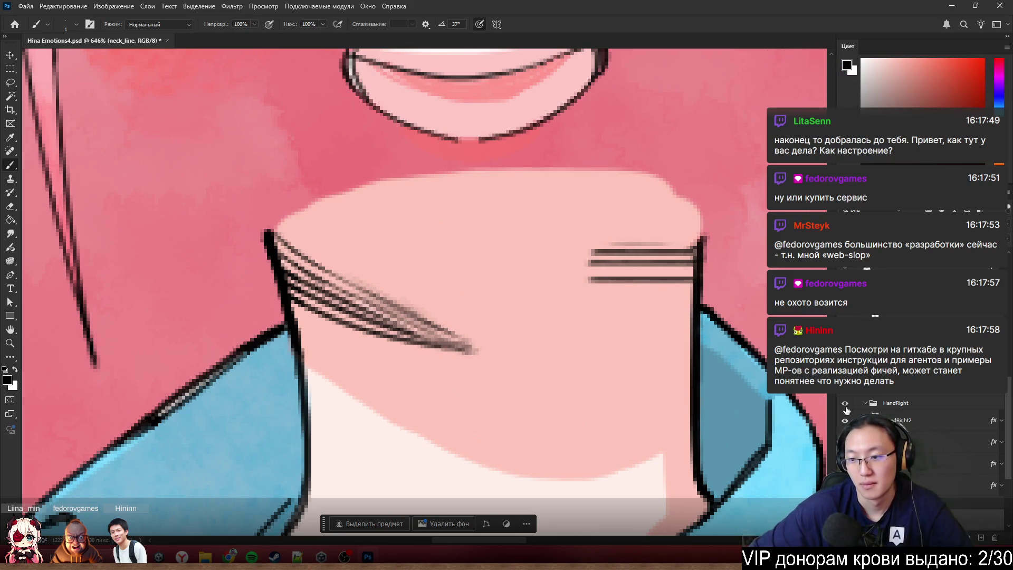
# - Show the Head layer again to check the hatching under the chin
pyautogui.scroll(3, 847, 409)
pyautogui.click(845, 387)
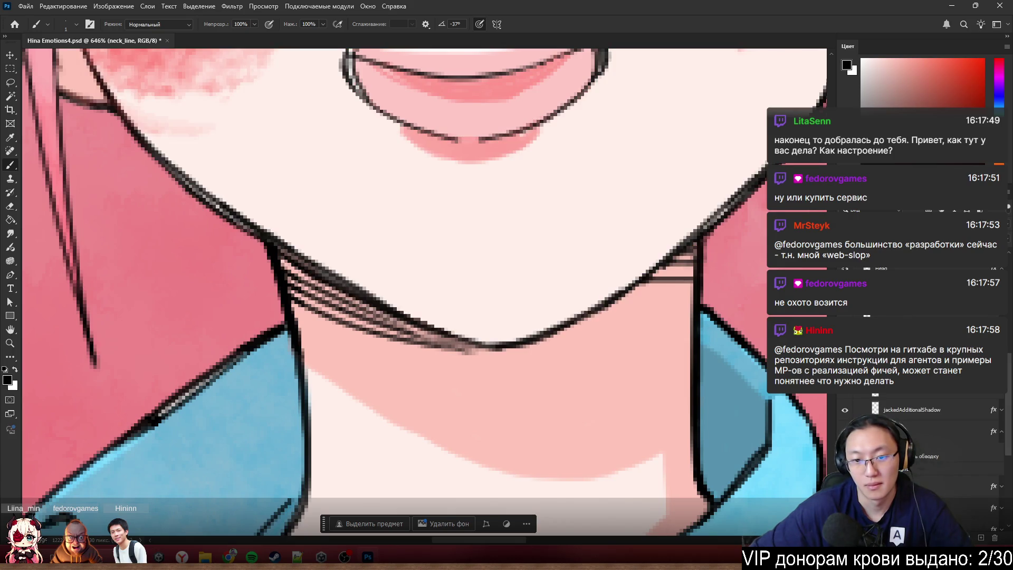
pyautogui.scroll(-5, 577, 331)
pyautogui.scroll(6, 577, 331)
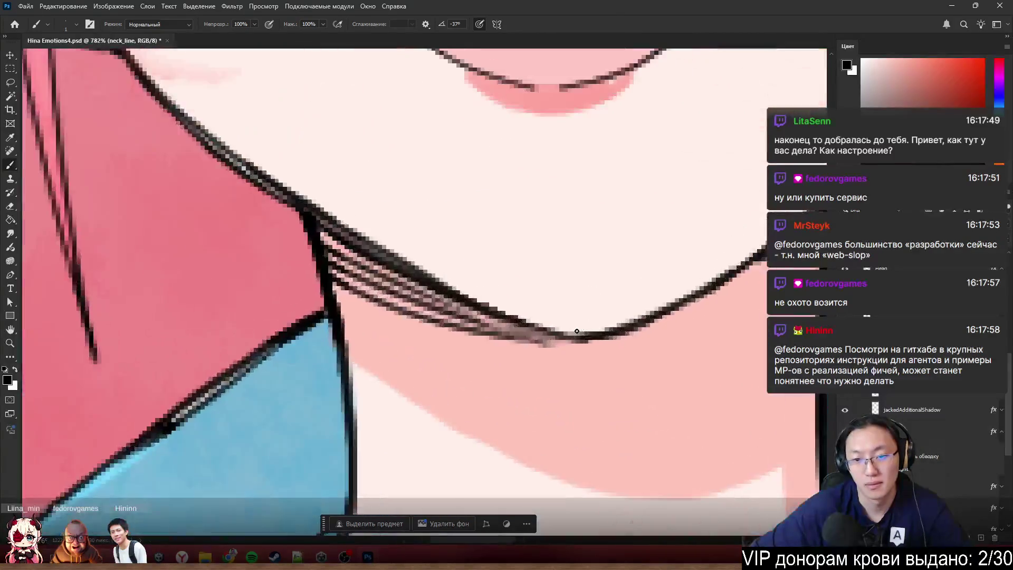
pyautogui.scroll(2, 576, 331)
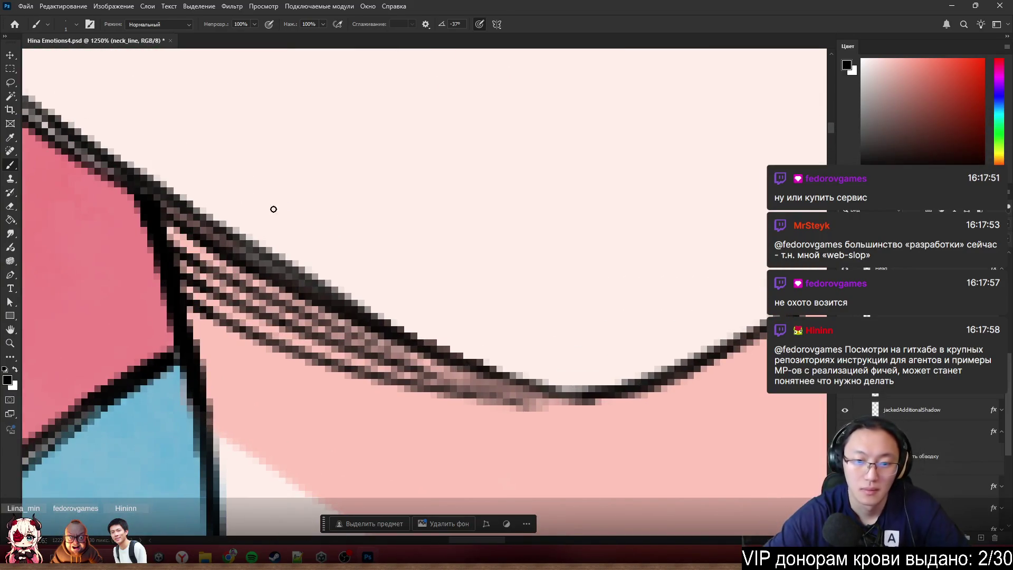
# - Nudge the neck line slightly left and down, comparing before and after, and undo an accidental Head move
pyautogui.moveTo(430, 375)
pyautogui.mouseDown()
pyautogui.moveTo(411, 388)
pyautogui.moveTo(537, 412)
pyautogui.moveTo(571, 402)
pyautogui.mouseUp()
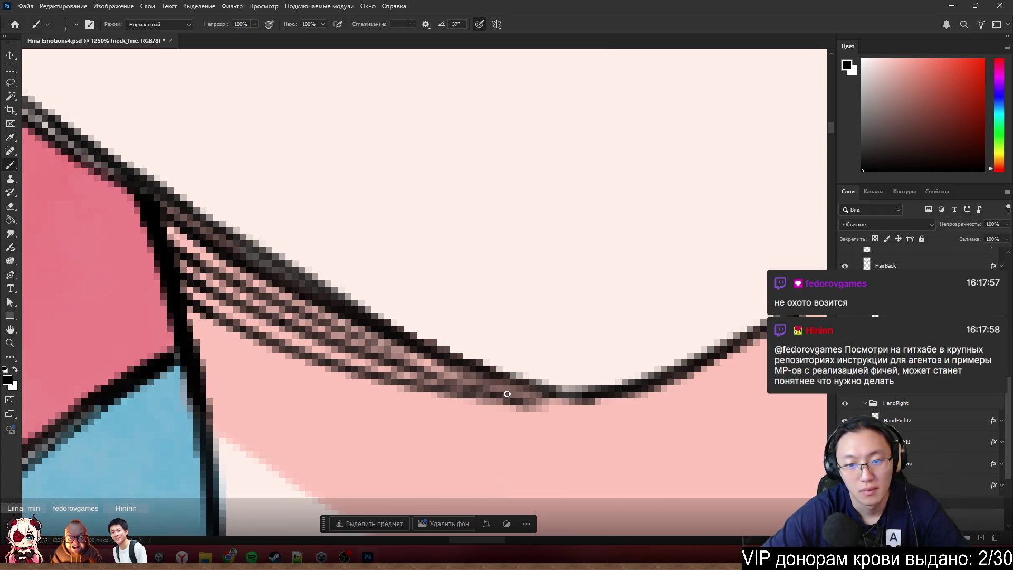
pyautogui.hotkey('ctrl', 'z')
pyautogui.moveTo(507, 393); pyautogui.dragTo(556, 393)
pyautogui.hotkey('ctrl', 'z')
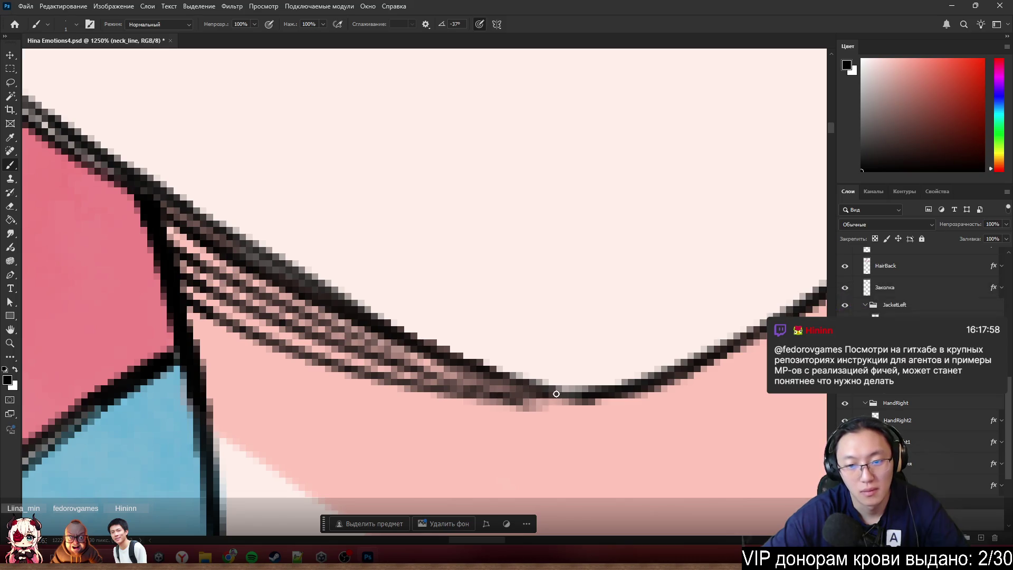
pyautogui.scroll(-5, 556, 394)
pyautogui.scroll(5, 685, 306)
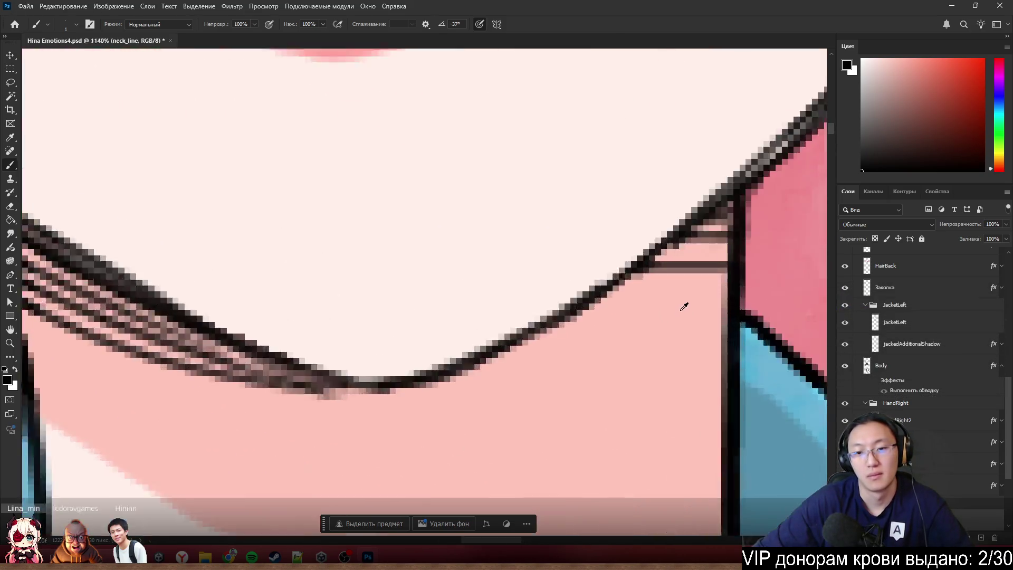
pyautogui.scroll(-3, 684, 306)
pyautogui.scroll(2, 679, 310)
pyautogui.moveTo(554, 346)
pyautogui.mouseDown()
pyautogui.moveTo(558, 331)
pyautogui.moveTo(529, 300)
pyautogui.moveTo(535, 287)
pyautogui.mouseUp()
pyautogui.hotkey('ctrl', 'z')
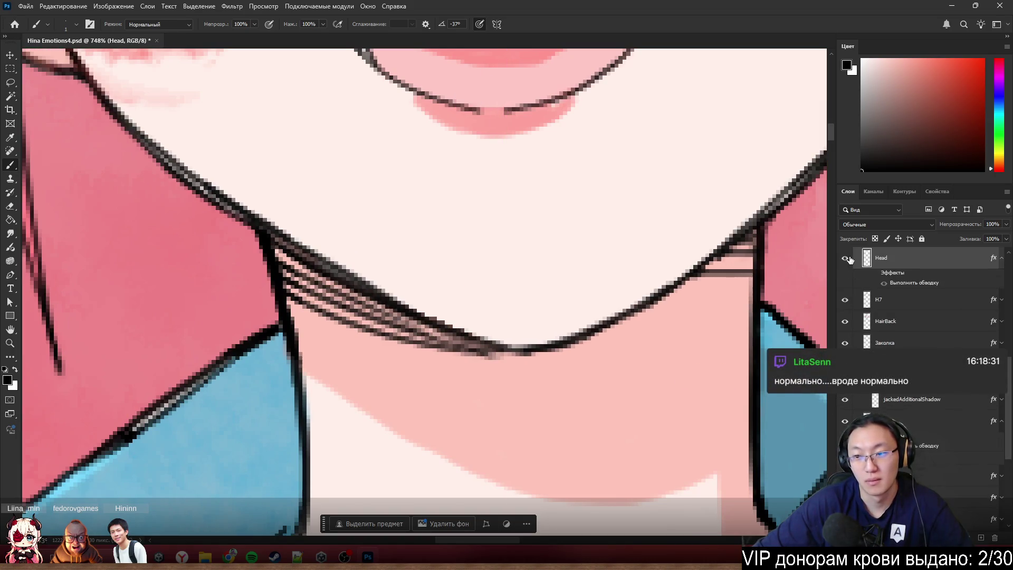
# - Hide the Head layer, dismiss the hidden-layer brush error, and select neck_line for painting
pyautogui.click(846, 258)
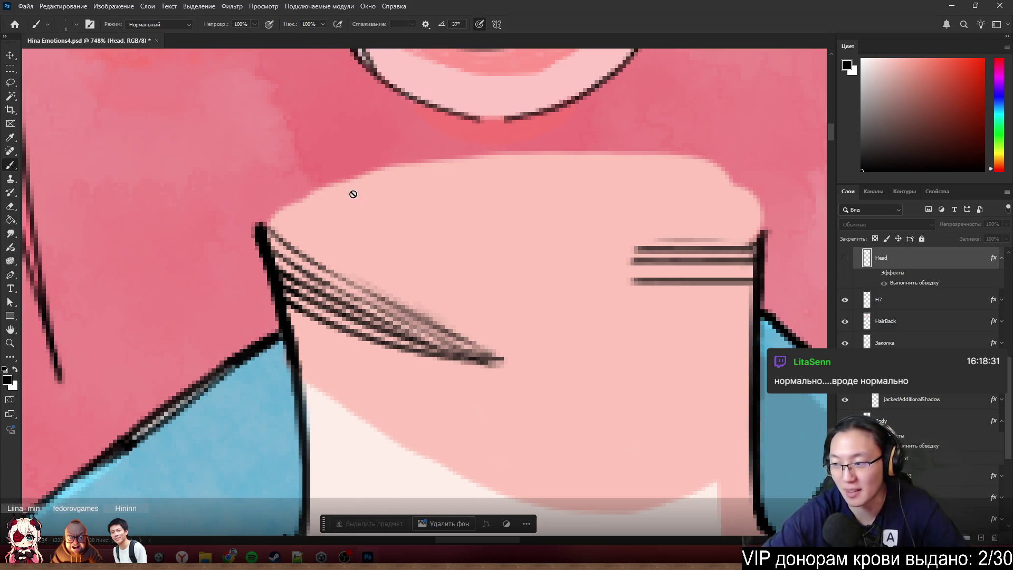
pyautogui.click(393, 308)
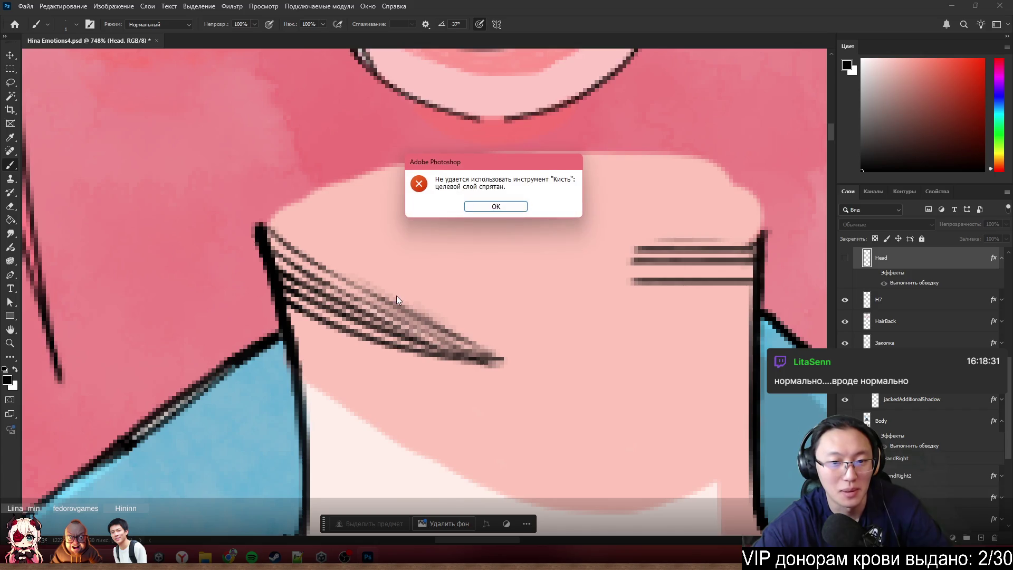
pyautogui.click(496, 206)
pyautogui.keyDown('ctrl'); pyautogui.click(464, 313); pyautogui.keyUp('ctrl')
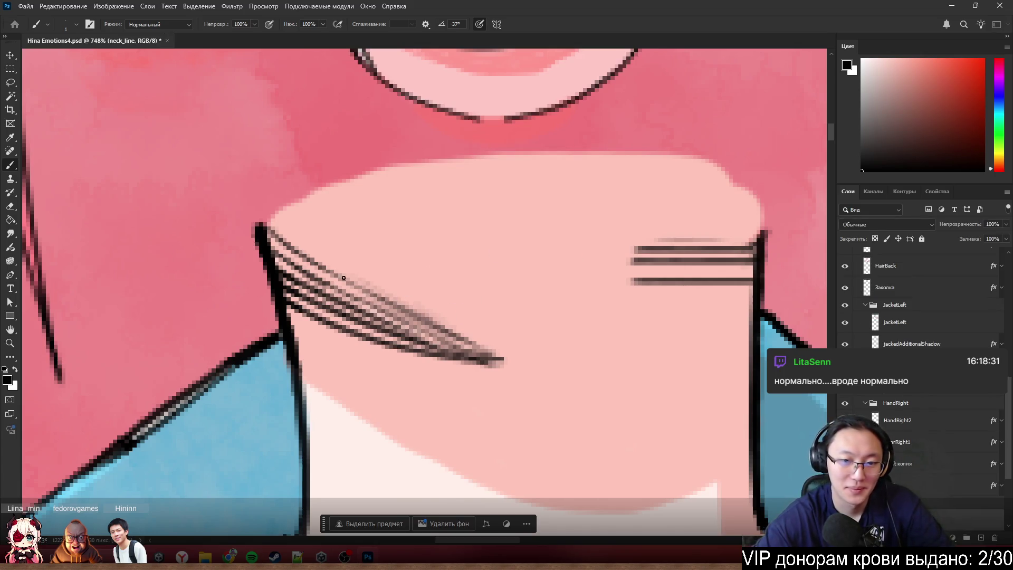
# - Brush repeatedly over the neck hatching to make the lines and their tips darker and denser
pyautogui.moveTo(359, 287); pyautogui.dragTo(504, 349)
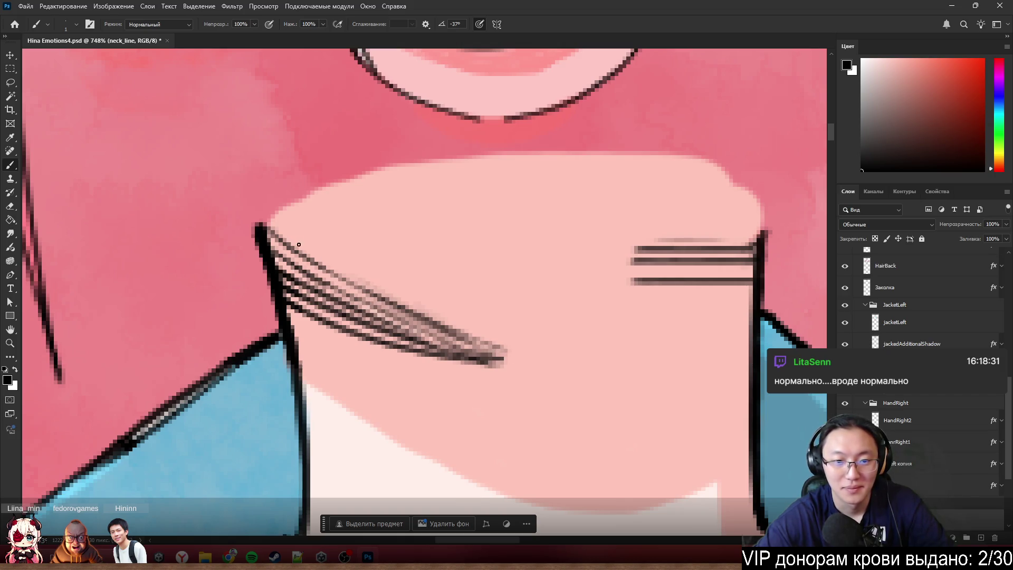
pyautogui.moveTo(384, 314); pyautogui.dragTo(459, 337)
pyautogui.moveTo(366, 302); pyautogui.dragTo(499, 348)
pyautogui.moveTo(391, 314); pyautogui.dragTo(488, 350)
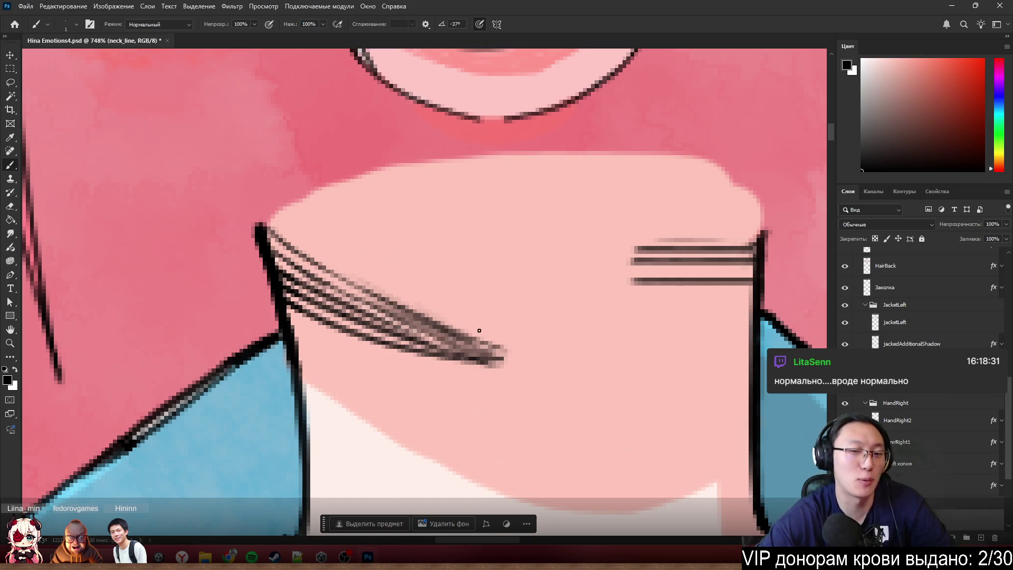
pyautogui.moveTo(411, 322); pyautogui.dragTo(493, 355)
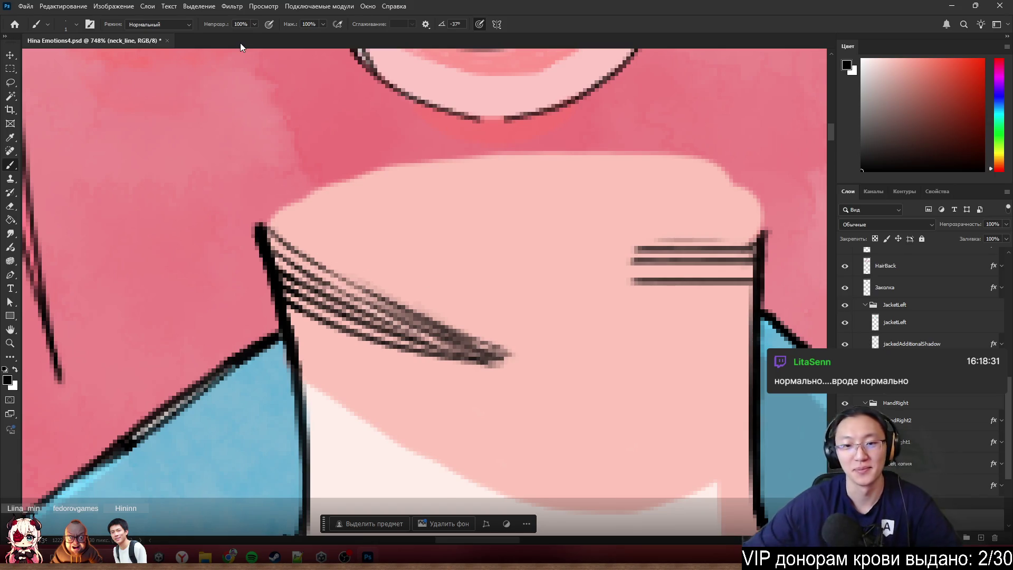
pyautogui.scroll(-3, 396, 167)
pyautogui.scroll(4, 448, 272)
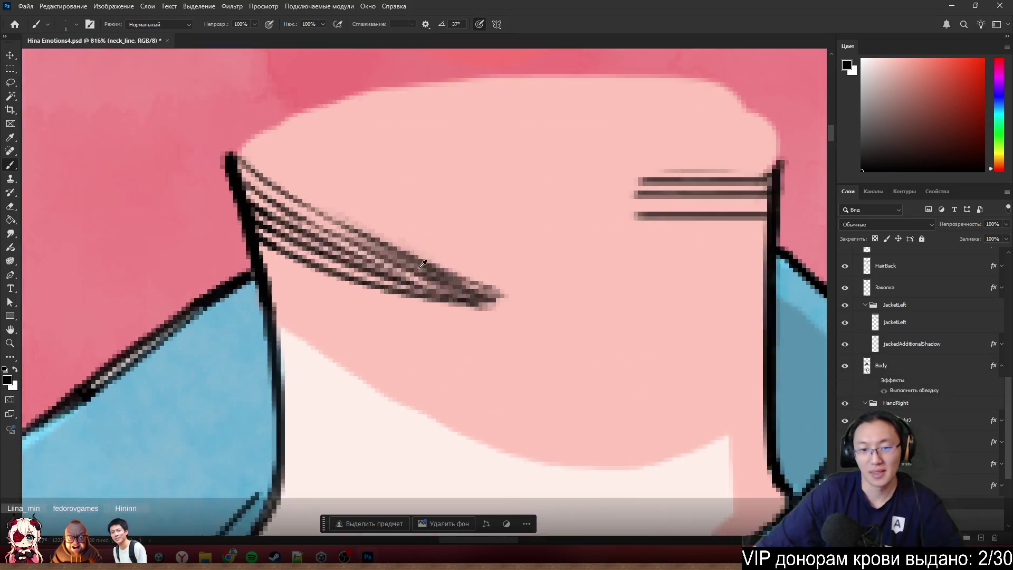
pyautogui.moveTo(429, 276); pyautogui.dragTo(491, 298)
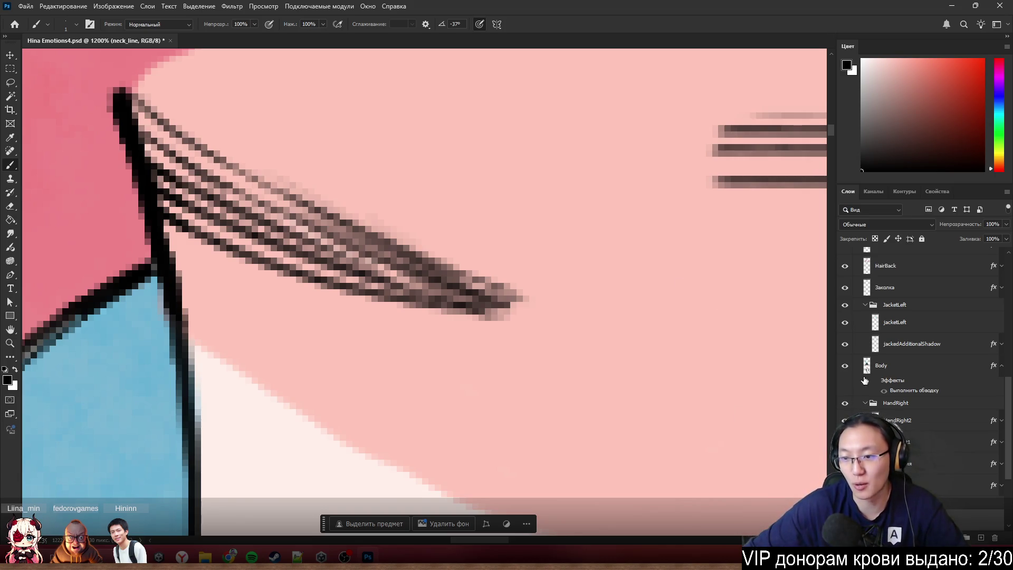
# - Show the Head artwork and thicken the underside of the chin line with the brush
pyautogui.scroll(3, 863, 364)
pyautogui.click(844, 295)
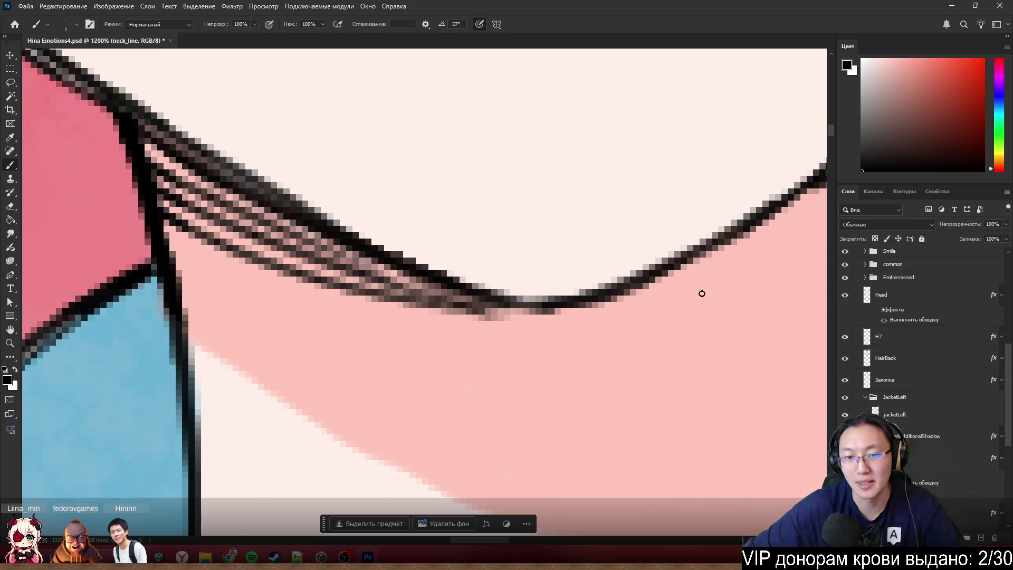
pyautogui.scroll(-5, 701, 290)
pyautogui.scroll(5, 585, 313)
pyautogui.scroll(2, 584, 312)
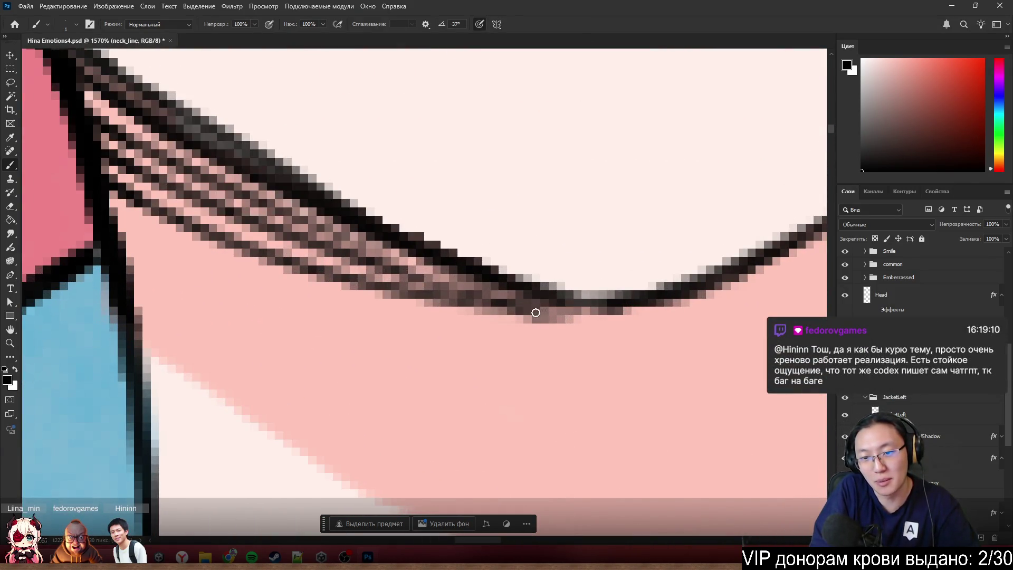
pyautogui.moveTo(536, 313); pyautogui.dragTo(607, 314)
pyautogui.scroll(-10, 500, 245)
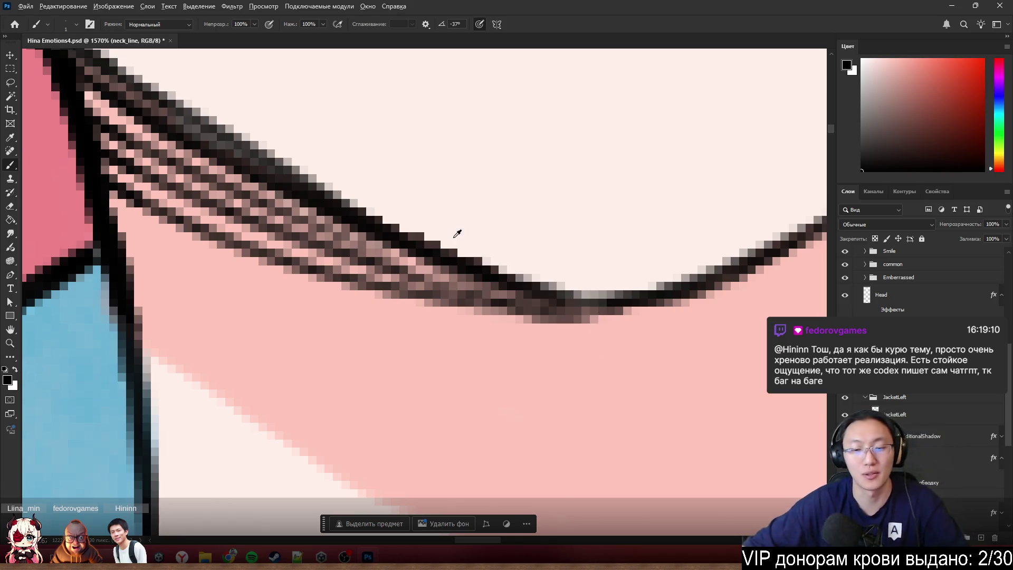
pyautogui.scroll(4, 499, 246)
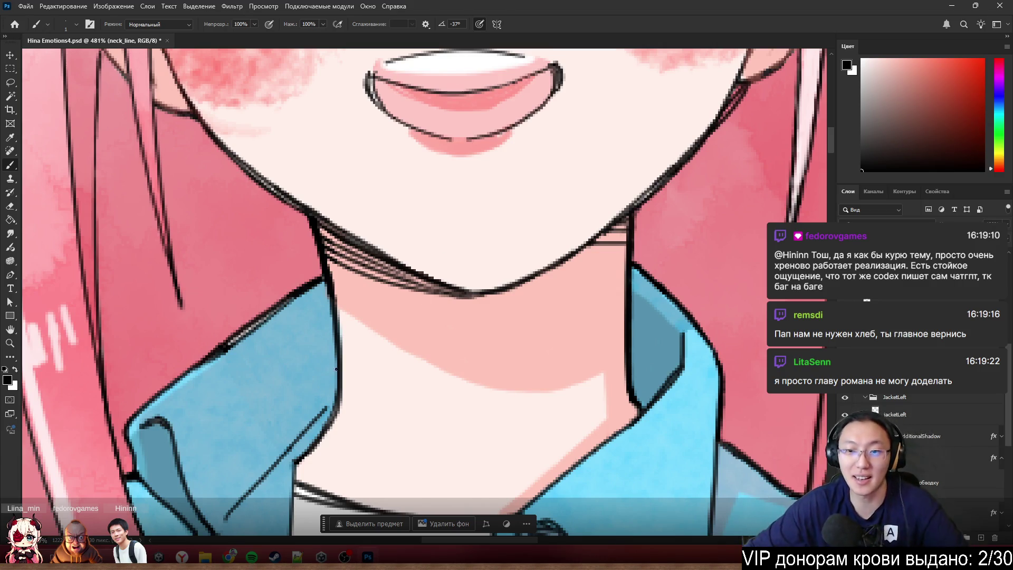
pyautogui.scroll(2, 618, 202)
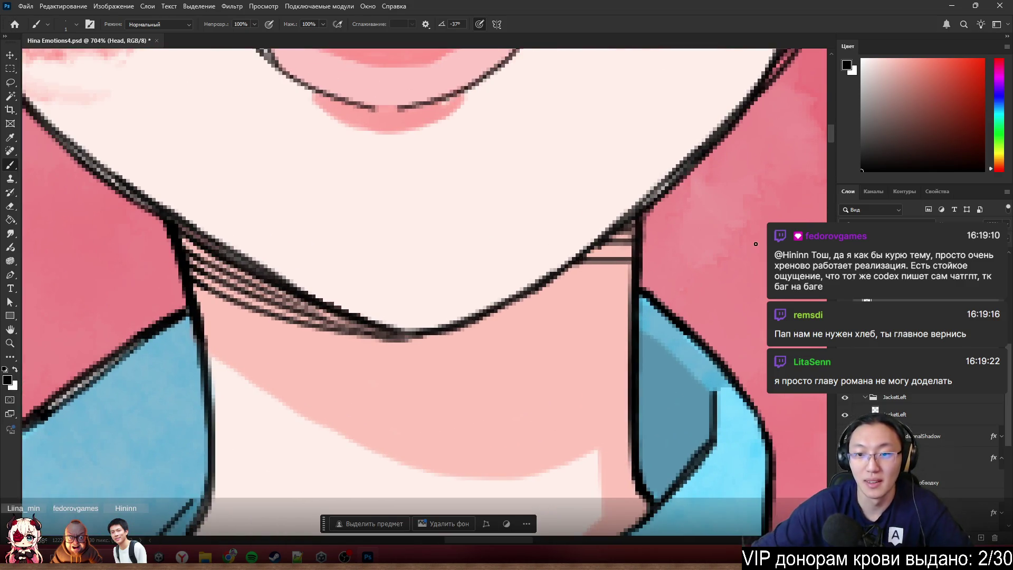
pyautogui.press('e')
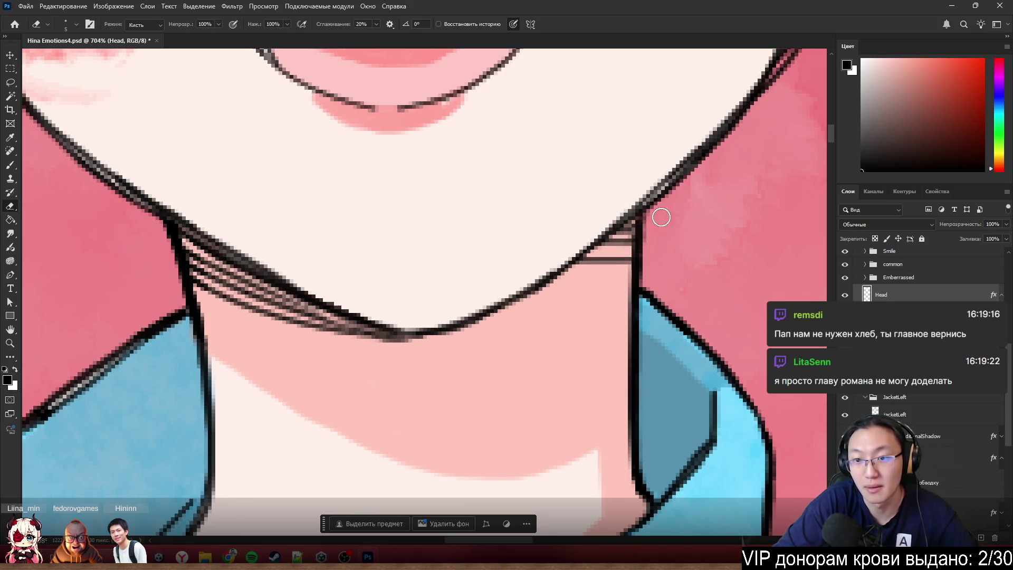
pyautogui.press('b')
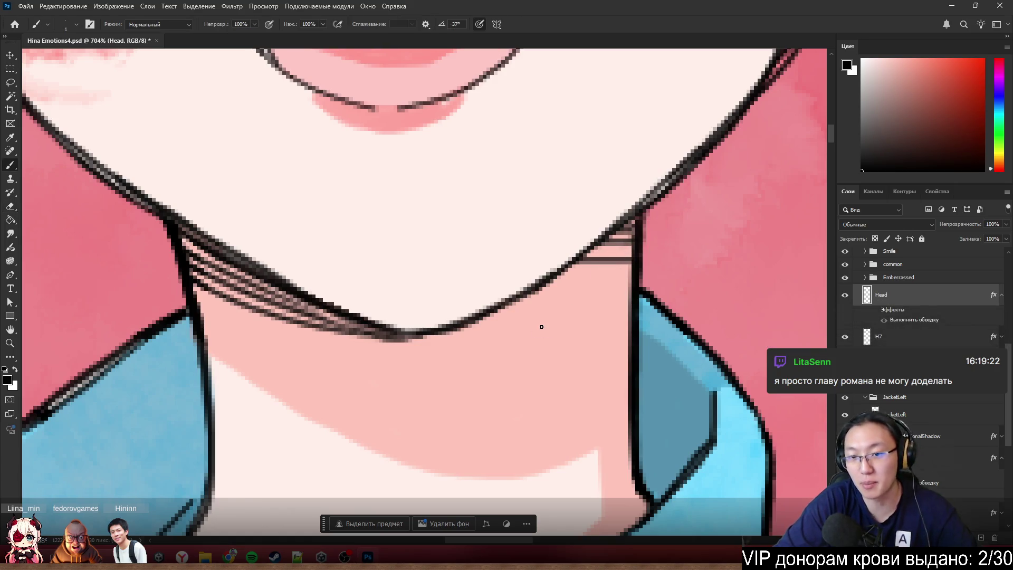
pyautogui.scroll(-10, 541, 326)
pyautogui.scroll(12, 477, 332)
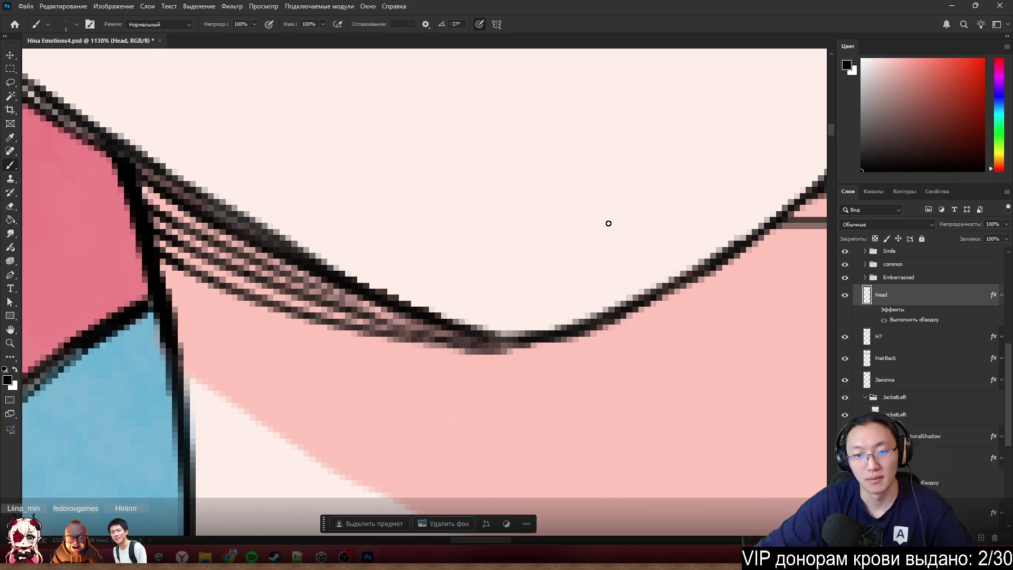
pyautogui.scroll(-5, 609, 223)
pyautogui.scroll(-4, 630, 239)
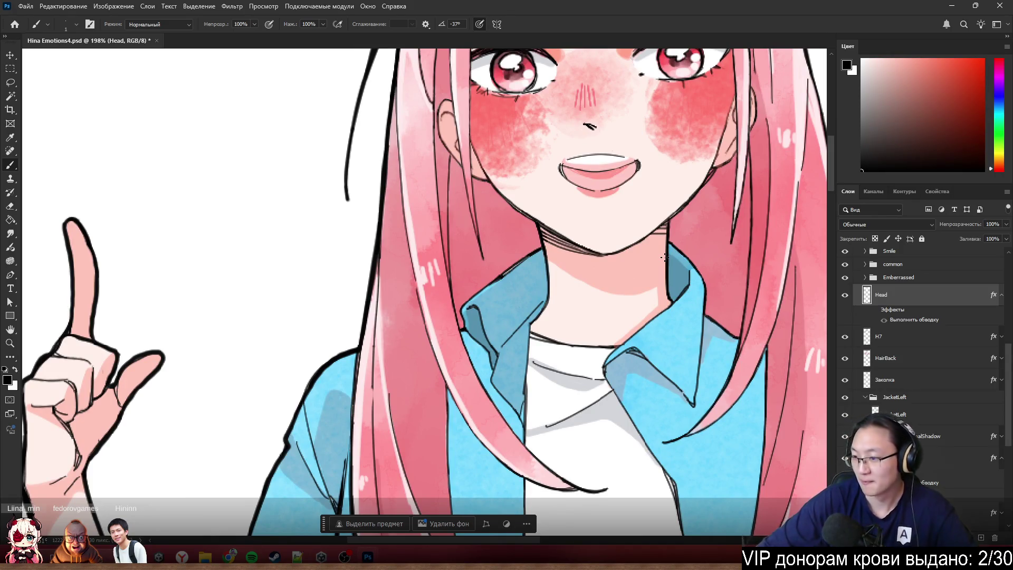
pyautogui.scroll(-3, 612, 286)
pyautogui.scroll(3, 602, 275)
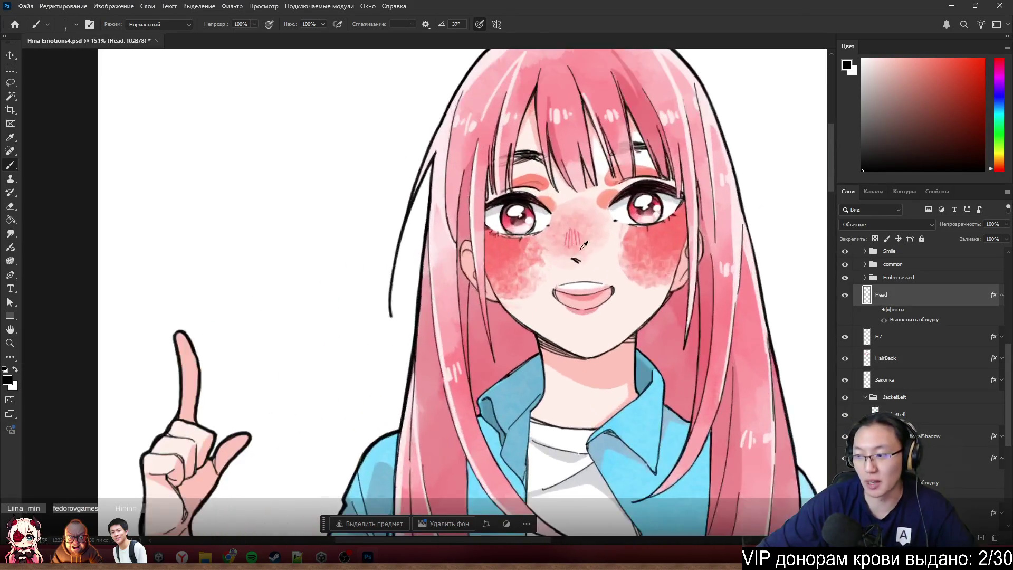
pyautogui.scroll(4, 599, 270)
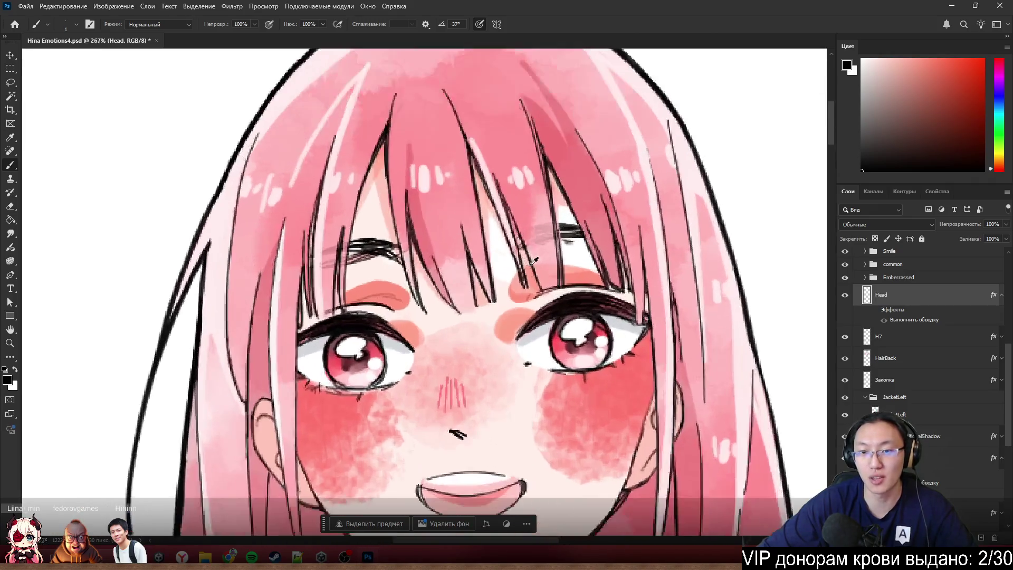
pyautogui.scroll(1, 578, 222)
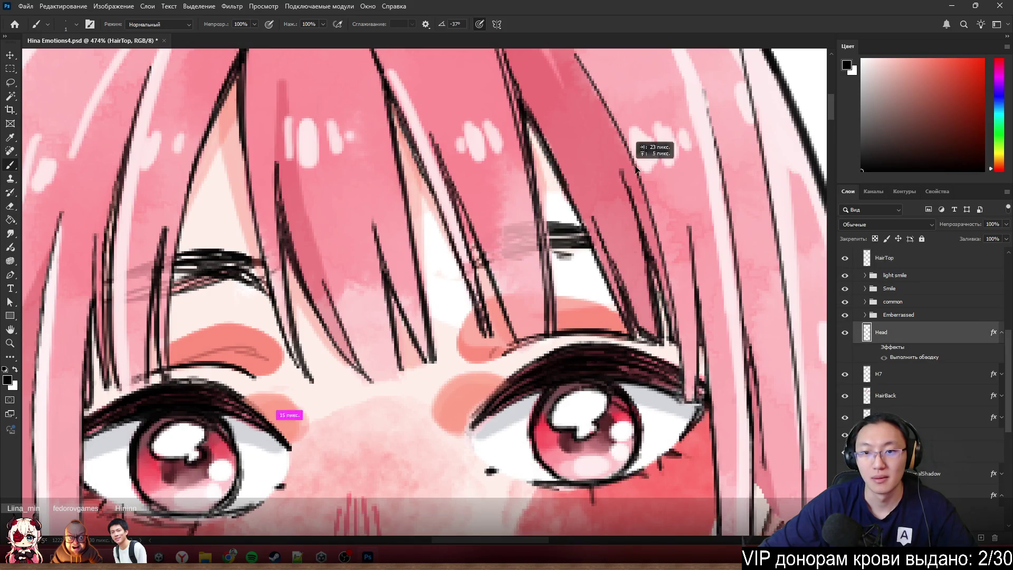
# - Make Head the active layer, set the brush to 6 px, and sample the light pink colour
pyautogui.moveTo(606, 165); pyautogui.dragTo(724, 149)
pyautogui.hotkey('ctrl', 'z')
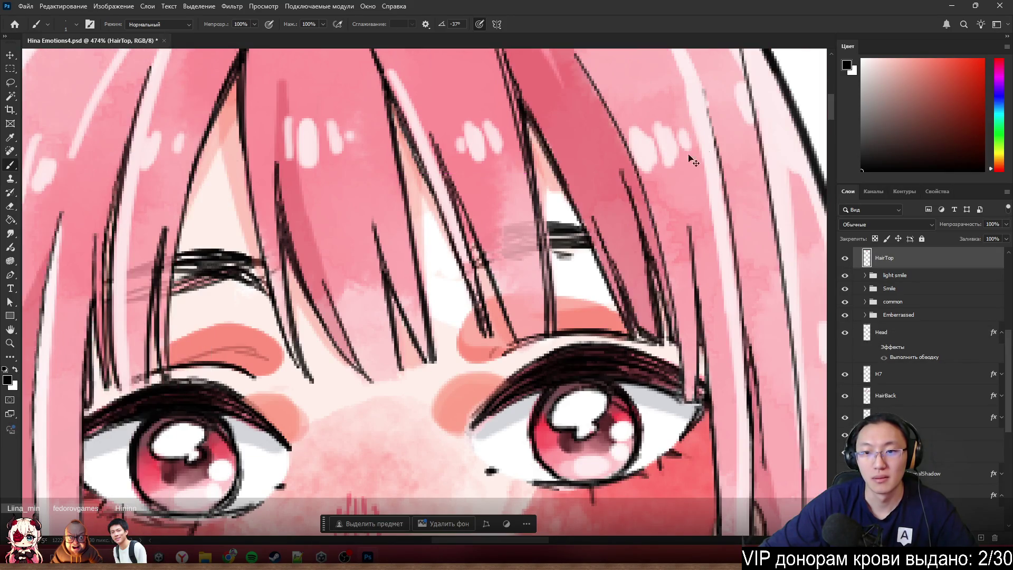
pyautogui.keyDown('ctrl'); pyautogui.click(555, 183); pyautogui.keyUp('ctrl')
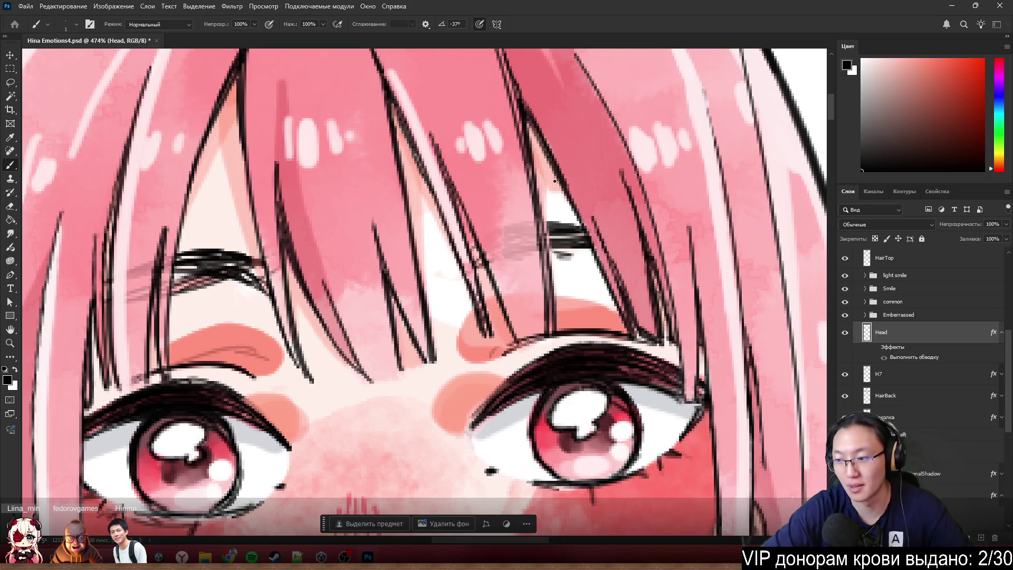
pyautogui.keyDown('alt'); pyautogui.rightClick(559, 199); pyautogui.keyUp('alt')
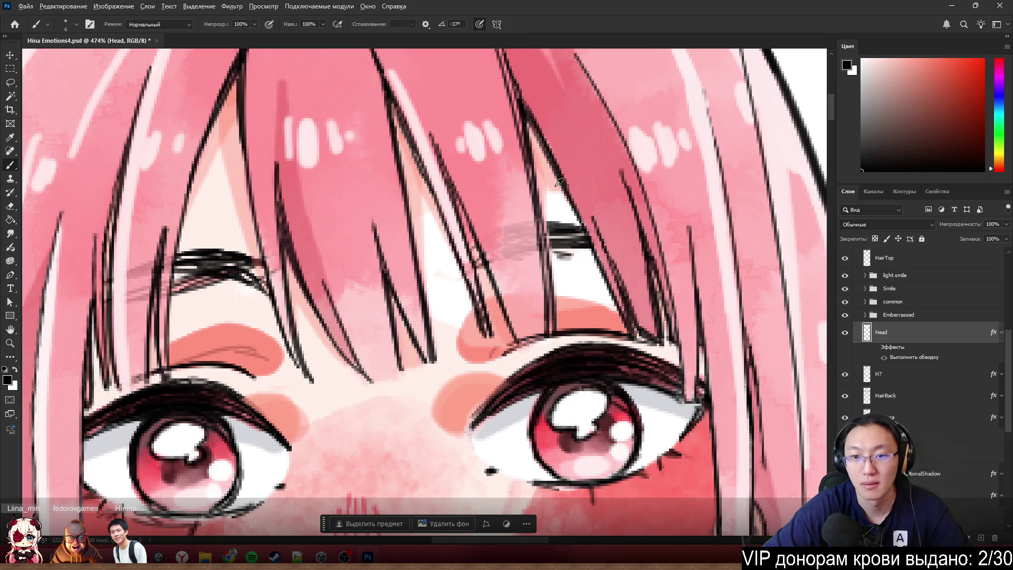
pyautogui.keyDown('alt'); pyautogui.click(556, 185); pyautogui.keyUp('alt')
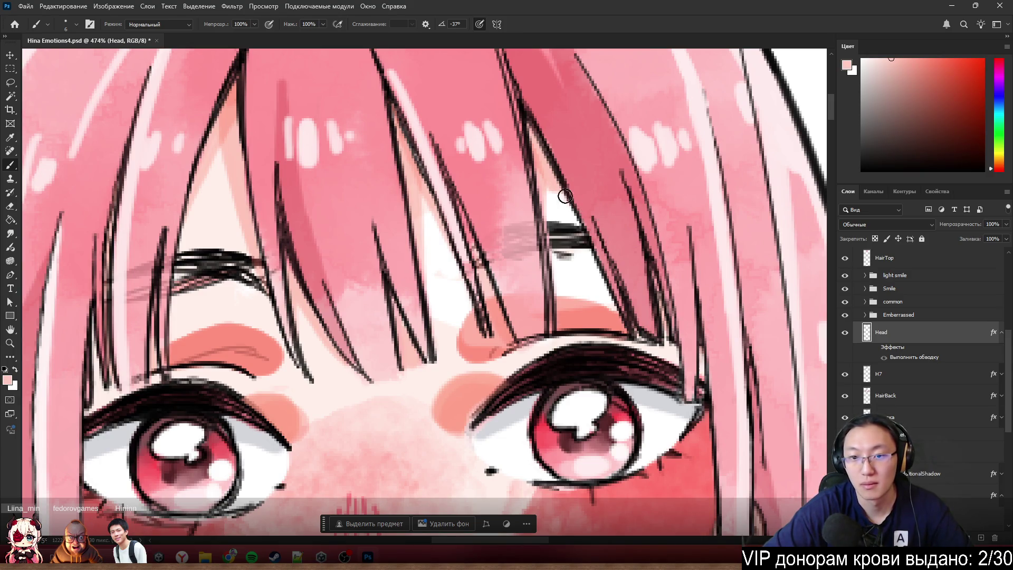
pyautogui.moveTo(587, 173)
pyautogui.mouseDown()
pyautogui.moveTo(640, 135)
pyautogui.moveTo(559, 206)
pyautogui.moveTo(583, 177)
pyautogui.mouseUp()
pyautogui.moveTo(562, 210)
pyautogui.mouseDown()
pyautogui.moveTo(539, 239)
pyautogui.moveTo(557, 166)
pyautogui.moveTo(548, 220)
pyautogui.moveTo(538, 179)
pyautogui.moveTo(583, 170)
pyautogui.mouseUp()
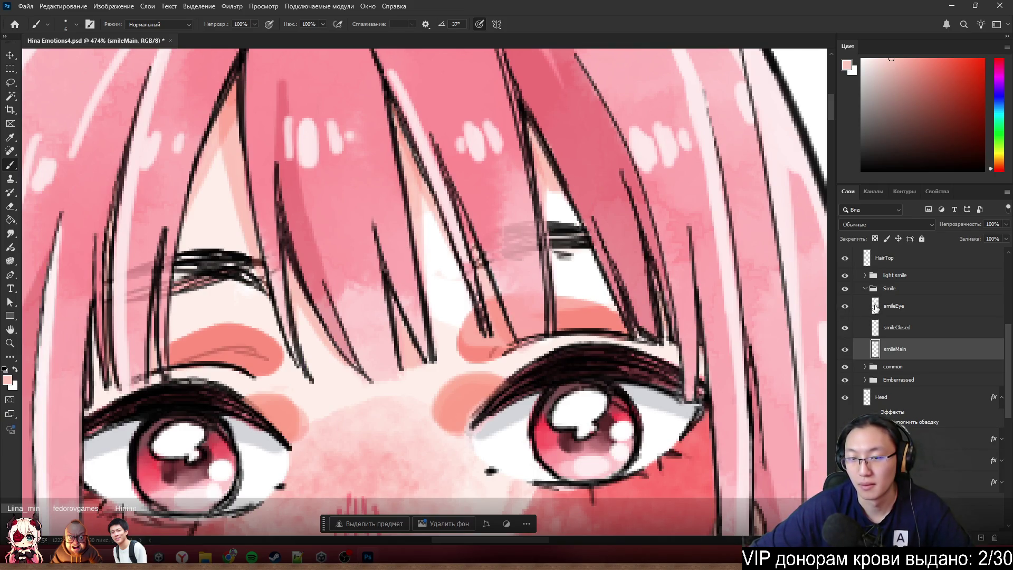
# - Select lightSmileMain, then Head again, undoing an accidental shift of the smile features
pyautogui.keyDown('ctrl'); pyautogui.click(575, 241); pyautogui.keyUp('ctrl')
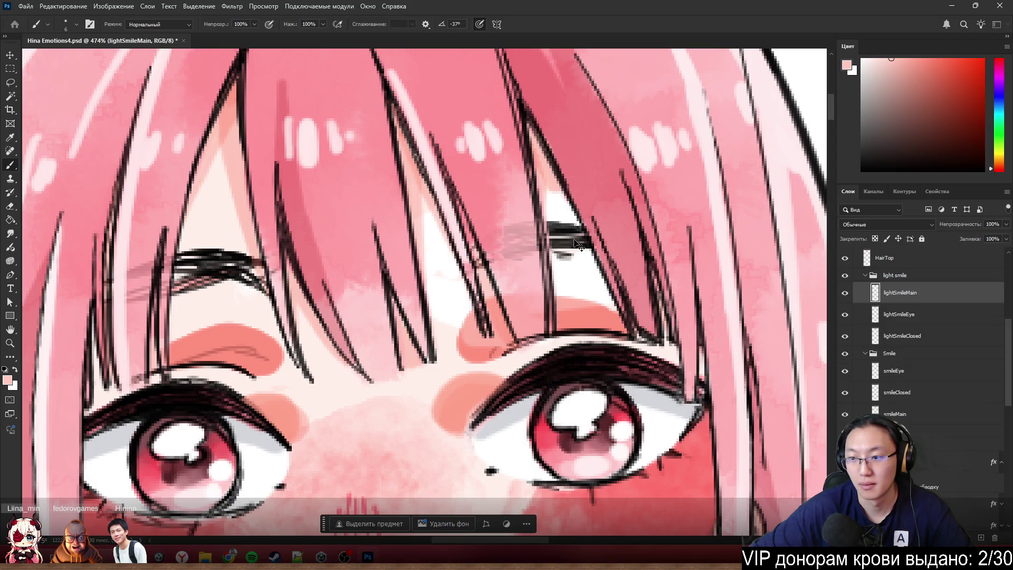
pyautogui.scroll(1, 886, 297)
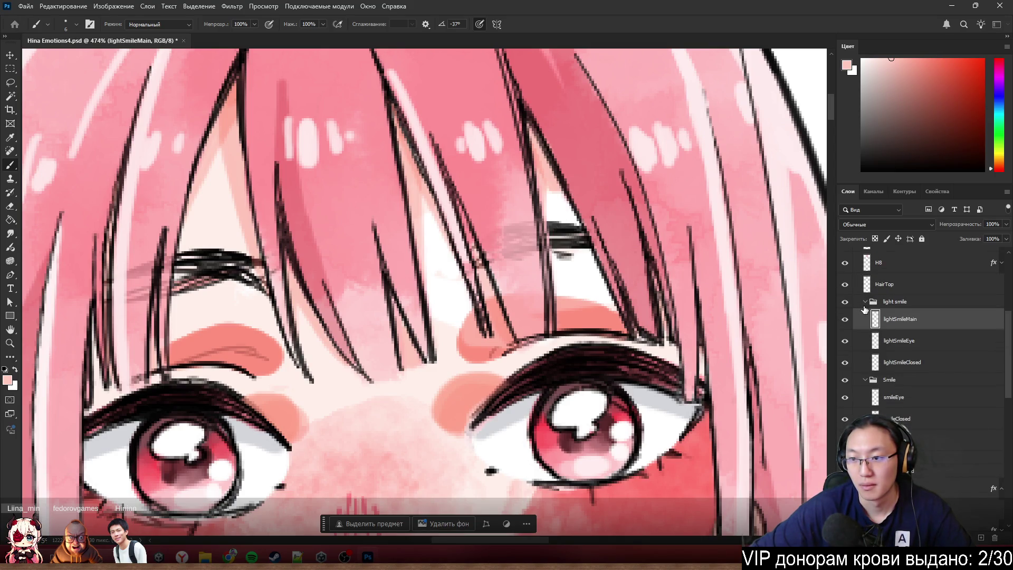
pyautogui.keyDown('ctrl'); pyautogui.click(556, 182); pyautogui.keyUp('ctrl')
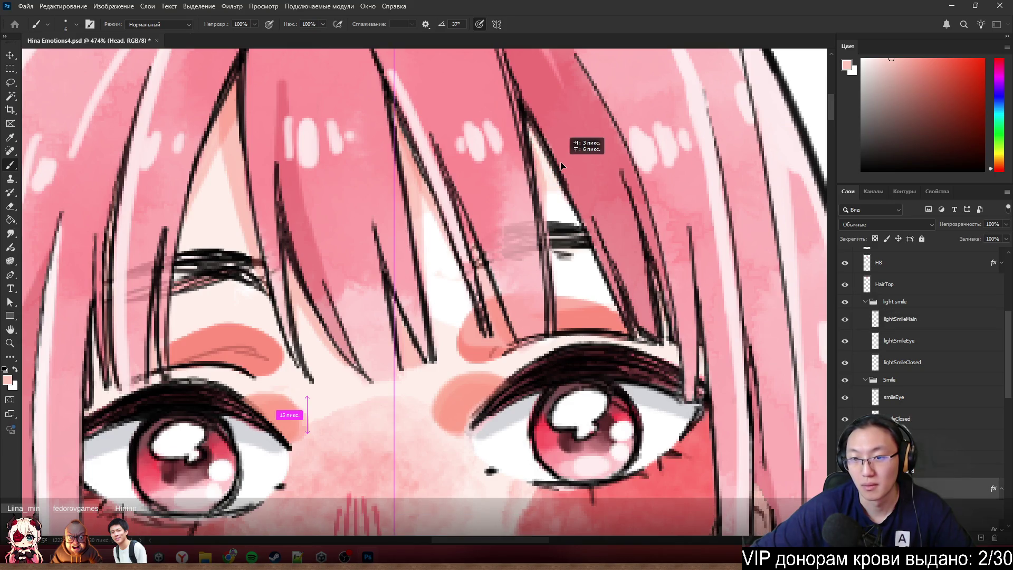
pyautogui.scroll(-5, 561, 191)
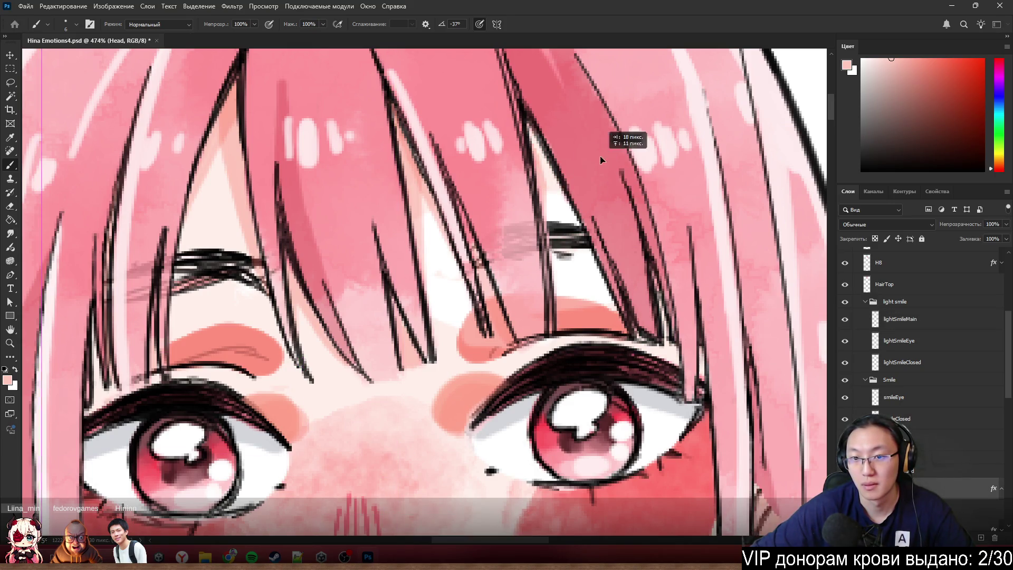
pyautogui.scroll(-3, 601, 196)
pyautogui.scroll(5, 598, 216)
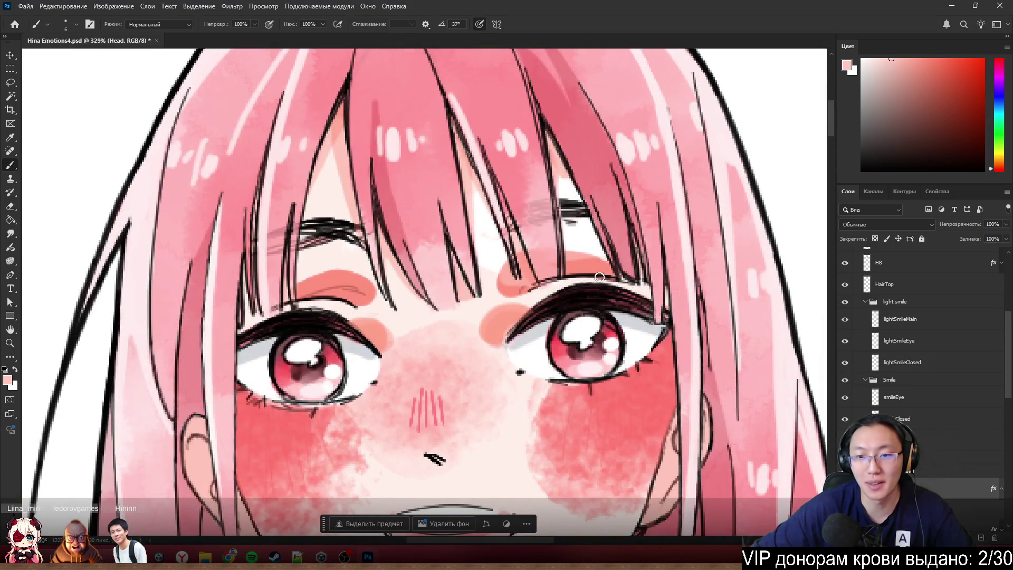
pyautogui.scroll(-1, 599, 277)
pyautogui.moveTo(595, 209)
pyautogui.mouseDown()
pyautogui.moveTo(469, 326)
pyautogui.moveTo(463, 416)
pyautogui.moveTo(520, 363)
pyautogui.mouseUp()
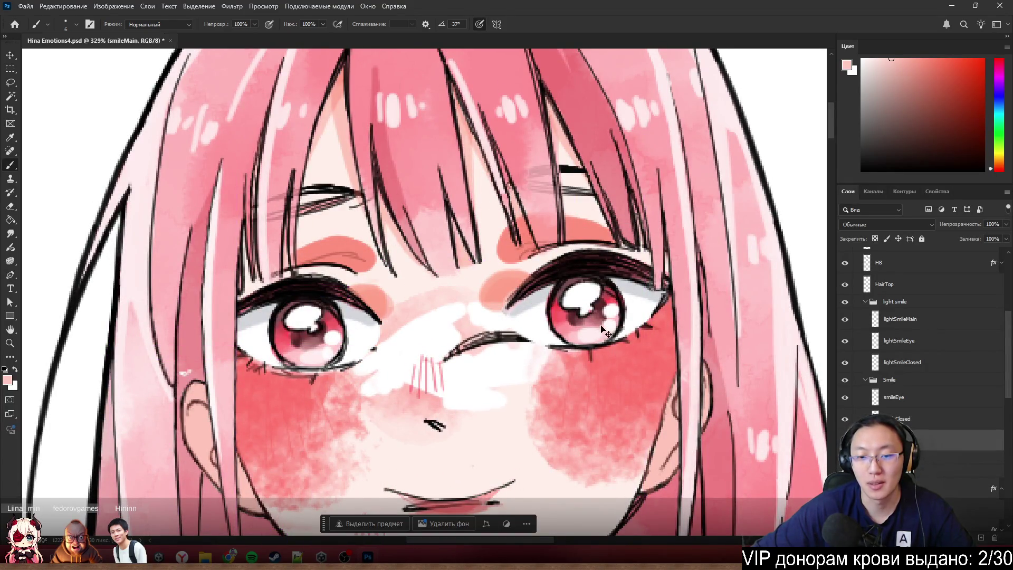
pyautogui.hotkey('ctrl', 'z')
# - Hide the Smile expression group and collapse it
pyautogui.scroll(3, 667, 169)
pyautogui.scroll(-2, 682, 298)
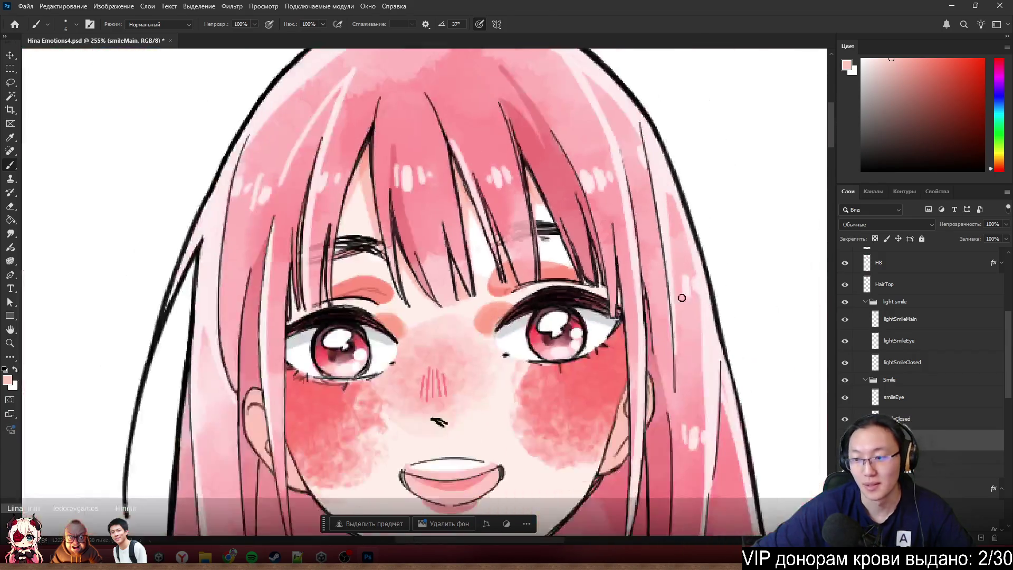
pyautogui.click(845, 380)
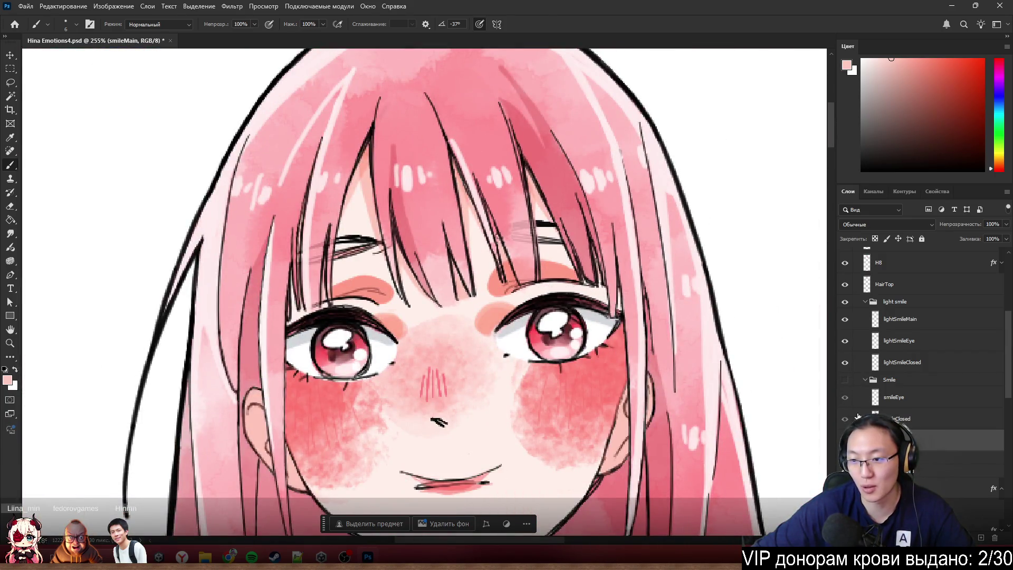
pyautogui.click(866, 380)
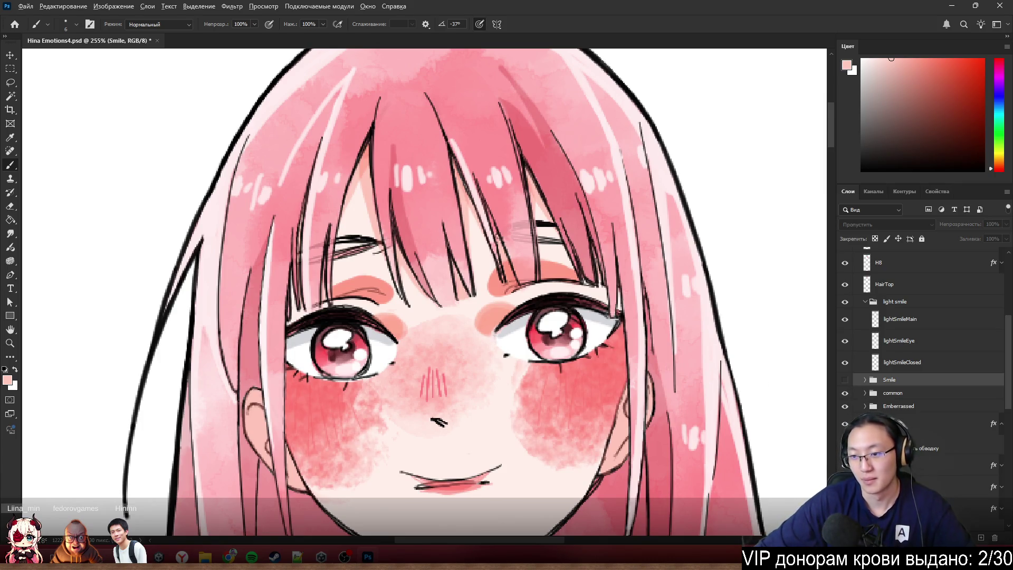
# - Hide the Embarrassed, light smile and common groups, then show Embarrassed and select emberrassedMain
pyautogui.scroll(-3, 879, 388)
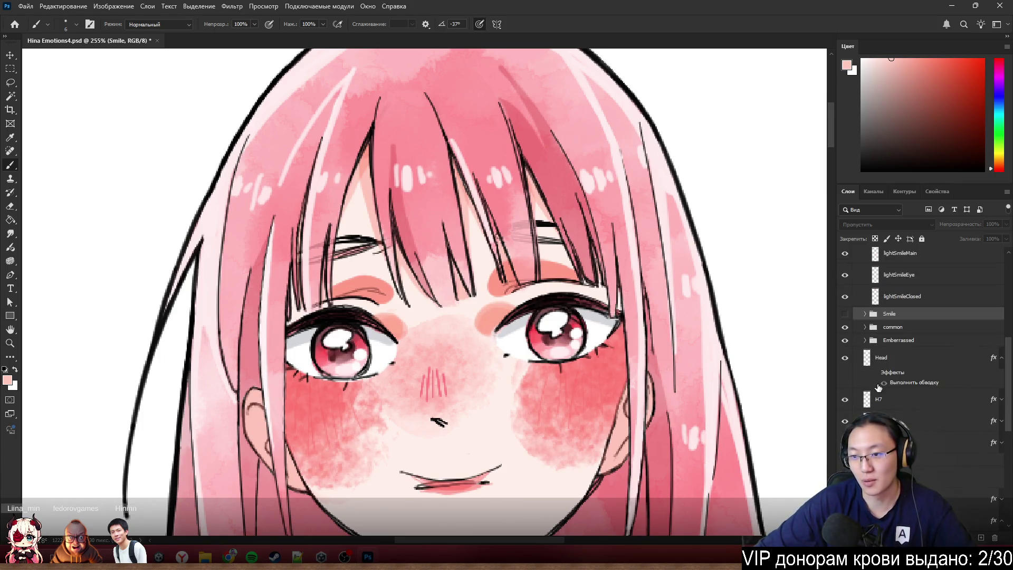
pyautogui.click(846, 341)
pyautogui.scroll(3, 849, 337)
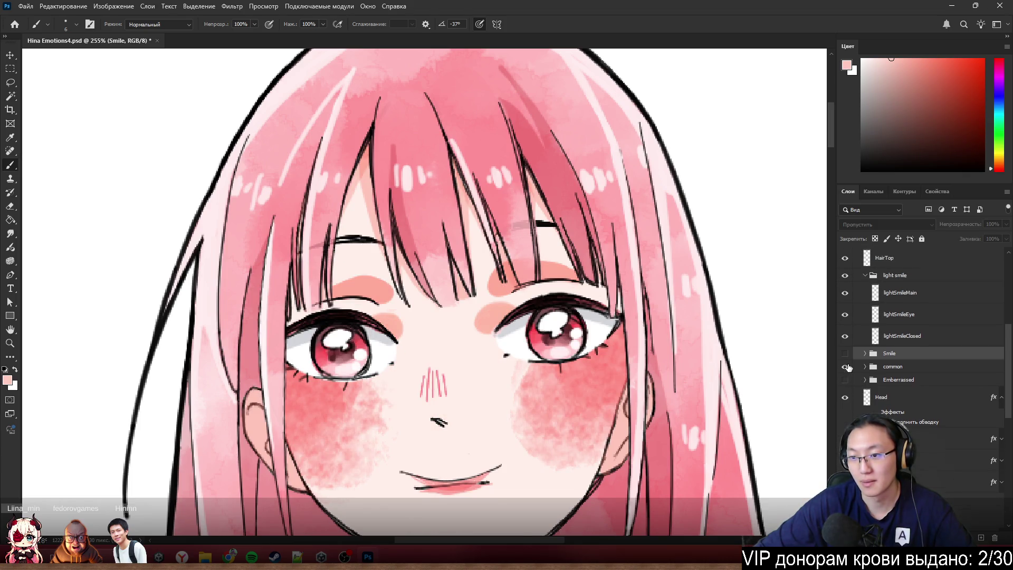
pyautogui.click(845, 288)
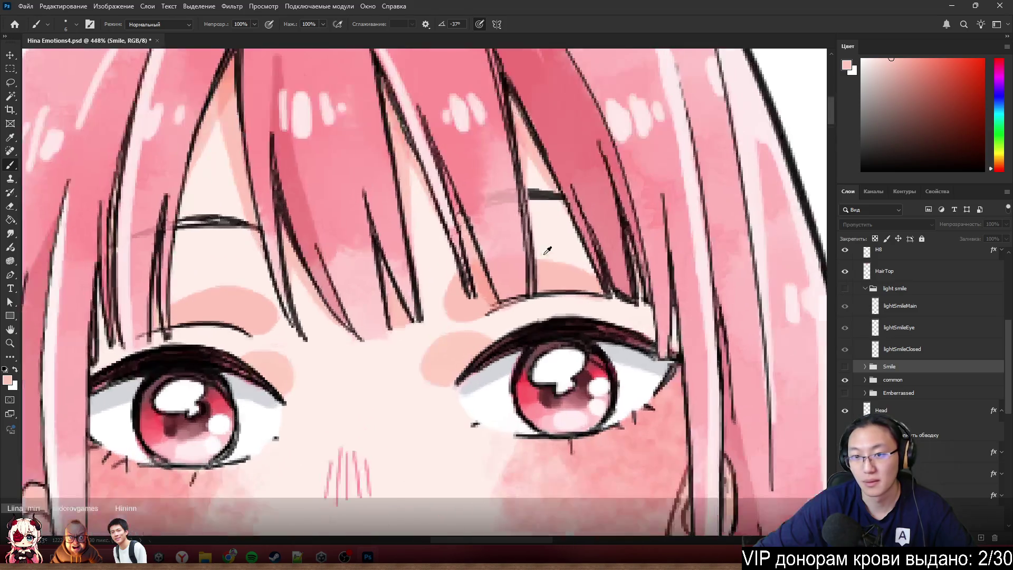
pyautogui.scroll(3, 552, 265)
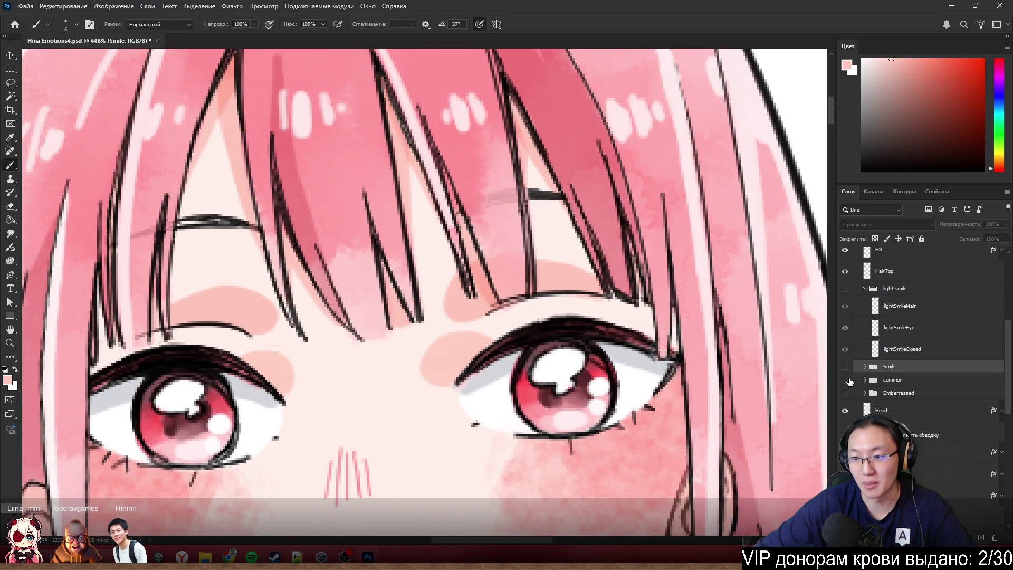
pyautogui.click(844, 379)
pyautogui.click(845, 392)
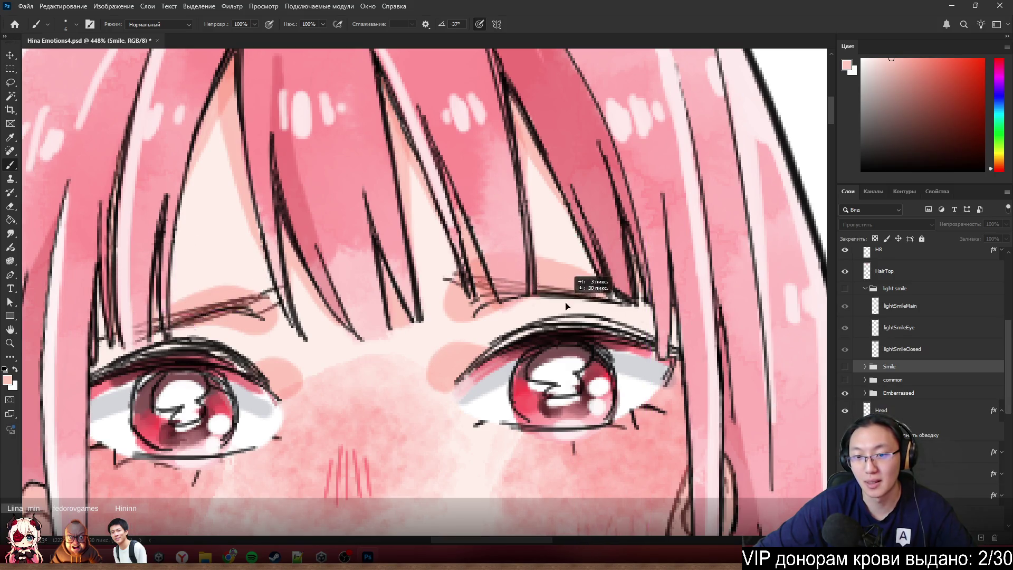
pyautogui.keyDown('ctrl'); pyautogui.click(527, 337); pyautogui.keyUp('ctrl')
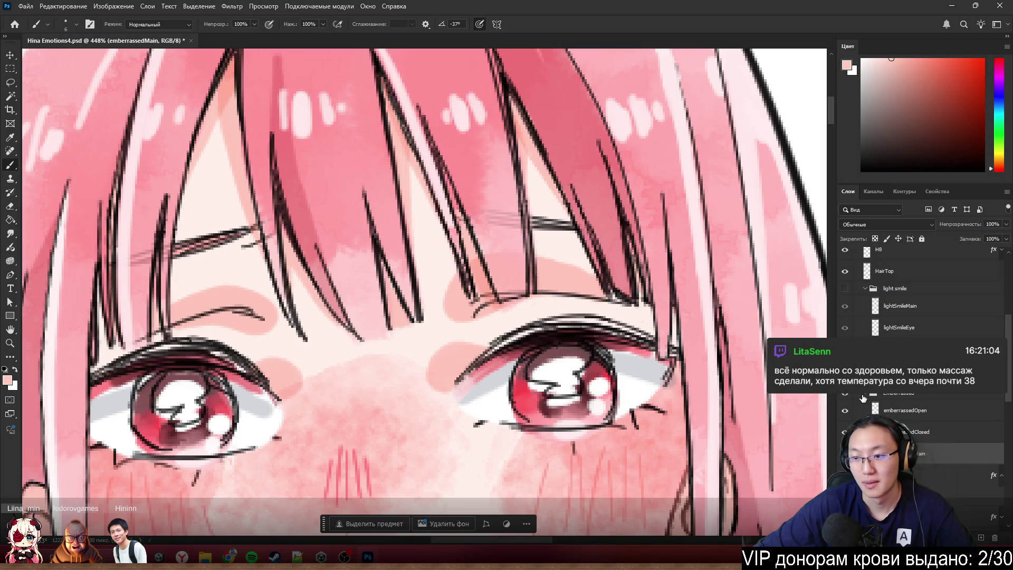
# - Leave only the smile eyes showing, move the smileMain brow marks up and right, and solo that layer
pyautogui.scroll(1, 862, 397)
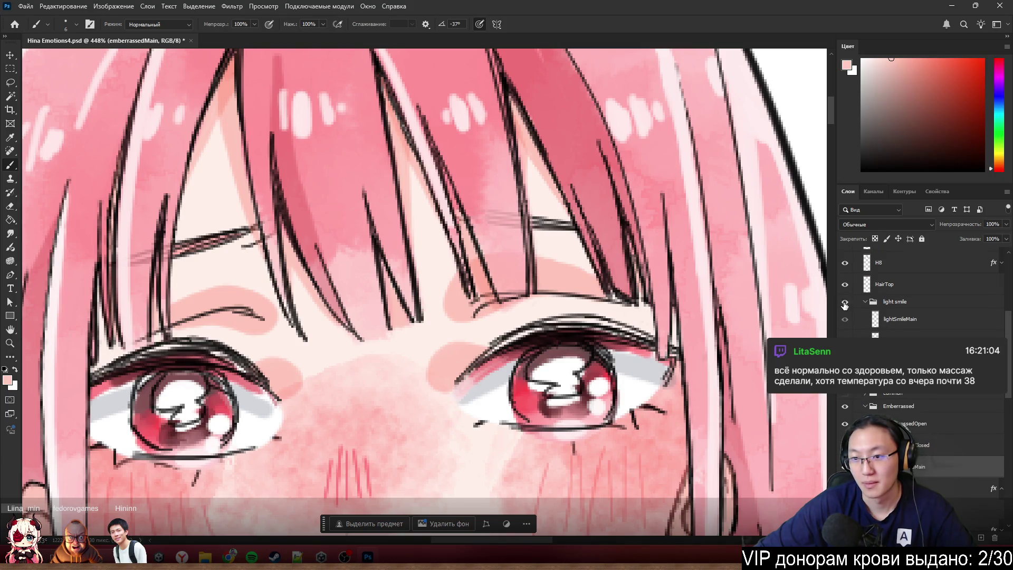
pyautogui.click(845, 302)
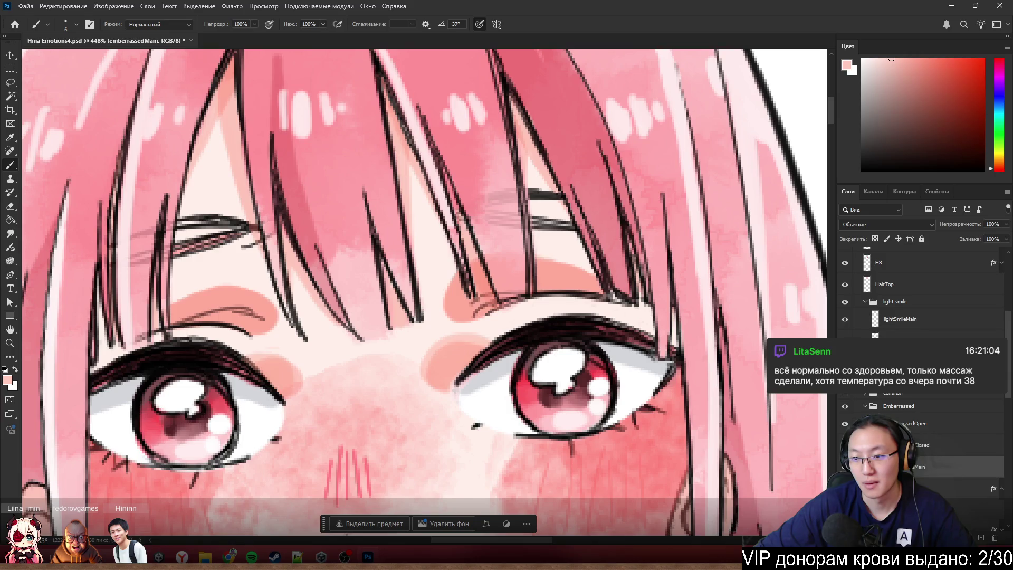
pyautogui.click(845, 301)
pyautogui.click(845, 406)
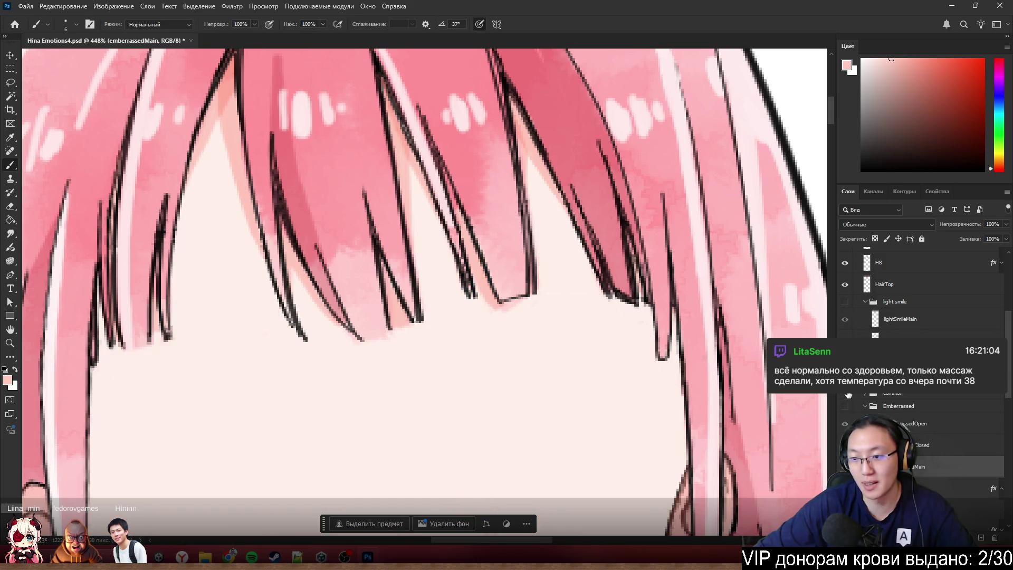
pyautogui.click(845, 393)
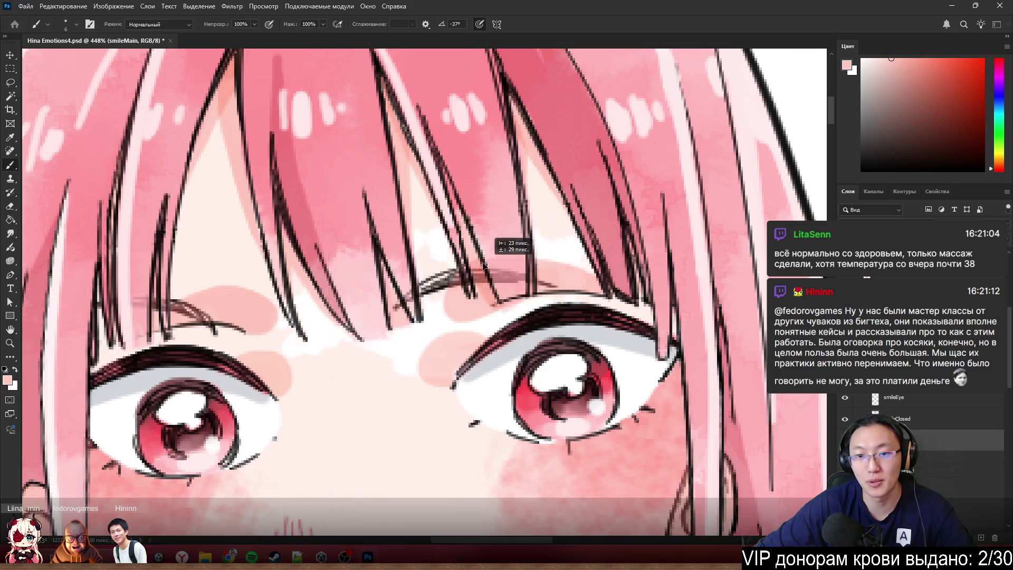
pyautogui.moveTo(483, 265)
pyautogui.mouseDown()
pyautogui.moveTo(507, 211)
pyautogui.moveTo(438, 311)
pyautogui.moveTo(515, 194)
pyautogui.mouseUp()
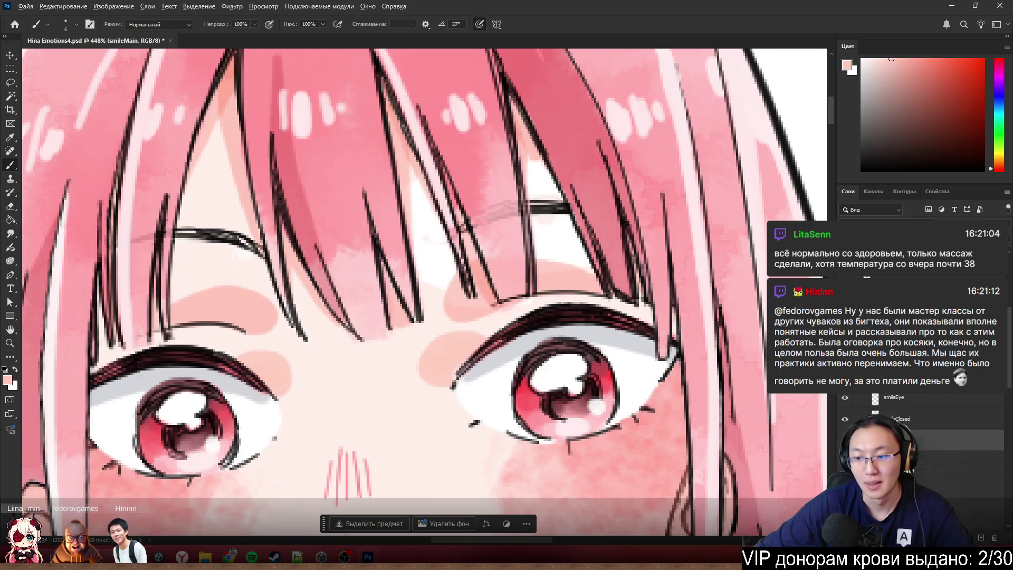
pyautogui.keyDown('alt'); pyautogui.click(844, 441); pyautogui.keyUp('alt')
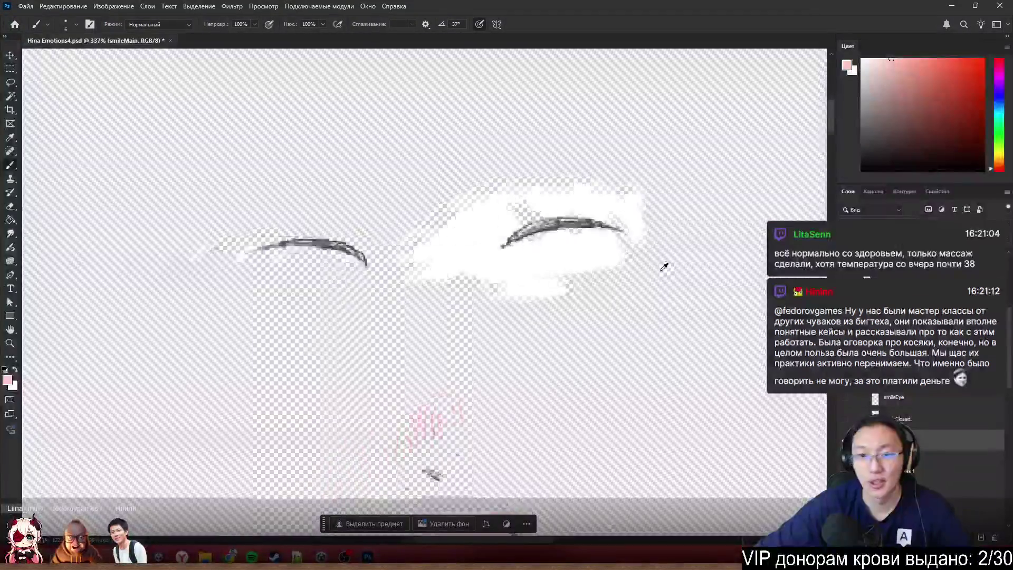
# - Erase the white patch's right edge, top band and lower fragments on smileMain, then open its Layer Style
pyautogui.press('e')
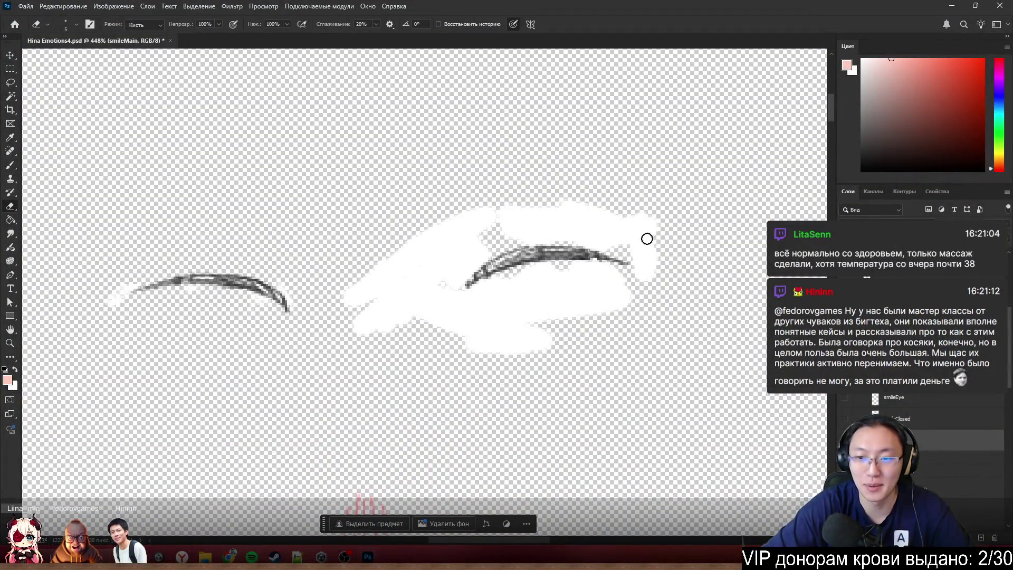
pyautogui.moveTo(646, 235); pyautogui.dragTo(652, 278)
pyautogui.moveTo(653, 216)
pyautogui.mouseDown()
pyautogui.moveTo(627, 222)
pyautogui.moveTo(570, 205)
pyautogui.moveTo(515, 219)
pyautogui.moveTo(432, 245)
pyautogui.moveTo(356, 291)
pyautogui.moveTo(387, 237)
pyautogui.moveTo(358, 337)
pyautogui.moveTo(439, 229)
pyautogui.moveTo(409, 310)
pyautogui.moveTo(499, 228)
pyautogui.moveTo(450, 251)
pyautogui.mouseUp()
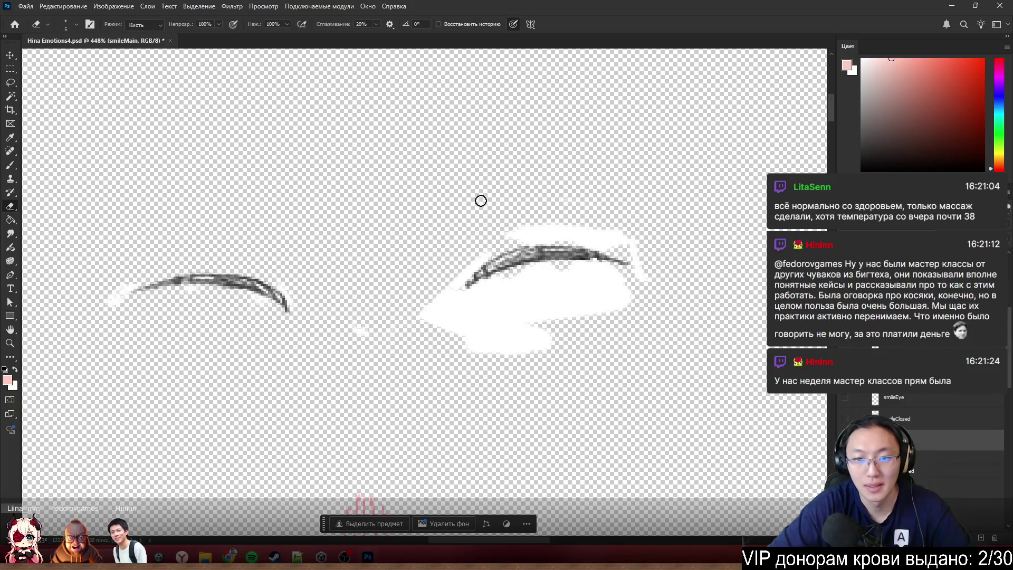
pyautogui.moveTo(376, 354); pyautogui.dragTo(362, 318)
pyautogui.moveTo(427, 341)
pyautogui.mouseDown()
pyautogui.moveTo(453, 340)
pyautogui.moveTo(425, 312)
pyautogui.moveTo(427, 292)
pyautogui.mouseUp()
pyautogui.press('b')
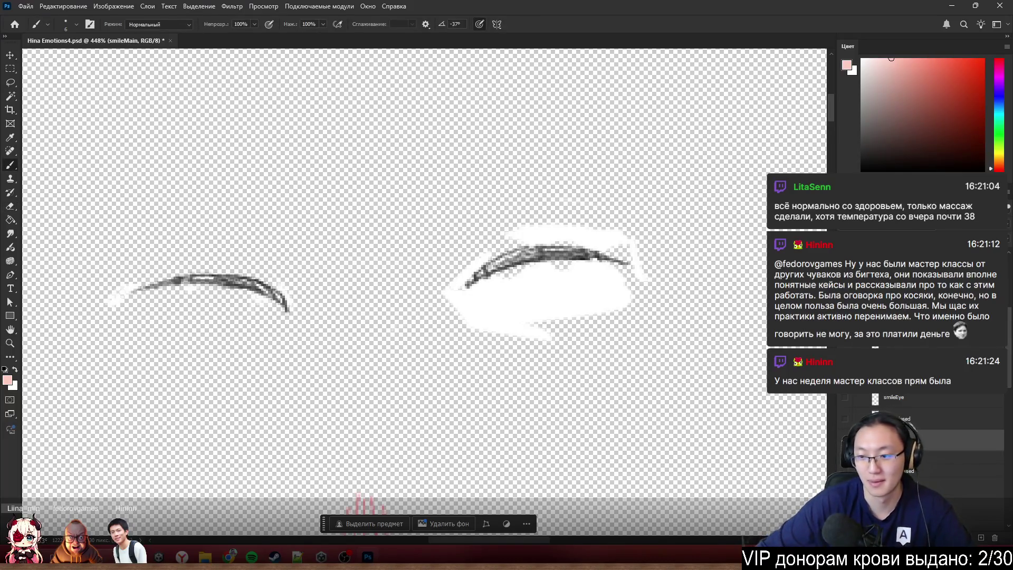
pyautogui.doubleClick(990, 437)
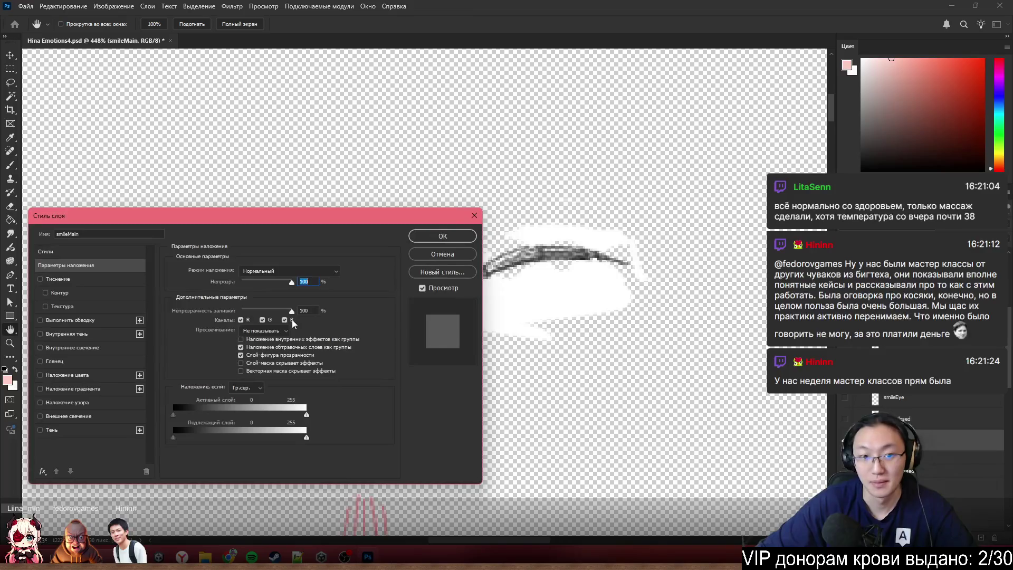
# - Add a red Stroke outline to smileMain and erase the stray red marks with a larger eraser
pyautogui.click(62, 319)
pyautogui.click(462, 241)
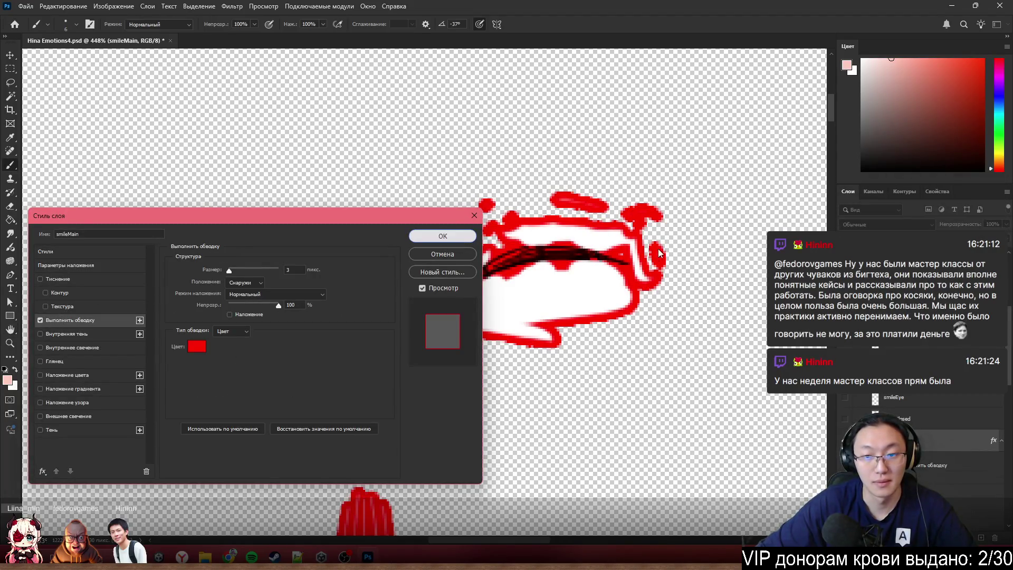
pyautogui.press('e')
pyautogui.press(']')
pyautogui.press(']')
pyautogui.press(']')
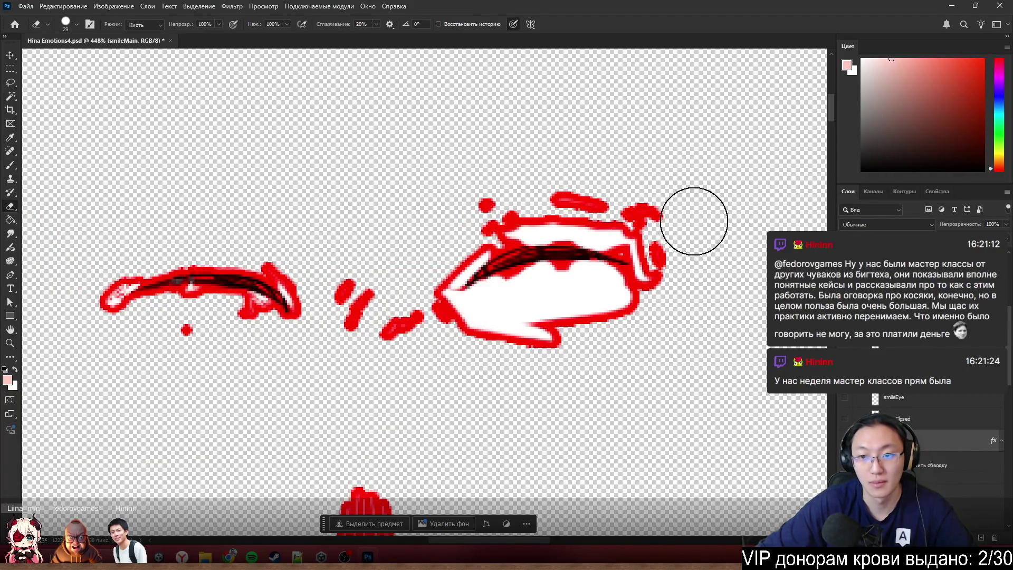
pyautogui.moveTo(692, 220)
pyautogui.mouseDown()
pyautogui.moveTo(570, 176)
pyautogui.moveTo(490, 185)
pyautogui.moveTo(440, 211)
pyautogui.moveTo(554, 199)
pyautogui.moveTo(636, 213)
pyautogui.moveTo(671, 240)
pyautogui.moveTo(672, 318)
pyautogui.moveTo(488, 341)
pyautogui.moveTo(557, 309)
pyautogui.moveTo(644, 320)
pyautogui.moveTo(459, 334)
pyautogui.moveTo(369, 285)
pyautogui.moveTo(349, 317)
pyautogui.moveTo(283, 236)
pyautogui.moveTo(90, 228)
pyautogui.moveTo(111, 257)
pyautogui.moveTo(84, 287)
pyautogui.moveTo(129, 344)
pyautogui.moveTo(224, 346)
pyautogui.moveTo(243, 332)
pyautogui.mouseUp()
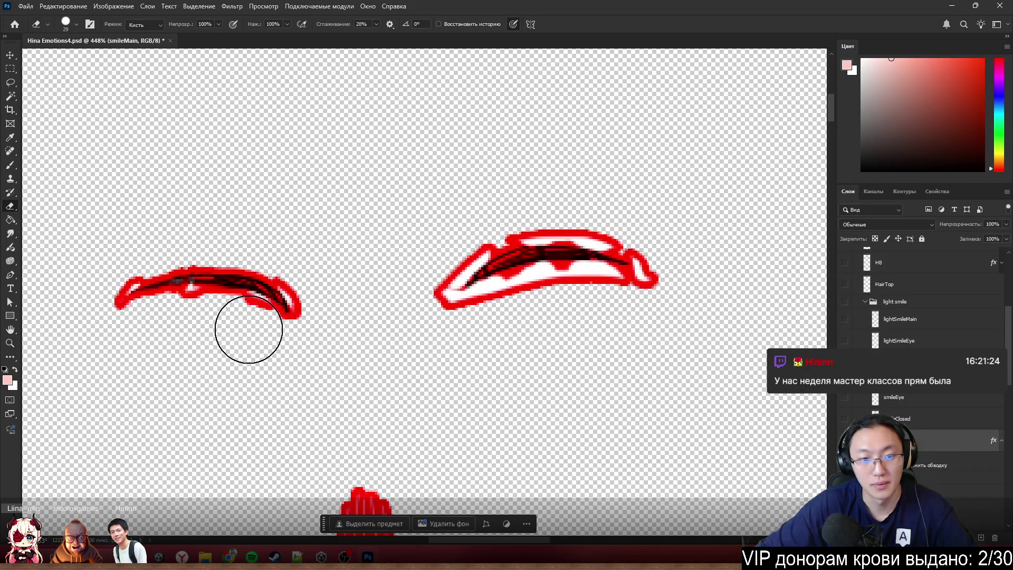
# - Turn the hair layers back on to view the full face drawing
pyautogui.scroll(-3, 436, 359)
pyautogui.scroll(-2, 778, 389)
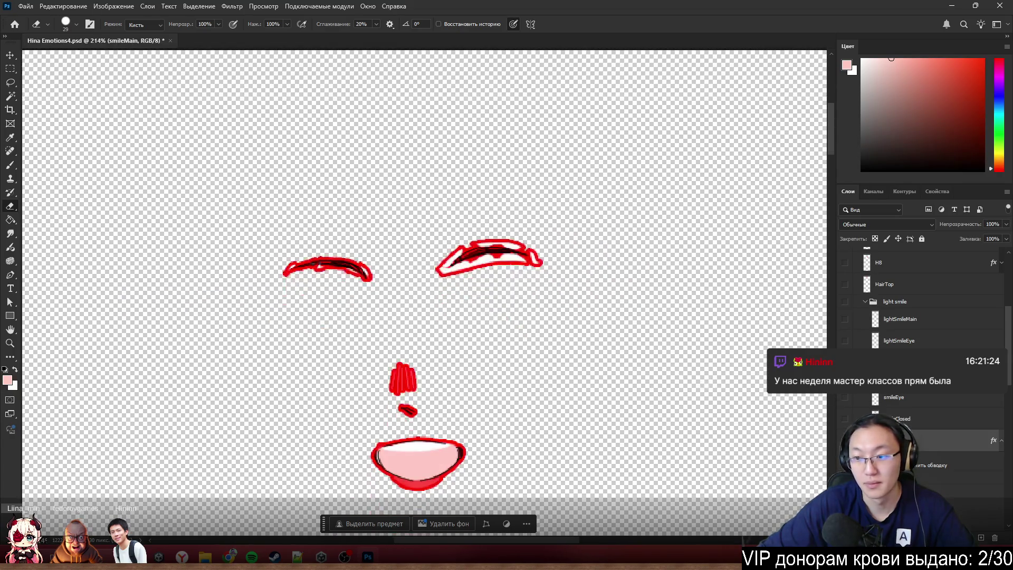
pyautogui.moveTo(845, 263); pyautogui.dragTo(845, 284)
pyautogui.scroll(3, 581, 178)
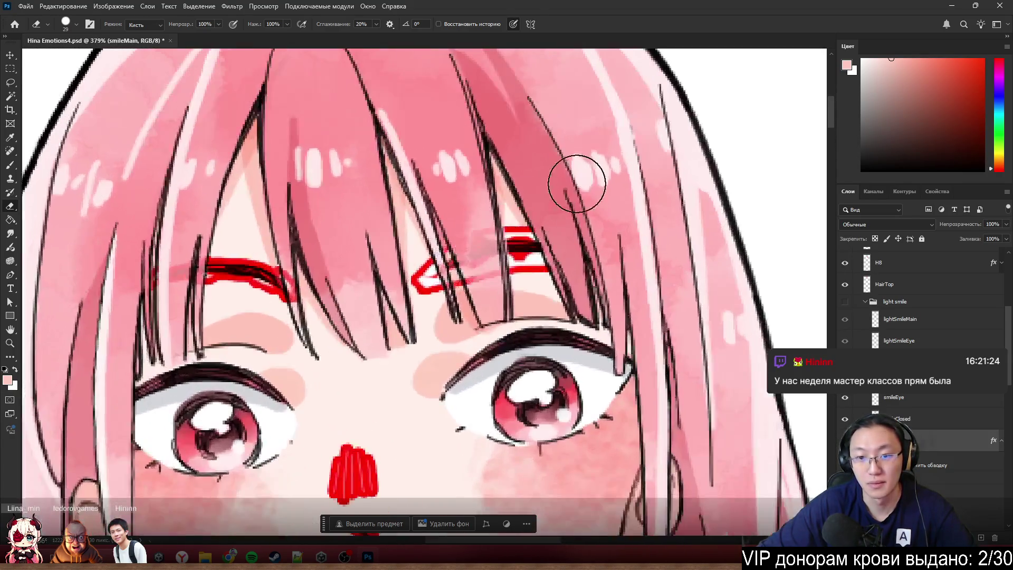
# - Erase part of the upper red sketch outline
pyautogui.scroll(2, 534, 204)
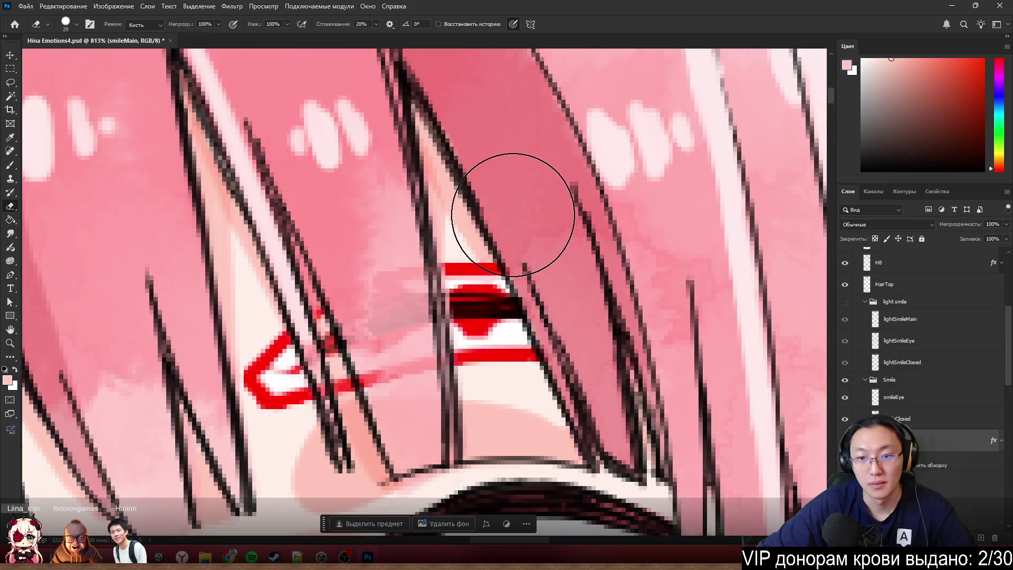
pyautogui.moveTo(523, 225)
pyautogui.mouseDown()
pyautogui.moveTo(498, 201)
pyautogui.moveTo(509, 232)
pyautogui.moveTo(430, 226)
pyautogui.mouseUp()
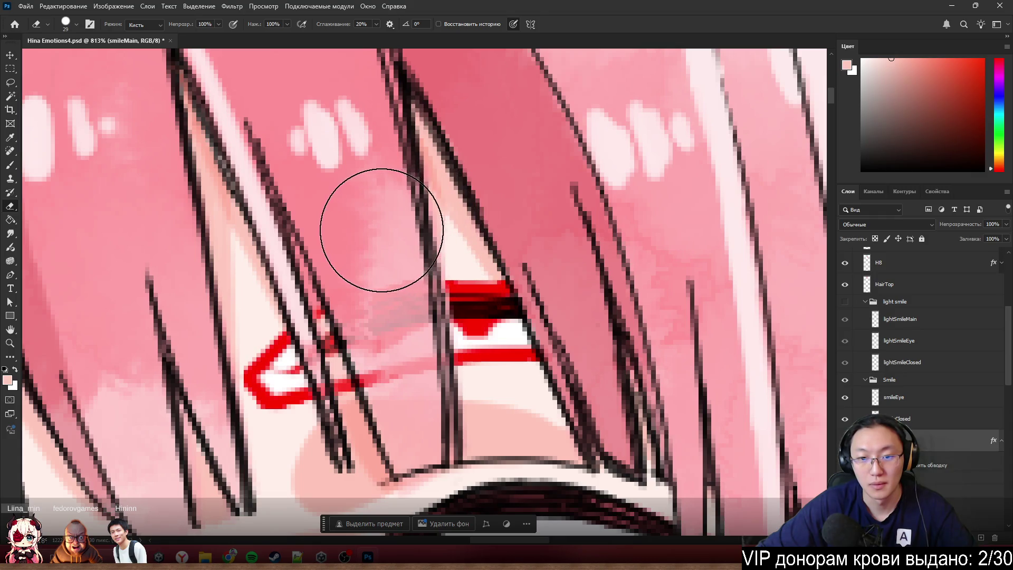
pyautogui.scroll(-3, 506, 142)
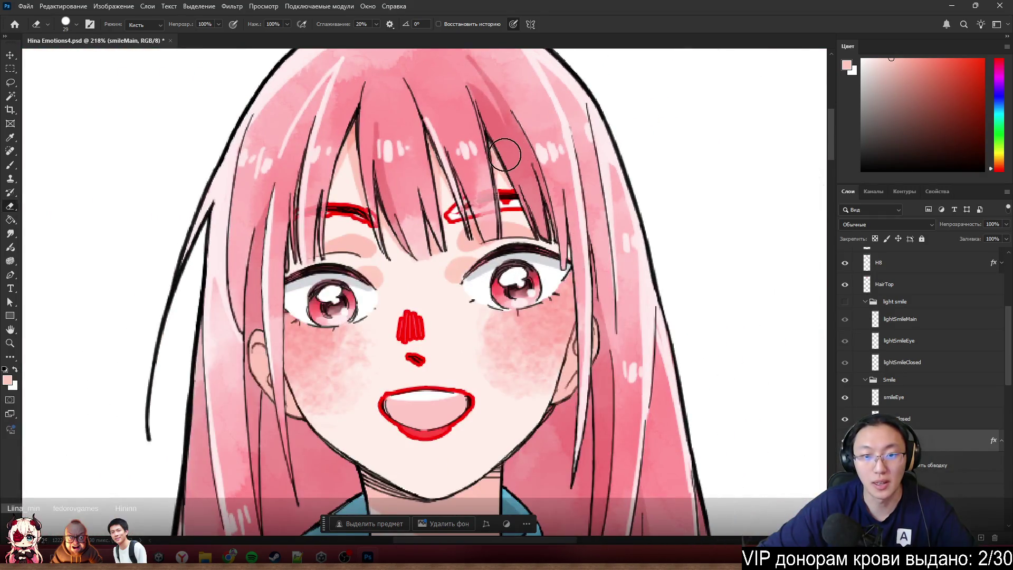
# - Toggle the red sketch marks and the open smile eyes off and on to compare the face
pyautogui.hotkey('ctrl', ',')
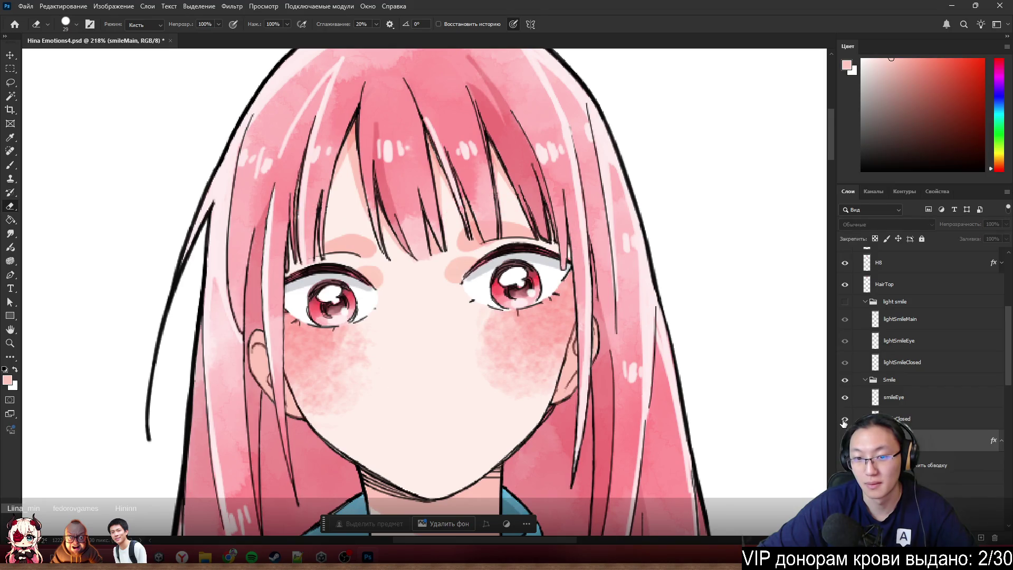
pyautogui.click(845, 399)
pyautogui.click(845, 400)
pyautogui.click(845, 399)
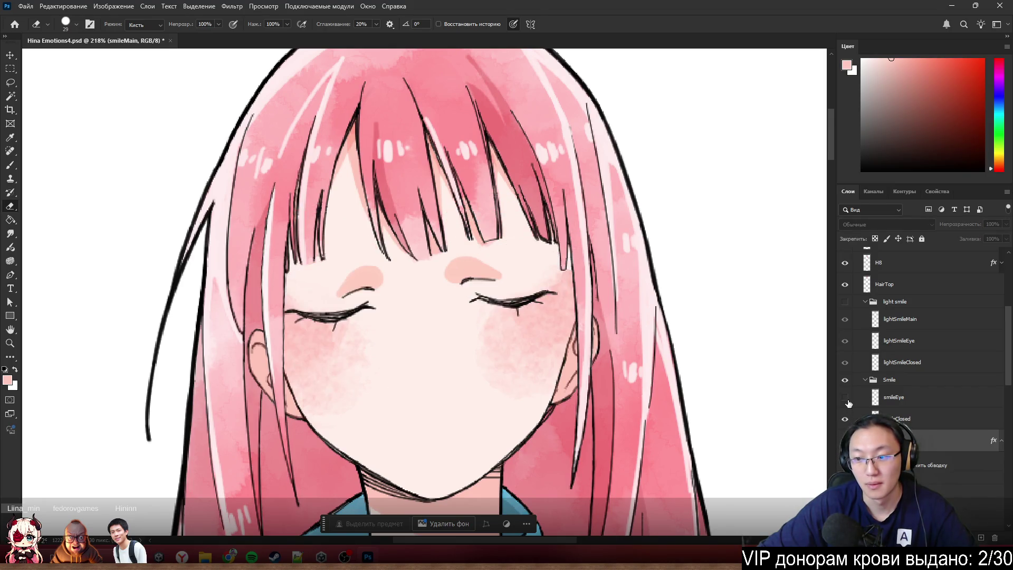
pyautogui.click(844, 399)
pyautogui.hotkey('ctrl', ',')
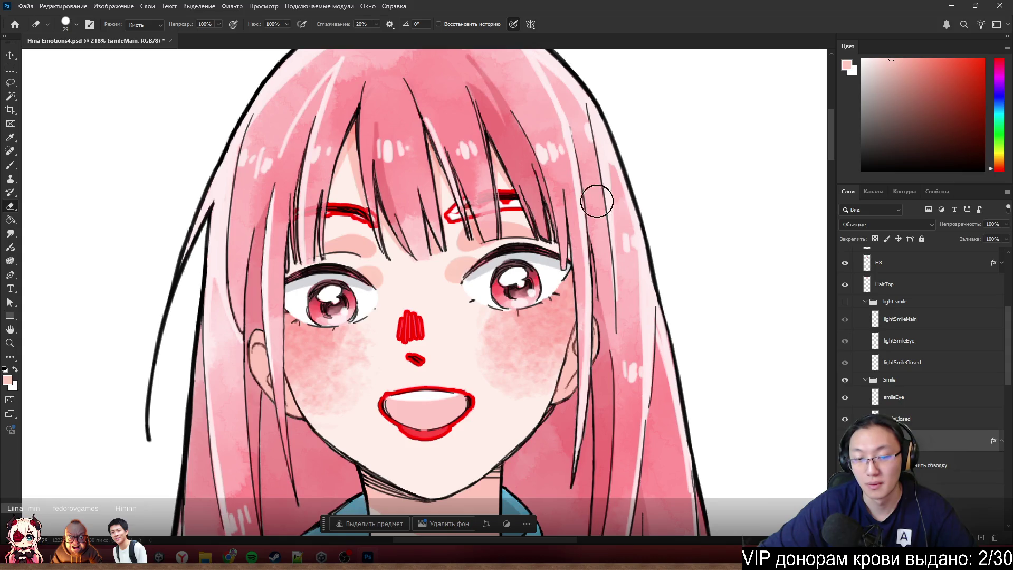
# - Erase the red sketch marks near the right brow
pyautogui.scroll(5, 594, 199)
pyautogui.scroll(3, 412, 211)
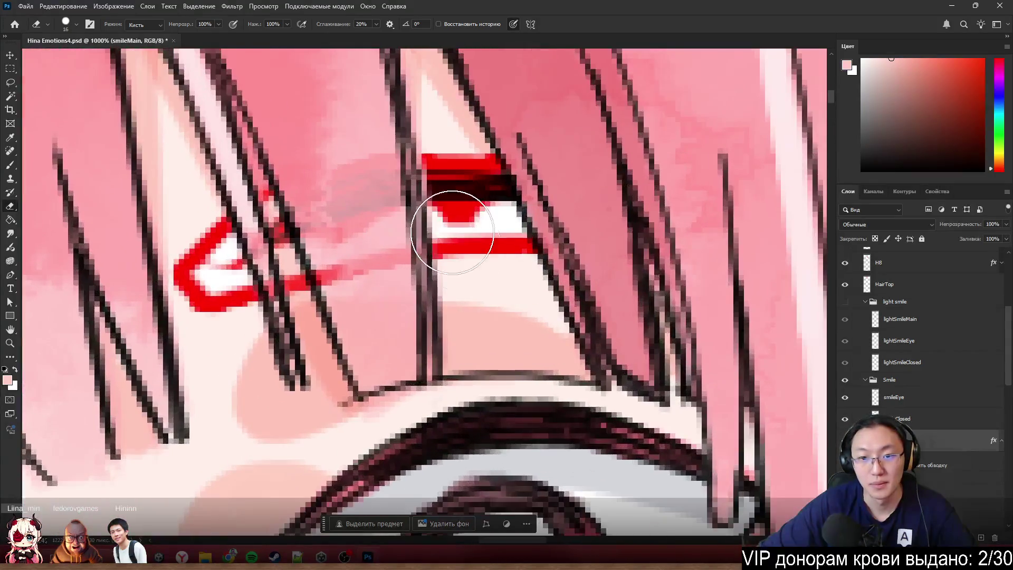
pyautogui.moveTo(459, 233)
pyautogui.mouseDown()
pyautogui.moveTo(502, 256)
pyautogui.moveTo(477, 255)
pyautogui.moveTo(511, 258)
pyautogui.moveTo(373, 258)
pyautogui.moveTo(218, 319)
pyautogui.moveTo(181, 294)
pyautogui.moveTo(176, 148)
pyautogui.mouseUp()
pyautogui.scroll(-5, 176, 148)
pyautogui.scroll(-3, 155, 284)
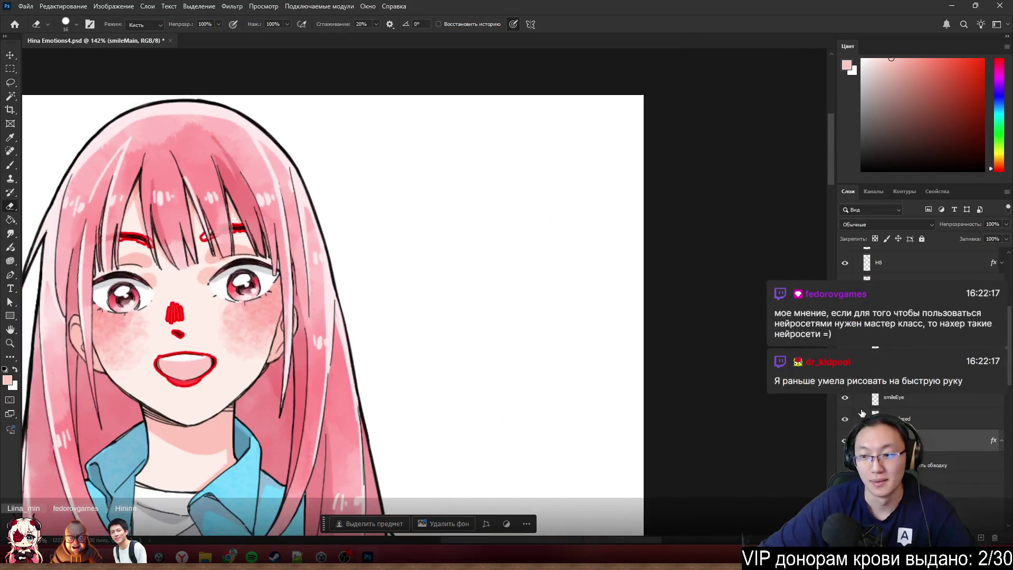
# - Hide the red sketch layer and zoom in on the bangs and eyes
pyautogui.hscroll(-3, 316, 256)
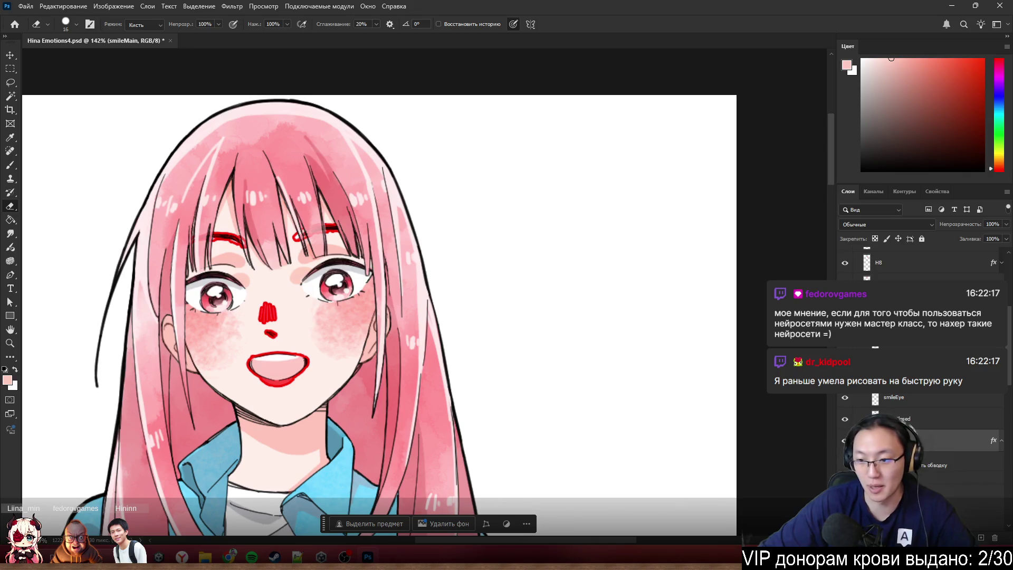
pyautogui.click(845, 317)
pyautogui.scroll(4, 192, 218)
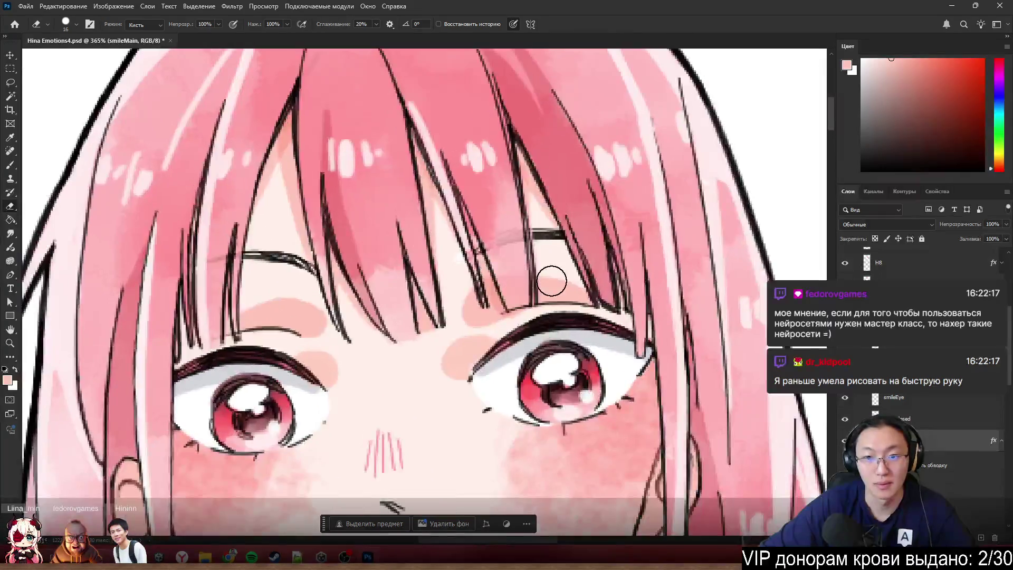
pyautogui.scroll(1, 552, 280)
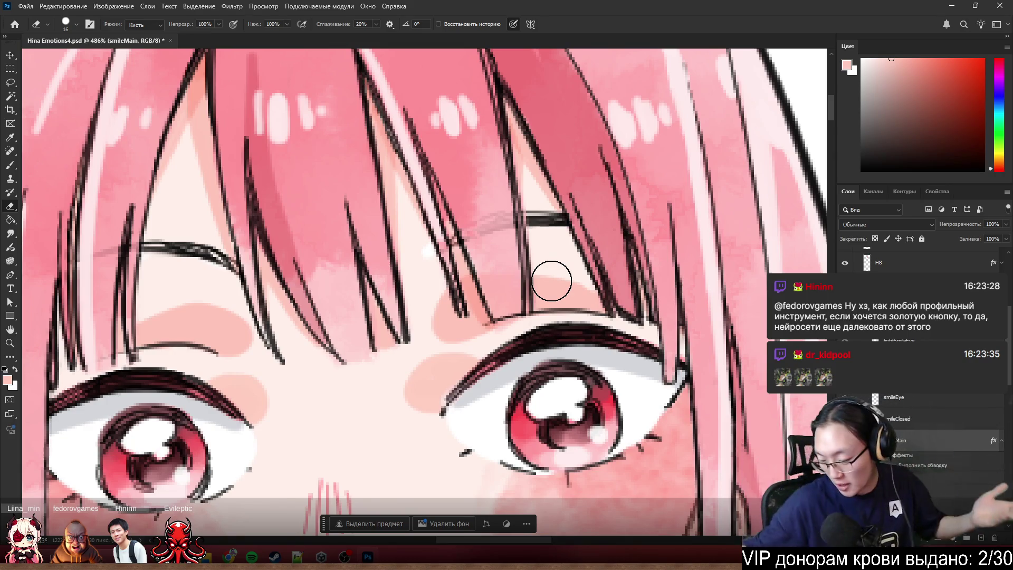
pyautogui.scroll(-3, 408, 294)
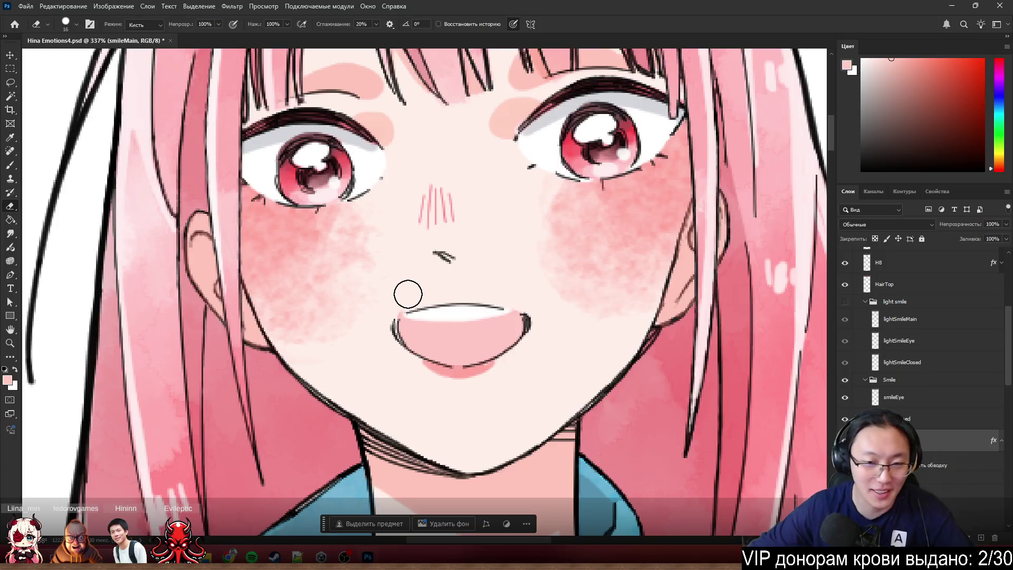
# - Zoom out to about 27% to see the whole girl, then make the Emberrassed and common groups visible
pyautogui.scroll(-5, 211, 163)
pyautogui.scroll(2, 305, 151)
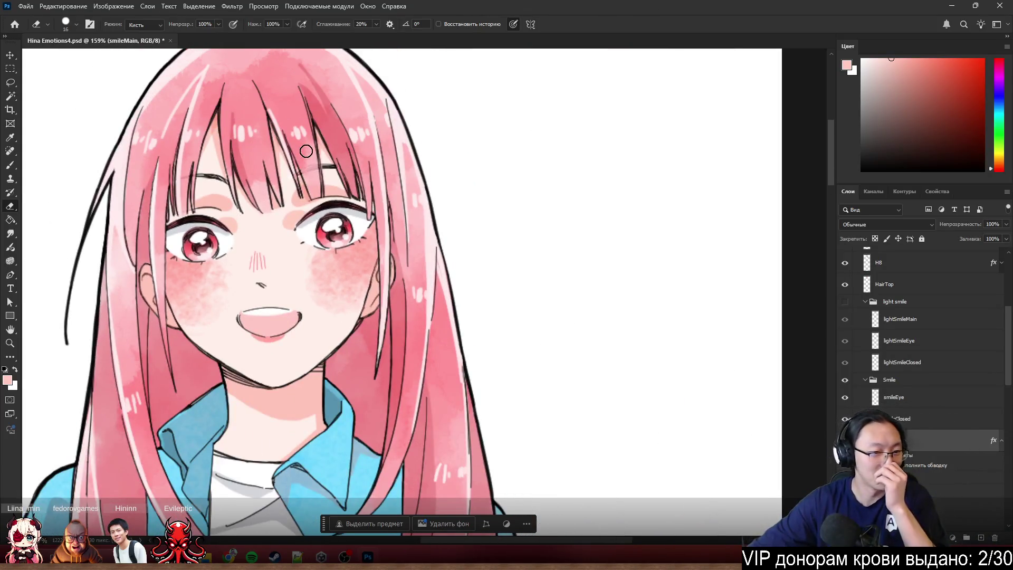
pyautogui.moveTo(306, 151); pyautogui.dragTo(378, 227)
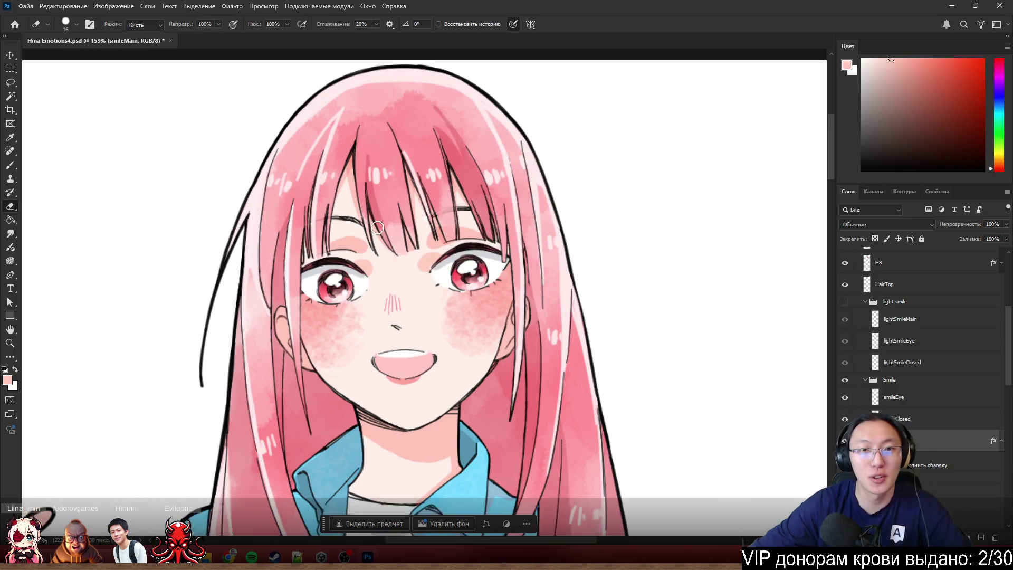
pyautogui.scroll(-4, 378, 228)
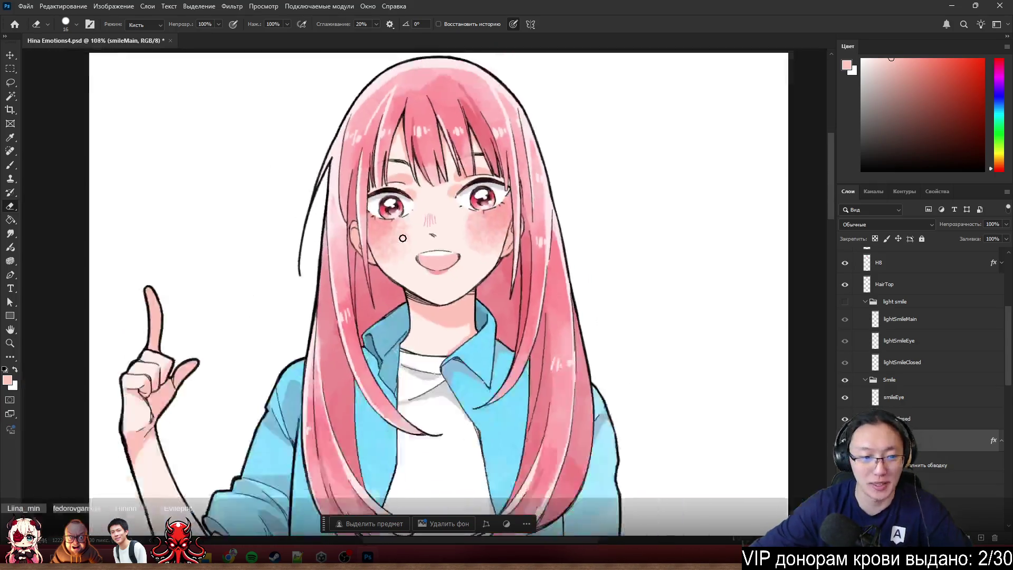
pyautogui.scroll(-3, 402, 238)
pyautogui.scroll(1, 420, 216)
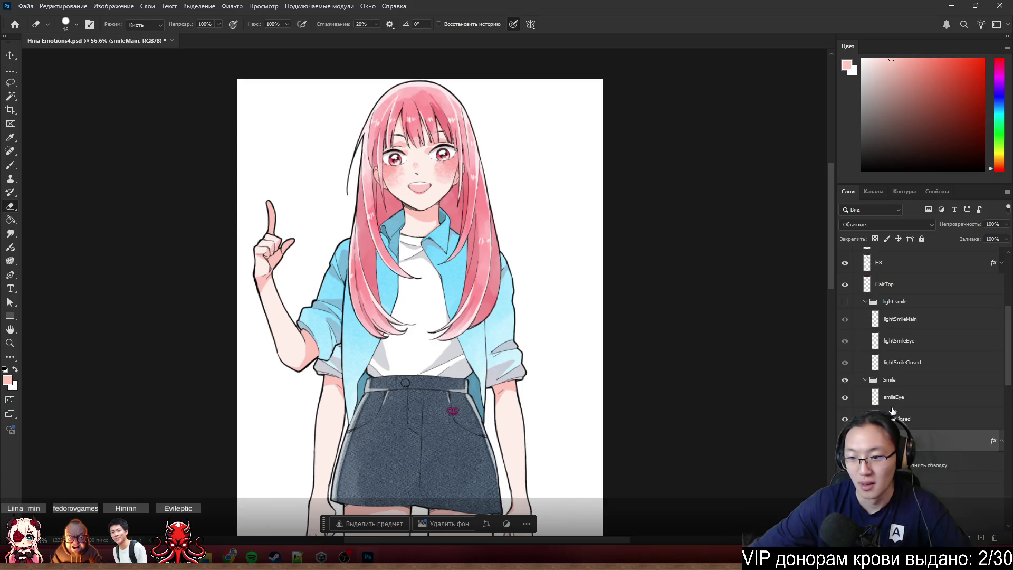
pyautogui.scroll(-6, 892, 411)
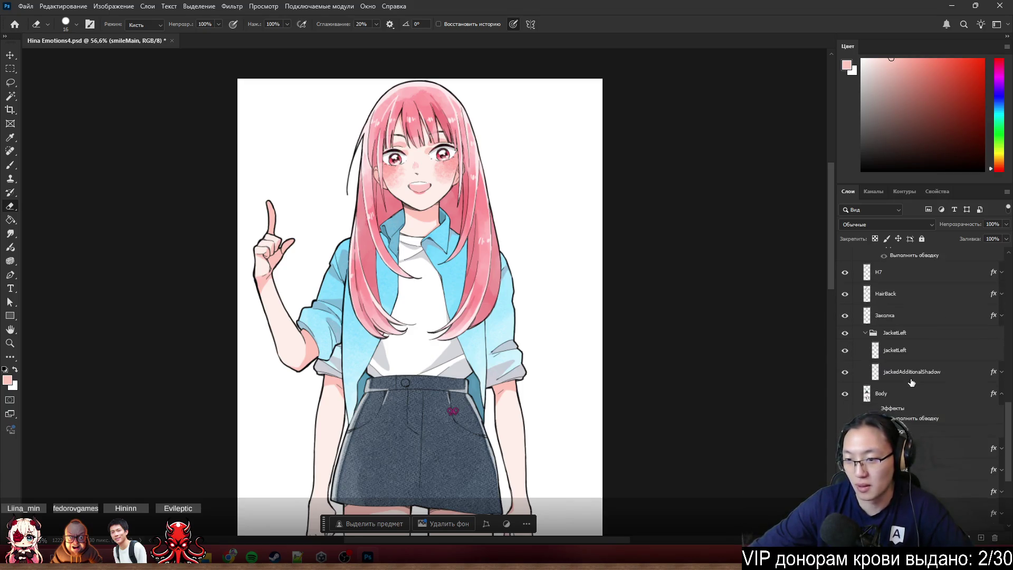
pyautogui.scroll(-6, 911, 382)
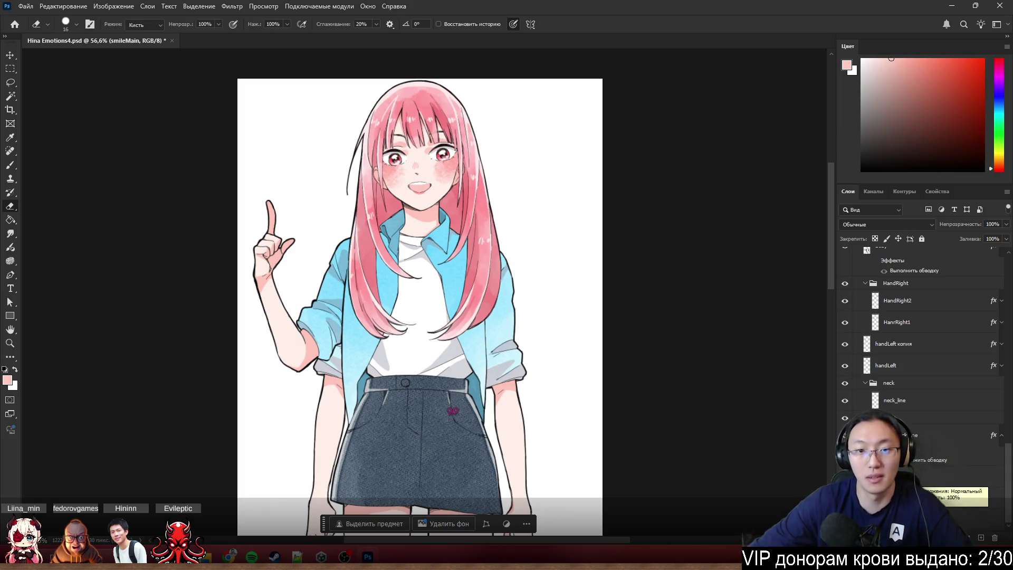
pyautogui.scroll(-5, 575, 295)
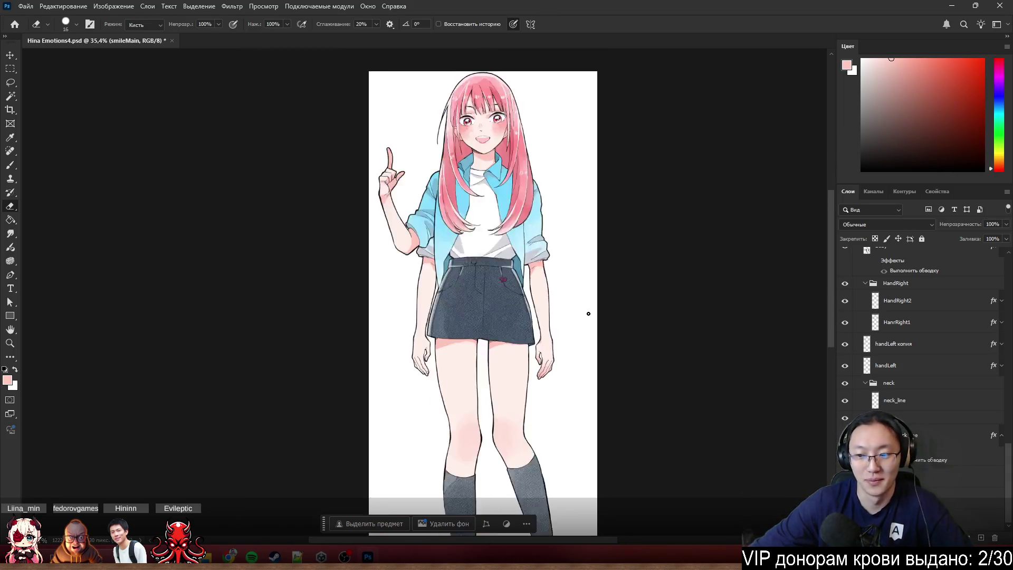
pyautogui.scroll(-1, 588, 313)
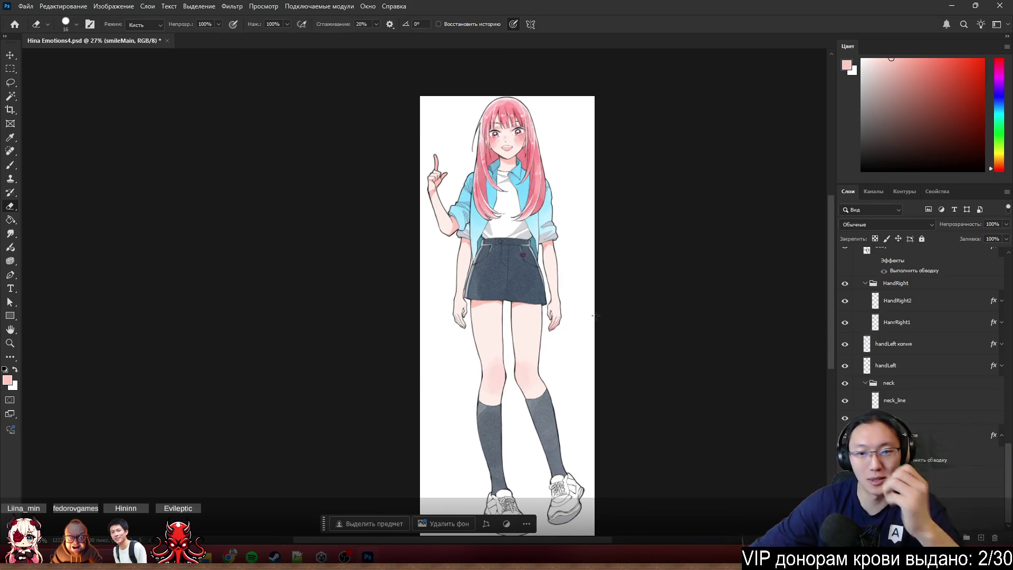
pyautogui.scroll(3, 920, 327)
pyautogui.scroll(-5, 920, 296)
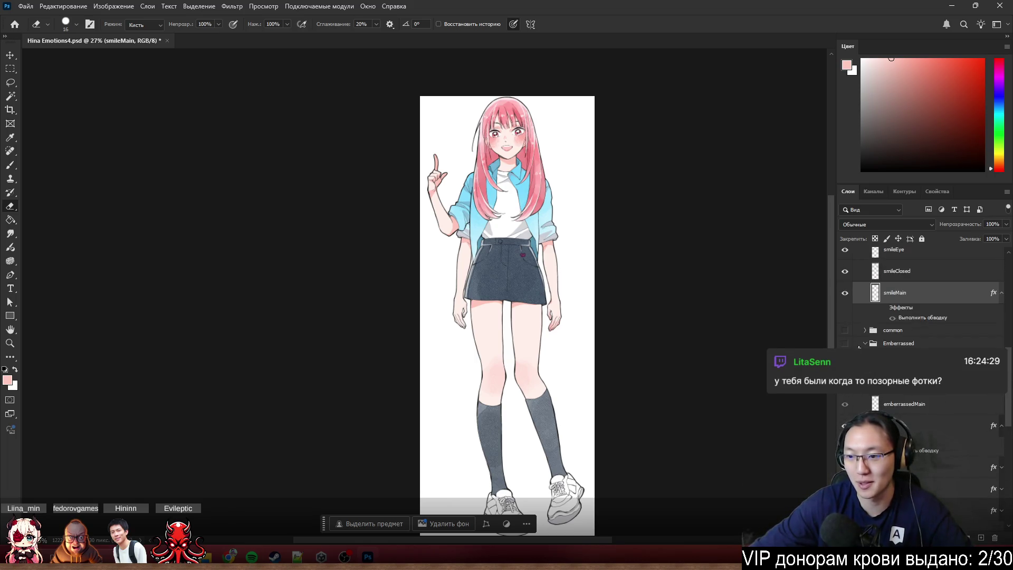
pyautogui.moveTo(844, 343); pyautogui.dragTo(850, 333)
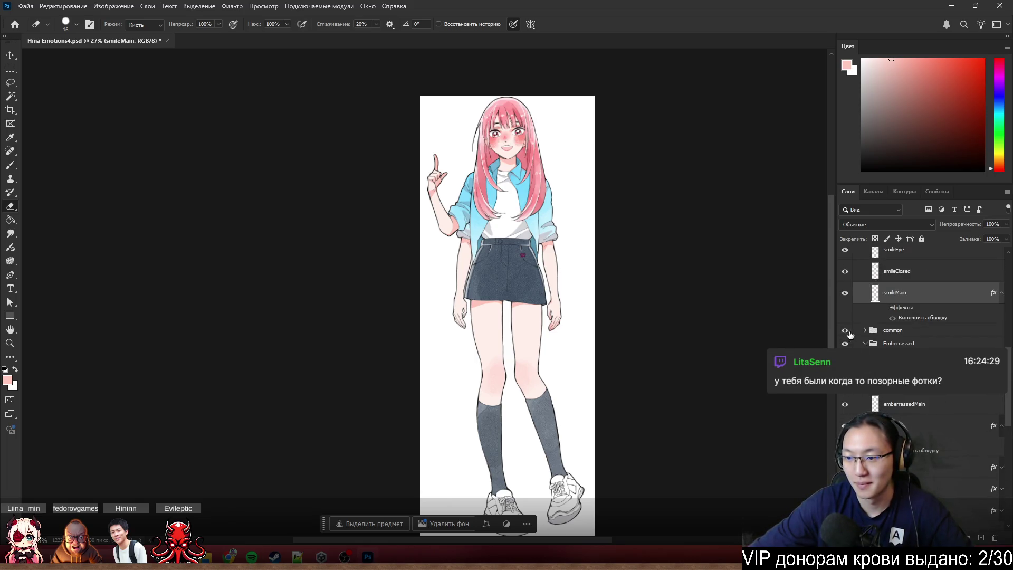
# - Select and expand the common group to see its layers
pyautogui.click(897, 330)
pyautogui.click(865, 330)
pyautogui.scroll(3, 897, 328)
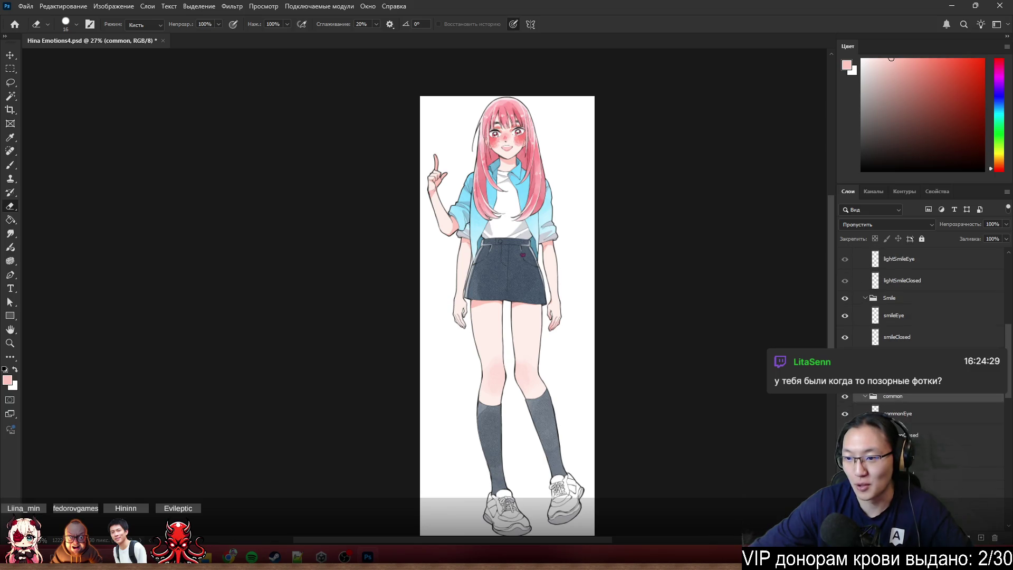
pyautogui.scroll(2, 920, 317)
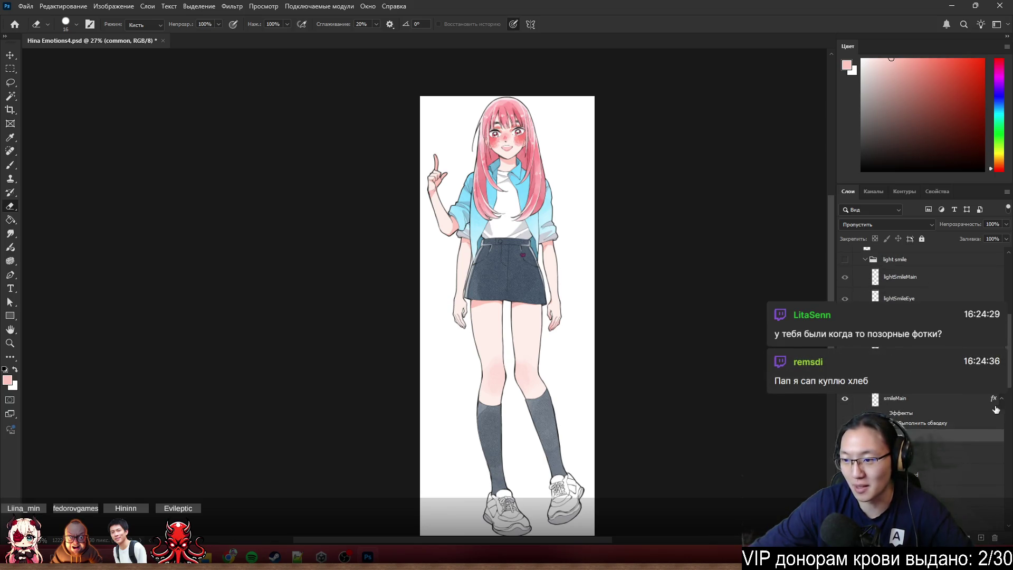
# - Collapse the smileMain layer's effects list
pyautogui.click(1000, 402)
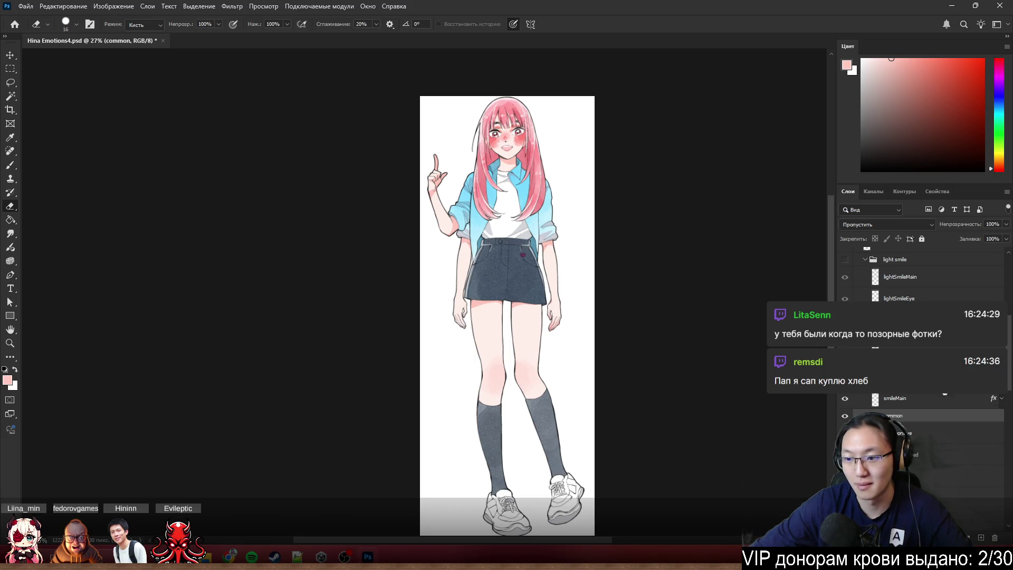
pyautogui.scroll(3, 928, 404)
pyautogui.scroll(3, 886, 412)
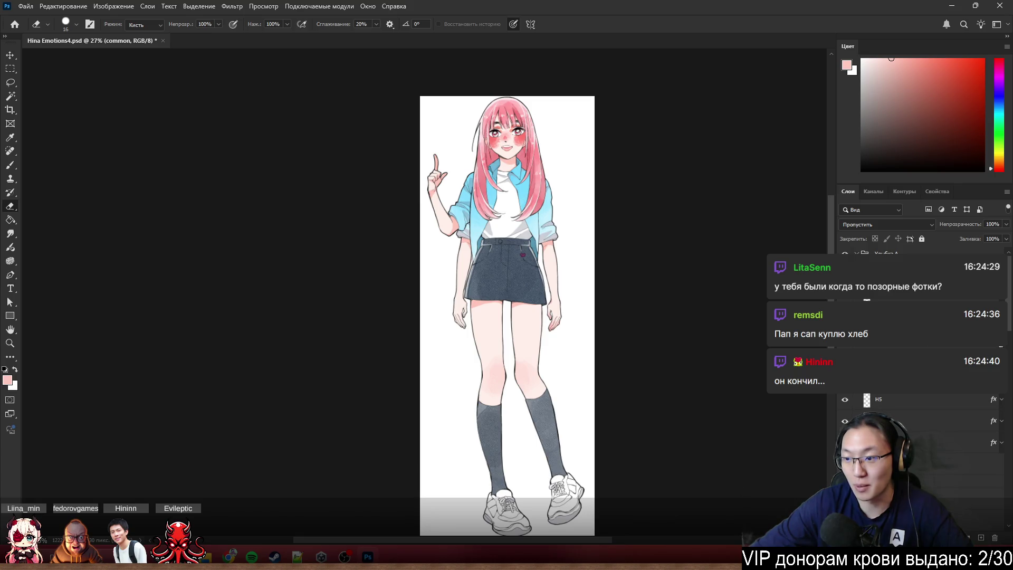
pyautogui.scroll(1, 897, 412)
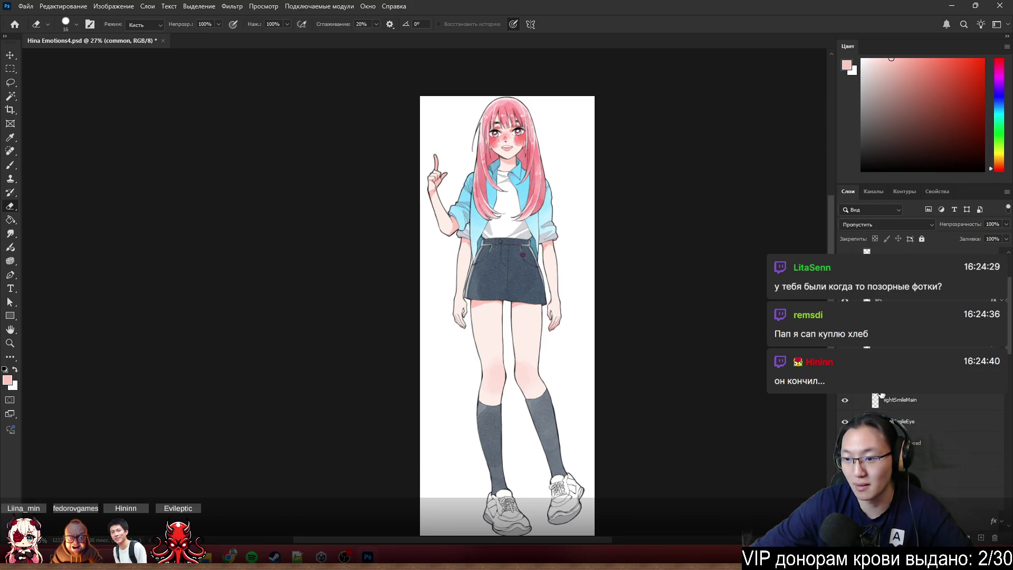
pyautogui.scroll(-3, 881, 394)
pyautogui.scroll(-3, 880, 395)
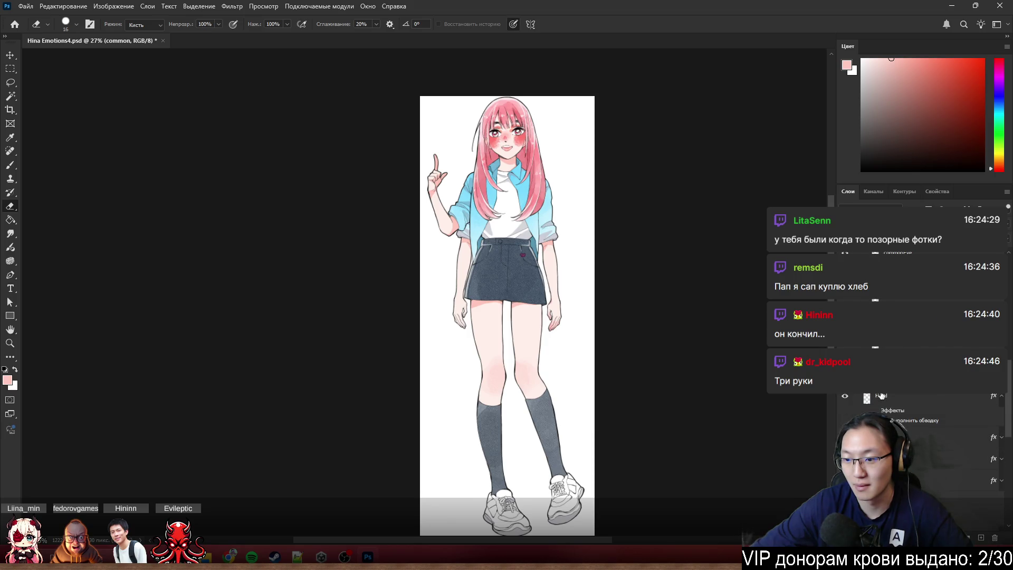
pyautogui.scroll(-1, 1004, 417)
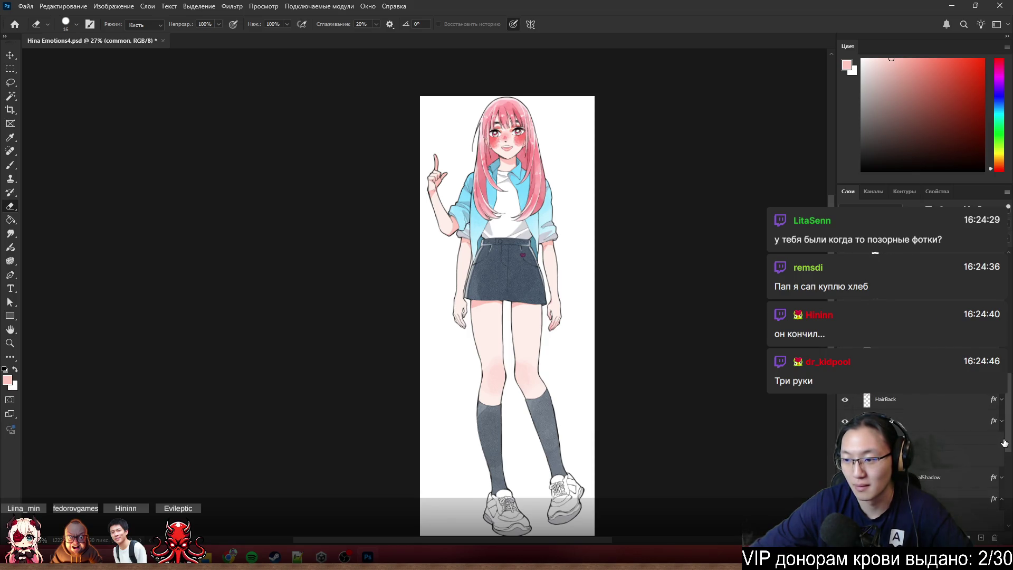
# - Expand the jacketLeft layer's effects list and make Paper the active layer
pyautogui.click(1002, 440)
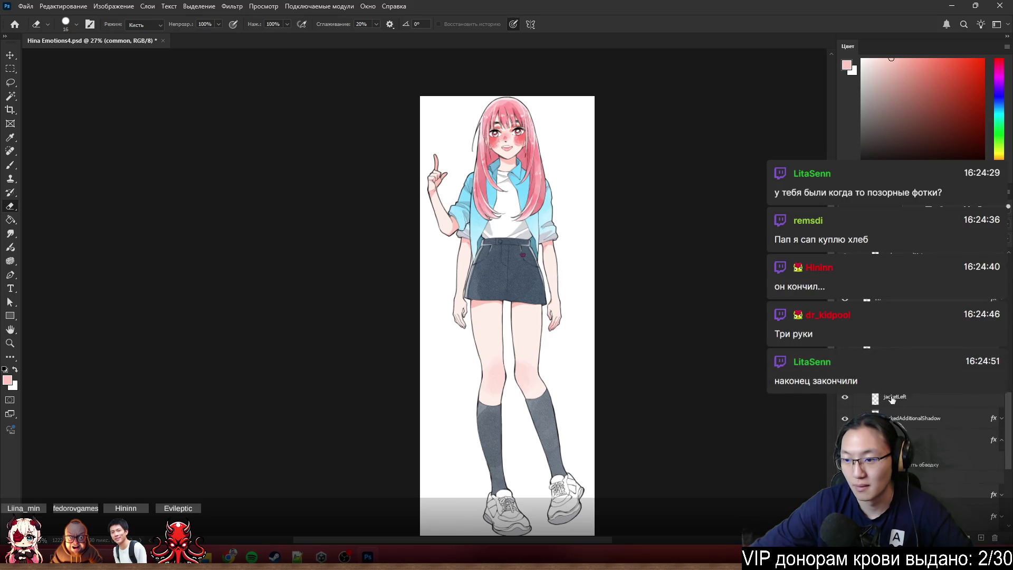
pyautogui.scroll(-2, 892, 416)
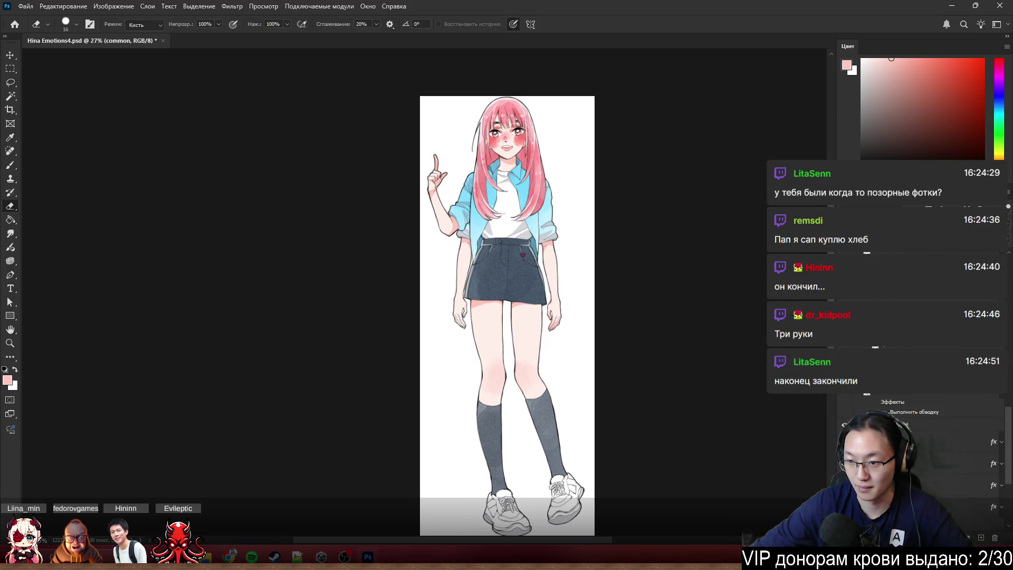
pyautogui.scroll(-2, 897, 422)
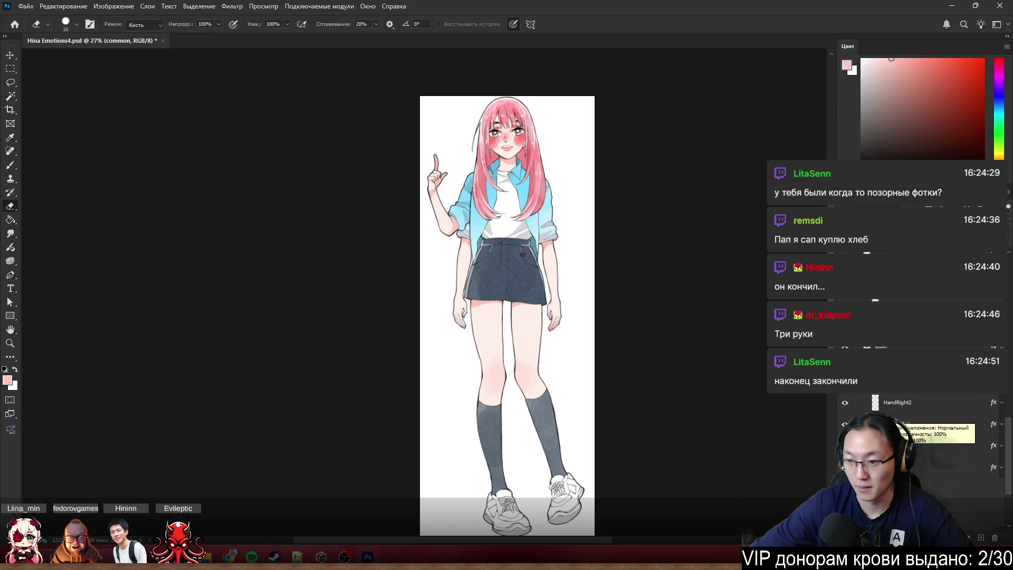
pyautogui.scroll(2, 896, 422)
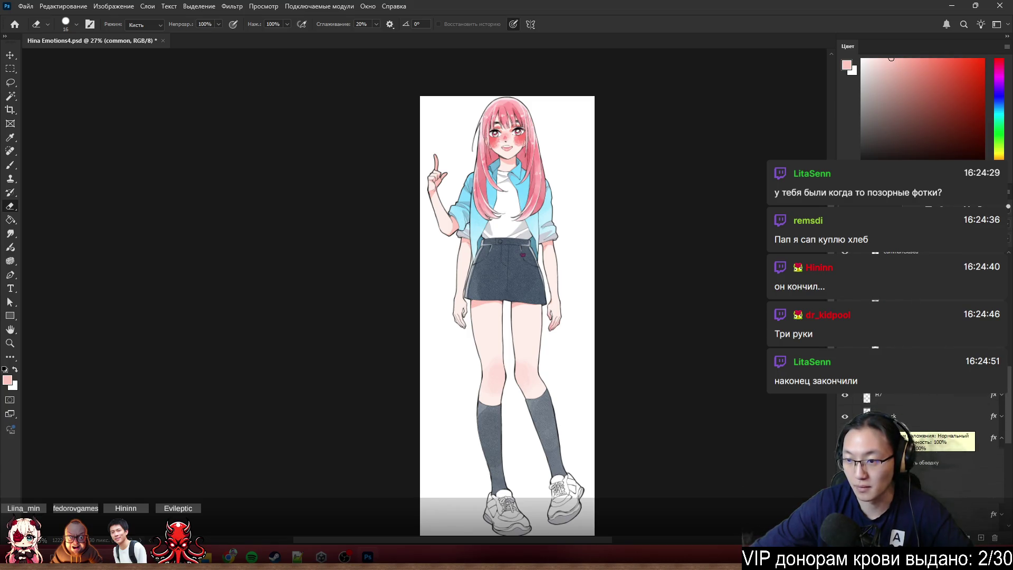
pyautogui.scroll(2, 908, 443)
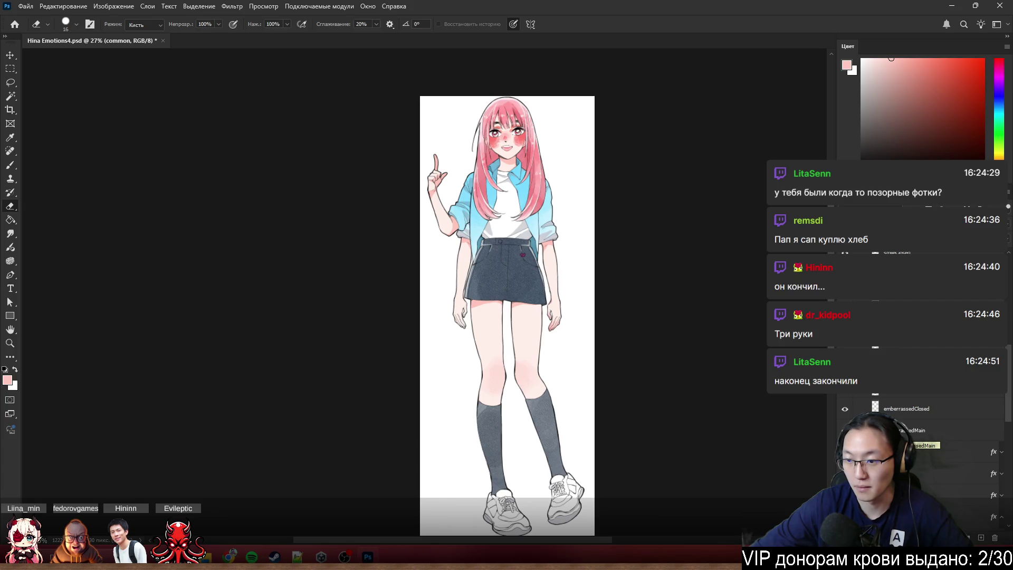
pyautogui.scroll(3, 944, 450)
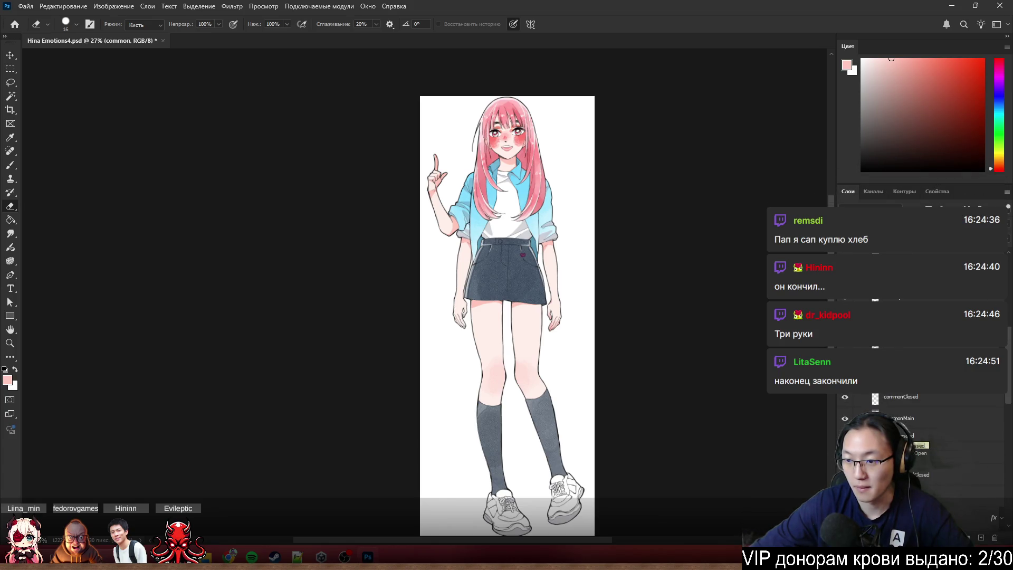
pyautogui.scroll(3, 945, 449)
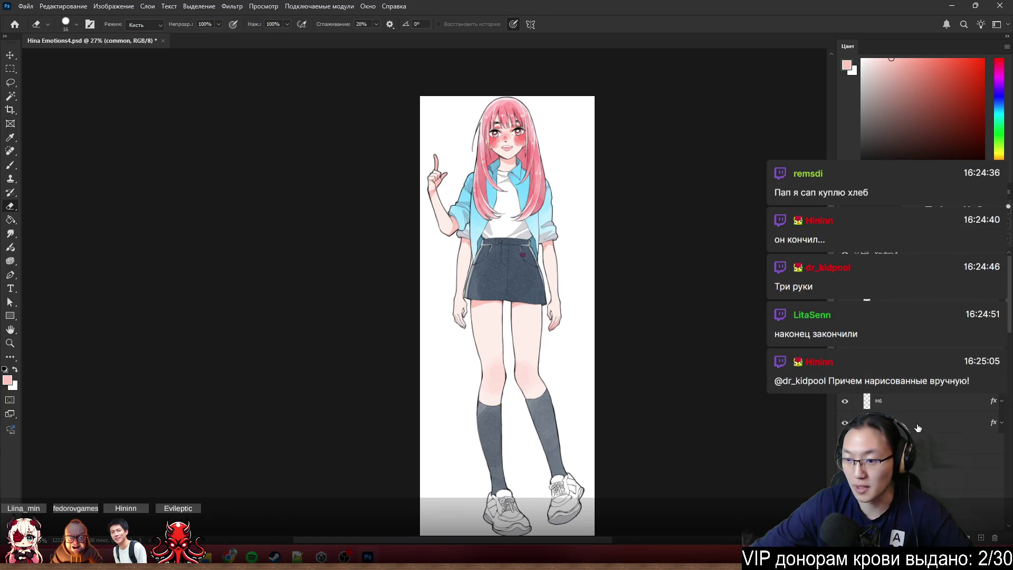
pyautogui.scroll(-5, 917, 427)
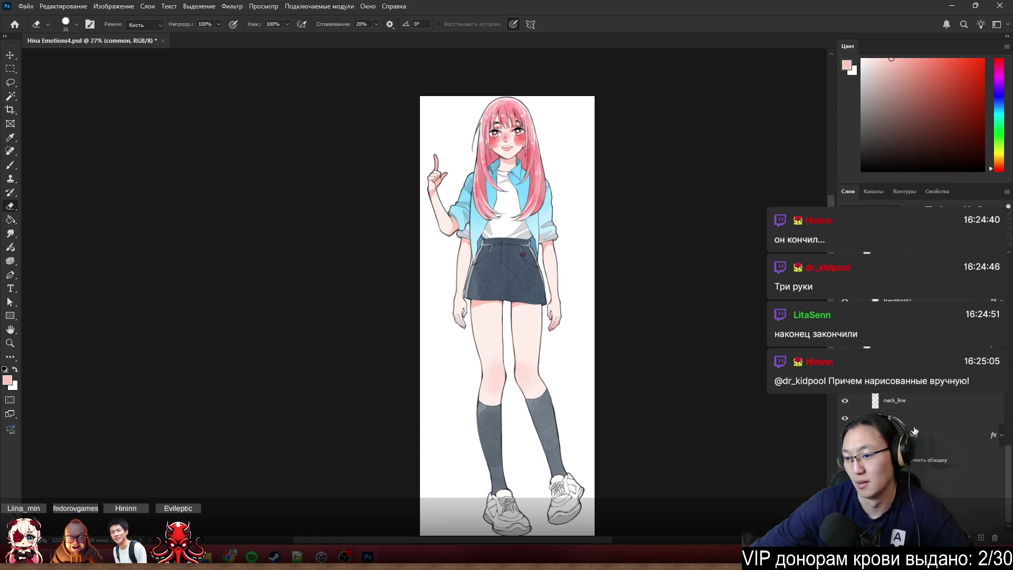
pyautogui.scroll(-5, 914, 430)
pyautogui.click(929, 496)
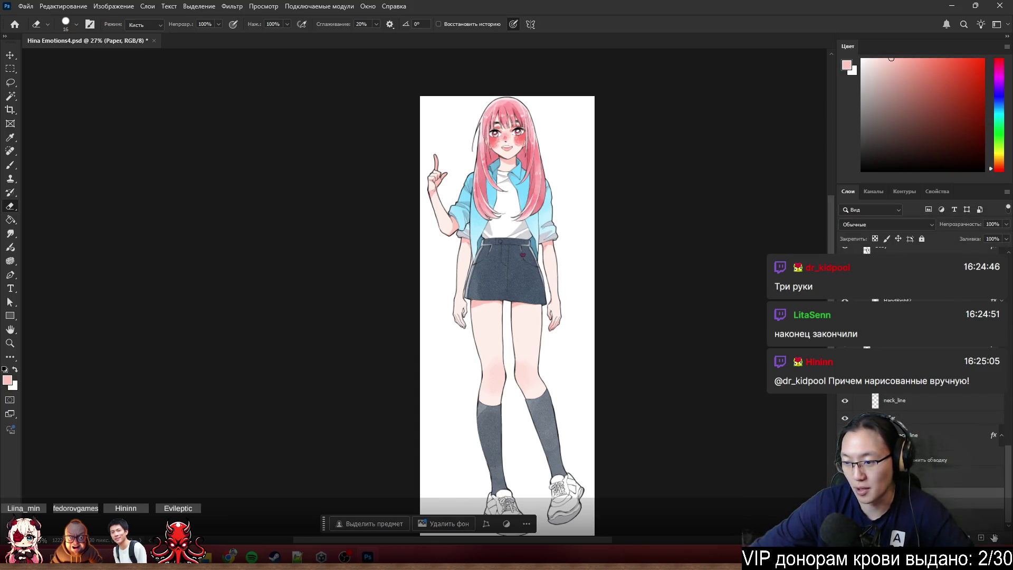
# - Hide the white Paper background and start Save As for the artwork
pyautogui.click(982, 537)
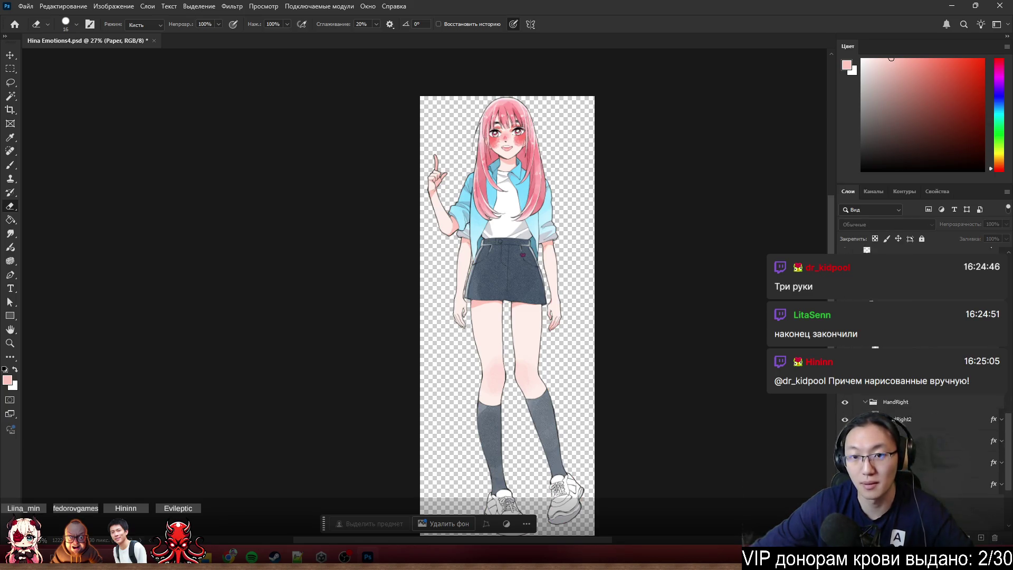
pyautogui.click(26, 6)
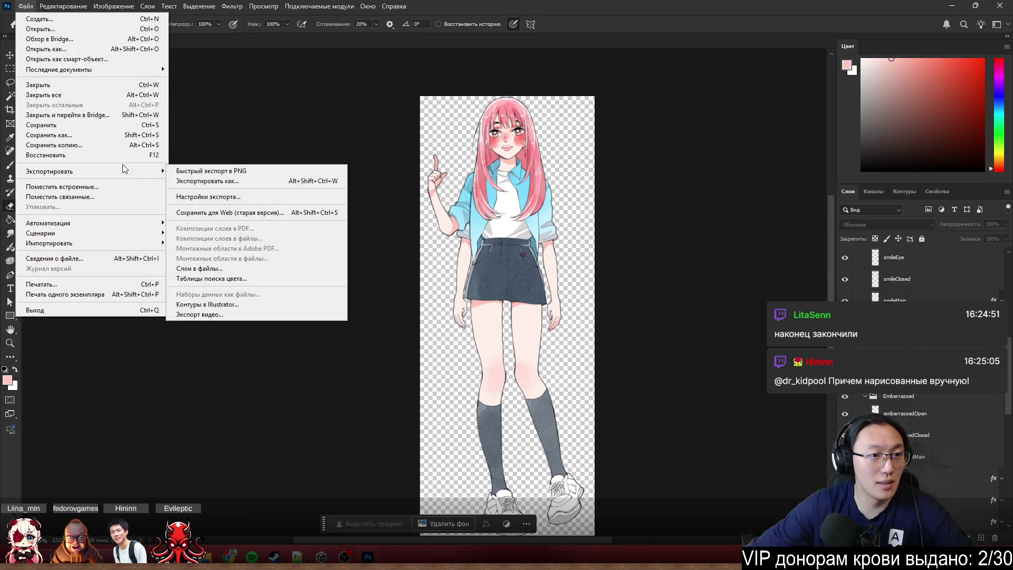
pyautogui.click(122, 135)
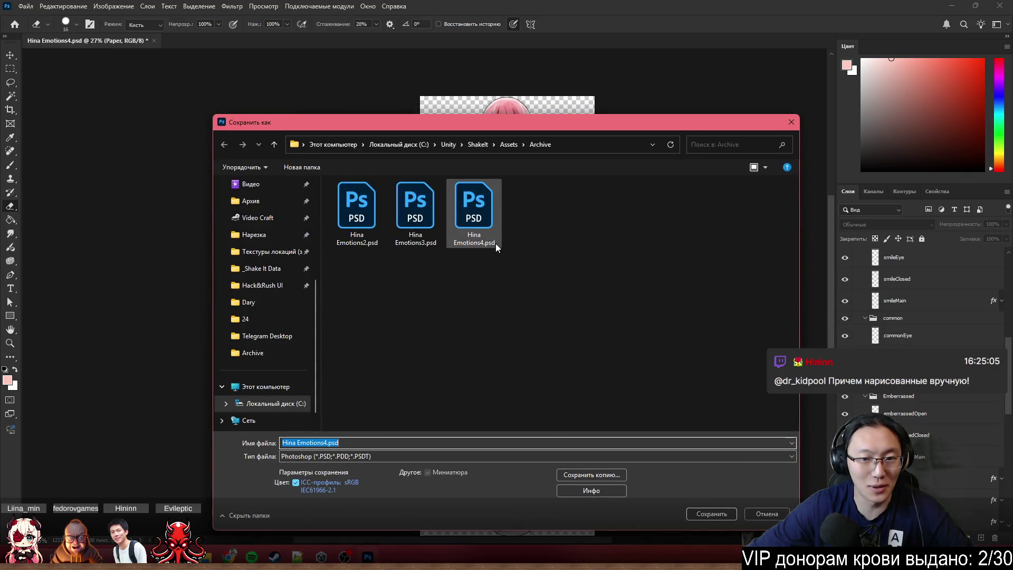
# - Navigate to Assets > _GAME > Resources > Sprites > Characters in the save dialog
pyautogui.click(510, 146)
pyautogui.doubleClick(386, 197)
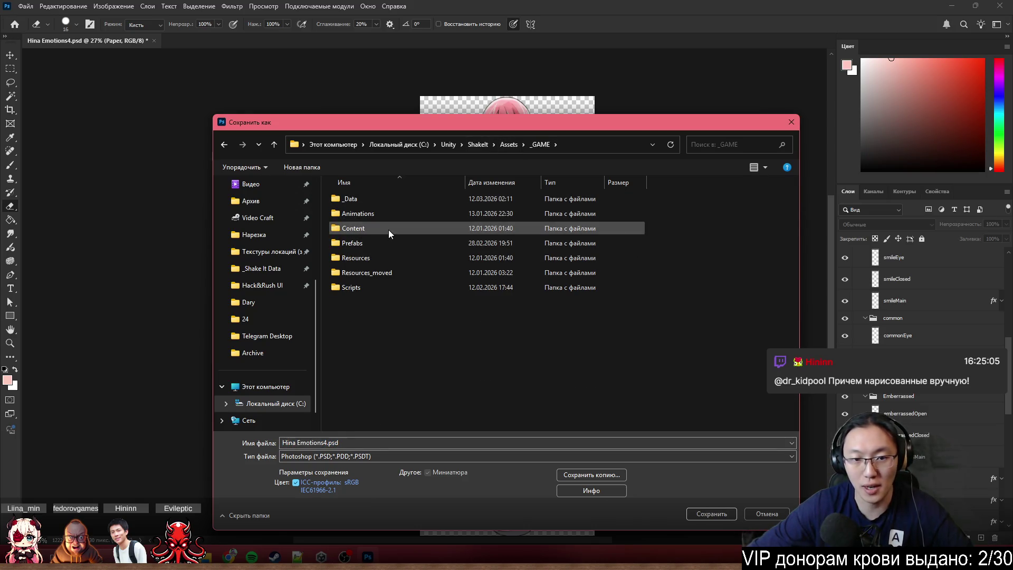
pyautogui.click(380, 197)
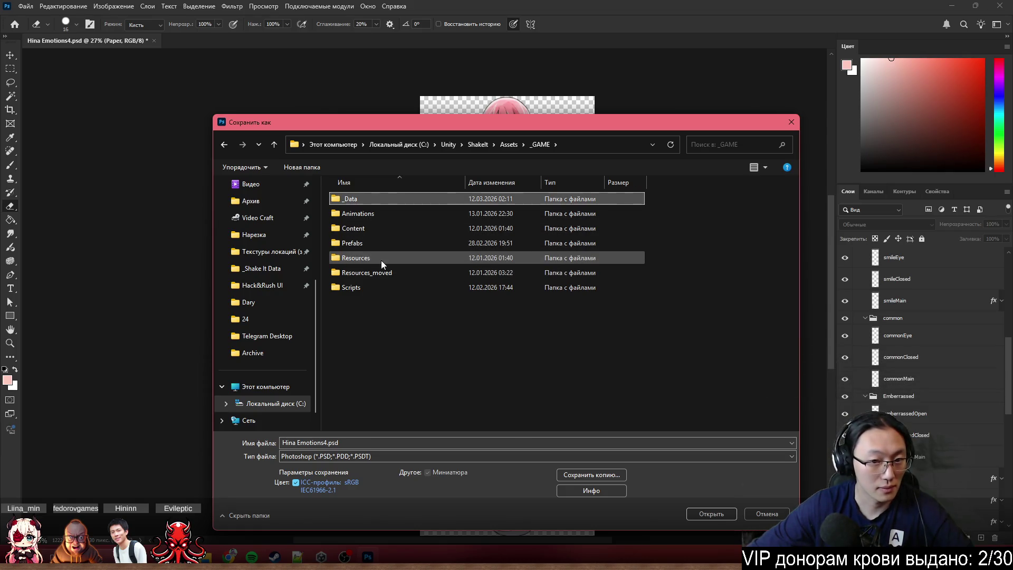
pyautogui.doubleClick(381, 261)
pyautogui.doubleClick(379, 218)
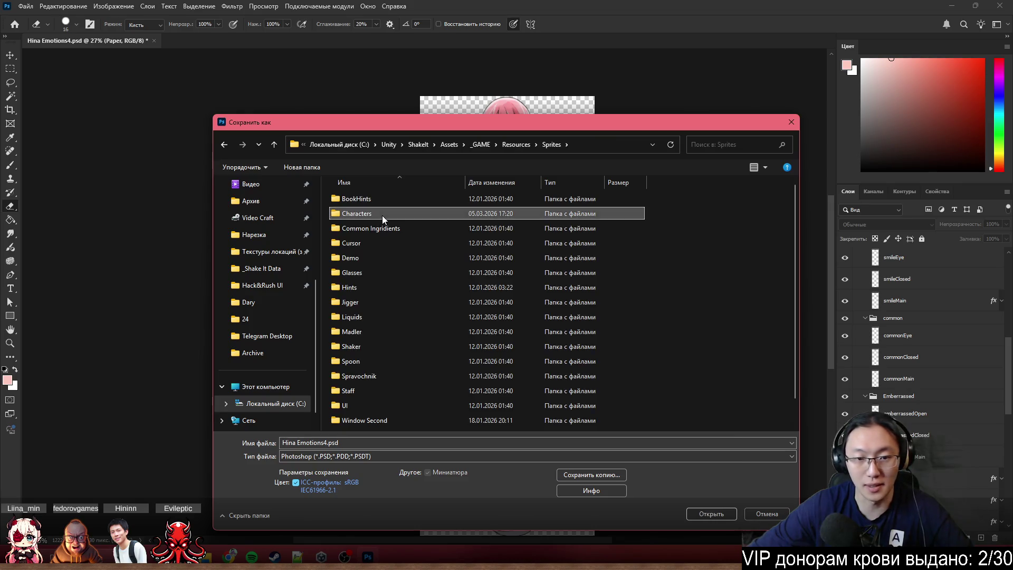
pyautogui.doubleClick(382, 215)
# - Change the file name to Lina
pyautogui.rightClick(694, 334)
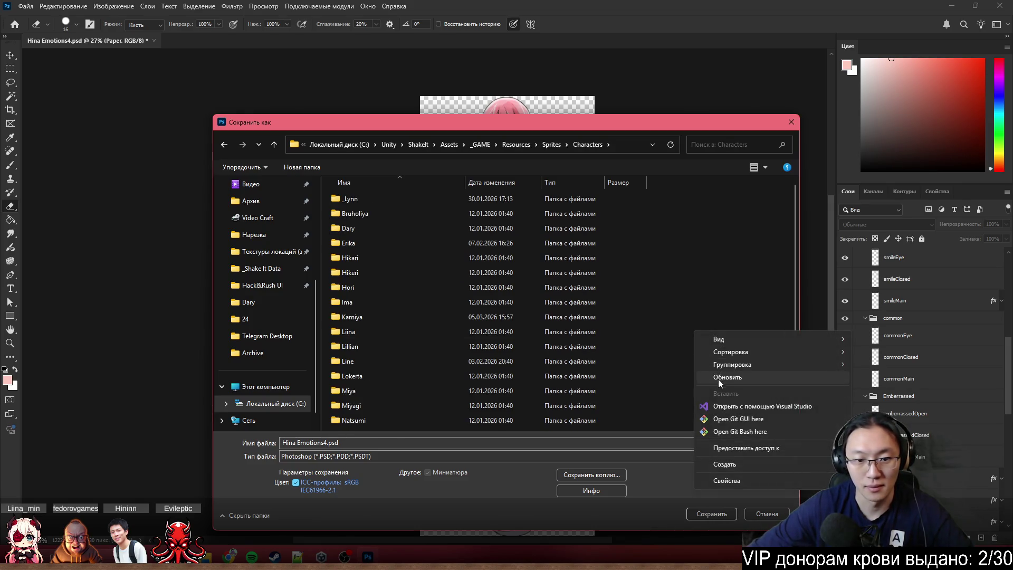
pyautogui.click(713, 292)
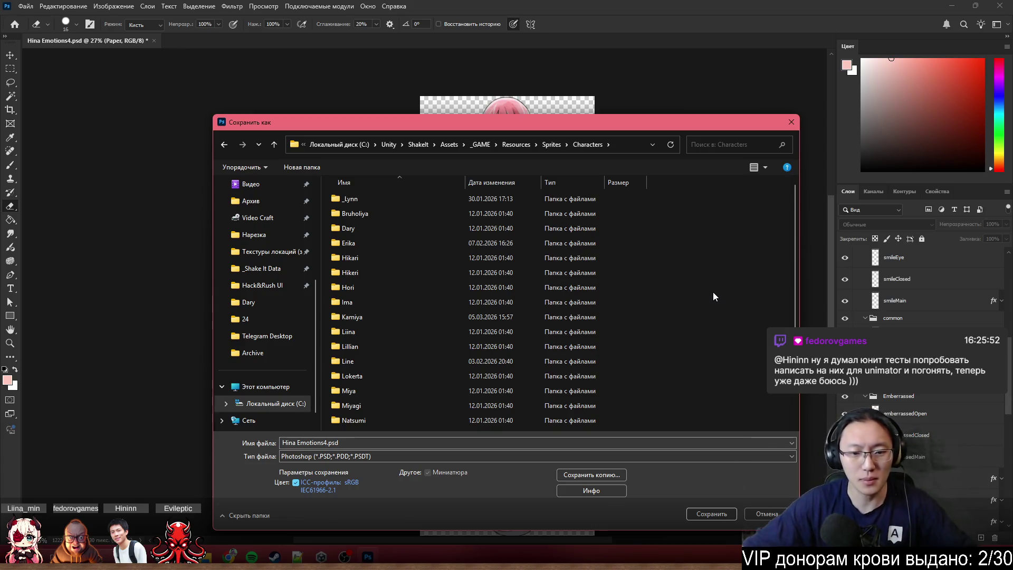
pyautogui.click(386, 443)
pyautogui.write('Д')
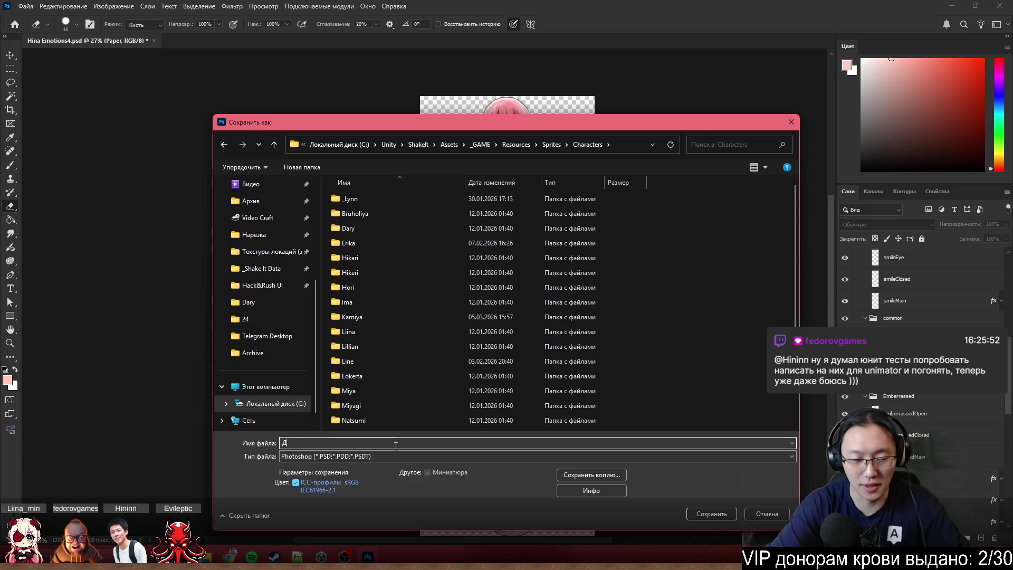
pyautogui.press('BackSpace')
pyautogui.write('Lina')
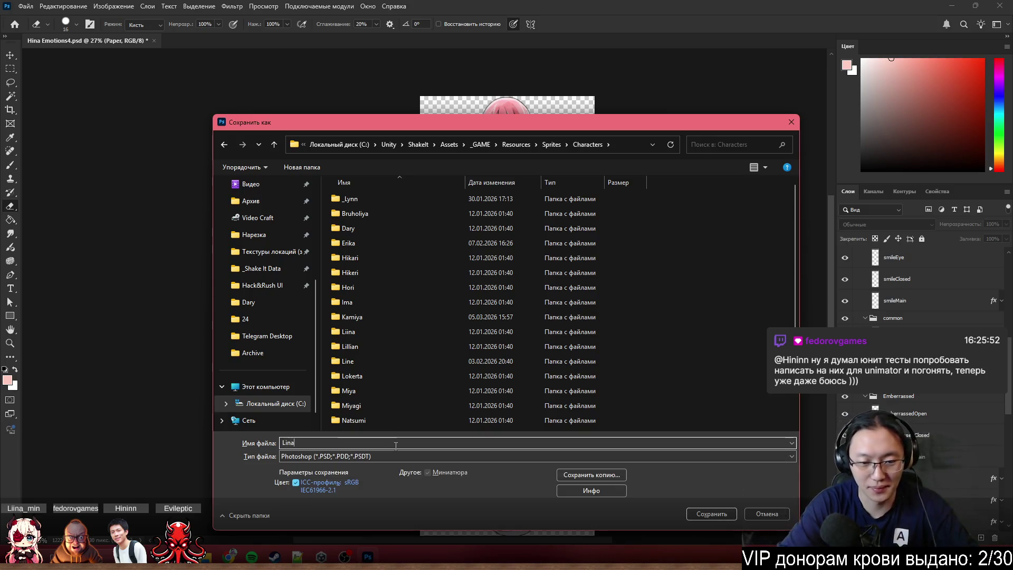
# - Create a new folder inside Characters
pyautogui.rightClick(732, 372)
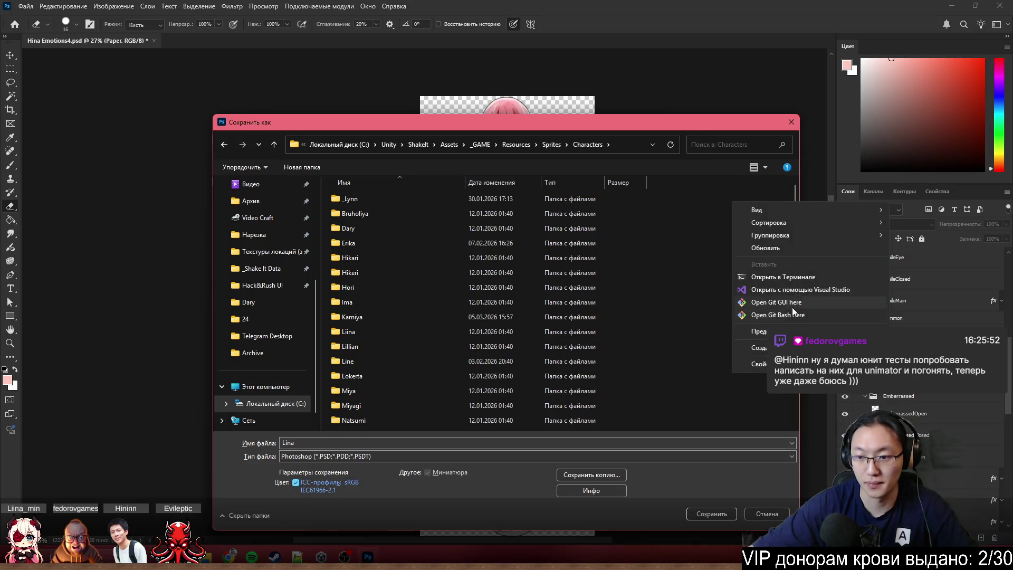
pyautogui.moveTo(755, 347)
pyautogui.click(670, 346)
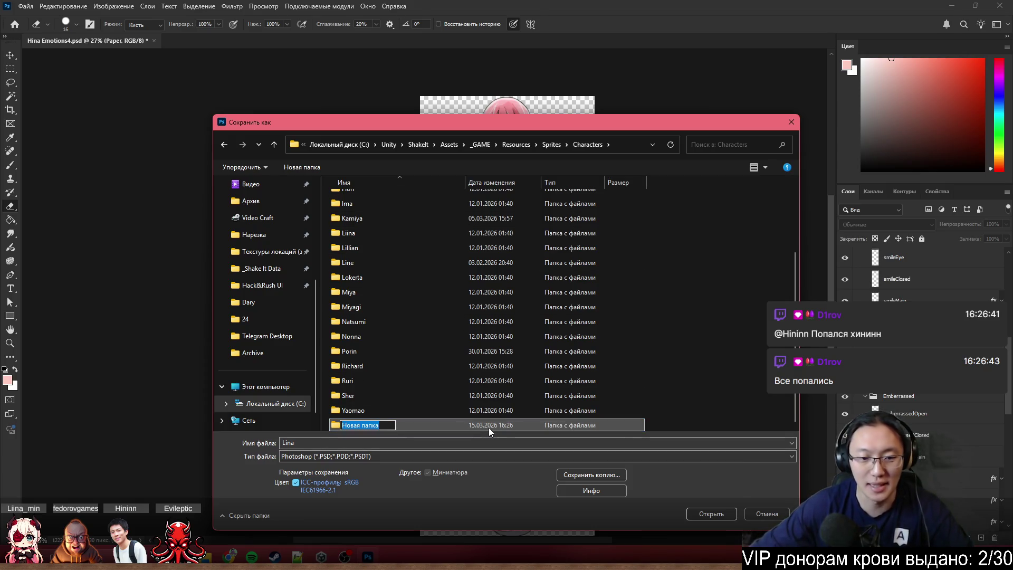
# - Name the new folder Nana
pyautogui.write('Hi')
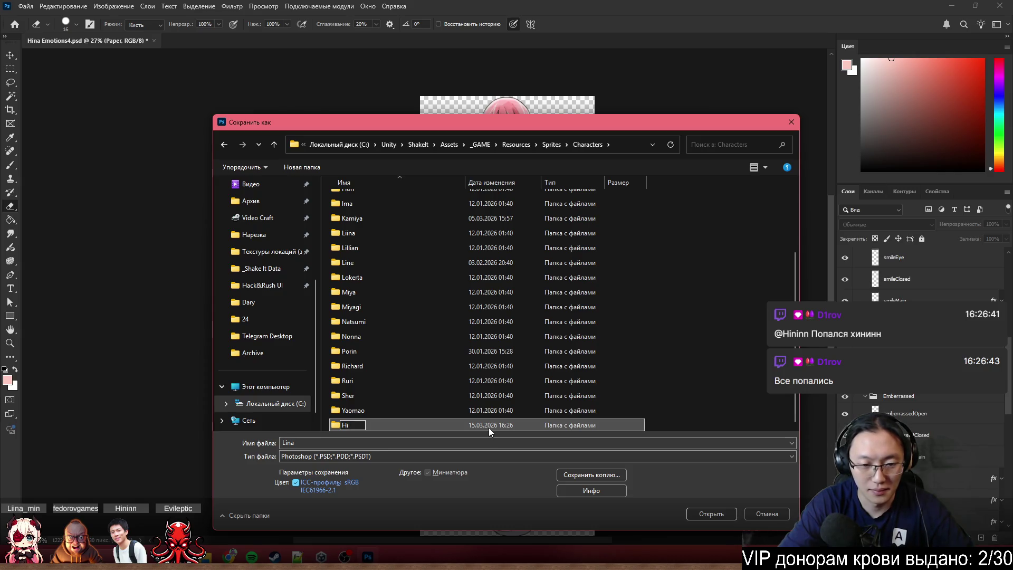
pyautogui.press('BackSpace')
pyautogui.press('BackSpace')
pyautogui.write('L')
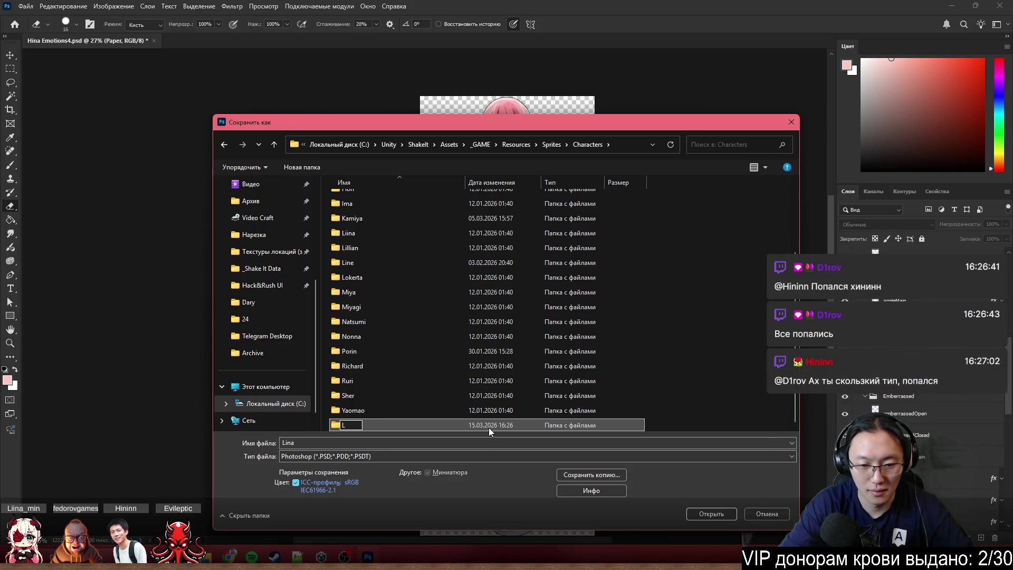
pyautogui.press('BackSpace')
pyautogui.write('Ni')
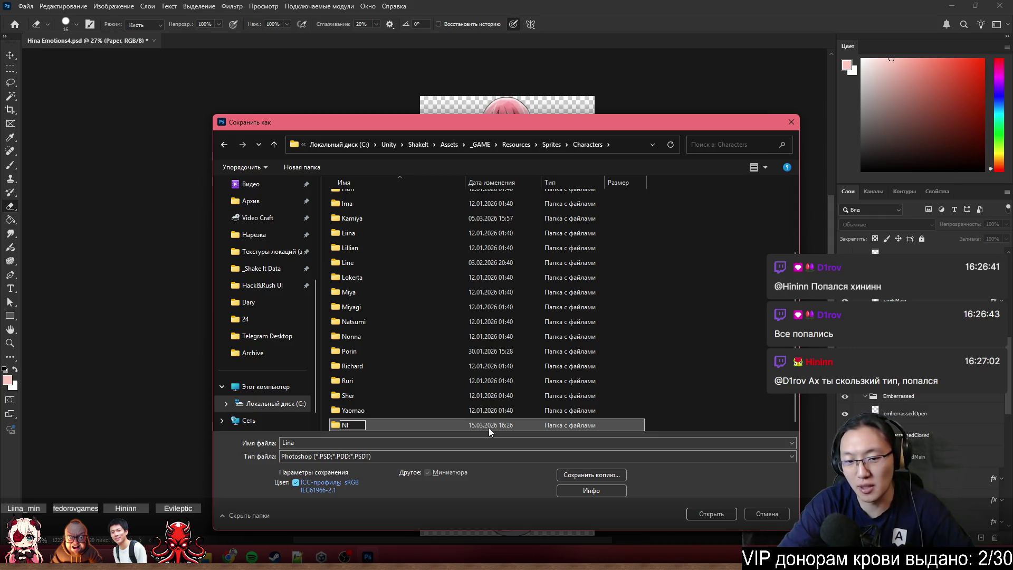
pyautogui.press('BackSpace')
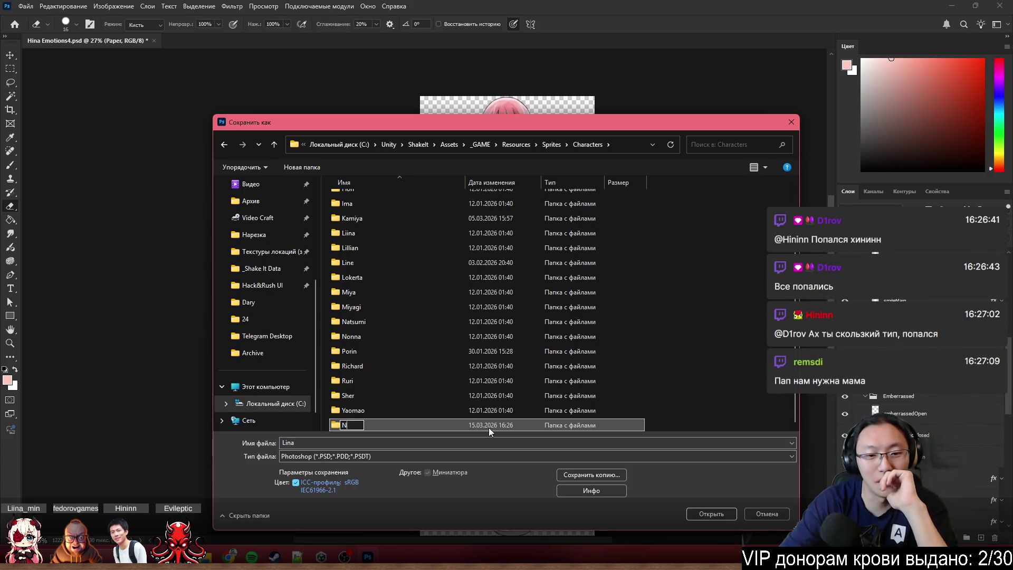
pyautogui.write('ana')
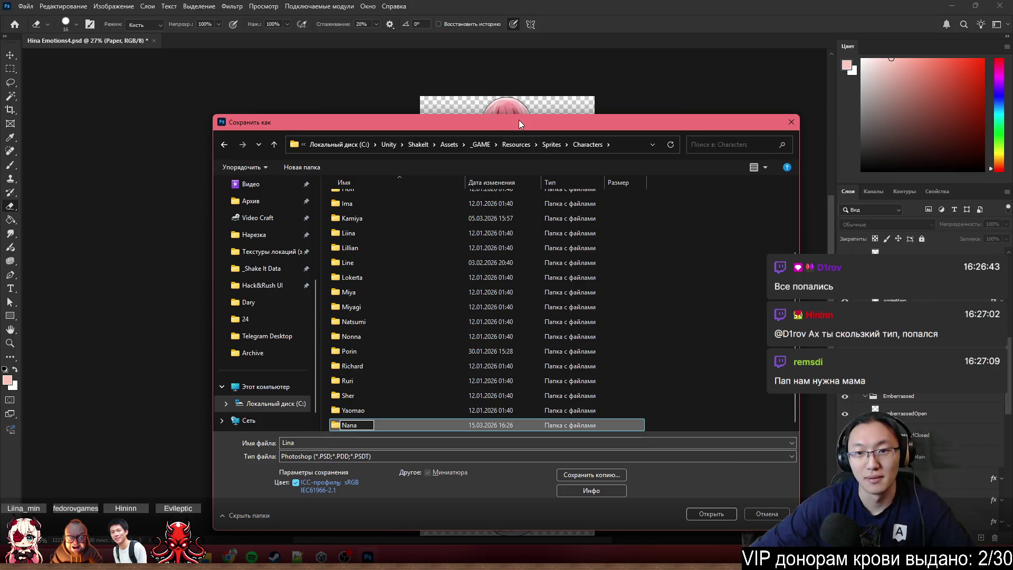
pyautogui.moveTo(518, 119)
pyautogui.mouseDown()
pyautogui.moveTo(592, 228)
pyautogui.moveTo(593, 198)
pyautogui.moveTo(548, 81)
pyautogui.mouseUp()
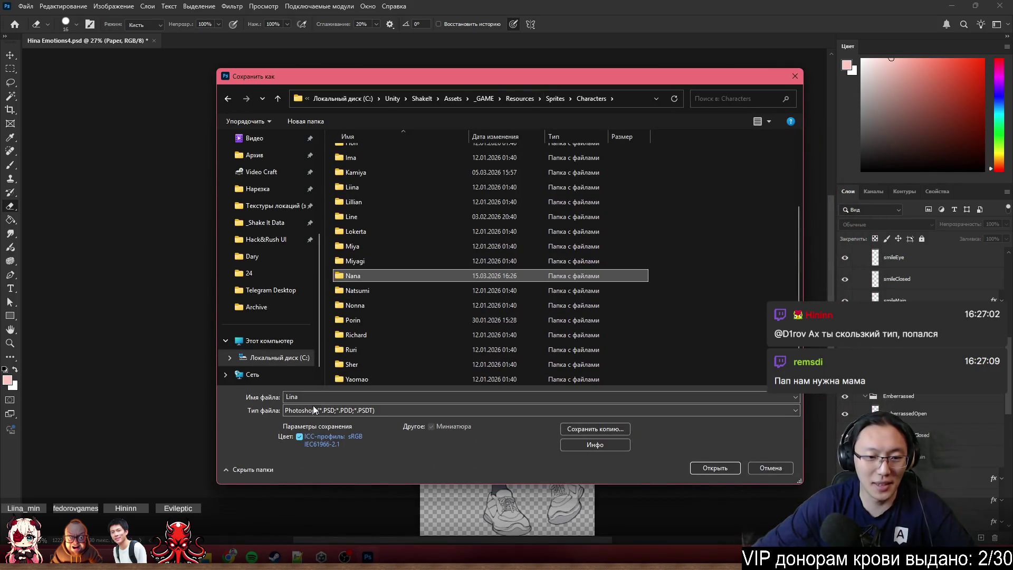
# - Save the file into the Nana folder, then cancel the format compatibility prompt
pyautogui.click(335, 391)
pyautogui.doubleClick(371, 276)
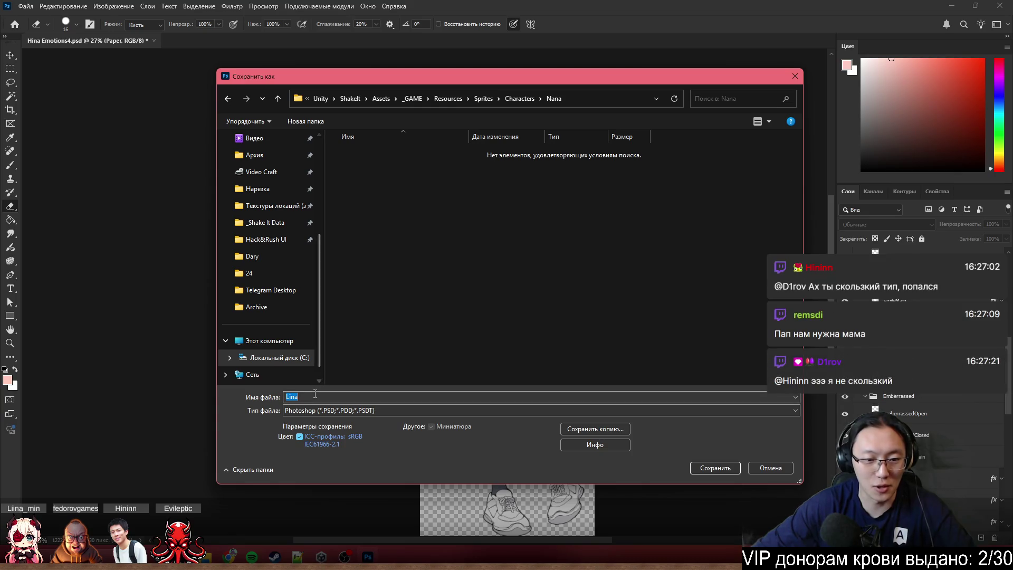
pyautogui.write('Na')
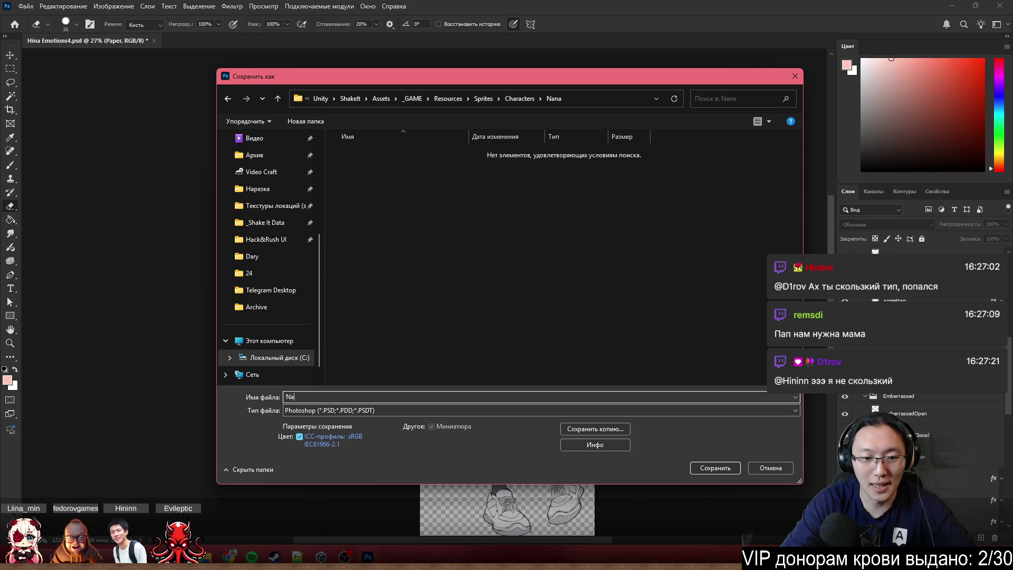
pyautogui.click(718, 469)
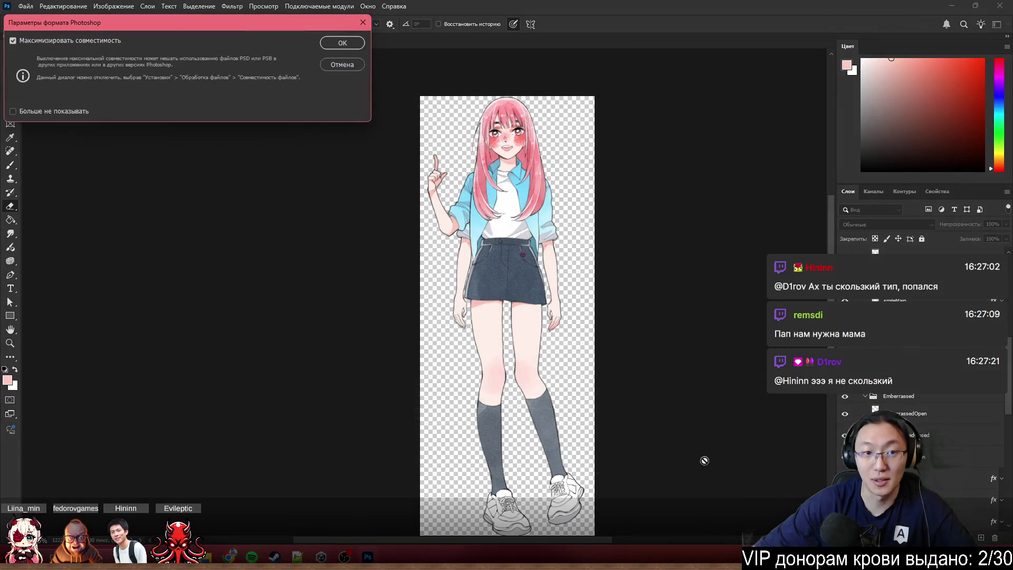
pyautogui.click(343, 64)
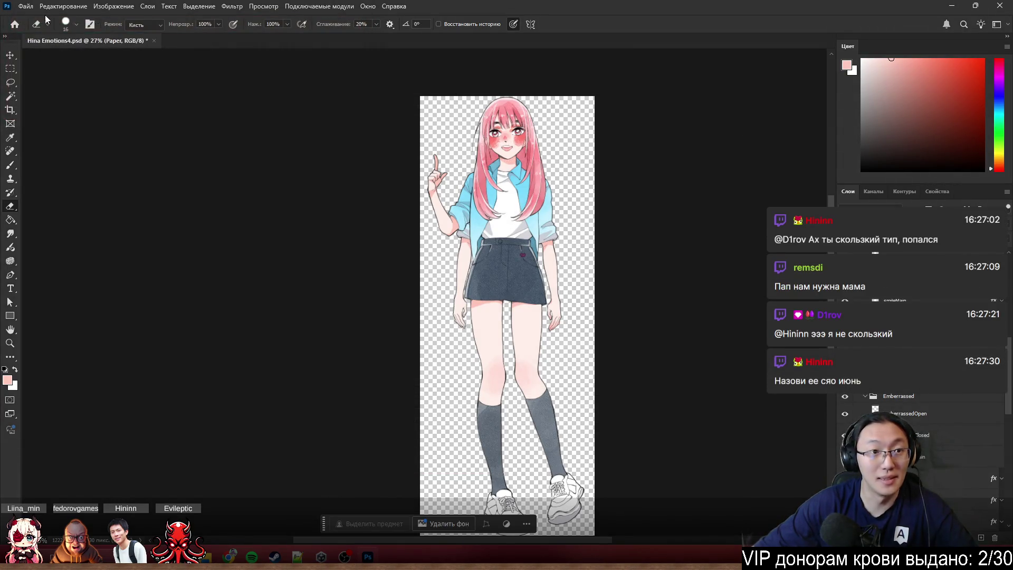
# - Reopen Save As and navigate to Assets > _GAME > Resources > Sprites > Characters > Nana
pyautogui.click(25, 6)
pyautogui.click(79, 135)
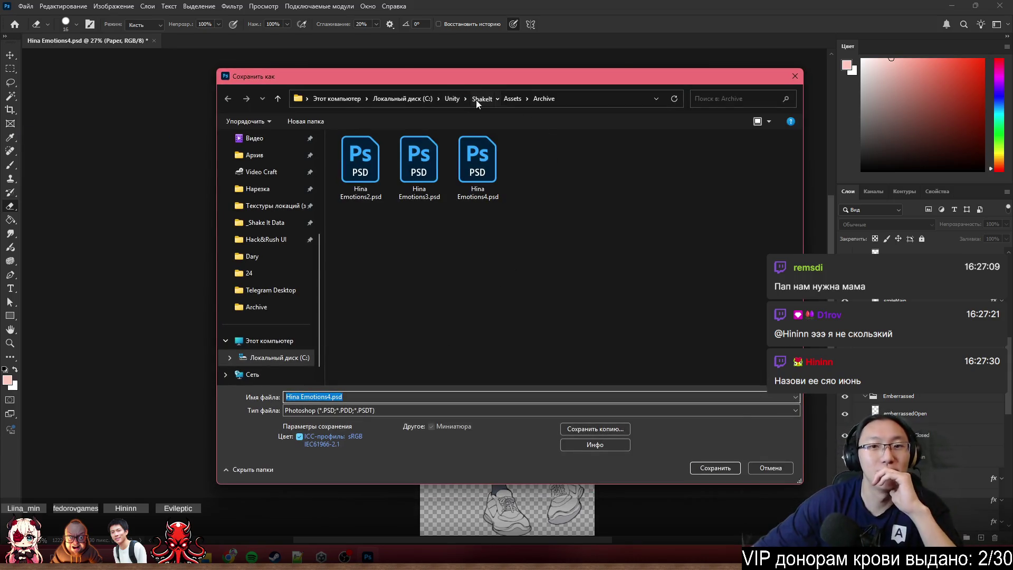
pyautogui.click(476, 99)
pyautogui.click(385, 180)
pyautogui.doubleClick(385, 182)
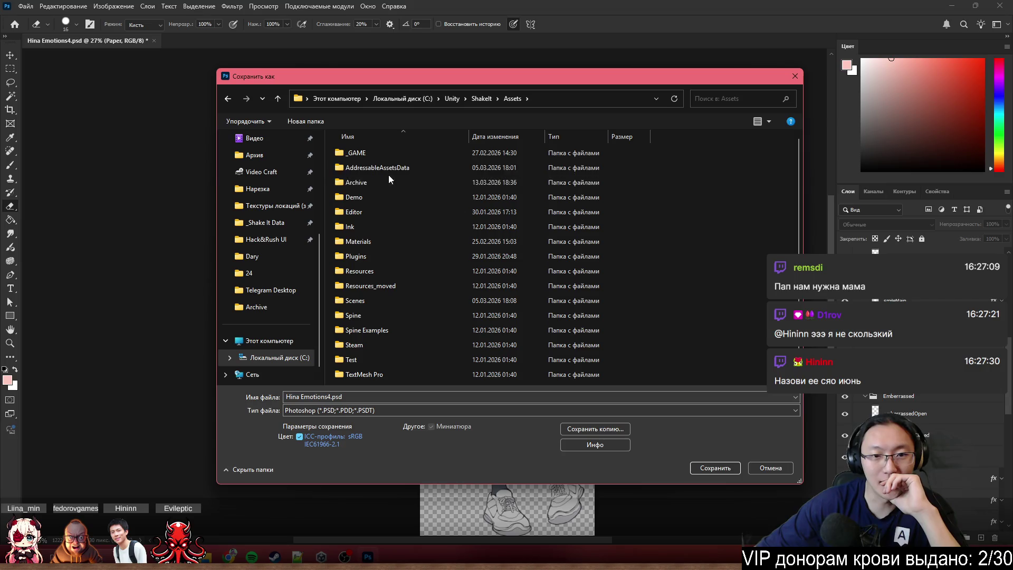
pyautogui.doubleClick(400, 155)
pyautogui.doubleClick(410, 211)
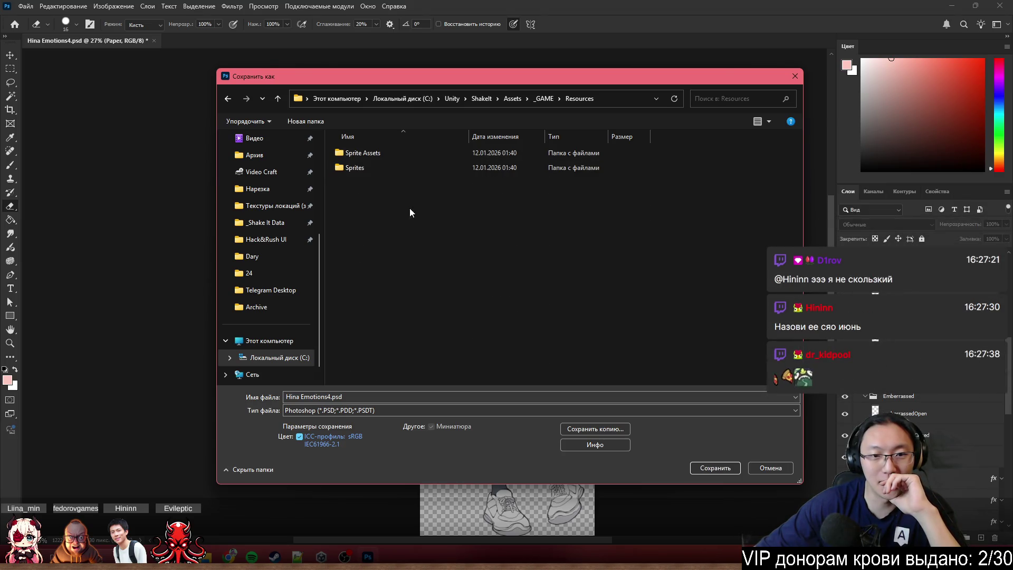
pyautogui.doubleClick(397, 157)
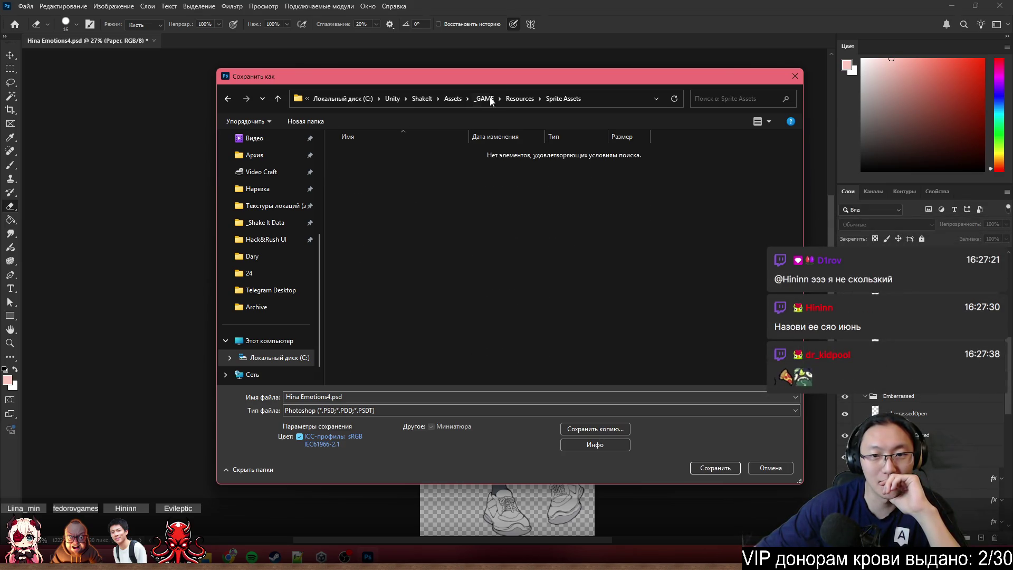
pyautogui.click(511, 100)
pyautogui.doubleClick(384, 165)
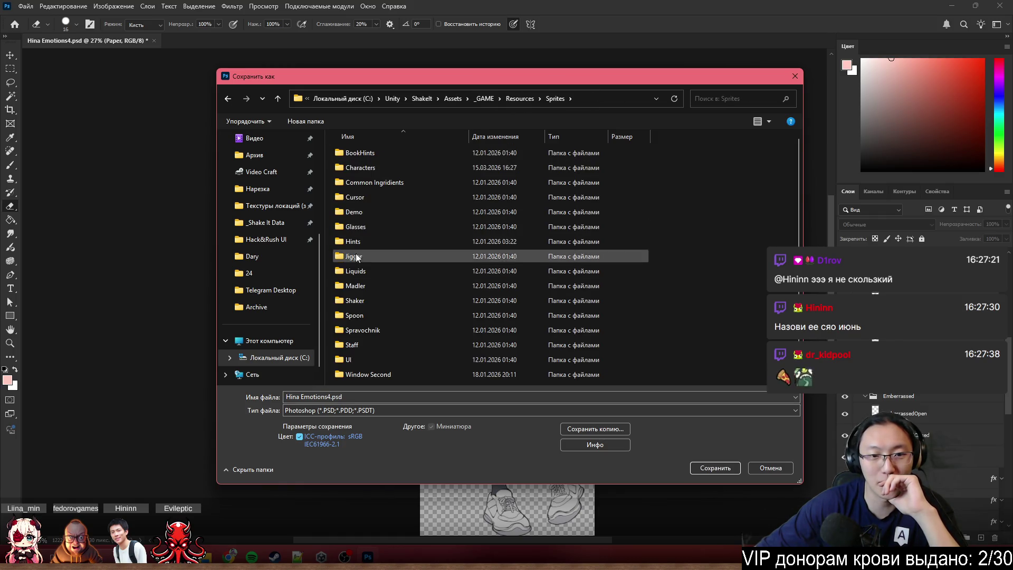
pyautogui.doubleClick(379, 166)
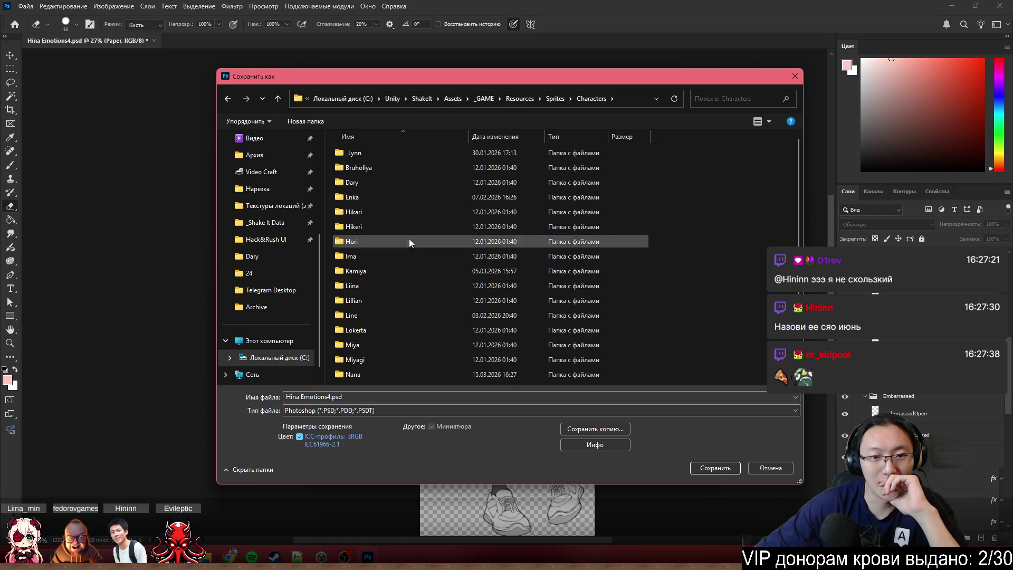
pyautogui.scroll(-5, 406, 327)
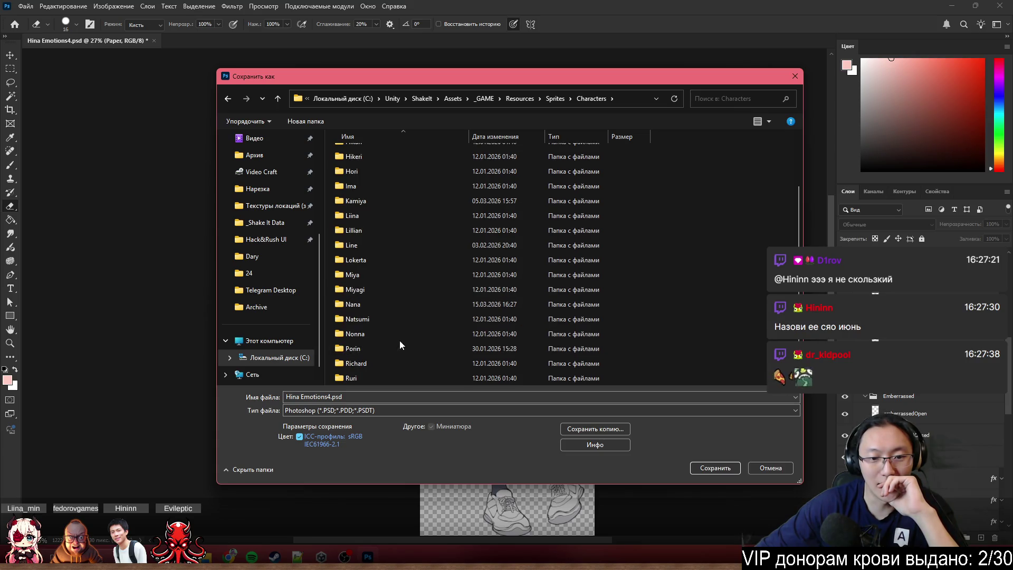
pyautogui.doubleClick(395, 304)
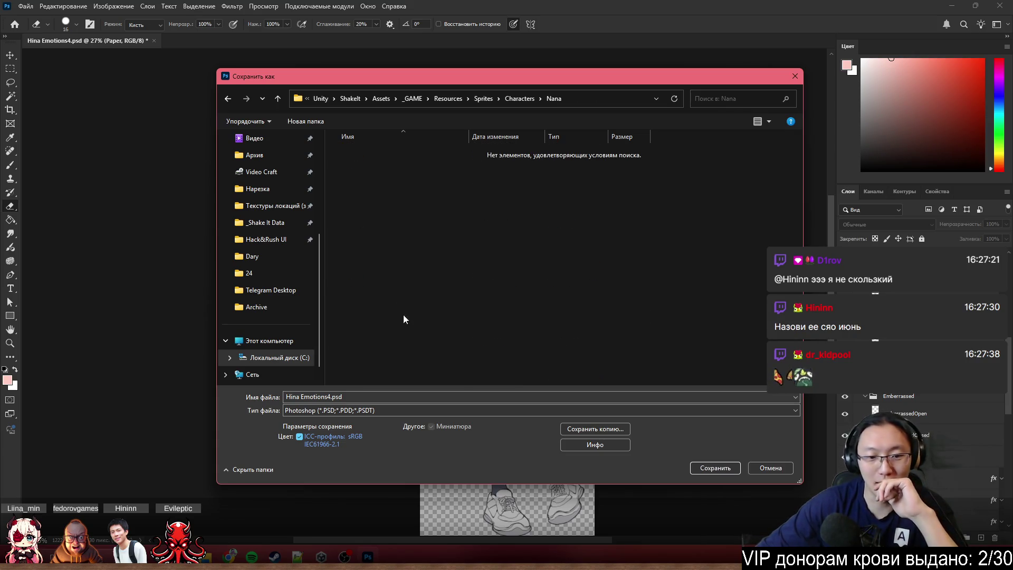
# - Save as Nana in Large Document PSB format, accept the compatibility options, and close Photoshop
pyautogui.click(536, 410)
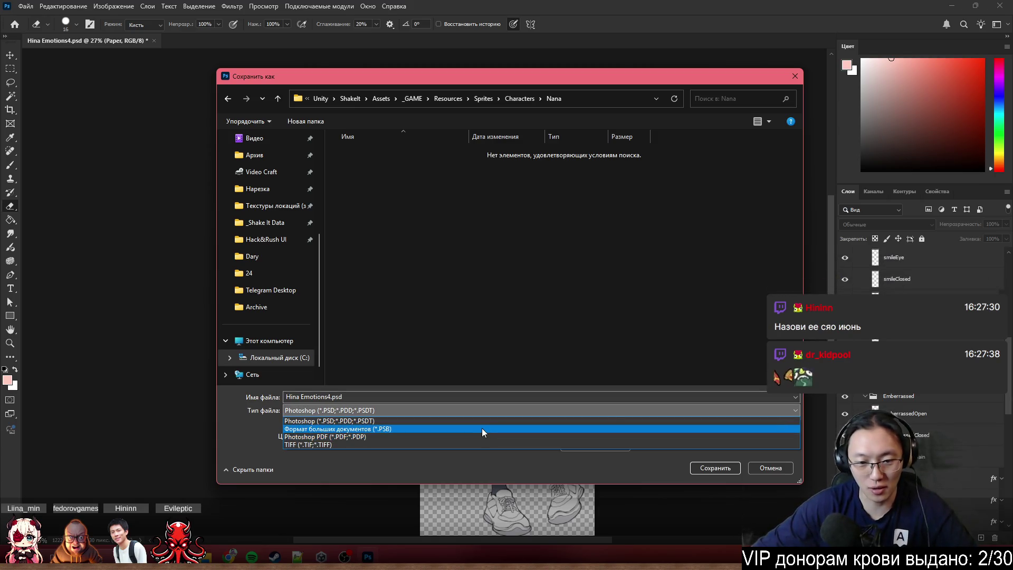
pyautogui.click(483, 429)
pyautogui.press('BackSpace')
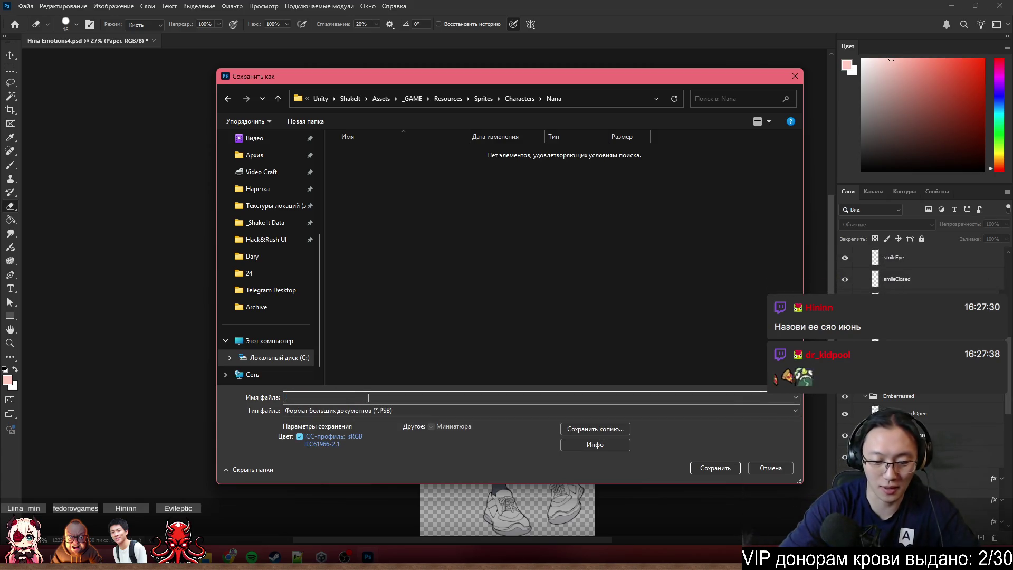
pyautogui.click(541, 396)
pyautogui.write('Nana')
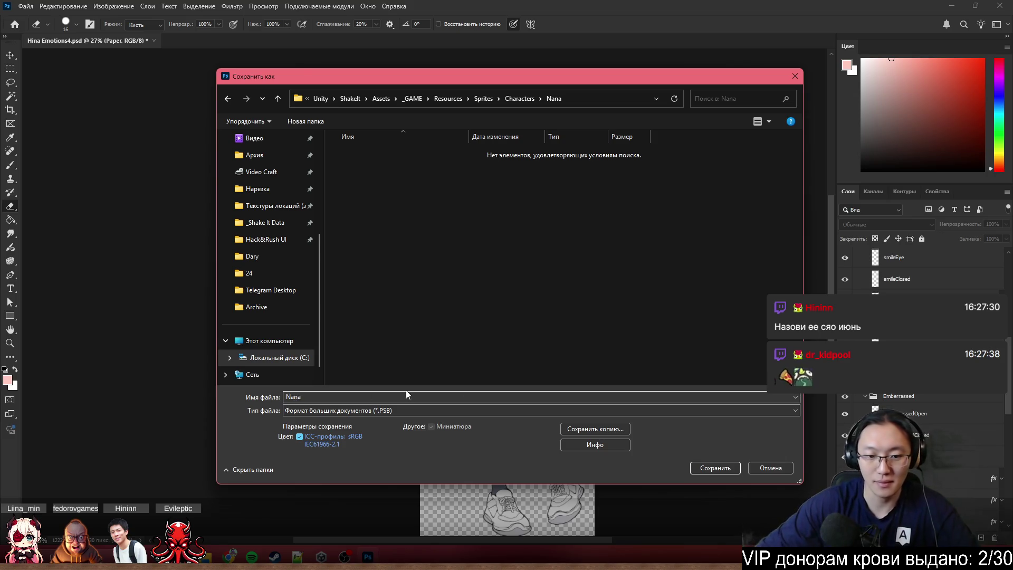
pyautogui.click(713, 468)
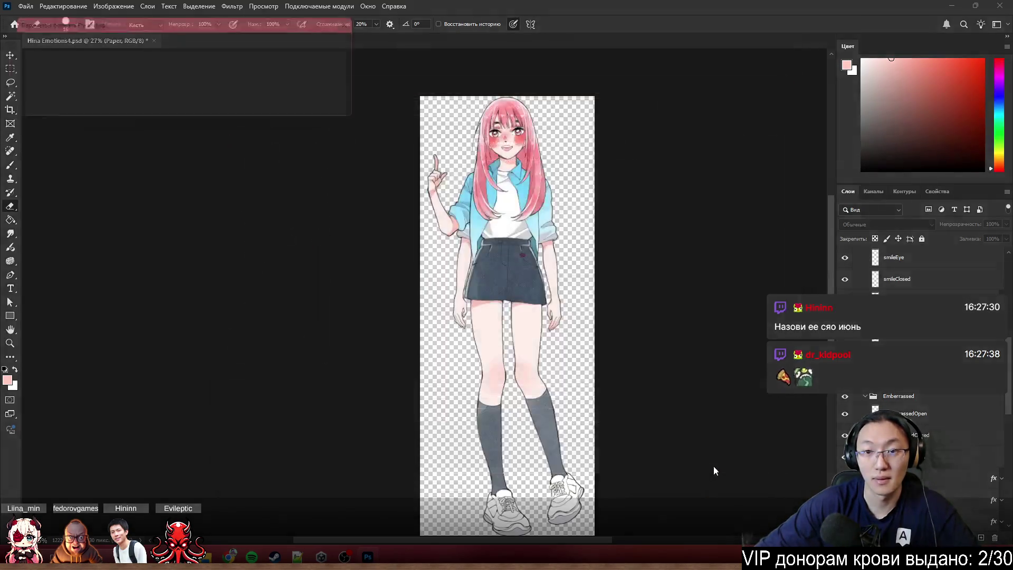
pyautogui.click(336, 44)
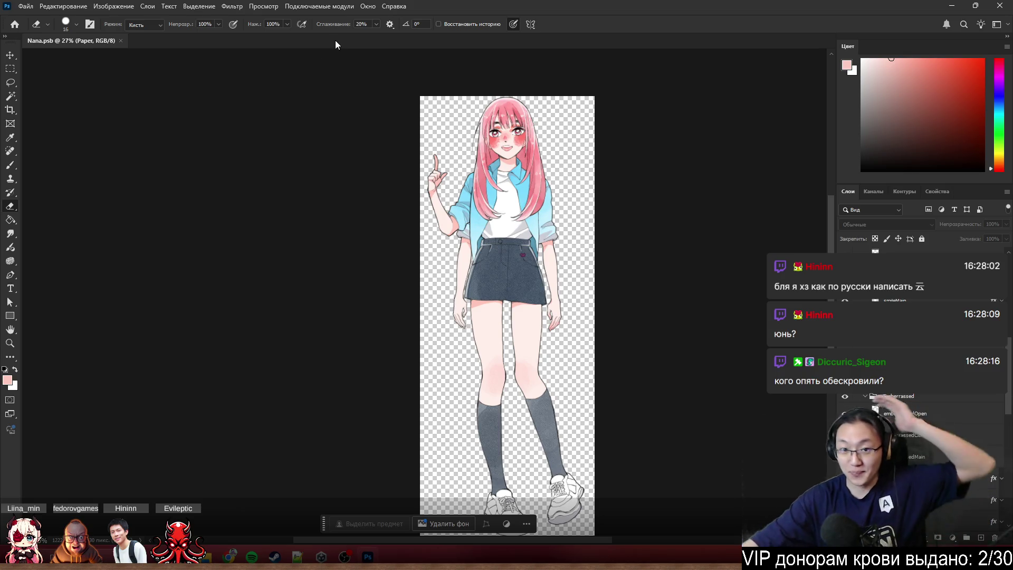
pyautogui.click(999, 5)
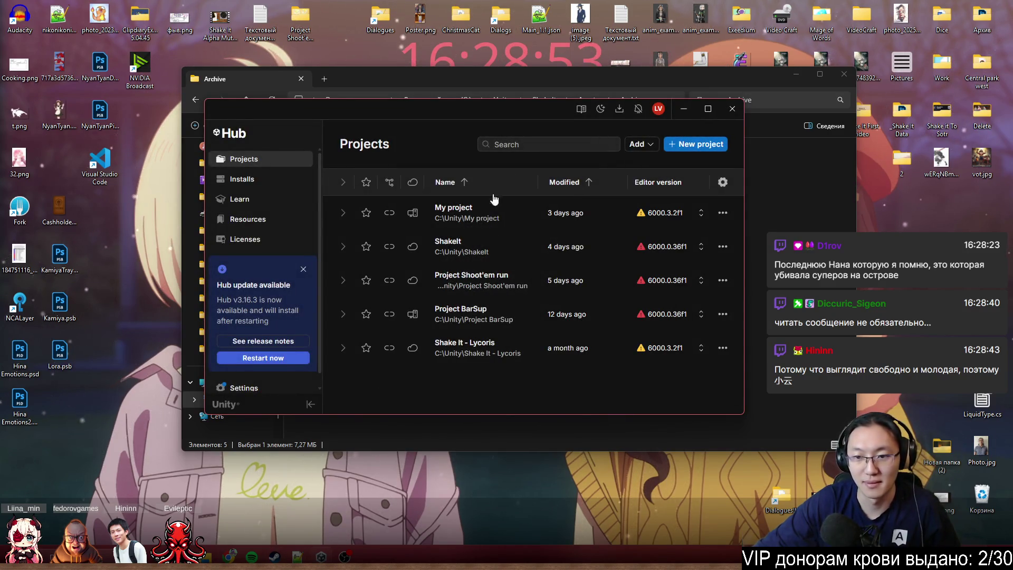
# - Open the ShakeIt project from Unity Hub's Projects list
pyautogui.click(482, 249)
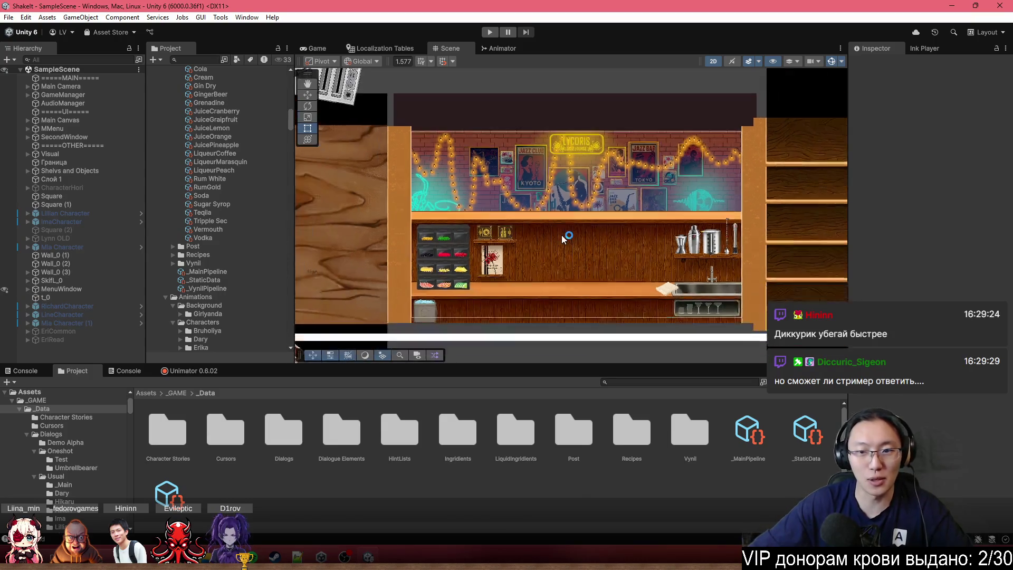
pyautogui.scroll(1, 578, 235)
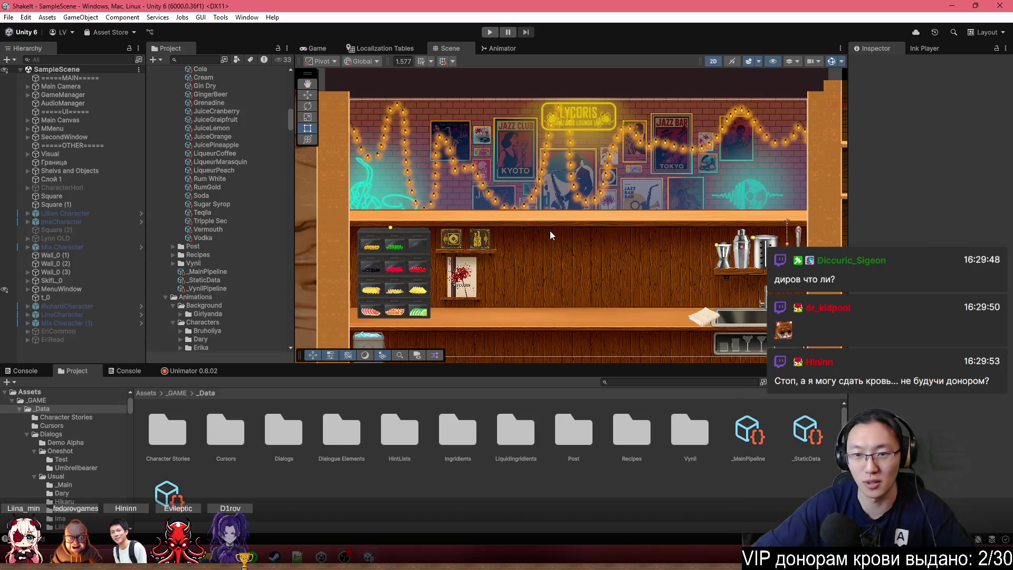
# - Go up from _Data to the _GAME folder in the Project window
pyautogui.scroll(-4, 550, 230)
pyautogui.scroll(2, 593, 239)
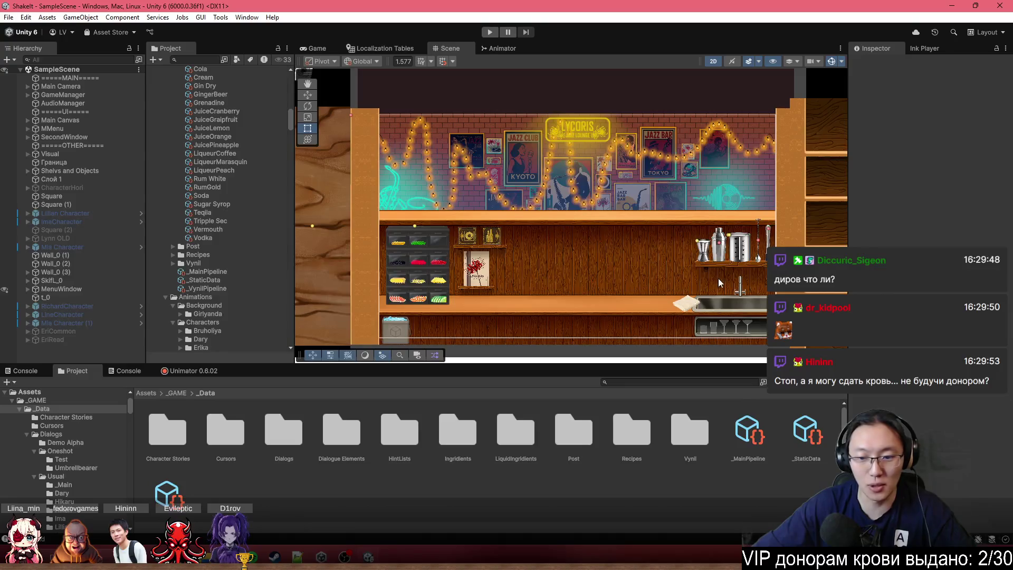
pyautogui.click(177, 394)
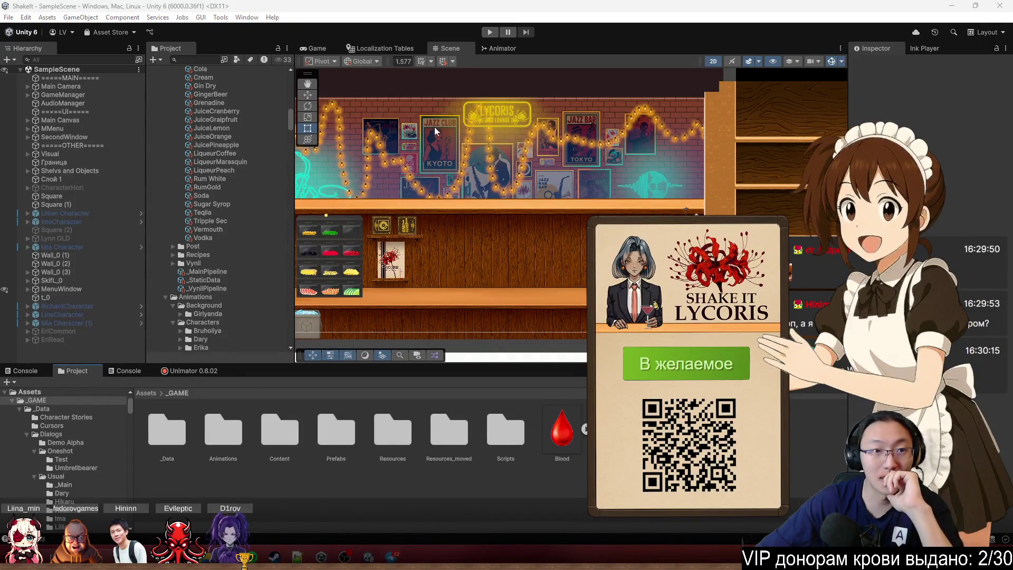
pyautogui.click(54, 20)
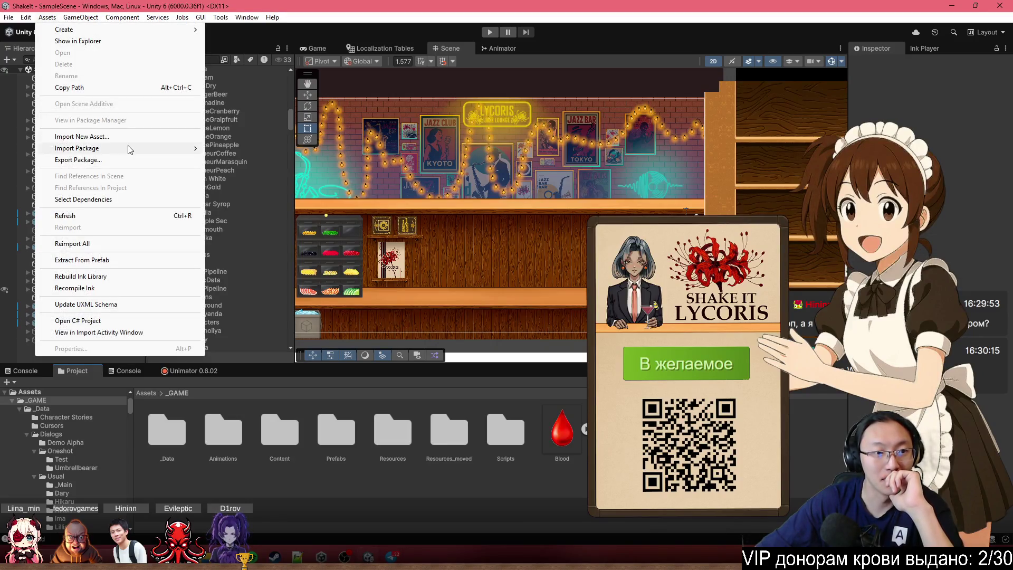
# - Close the Unimator window tab
pyautogui.click(201, 362)
pyautogui.rightClick(201, 370)
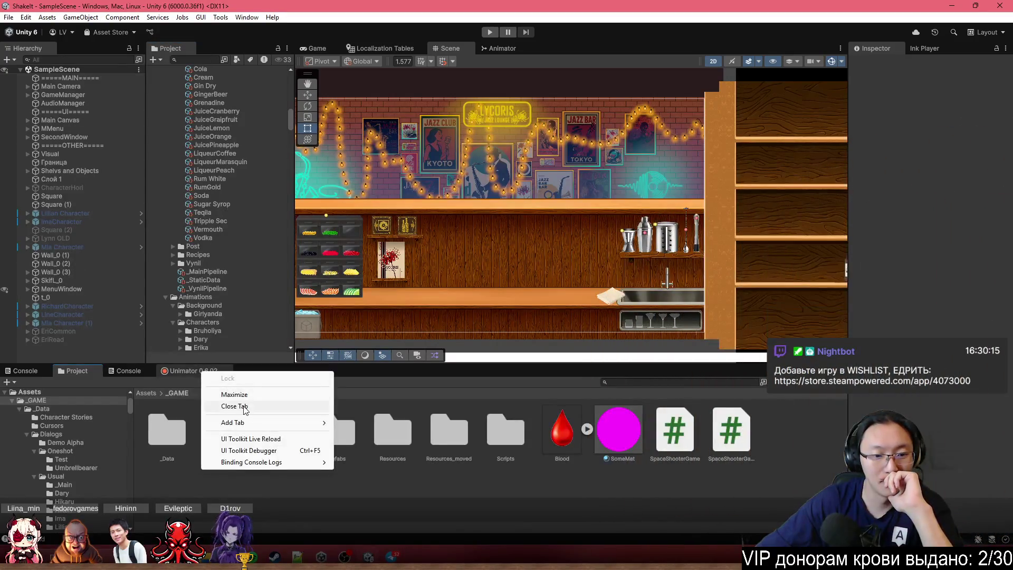
pyautogui.click(245, 411)
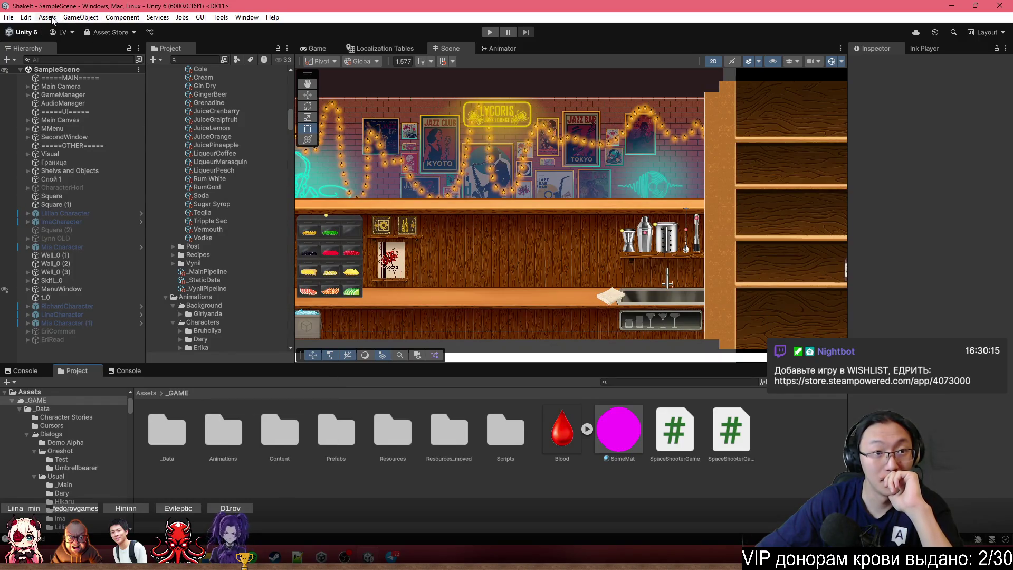
# - Import the Unimator-0.7.0 (3) custom package from Downloads > Telegram Desktop
pyautogui.click(47, 17)
pyautogui.moveTo(129, 148)
pyautogui.click(264, 151)
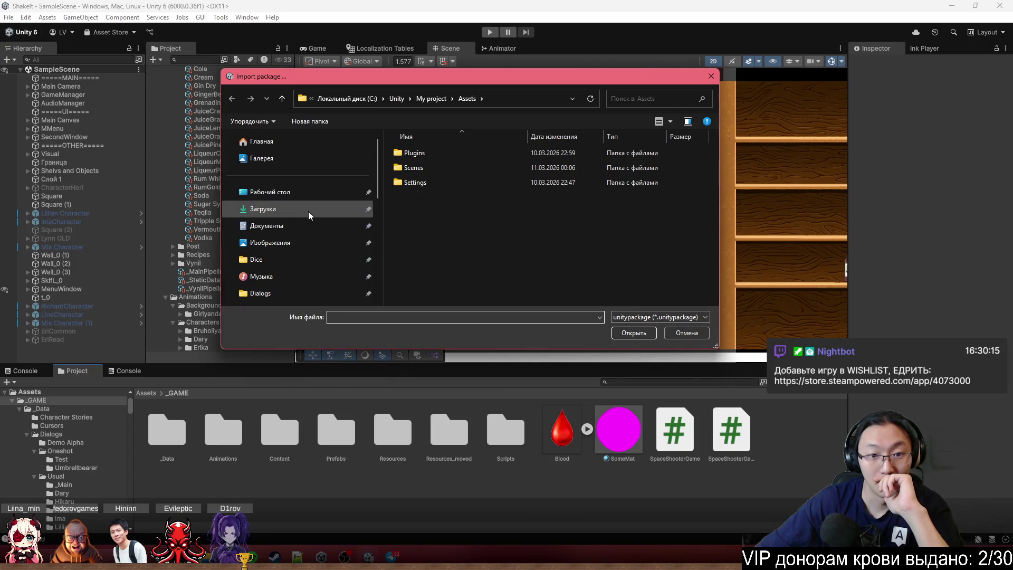
pyautogui.click(308, 209)
pyautogui.doubleClick(469, 163)
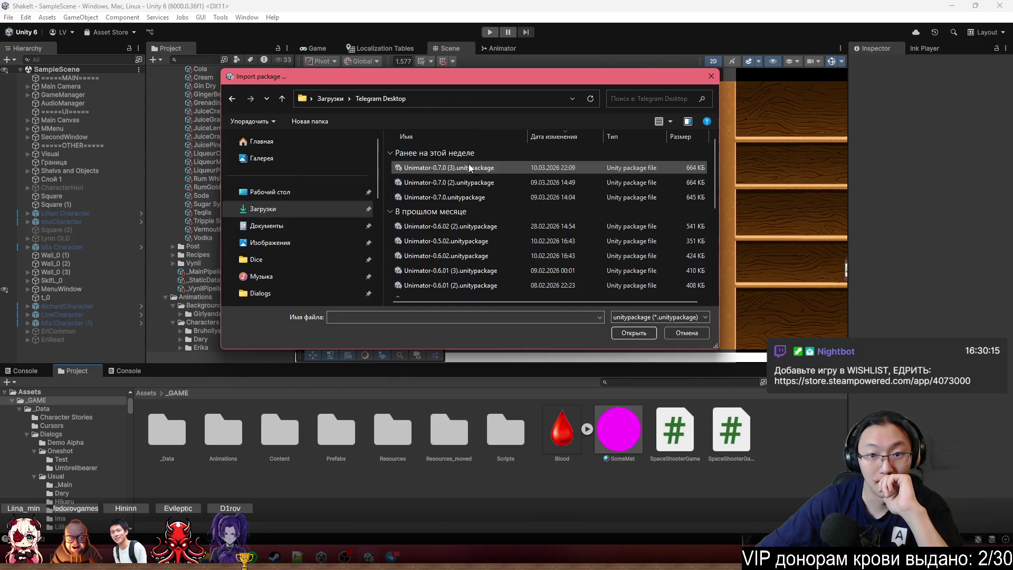
pyautogui.doubleClick(464, 167)
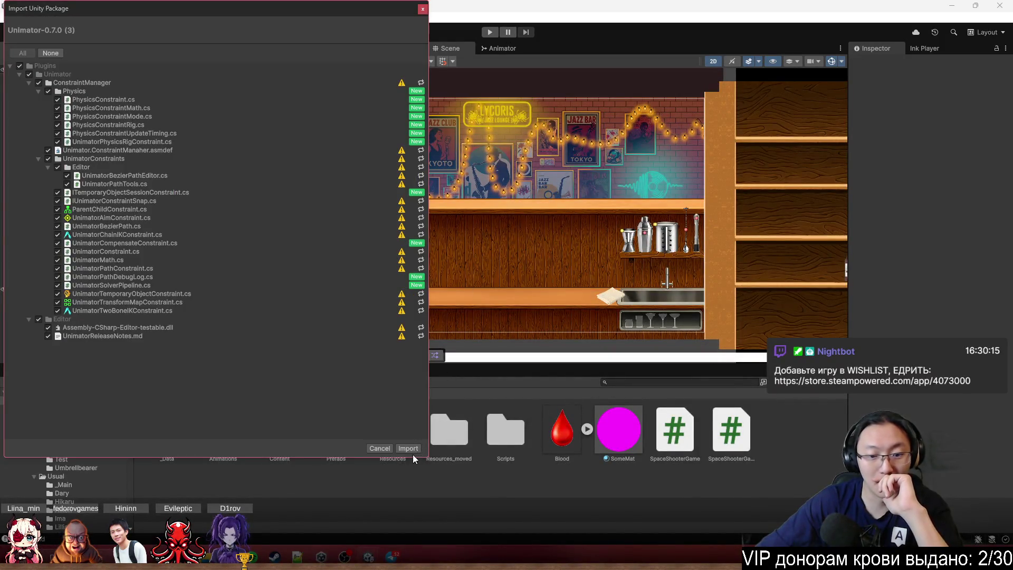
pyautogui.click(409, 448)
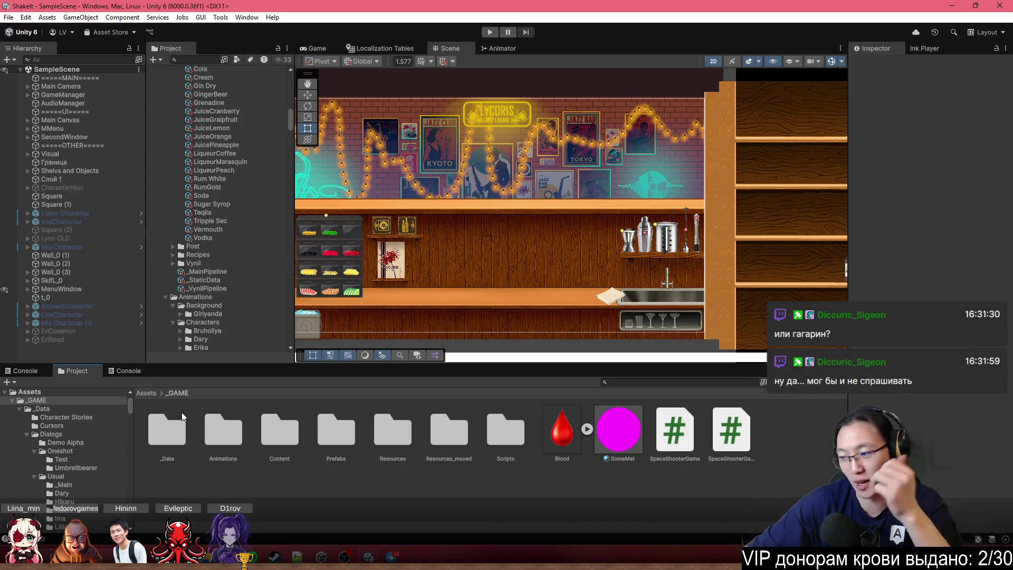
# - Open the Content folder inside _GAME in the Project window
pyautogui.doubleClick(290, 435)
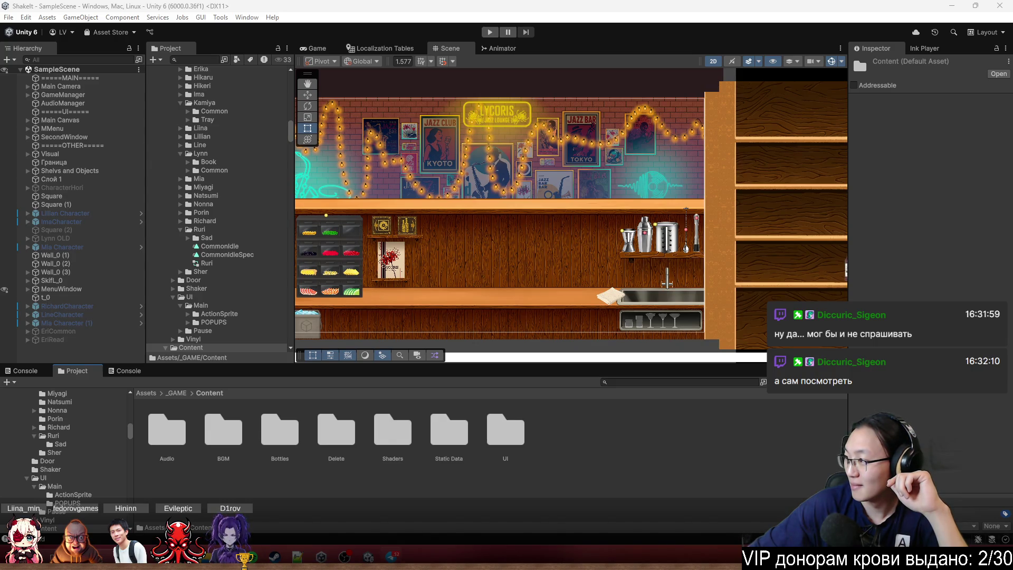
# - Switch over to the Telegram team chat window
pyautogui.hotkey('alt', 'Tab')
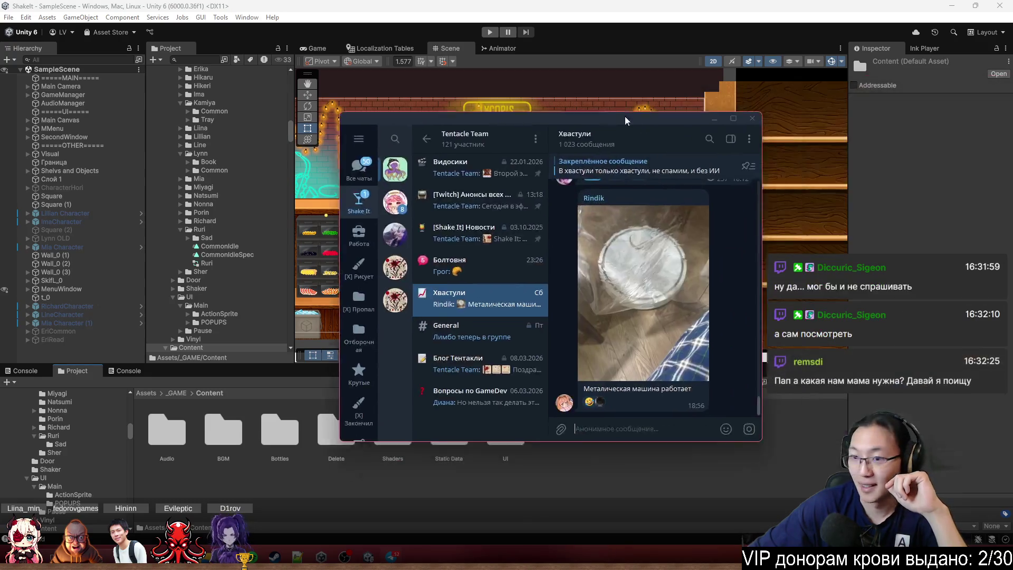
pyautogui.moveTo(585, 110); pyautogui.dragTo(431, 121)
pyautogui.scroll(-5, 514, 274)
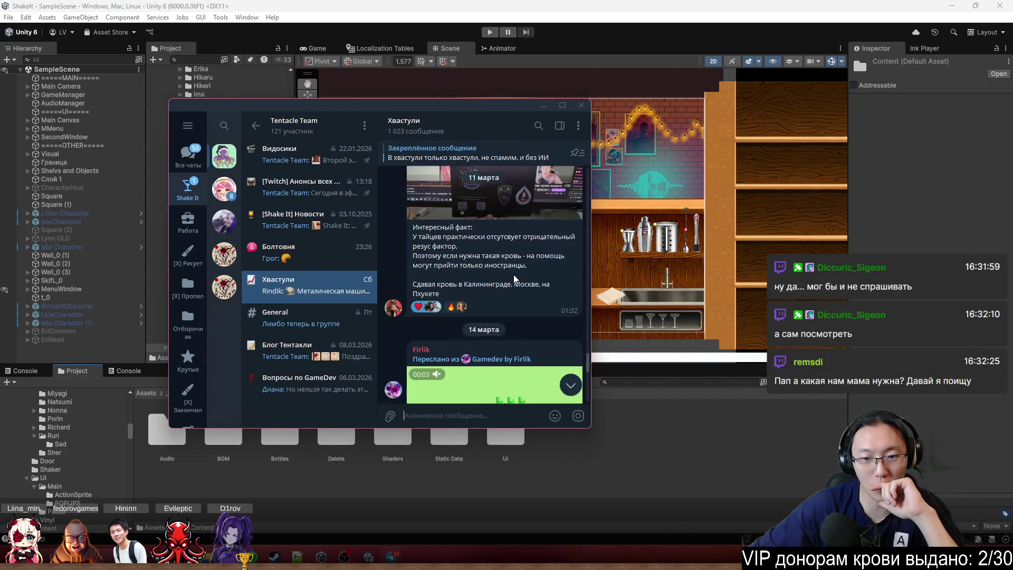
pyautogui.click(513, 284)
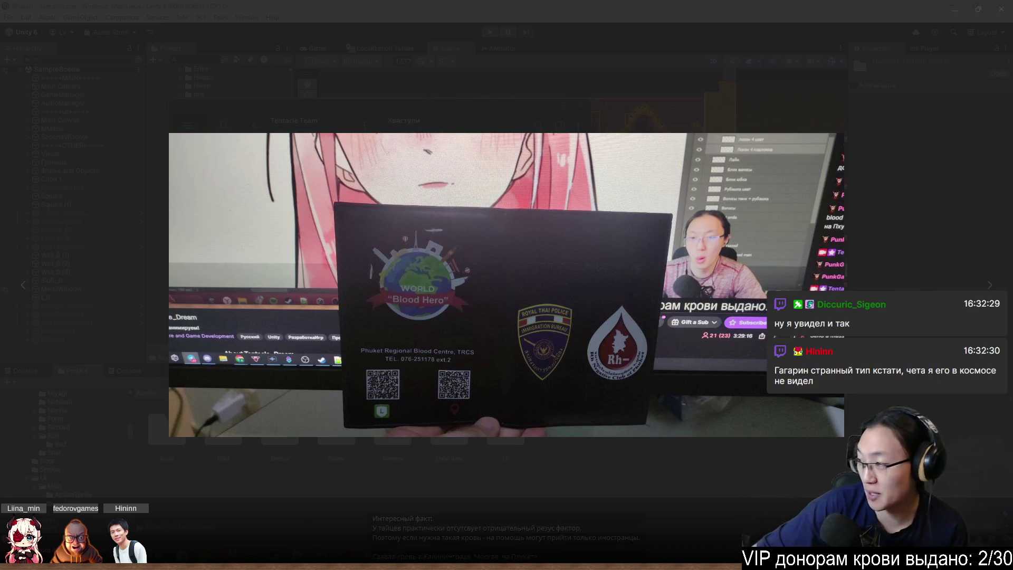
pyautogui.click(1000, 11)
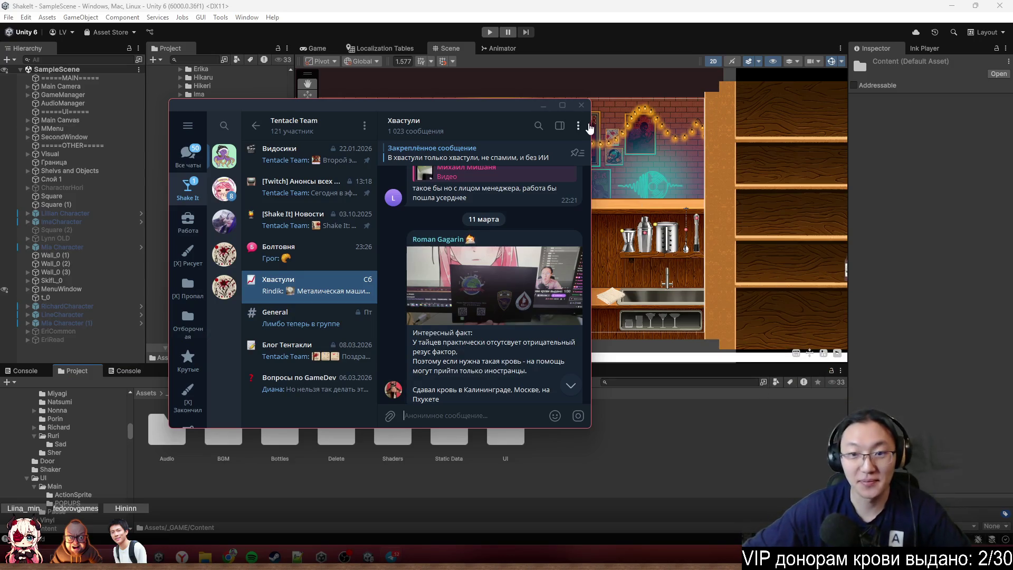
pyautogui.click(581, 105)
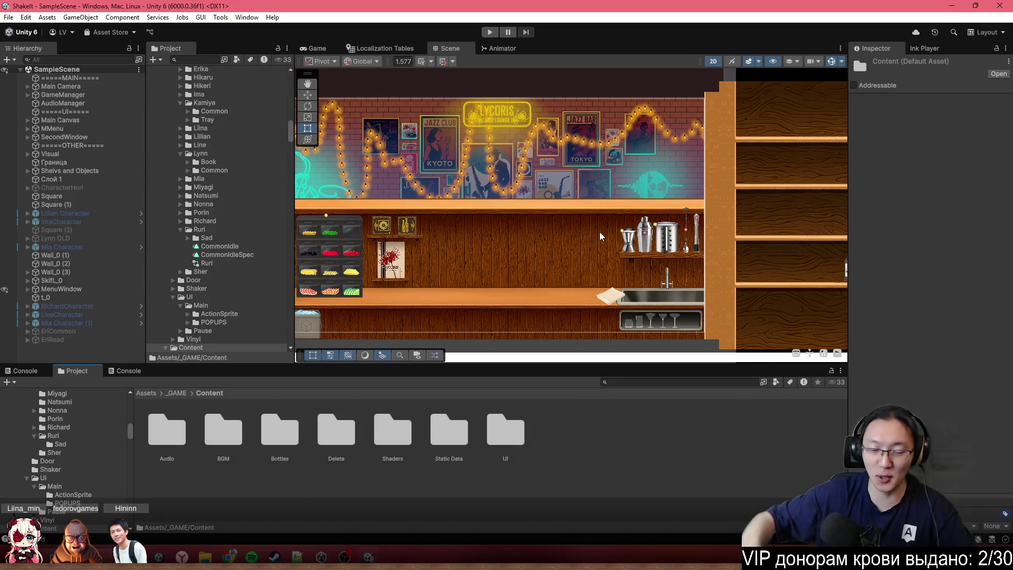
# - Navigate from _GAME through Resources and Sprites into the Characters folder, showing the Nana folder
pyautogui.click(638, 498)
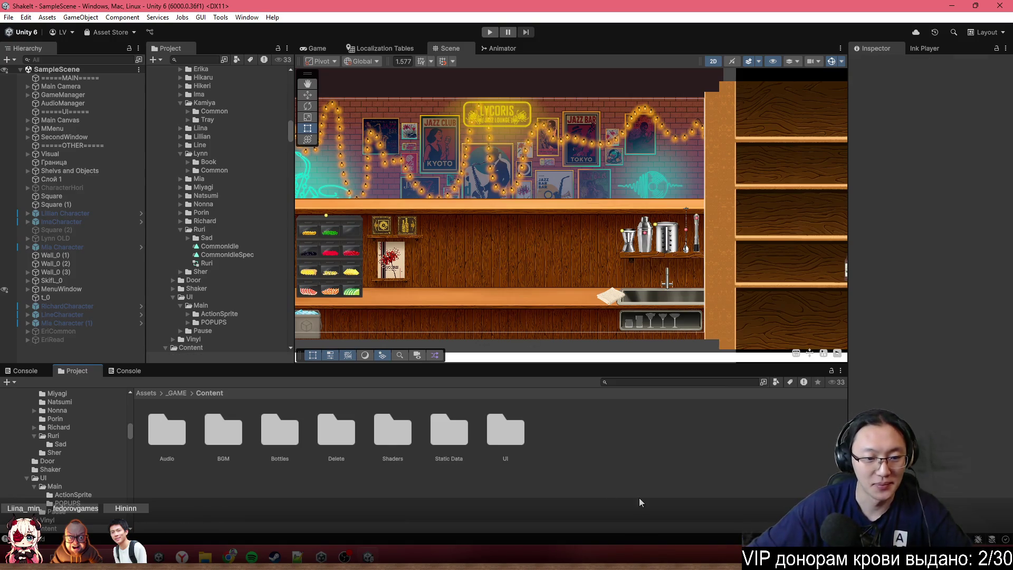
pyautogui.click(178, 393)
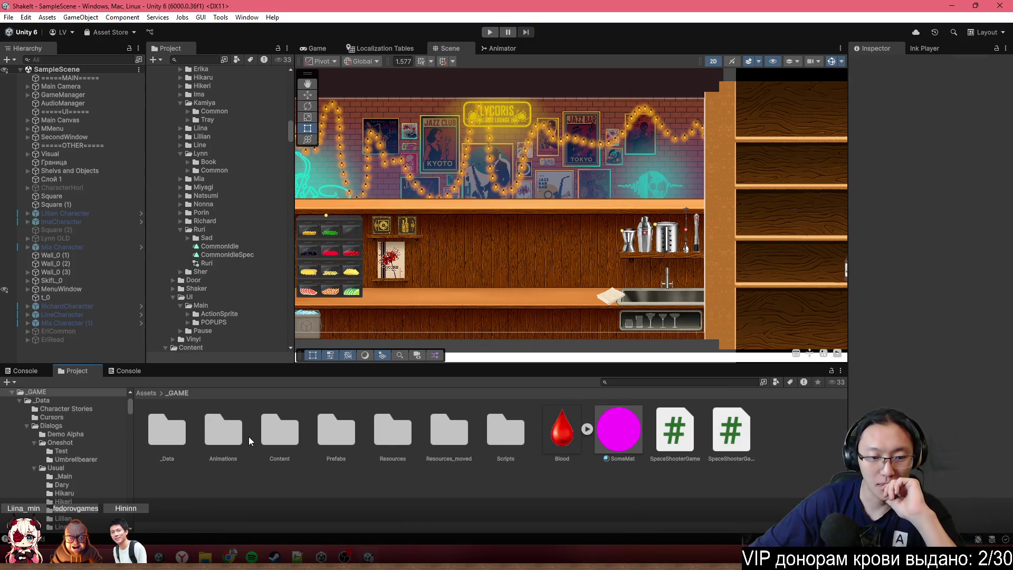
pyautogui.doubleClick(178, 436)
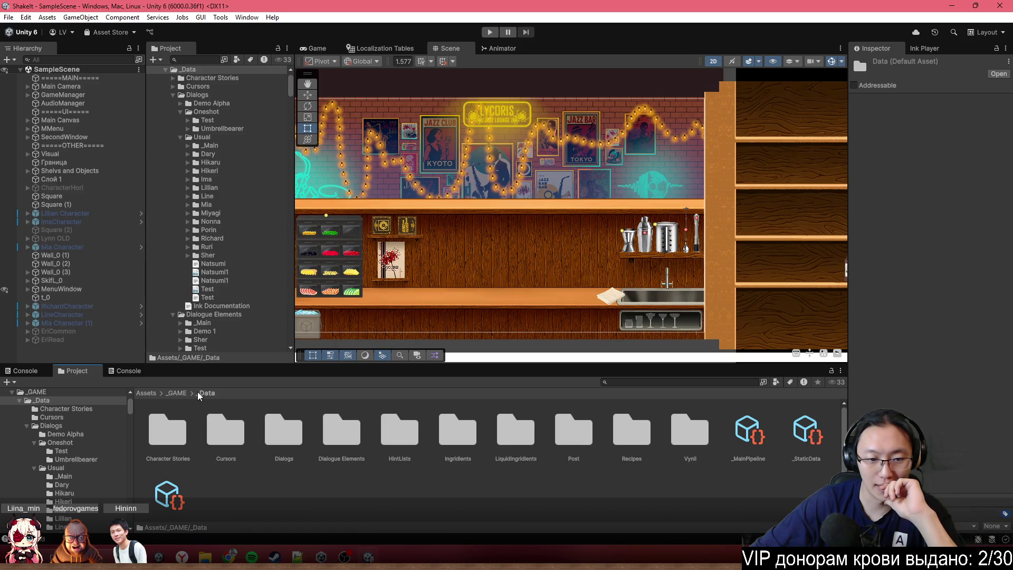
pyautogui.click(182, 393)
pyautogui.click(381, 448)
pyautogui.doubleClick(380, 447)
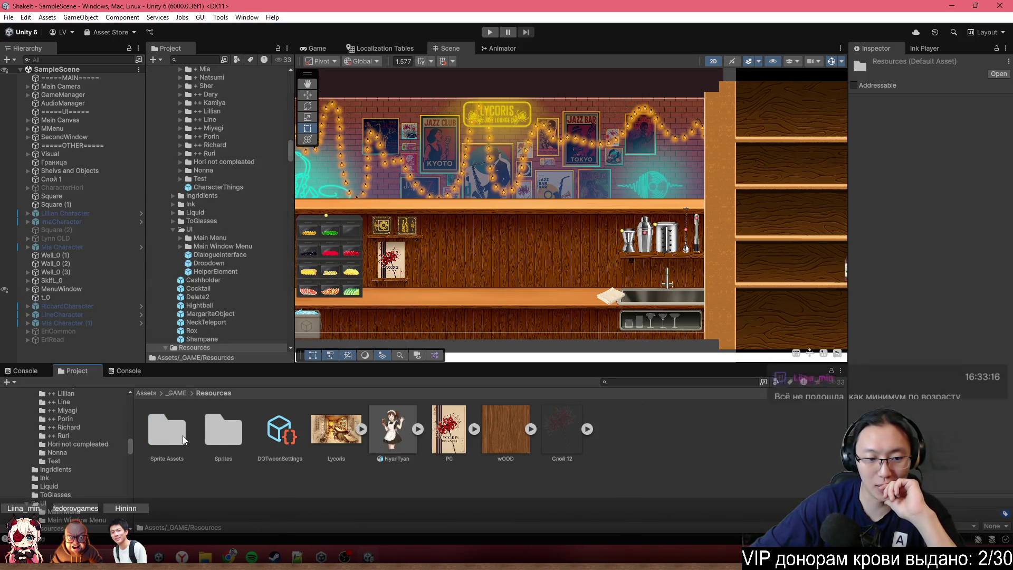
pyautogui.doubleClick(232, 433)
pyautogui.doubleClick(226, 434)
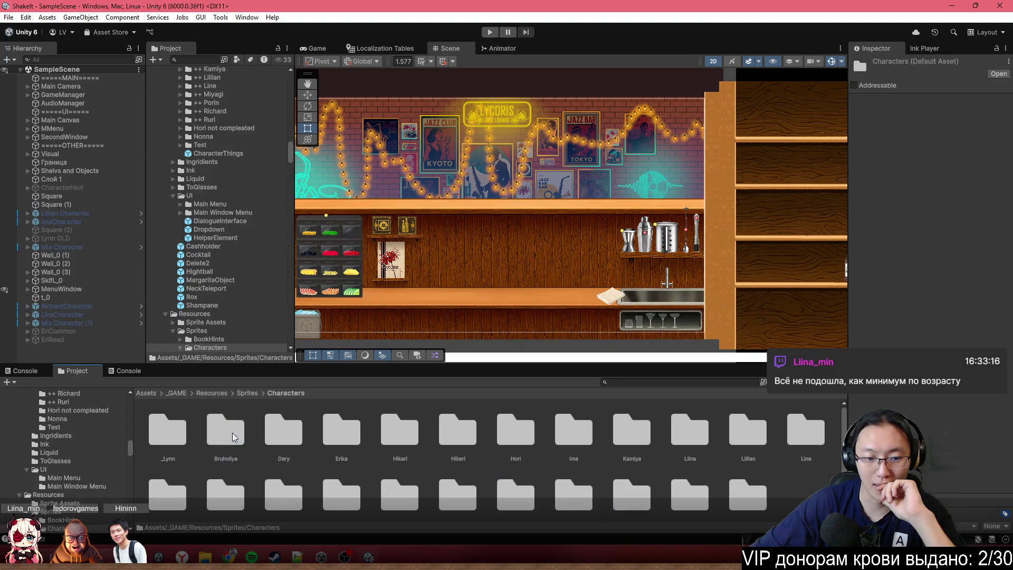
pyautogui.scroll(-1, 747, 455)
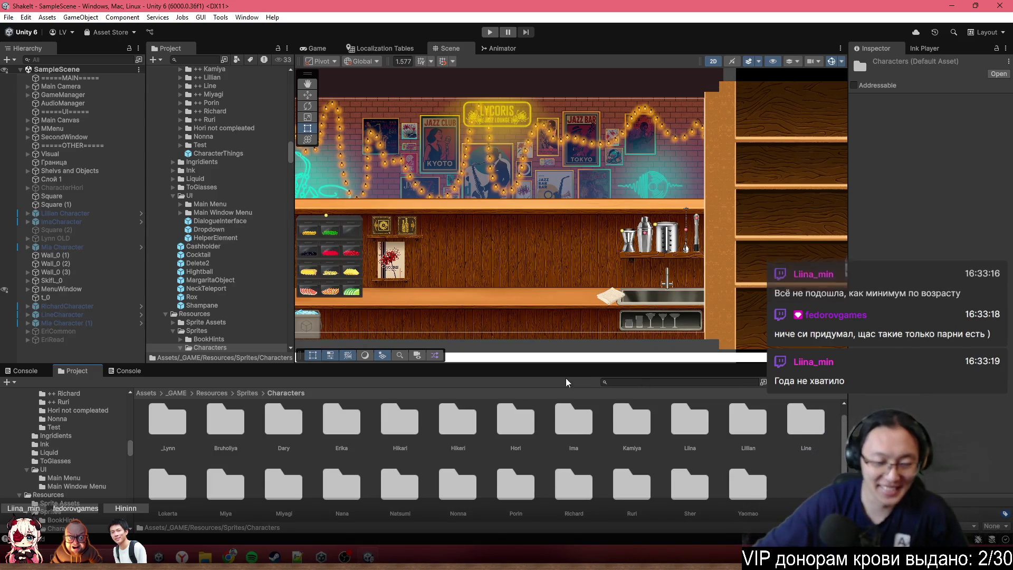
# - Open the Nana folder and drag the Nana character into the scene
pyautogui.doubleClick(344, 481)
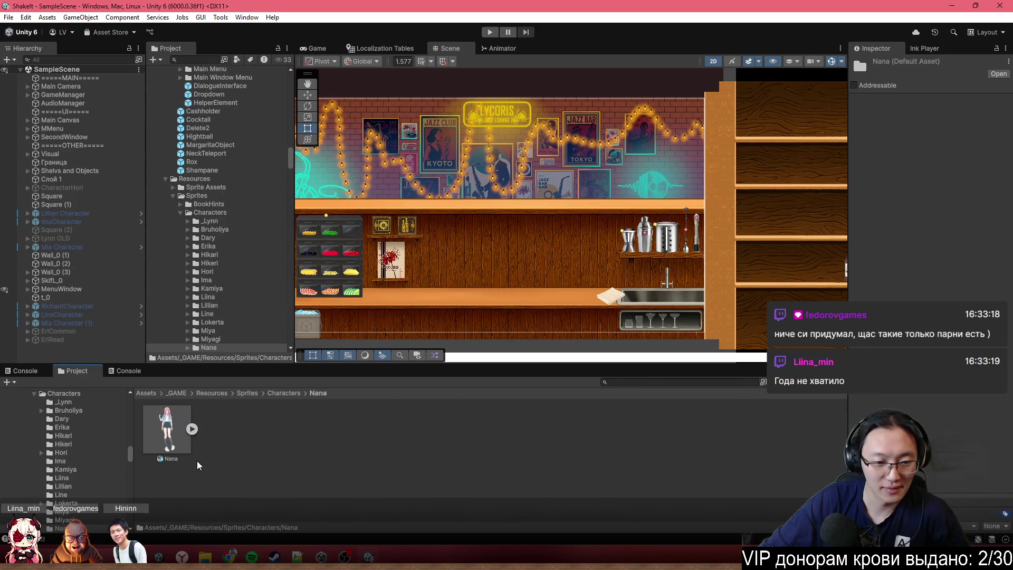
pyautogui.moveTo(178, 439)
pyautogui.mouseDown()
pyautogui.moveTo(543, 339)
pyautogui.moveTo(530, 337)
pyautogui.mouseUp()
pyautogui.scroll(5, 508, 162)
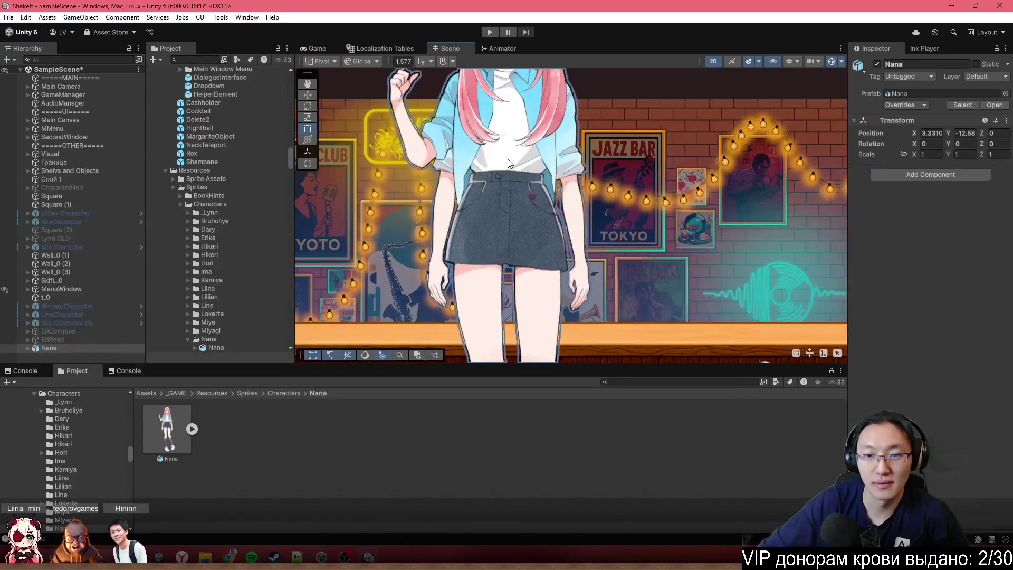
pyautogui.scroll(-2, 508, 162)
pyautogui.scroll(5, 508, 221)
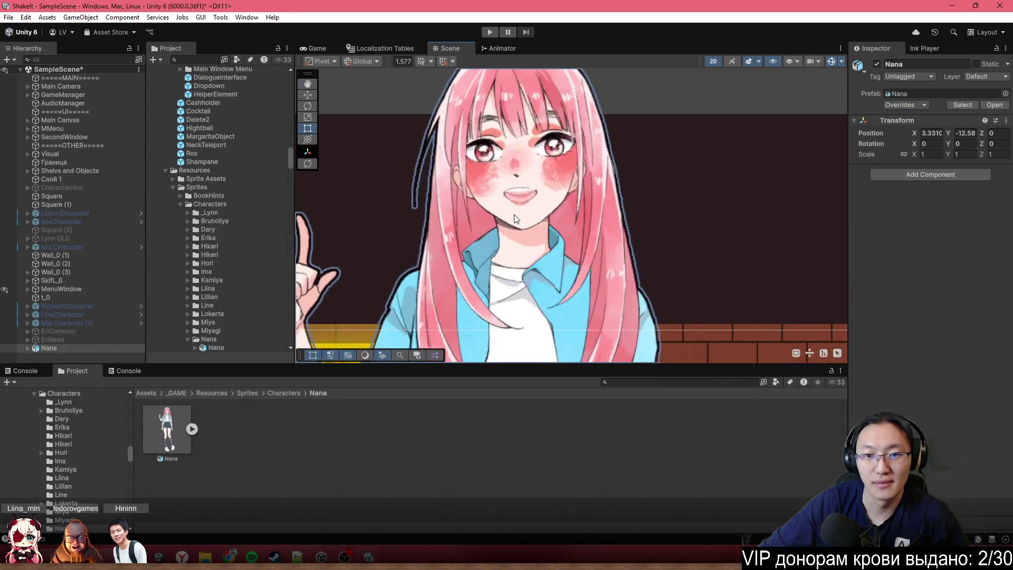
# - Select the Nana .psb asset to show its PSD Importer settings in the Inspector
pyautogui.click(697, 141)
pyautogui.scroll(-2, 665, 238)
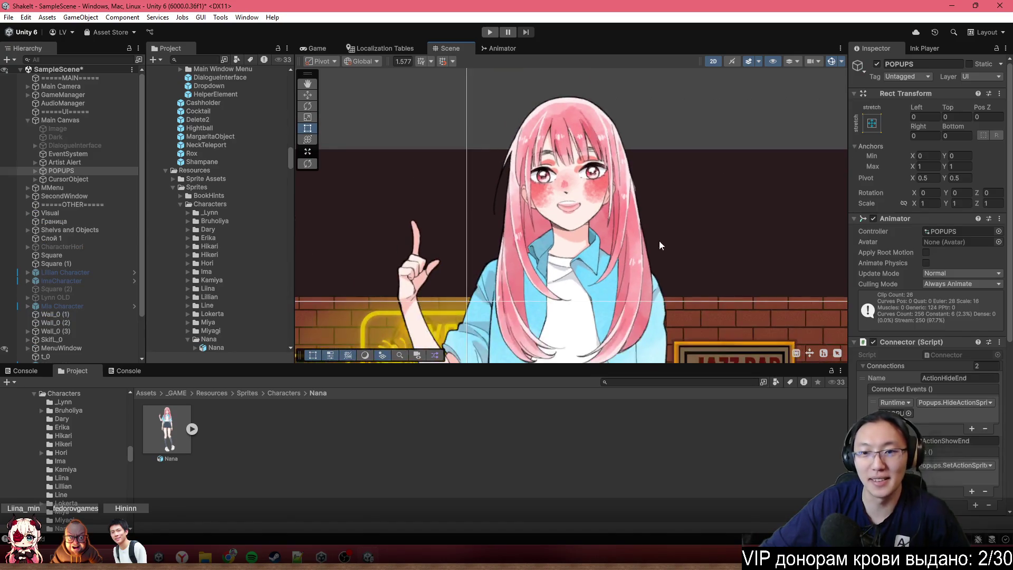
pyautogui.scroll(-2, 651, 253)
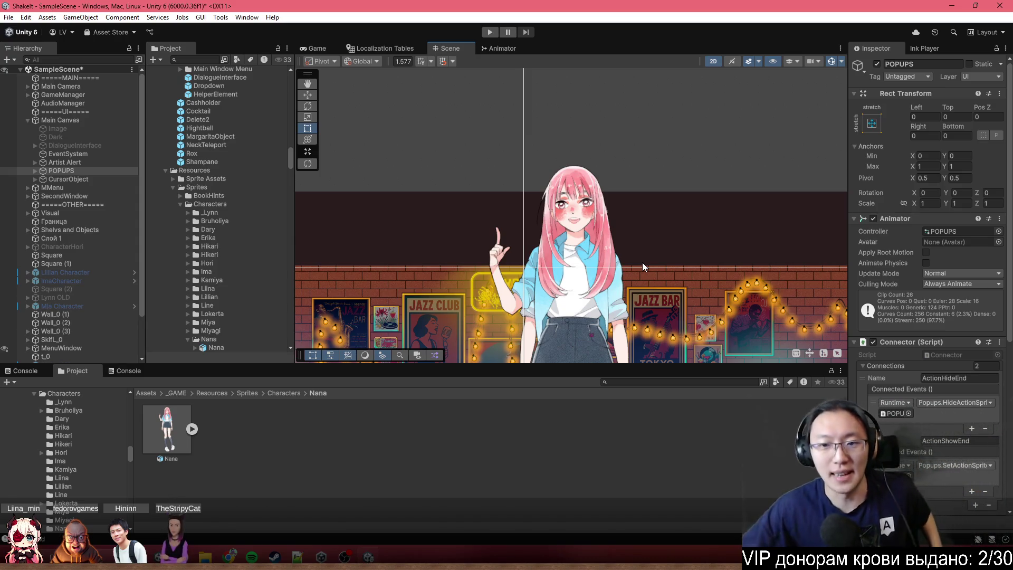
pyautogui.click(166, 413)
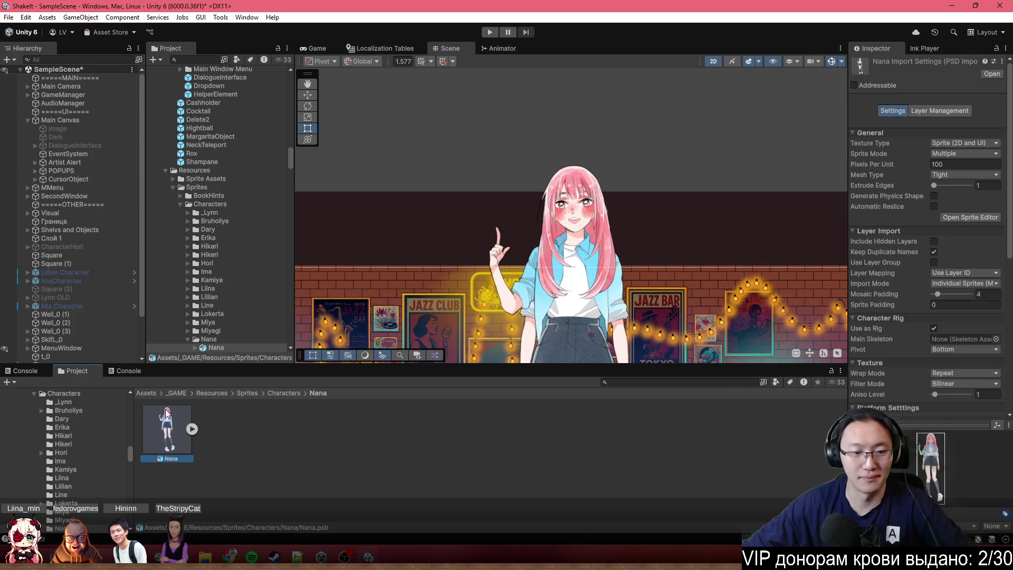
# - Open Nana's sprite sheet in the Sprite Editor and select the eye and collar sprites
pyautogui.click(967, 219)
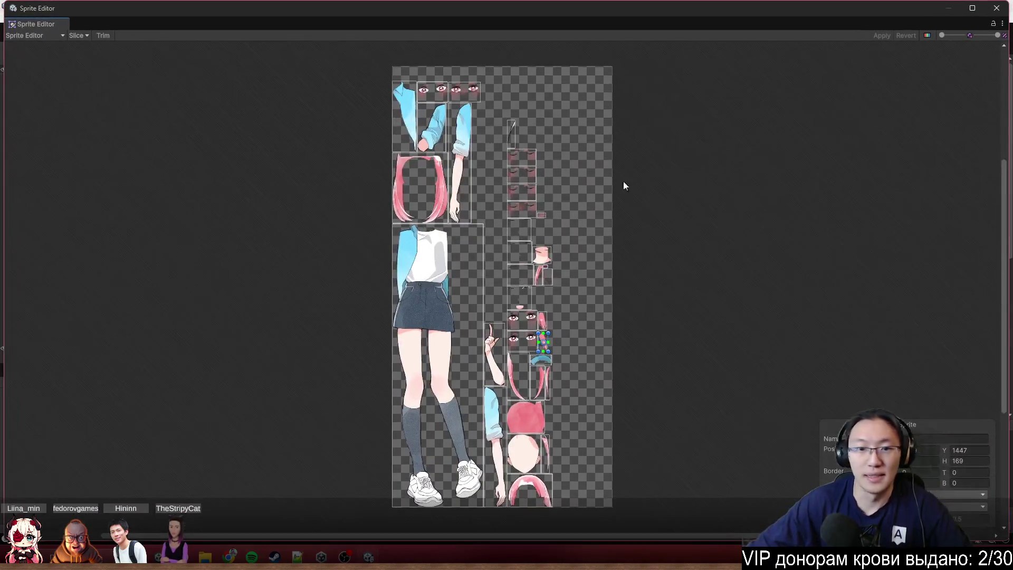
pyautogui.scroll(5, 482, 163)
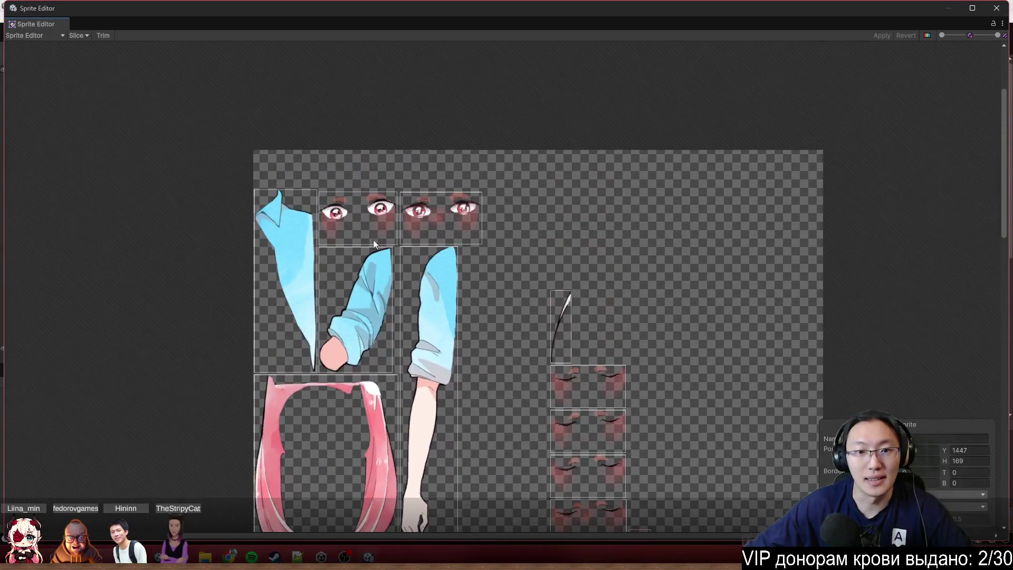
pyautogui.click(353, 226)
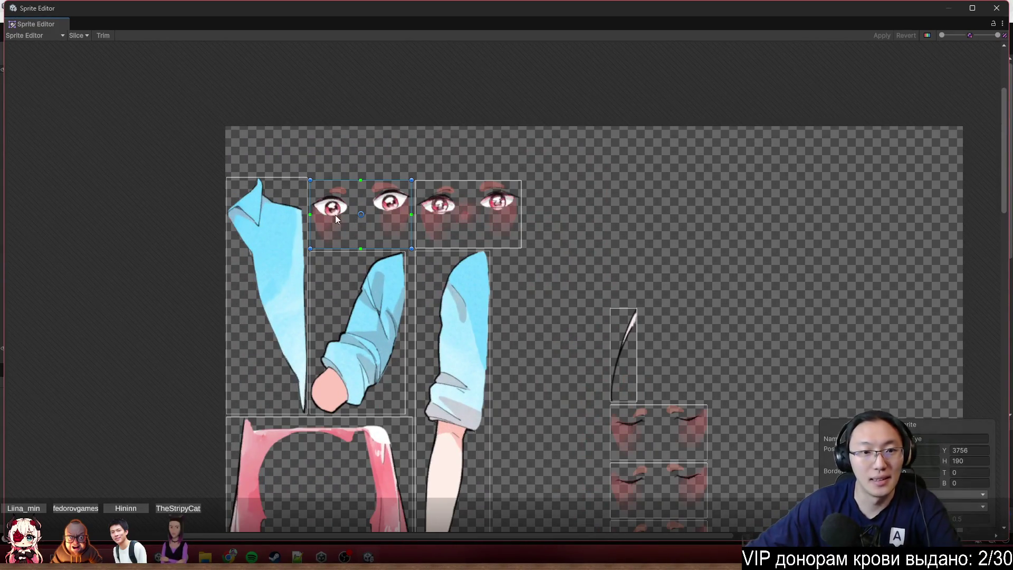
pyautogui.click(260, 228)
# - Switch to the Skinning Editor, lay the sprites out as a sheet, and enable Edit Geometry
pyautogui.click(53, 38)
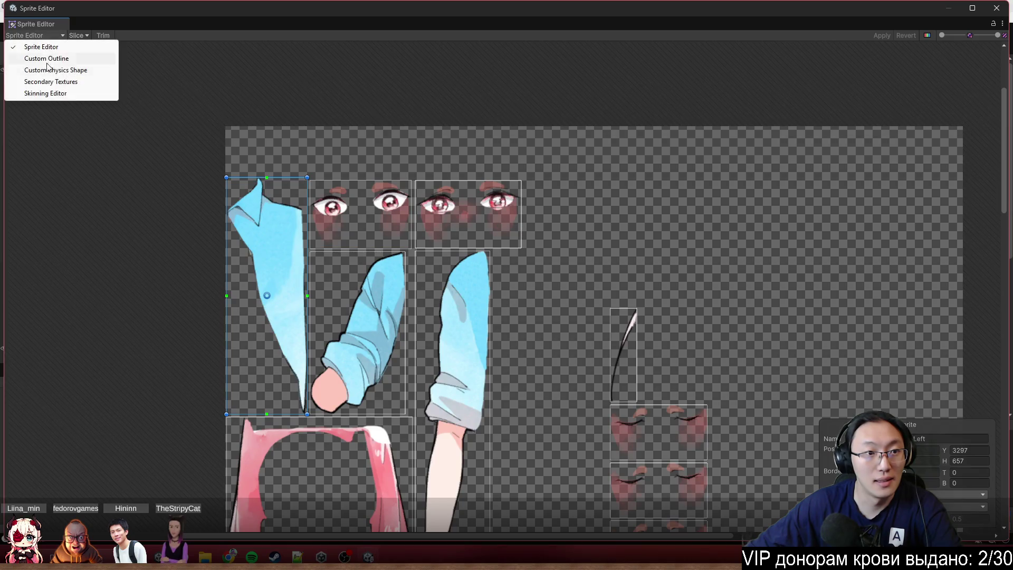
pyautogui.press('Escape')
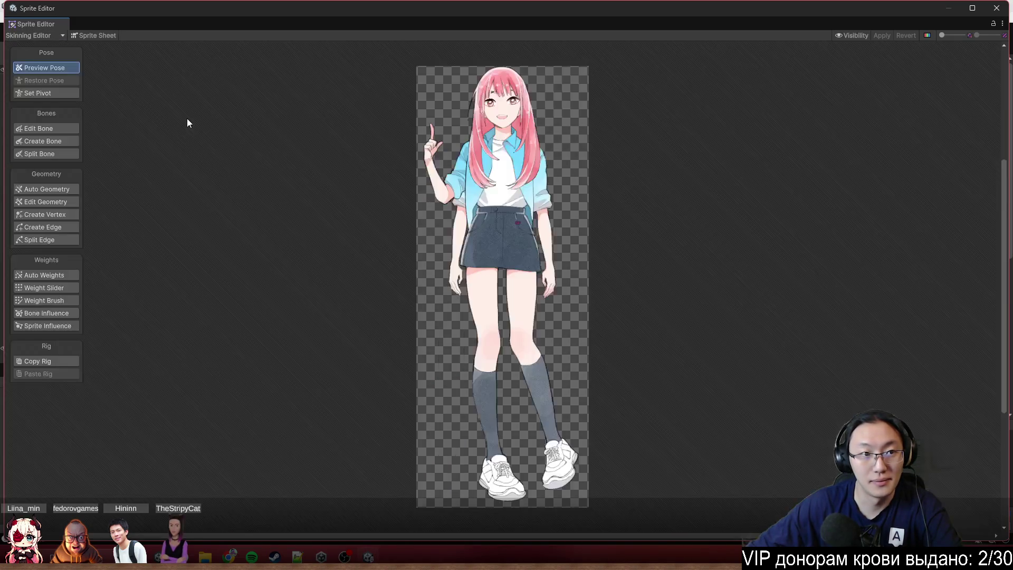
pyautogui.scroll(5, 475, 131)
pyautogui.scroll(-2, 319, 91)
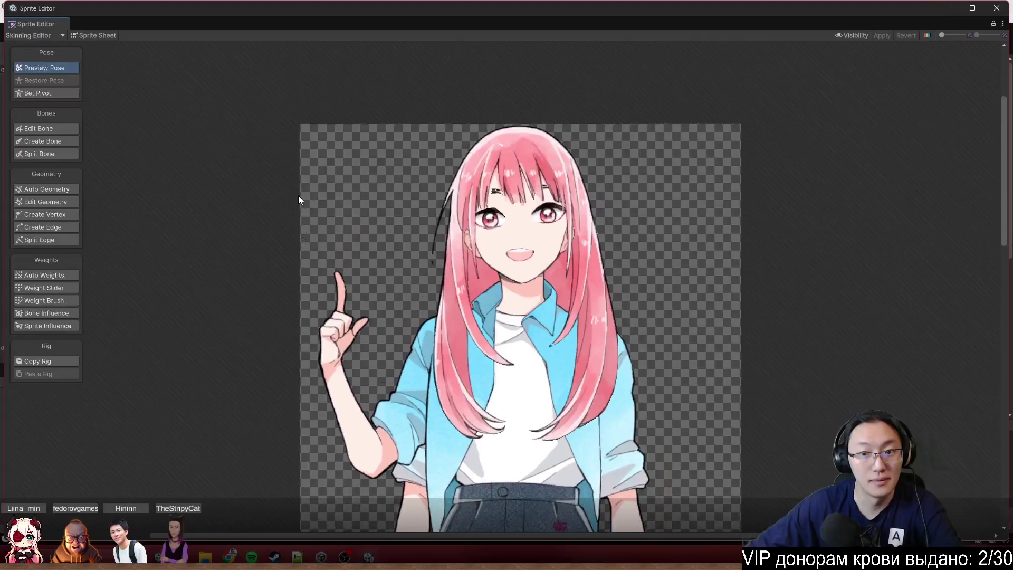
pyautogui.scroll(5, 501, 237)
pyautogui.click(94, 35)
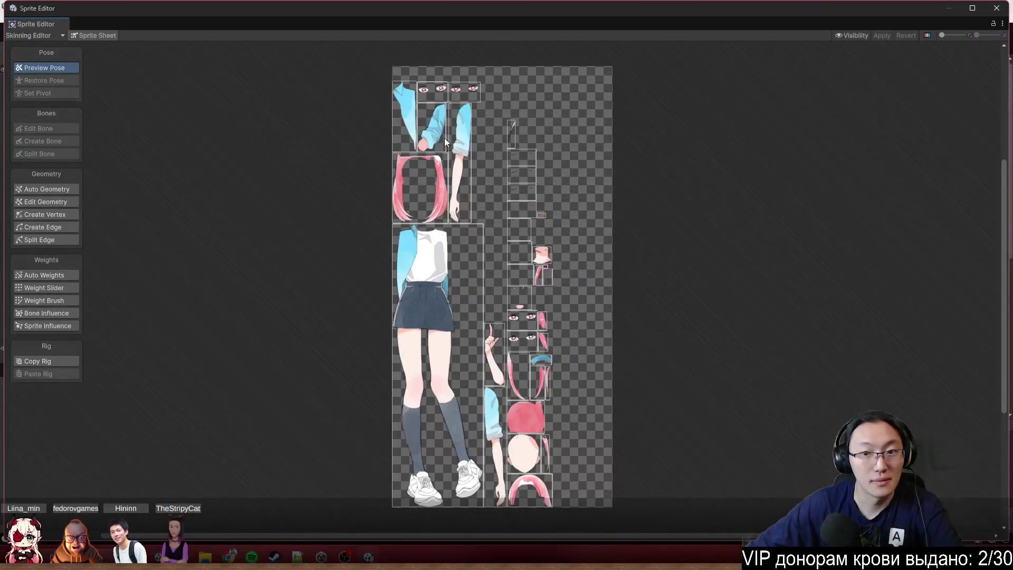
pyautogui.scroll(3, 444, 138)
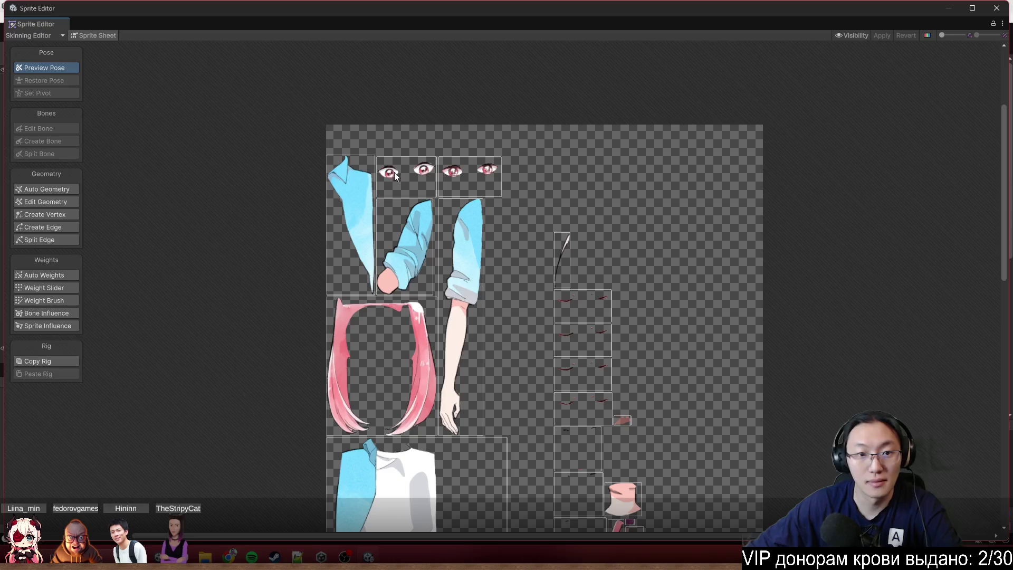
pyautogui.click(46, 202)
pyautogui.scroll(2, 388, 180)
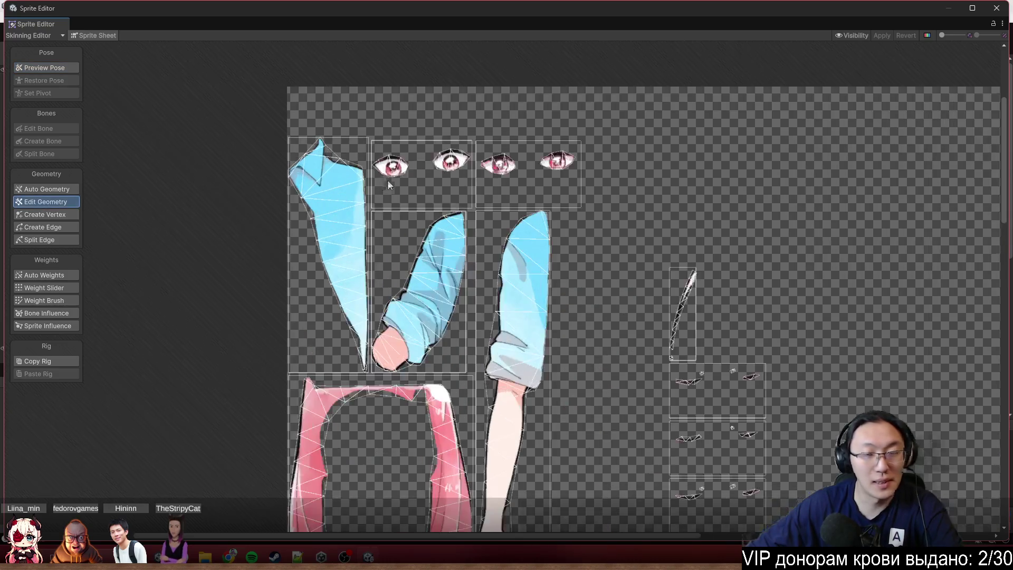
# - Delete the vertices of both eye sprites, reducing their meshes to plain quads
pyautogui.click(444, 166)
pyautogui.moveTo(543, 110); pyautogui.dragTo(256, 278)
pyautogui.press('Delete')
pyautogui.click(497, 169)
pyautogui.moveTo(667, 108); pyautogui.dragTo(436, 225)
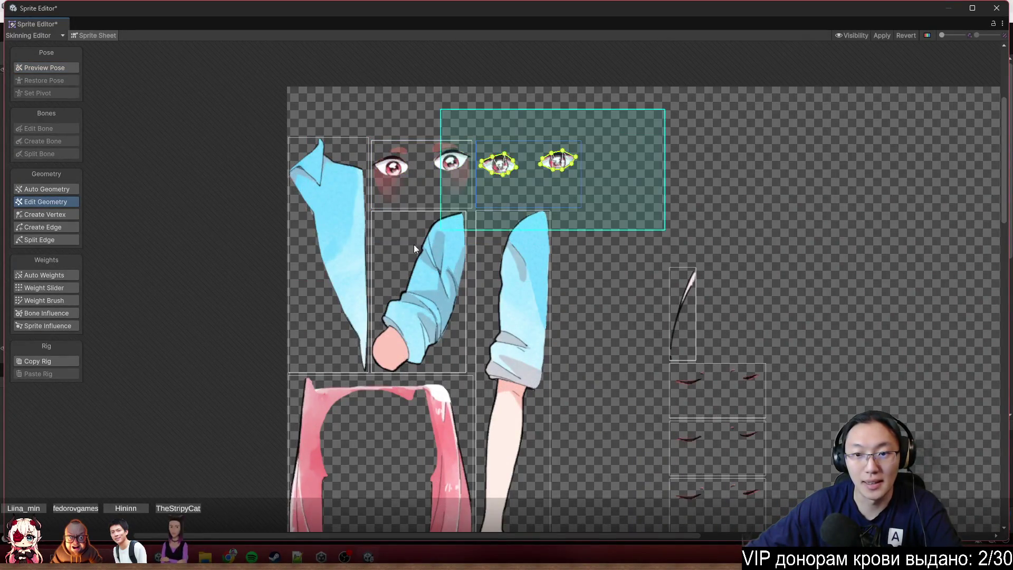
pyautogui.press('Delete')
# - Strip the vertices from the thin curved sprite and the three closed-eye sprites, leaving quads
pyautogui.moveTo(707, 272)
pyautogui.mouseDown()
pyautogui.moveTo(509, 188)
pyautogui.moveTo(387, 406)
pyautogui.mouseUp()
pyautogui.click(497, 183)
pyautogui.scroll(2, 539, 181)
pyautogui.click(521, 198)
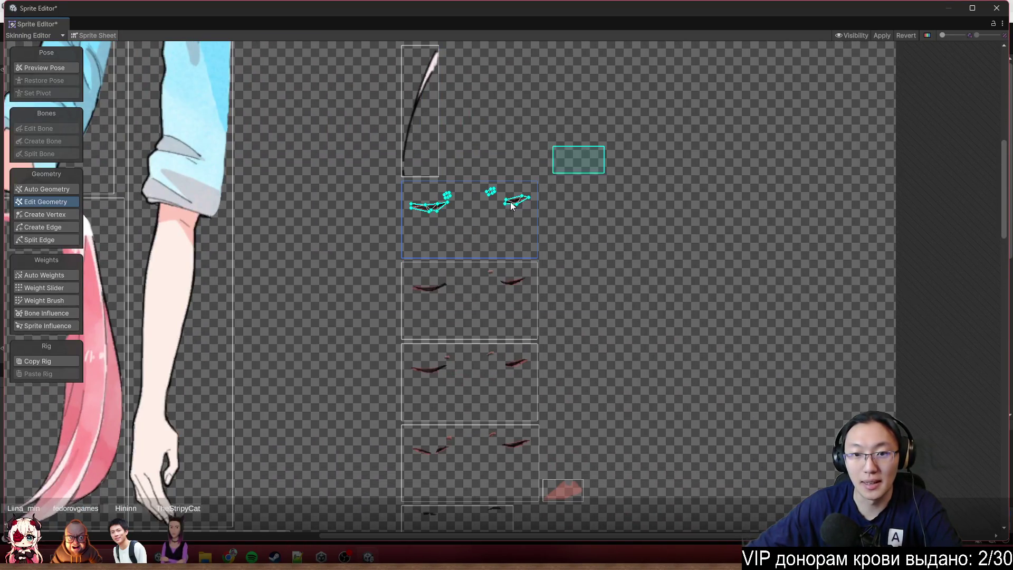
pyautogui.press('Delete')
pyautogui.moveTo(515, 277); pyautogui.dragTo(504, 130)
pyautogui.click(501, 139)
pyautogui.moveTo(600, 90); pyautogui.dragTo(383, 203)
pyautogui.press('Delete')
pyautogui.click(504, 216)
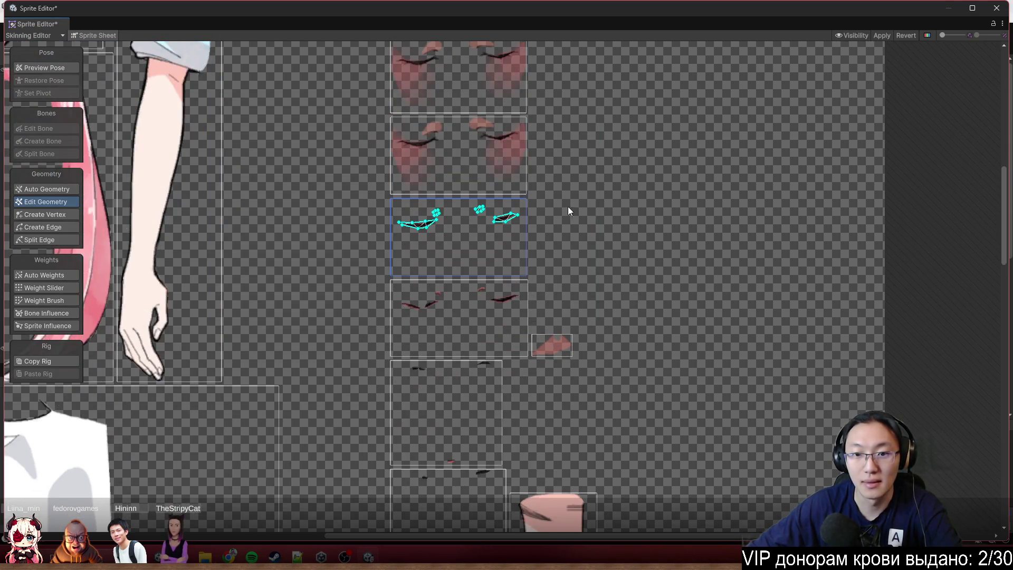
pyautogui.moveTo(570, 209); pyautogui.dragTo(232, 422)
pyautogui.press('Delete')
# - Reduce the small blush sprite and the eyelash sprite below it to plain quads
pyautogui.moveTo(714, 321); pyautogui.dragTo(450, 161)
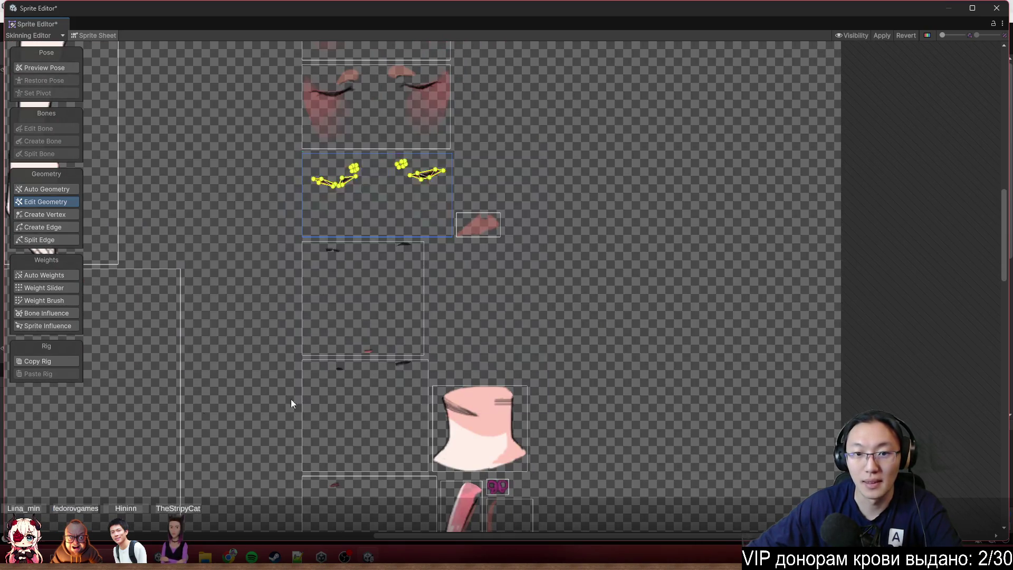
pyautogui.scroll(1, 624, 220)
pyautogui.click(506, 142)
pyautogui.moveTo(606, 83); pyautogui.dragTo(406, 243)
pyautogui.press('Delete')
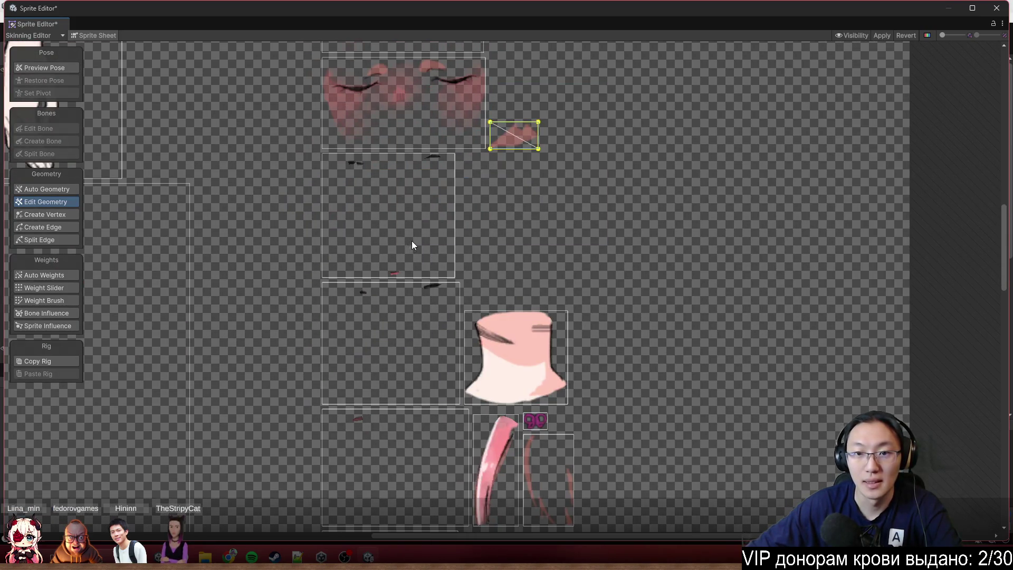
pyautogui.press('Escape')
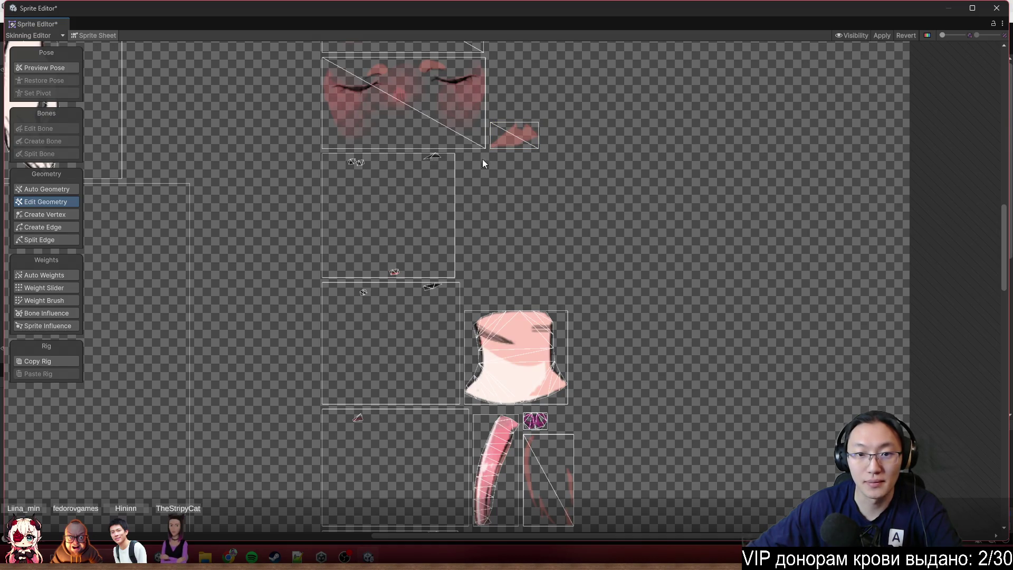
pyautogui.click(438, 158)
pyautogui.moveTo(465, 149); pyautogui.dragTo(317, 282)
pyautogui.press('Delete')
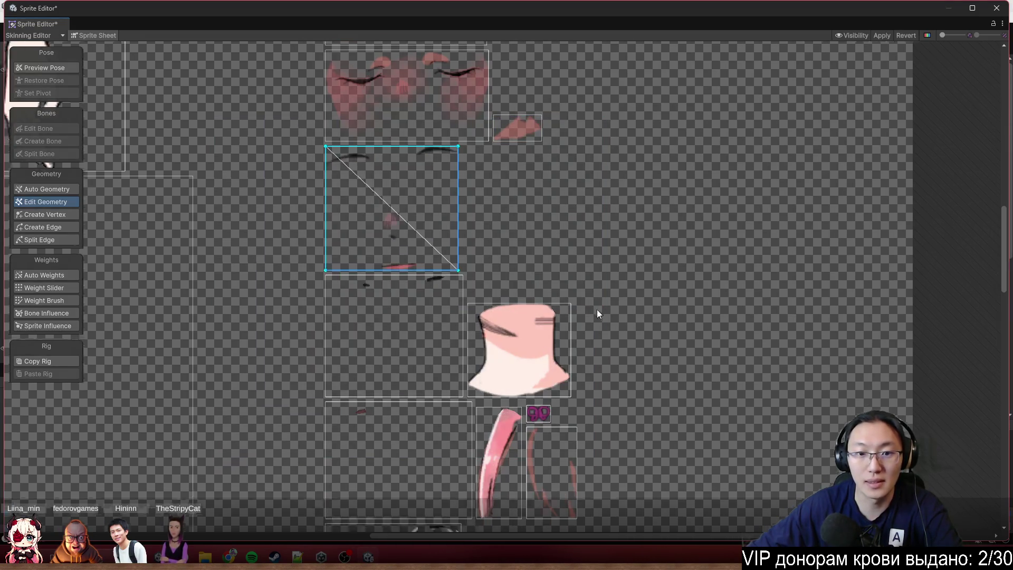
# - Reduce the lower eyelash sprite and the next eyelash sprite to plain quads
pyautogui.scroll(2, 597, 310)
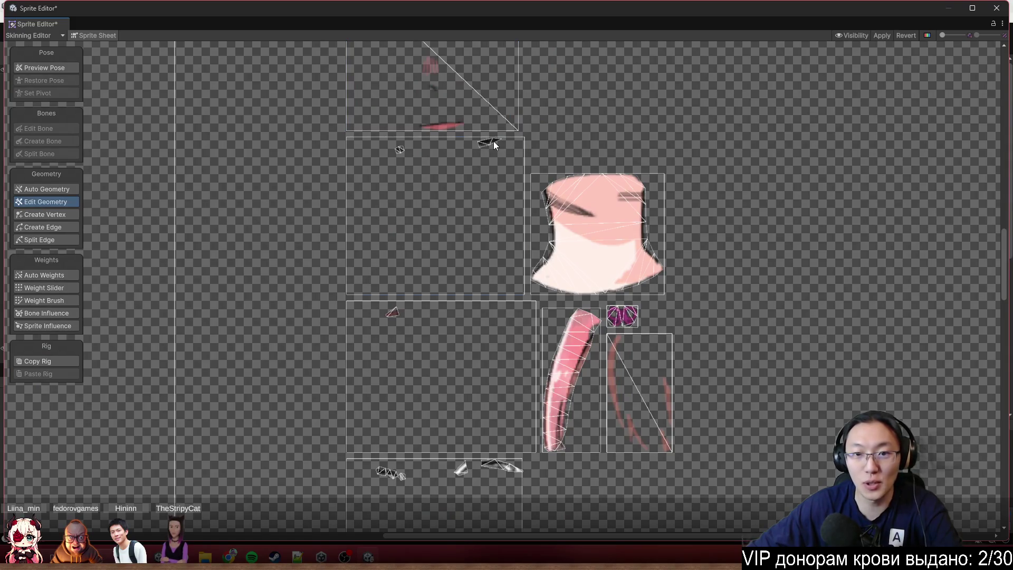
pyautogui.click(493, 141)
pyautogui.moveTo(595, 108)
pyautogui.mouseDown()
pyautogui.moveTo(359, 257)
pyautogui.moveTo(338, 303)
pyautogui.mouseUp()
pyautogui.press('Delete')
pyautogui.scroll(-3, 450, 185)
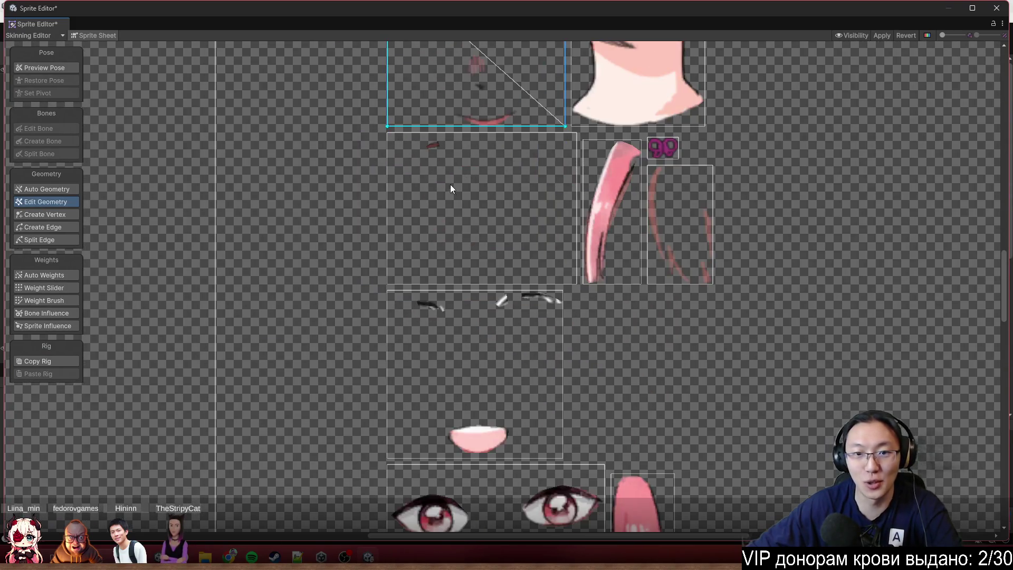
pyautogui.click(435, 147)
pyautogui.moveTo(570, 121); pyautogui.dragTo(387, 285)
pyautogui.press('Delete')
pyautogui.scroll(-3, 599, 194)
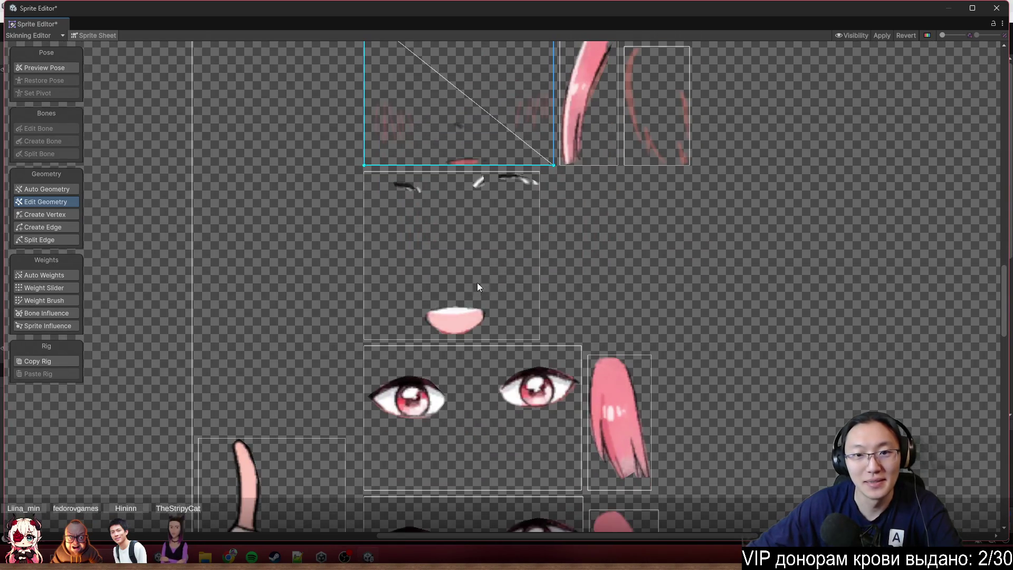
# - Reduce the brows-and-mouth sprite and the upper and lower open-eyes sprites to quads
pyautogui.click(476, 183)
pyautogui.moveTo(559, 167); pyautogui.dragTo(353, 348)
pyautogui.press('Delete')
pyautogui.scroll(-3, 558, 198)
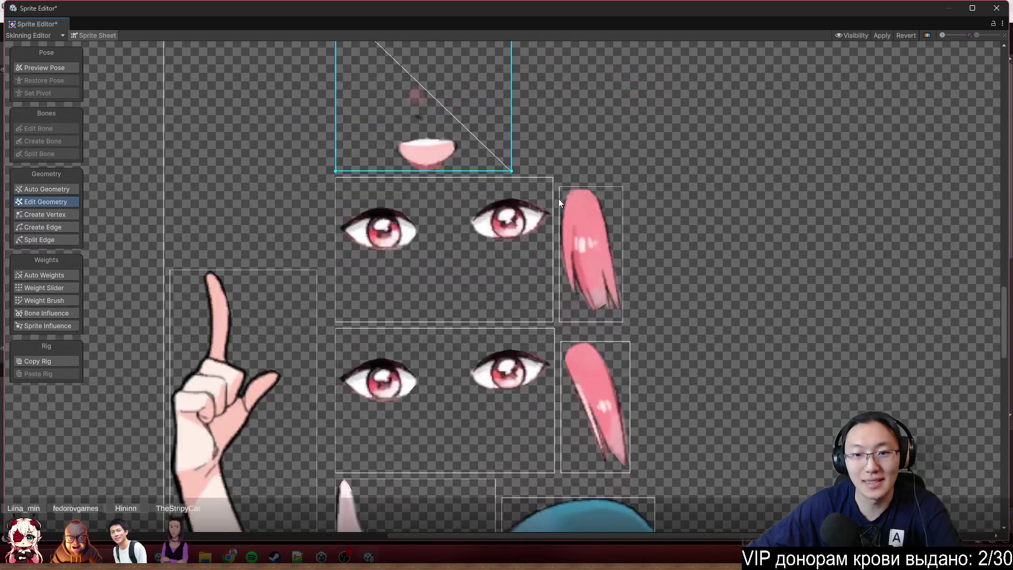
pyautogui.click(501, 222)
pyautogui.moveTo(560, 173); pyautogui.dragTo(331, 323)
pyautogui.press('Delete')
pyautogui.scroll(-3, 539, 222)
pyautogui.click(539, 223)
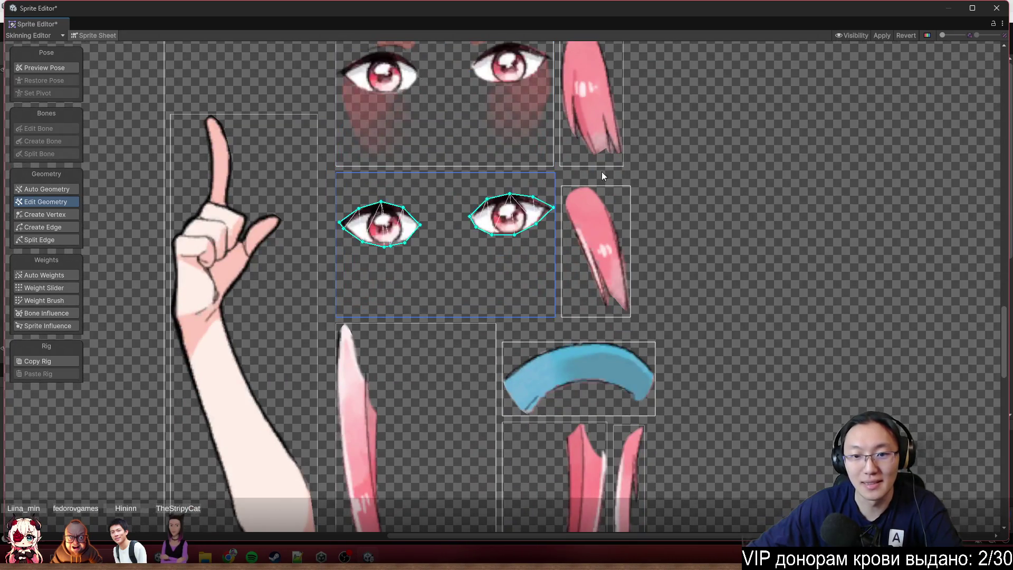
pyautogui.moveTo(602, 172); pyautogui.dragTo(332, 323)
pyautogui.press('Delete')
pyautogui.scroll(-3, 412, 241)
# - Inspect other sprites on the sheet, selecting the small purple 90 sprite and the pink horn strand
pyautogui.scroll(-5, 530, 186)
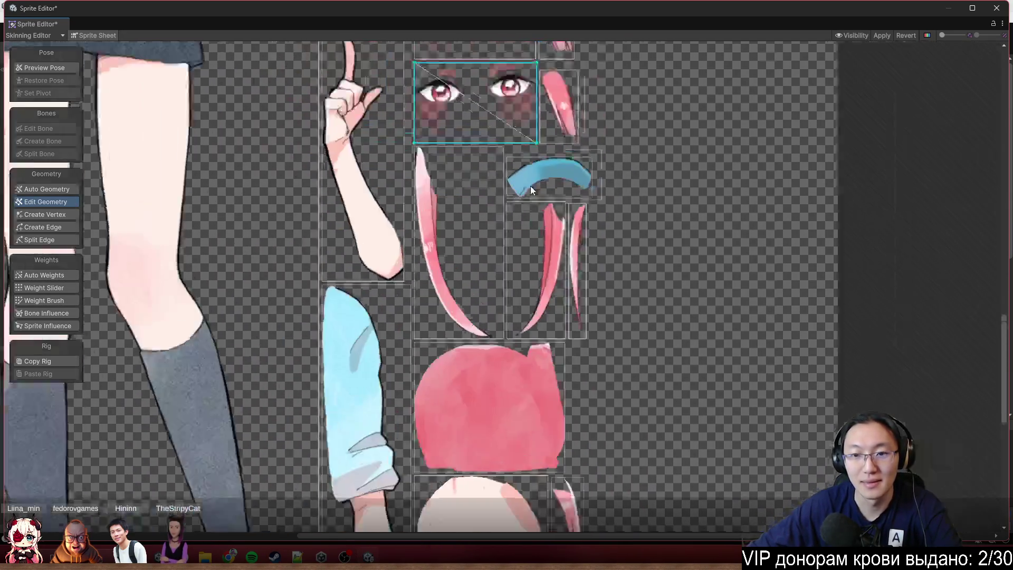
pyautogui.scroll(2, 553, 227)
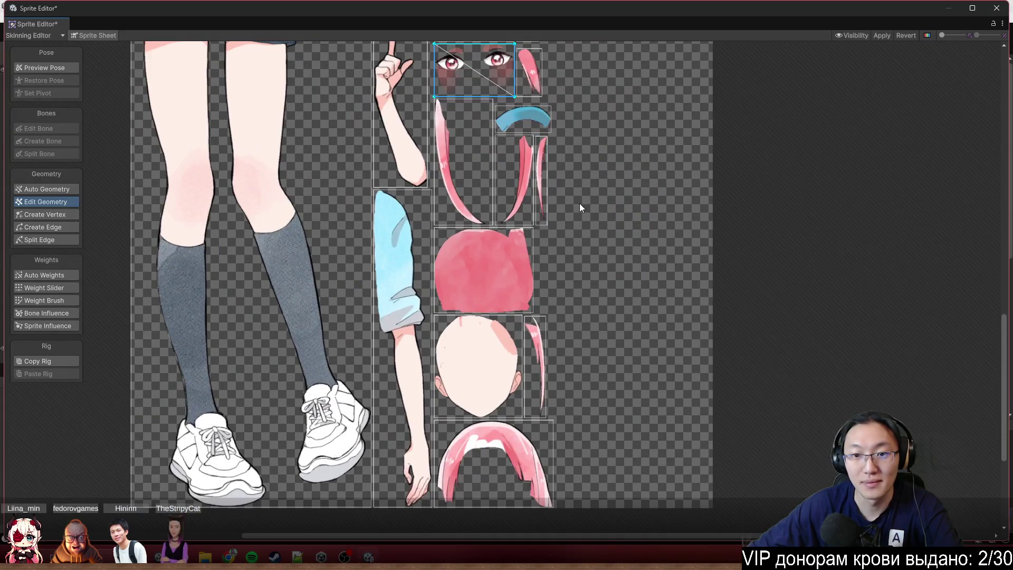
pyautogui.scroll(-2, 561, 214)
pyautogui.scroll(5, 538, 193)
pyautogui.scroll(-3, 468, 402)
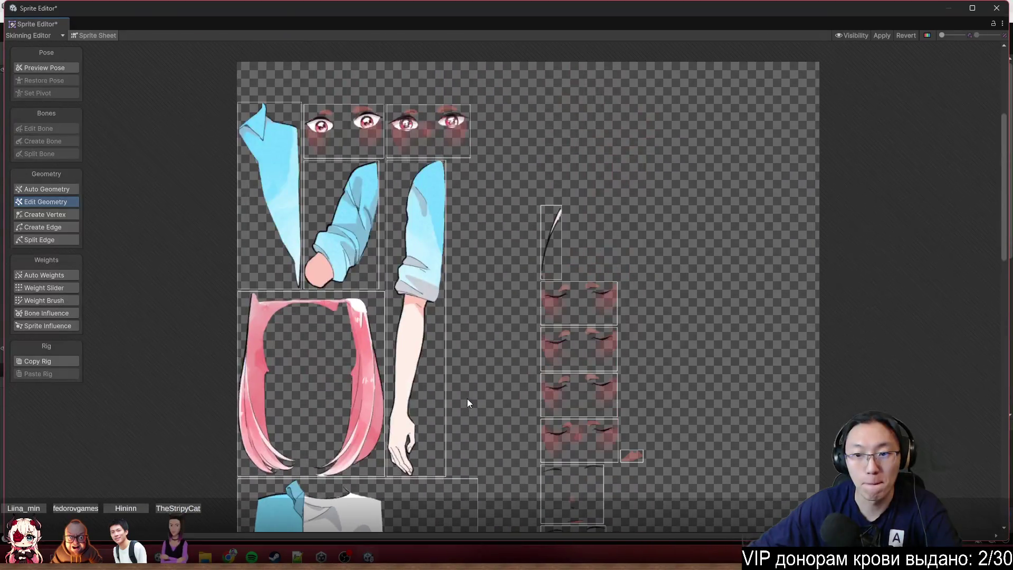
pyautogui.scroll(3, 481, 369)
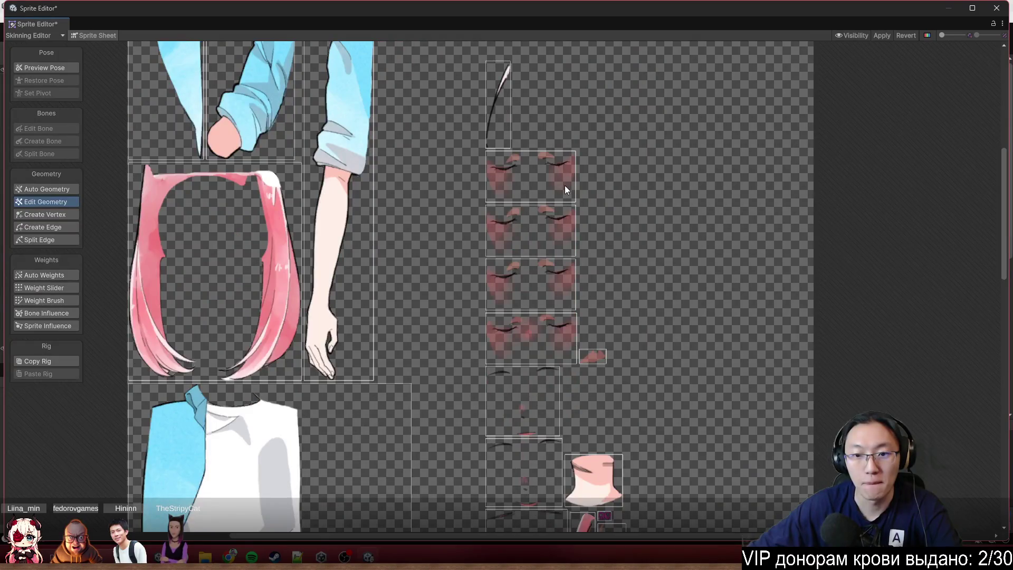
pyautogui.scroll(-3, 548, 205)
pyautogui.scroll(1, 485, 280)
pyautogui.scroll(-3, 454, 273)
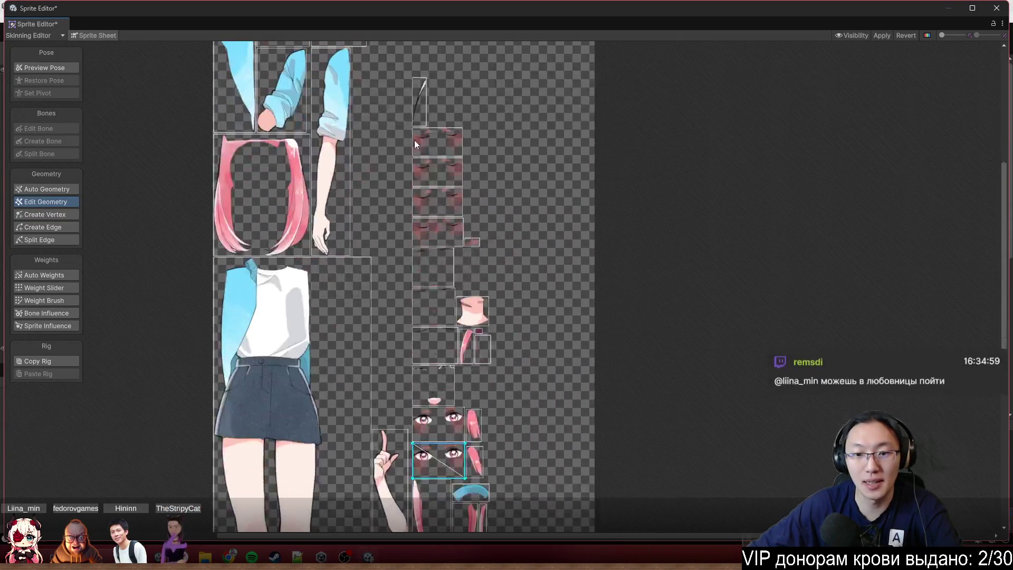
pyautogui.scroll(2, 487, 261)
pyautogui.scroll(2, 476, 311)
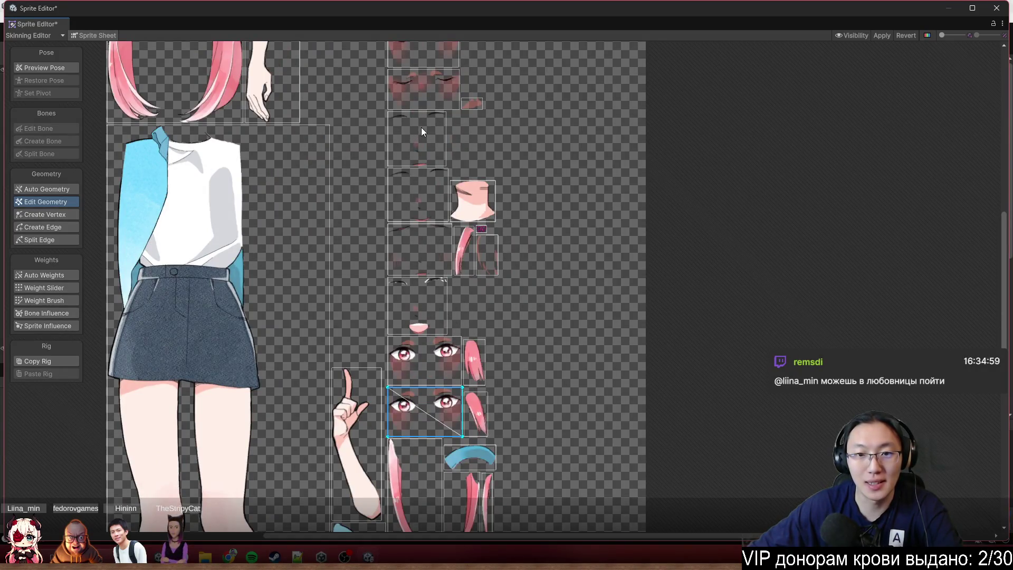
pyautogui.moveTo(421, 131); pyautogui.dragTo(469, 208)
pyautogui.scroll(4, 536, 284)
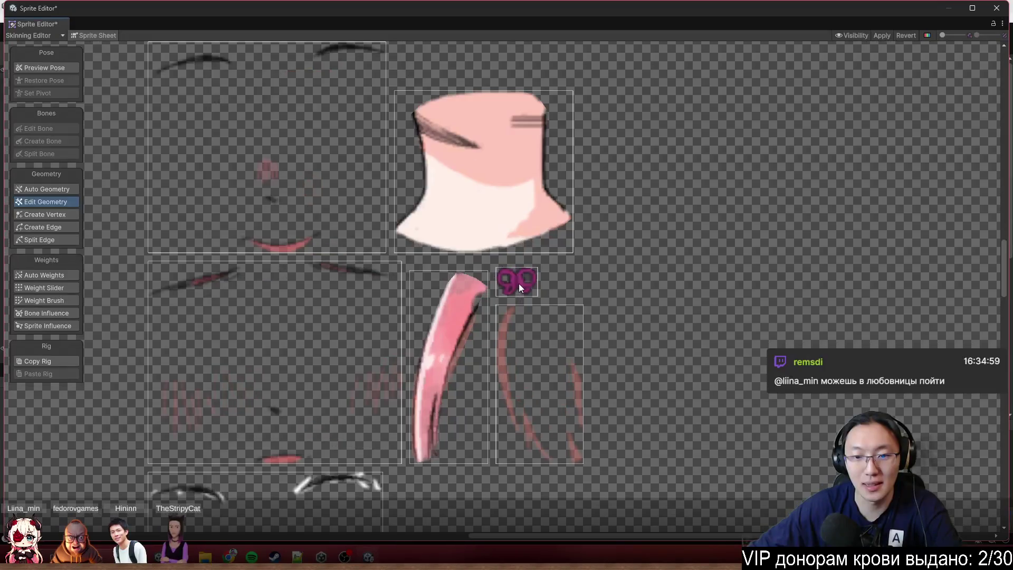
pyautogui.click(518, 283)
pyautogui.scroll(2, 499, 277)
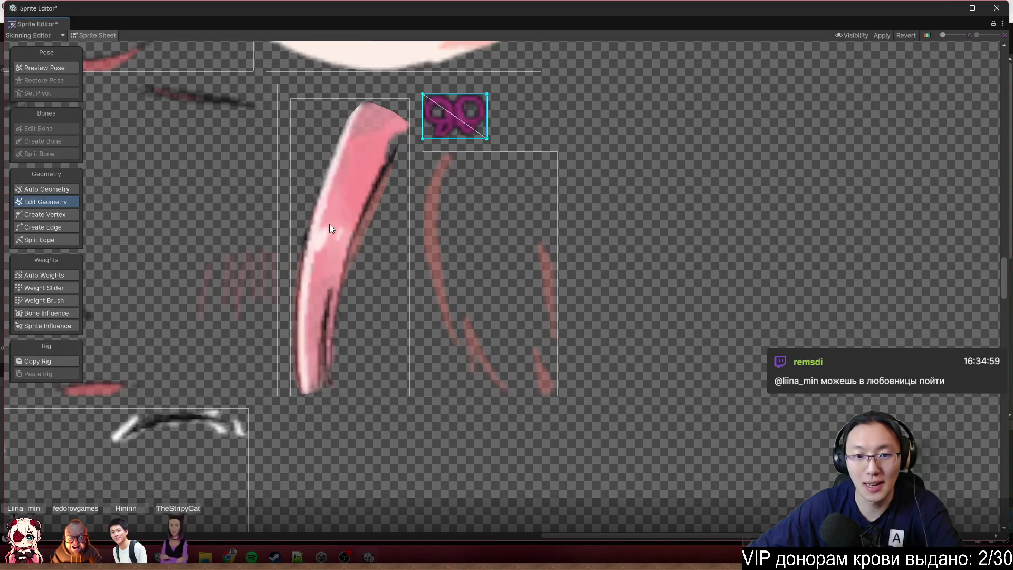
pyautogui.scroll(-5, 674, 332)
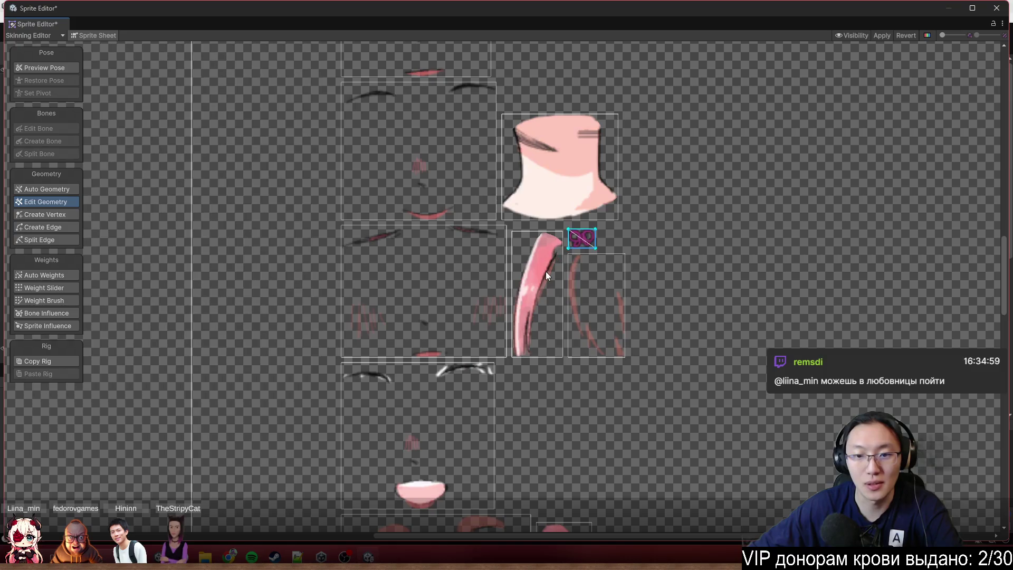
pyautogui.click(545, 275)
# - Select the faint curved hair-strand sprite and add a vertex on its right edge
pyautogui.scroll(8, 543, 298)
pyautogui.scroll(-7, 644, 417)
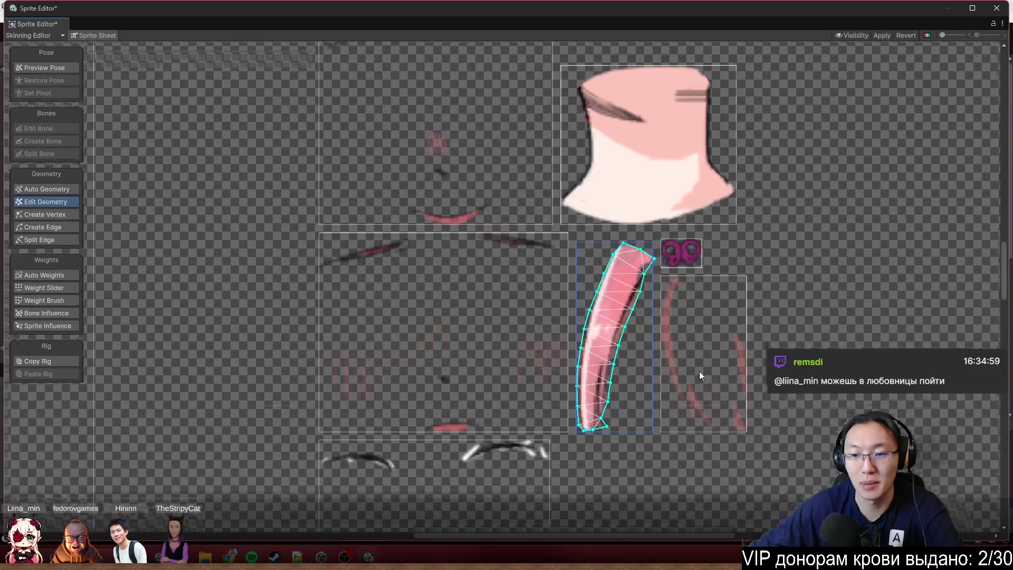
pyautogui.scroll(-6, 699, 375)
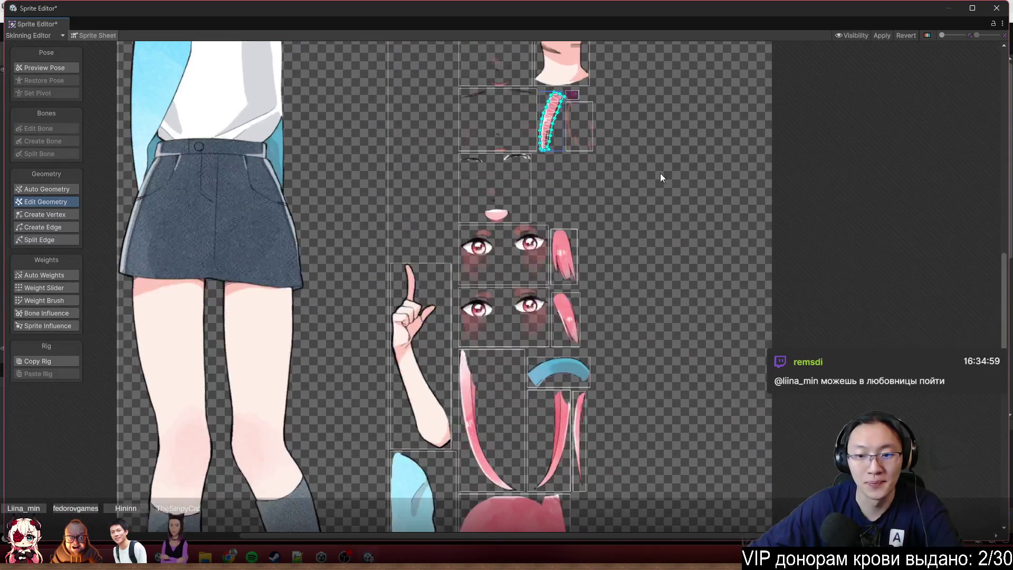
pyautogui.scroll(-10, 660, 173)
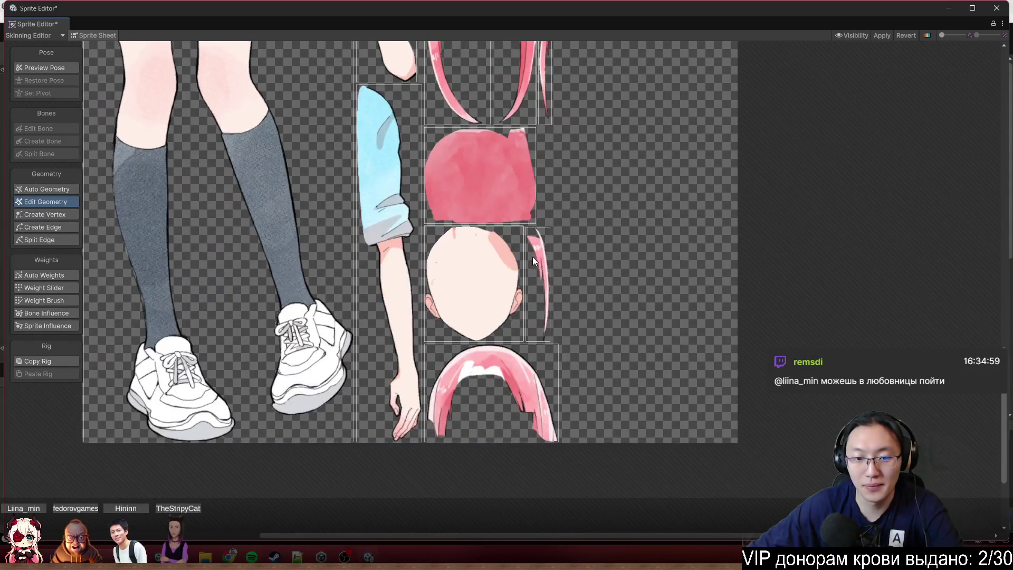
pyautogui.scroll(8, 533, 257)
pyautogui.scroll(5, 562, 255)
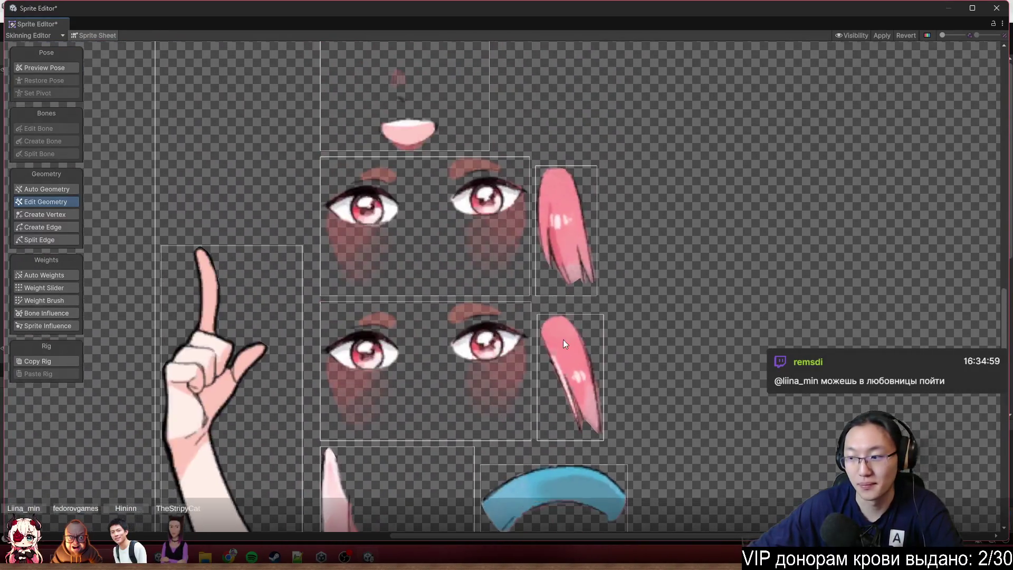
pyautogui.scroll(-3, 586, 290)
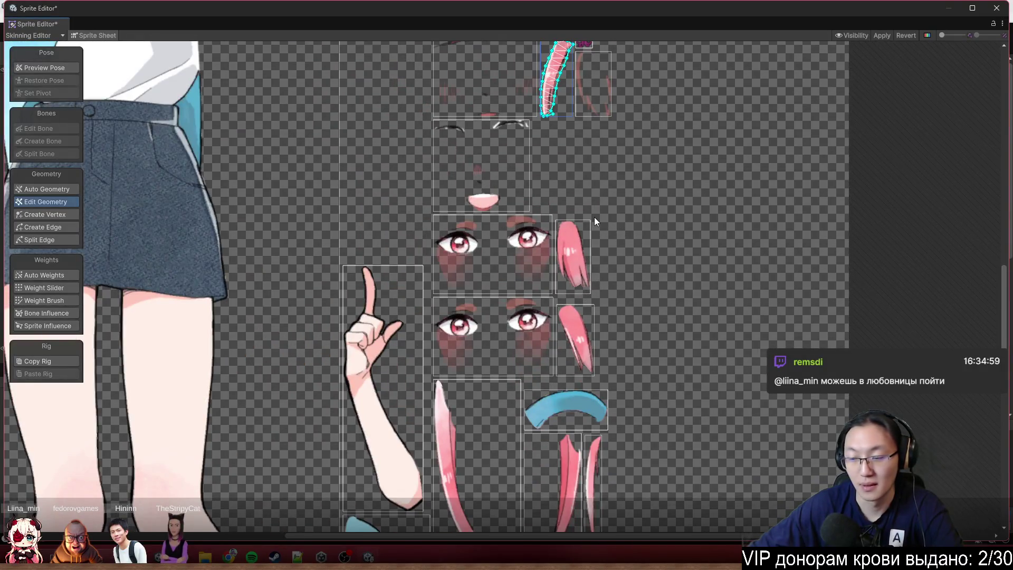
pyautogui.scroll(5, 594, 217)
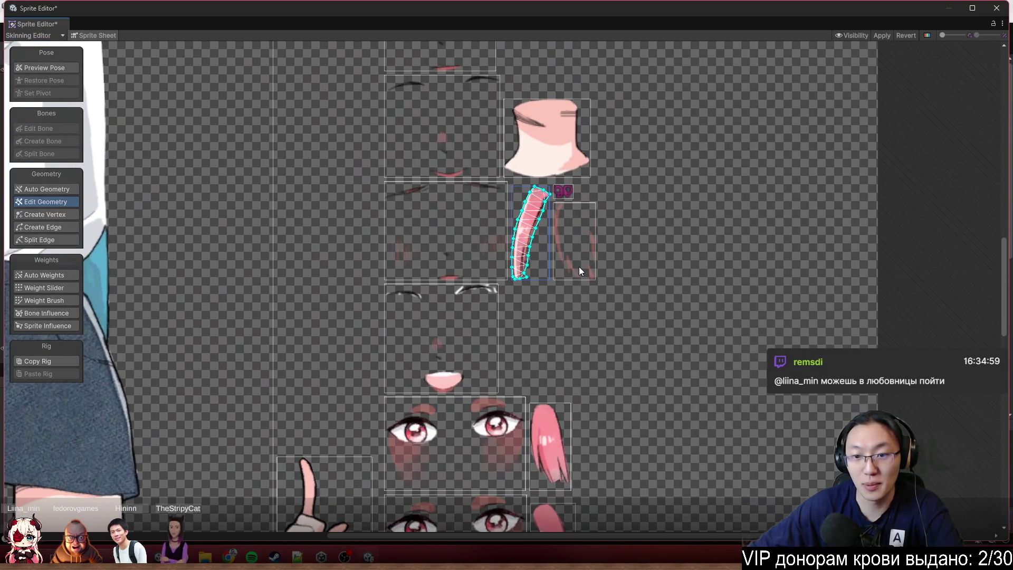
pyautogui.click(578, 267)
pyautogui.scroll(4, 578, 267)
pyautogui.click(610, 232)
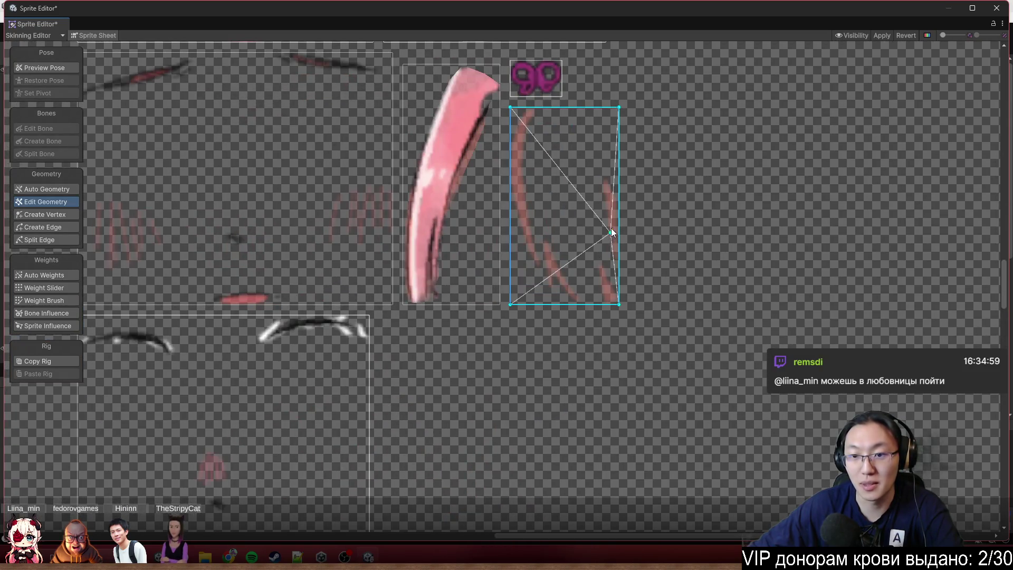
# - Return to the arm-and-hand mesh and nudge a hand vertex onto the outline
pyautogui.click(451, 153)
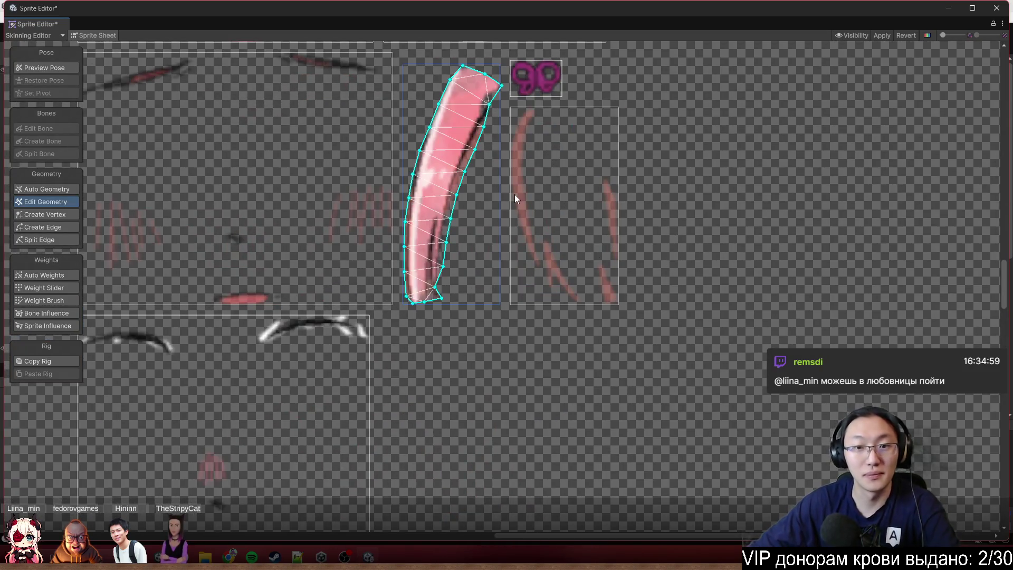
pyautogui.scroll(-5, 575, 254)
pyautogui.scroll(-5, 575, 254)
pyautogui.scroll(6, 524, 275)
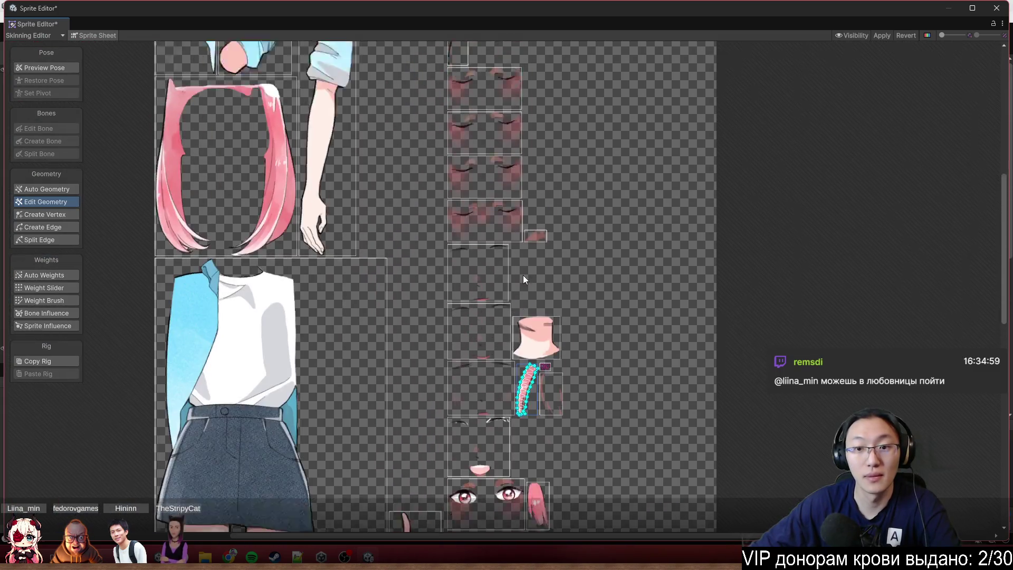
pyautogui.scroll(3, 334, 169)
pyautogui.scroll(1, 468, 222)
pyautogui.scroll(2, 362, 153)
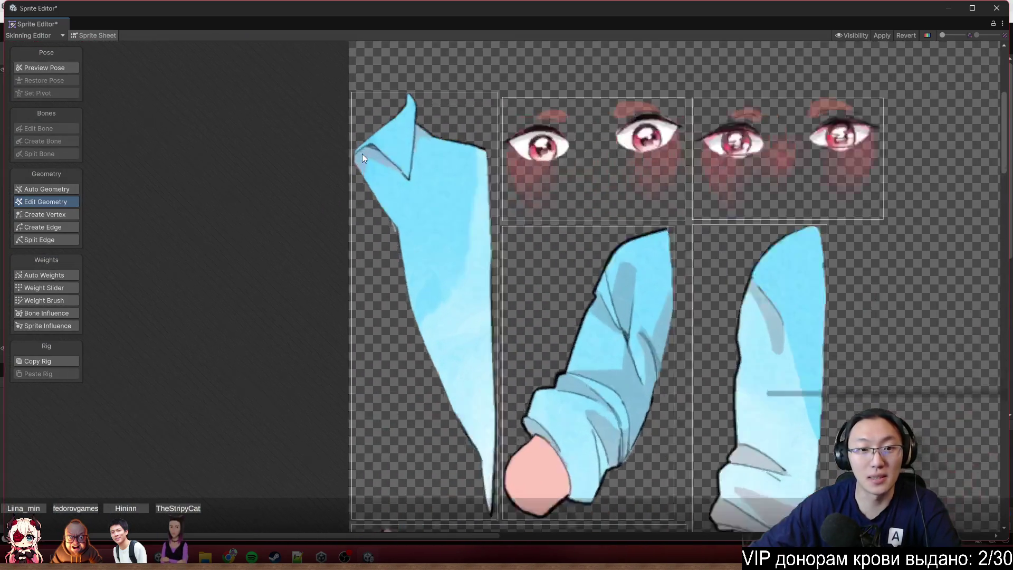
pyautogui.scroll(2, 362, 153)
pyautogui.scroll(-3, 573, 270)
pyautogui.scroll(2, 701, 327)
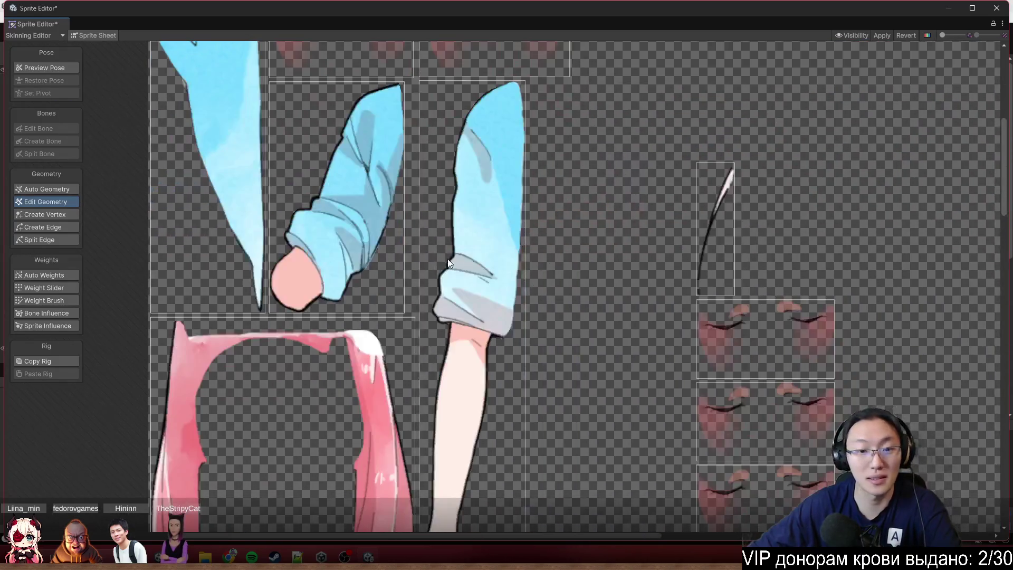
pyautogui.scroll(2, 445, 250)
pyautogui.scroll(-2, 445, 250)
pyautogui.scroll(2, 467, 212)
pyautogui.scroll(4, 441, 219)
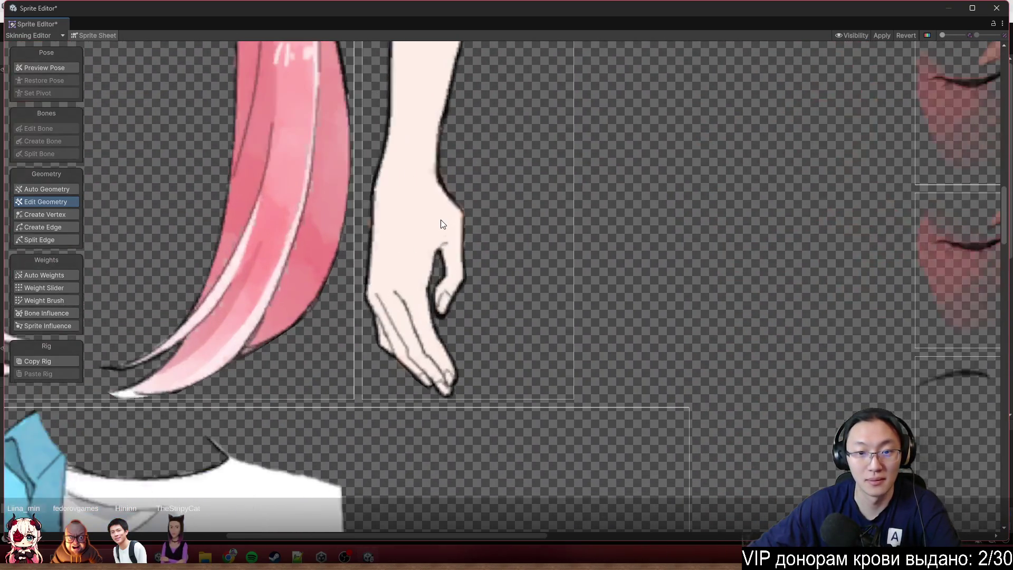
pyautogui.scroll(2, 441, 220)
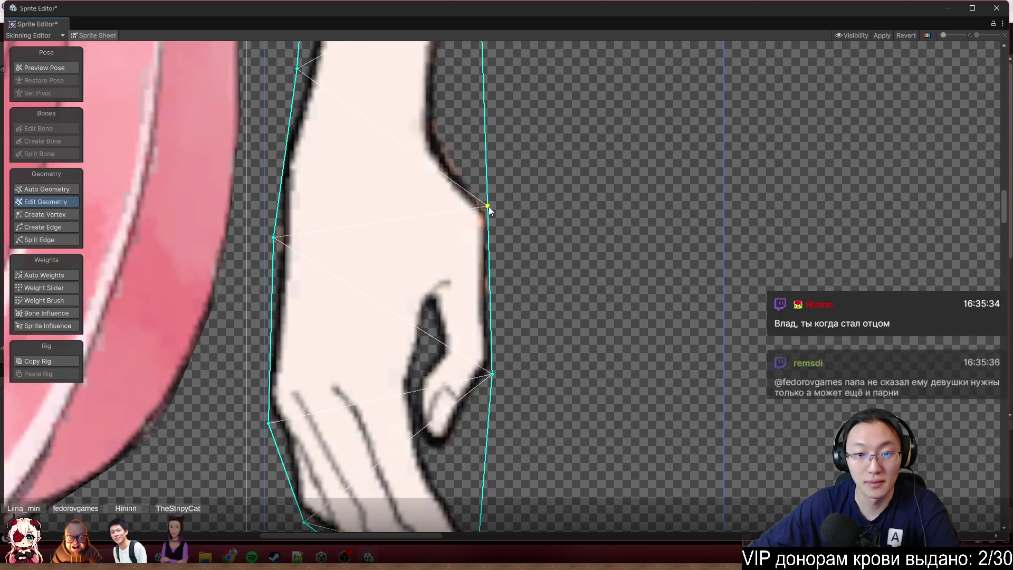
pyautogui.moveTo(497, 207); pyautogui.dragTo(502, 207)
pyautogui.moveTo(543, 332); pyautogui.dragTo(574, 264)
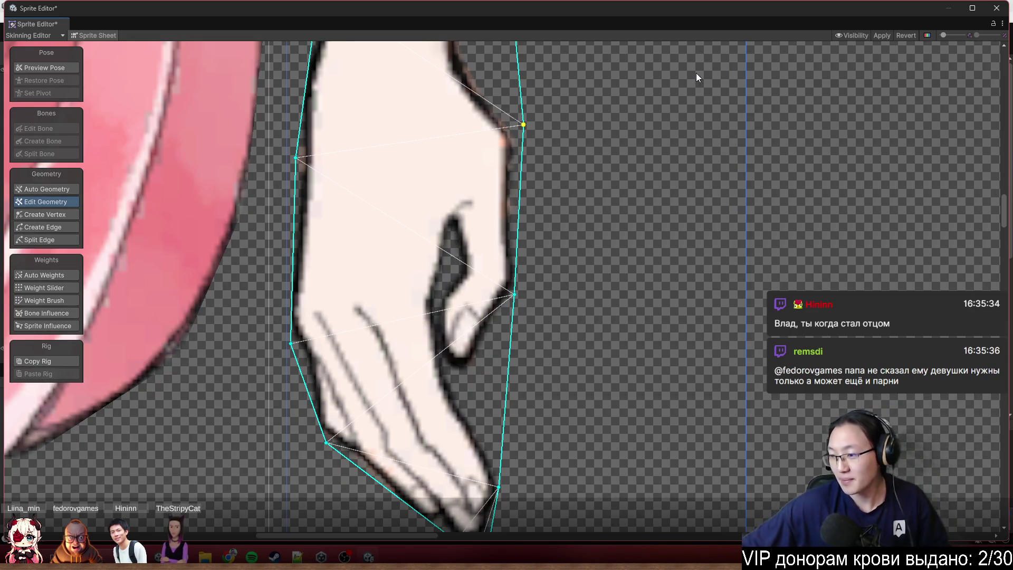
pyautogui.scroll(5, 588, 224)
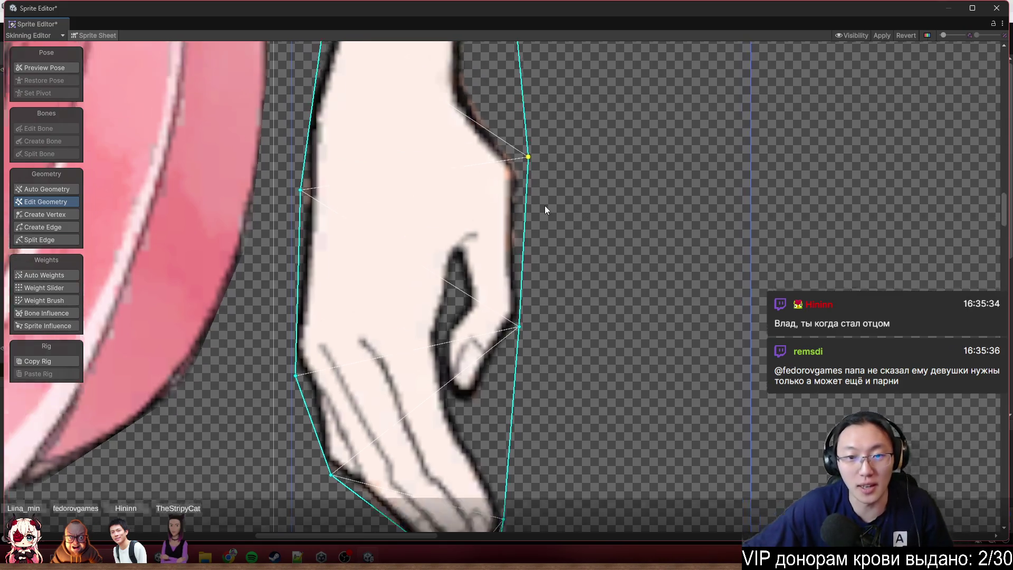
# - Add a wrist vertex, tighten the hand's left-edge vertices, and delete the stray inner vertex
pyautogui.click(41, 218)
pyautogui.click(530, 252)
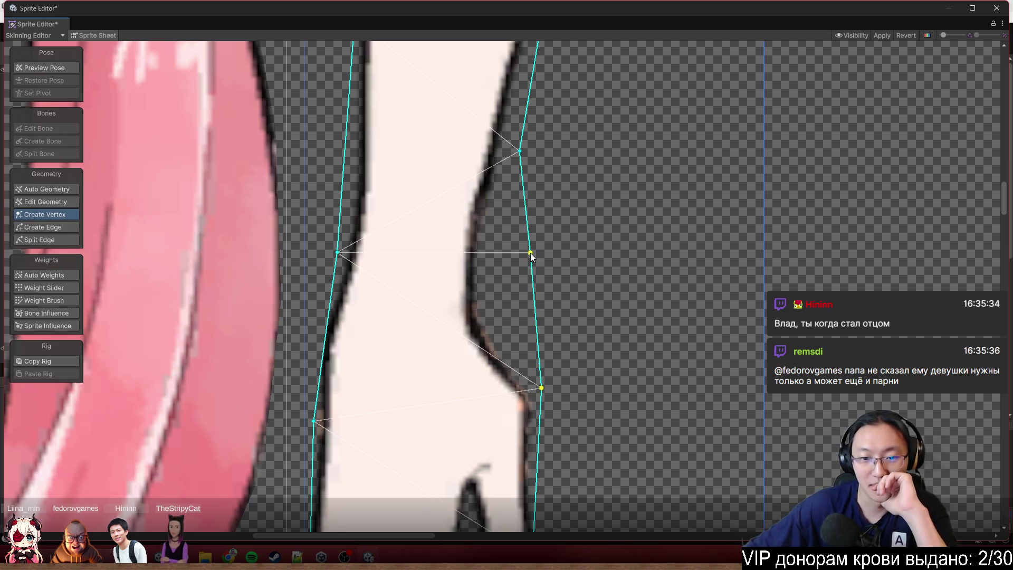
pyautogui.moveTo(531, 252); pyautogui.dragTo(486, 277)
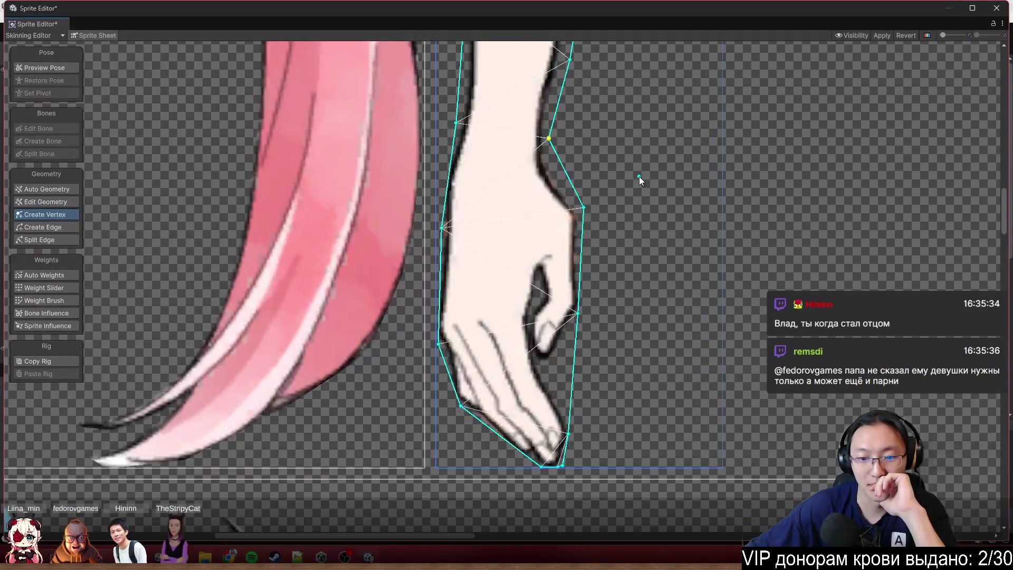
pyautogui.scroll(2, 480, 393)
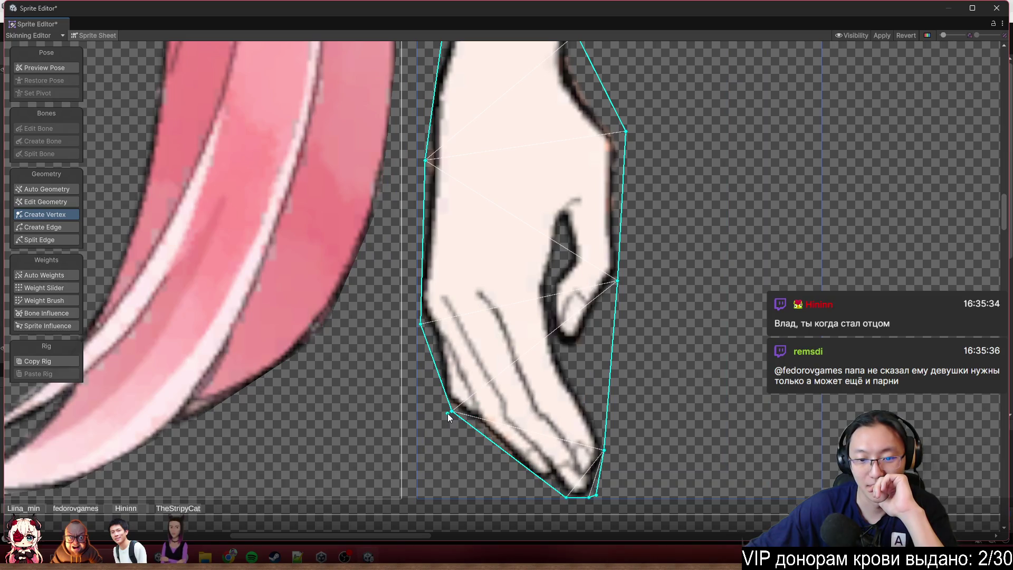
pyautogui.moveTo(451, 411); pyautogui.dragTo(436, 404)
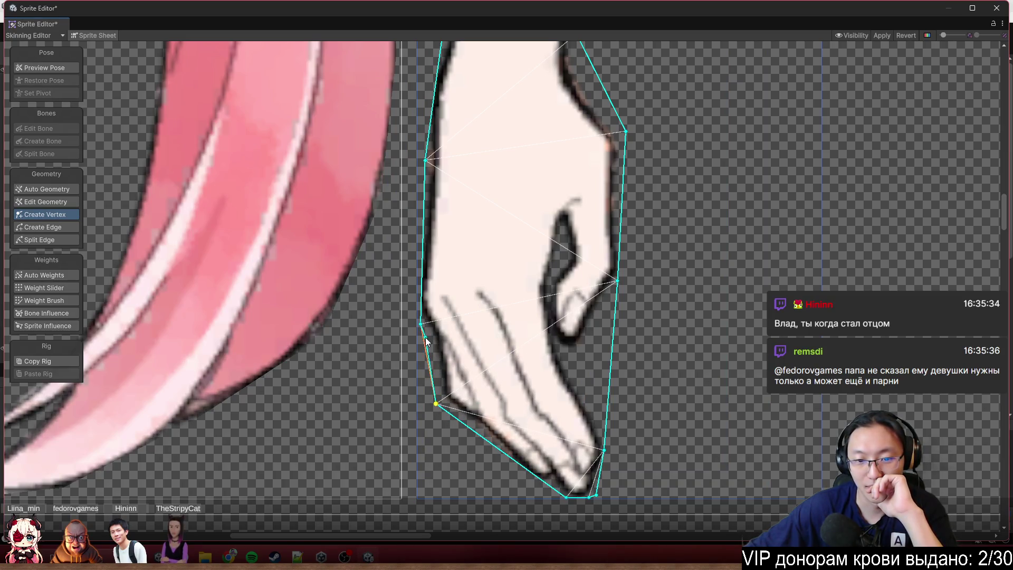
pyautogui.moveTo(420, 325); pyautogui.dragTo(409, 307)
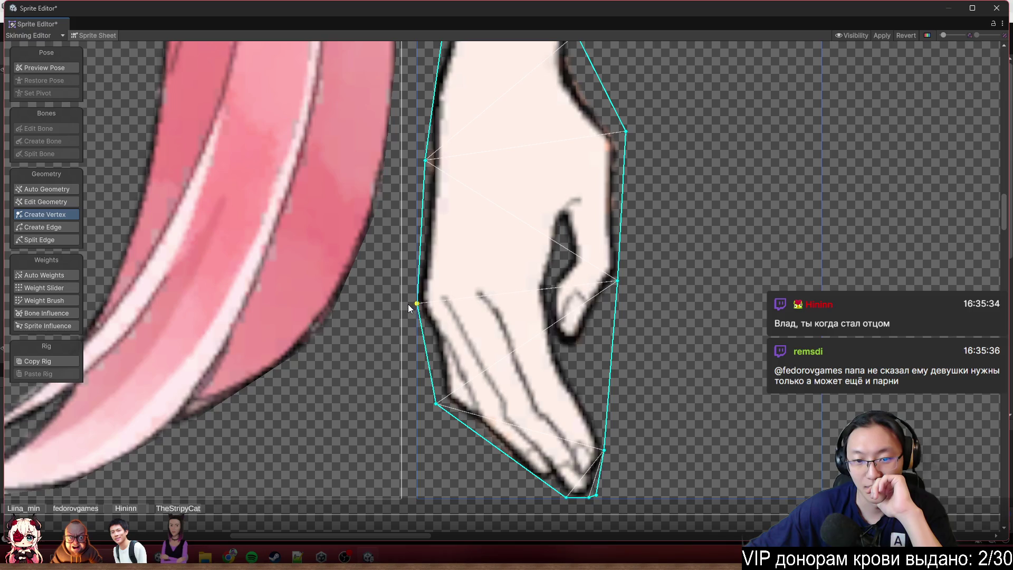
pyautogui.scroll(1, 465, 248)
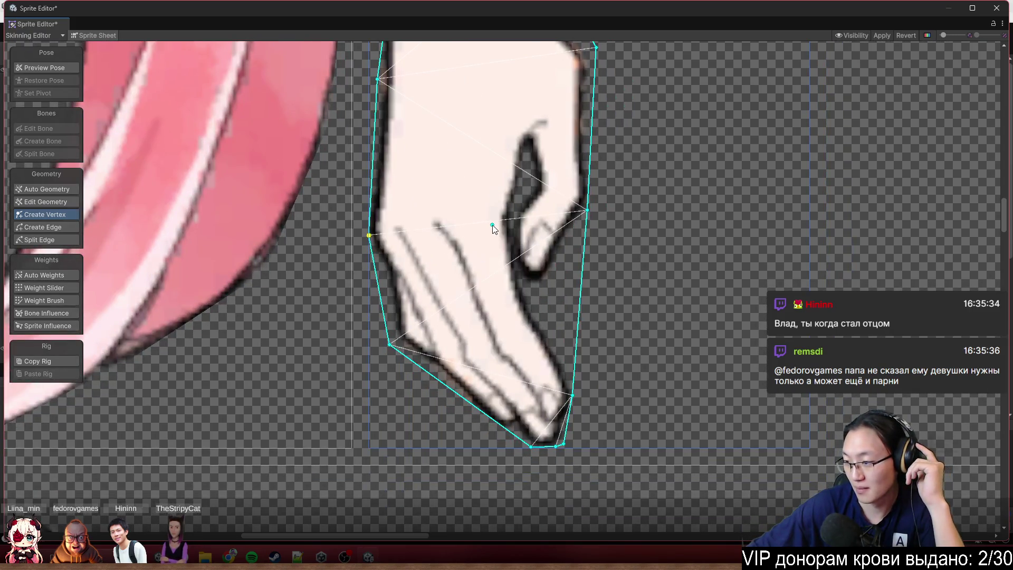
pyautogui.moveTo(492, 225)
pyautogui.mouseDown()
pyautogui.moveTo(541, 236)
pyautogui.moveTo(533, 207)
pyautogui.mouseUp()
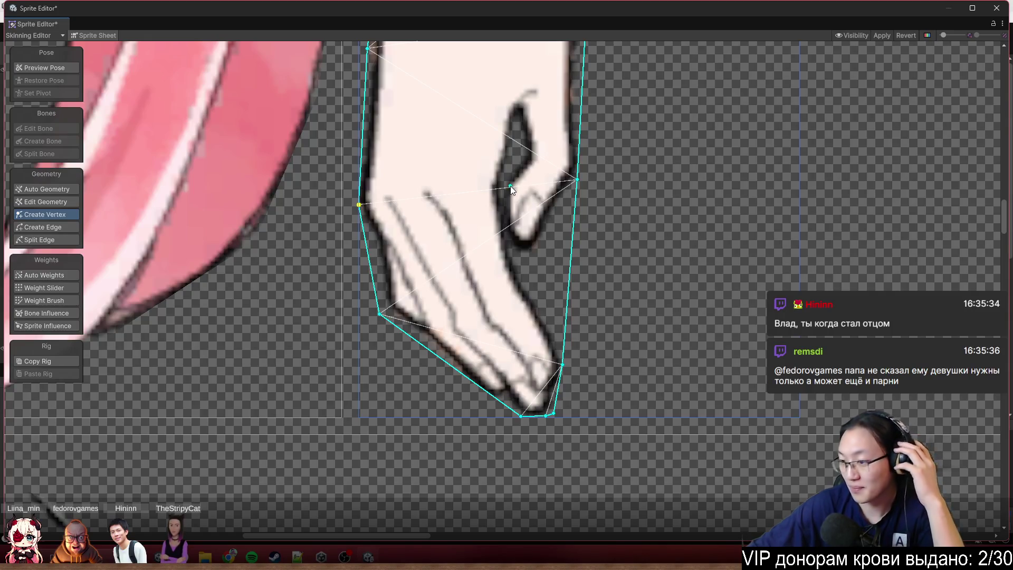
pyautogui.press('Delete')
# - Refit the hand's right and bottom edges around the knuckles and fingertips, adding one vertex
pyautogui.scroll(1, 559, 358)
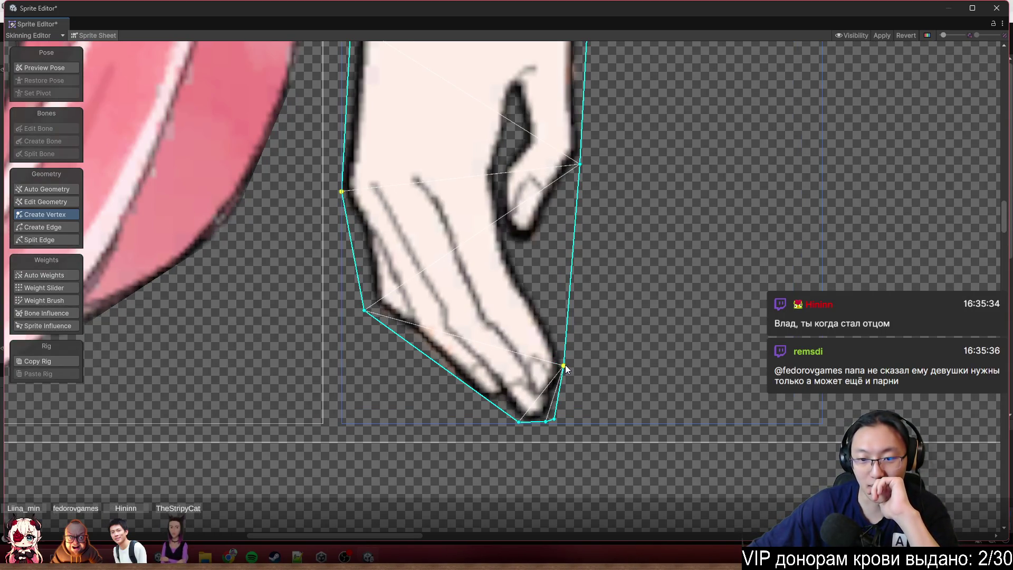
pyautogui.moveTo(563, 365)
pyautogui.mouseDown()
pyautogui.moveTo(573, 362)
pyautogui.moveTo(584, 272)
pyautogui.moveTo(533, 251)
pyautogui.mouseUp()
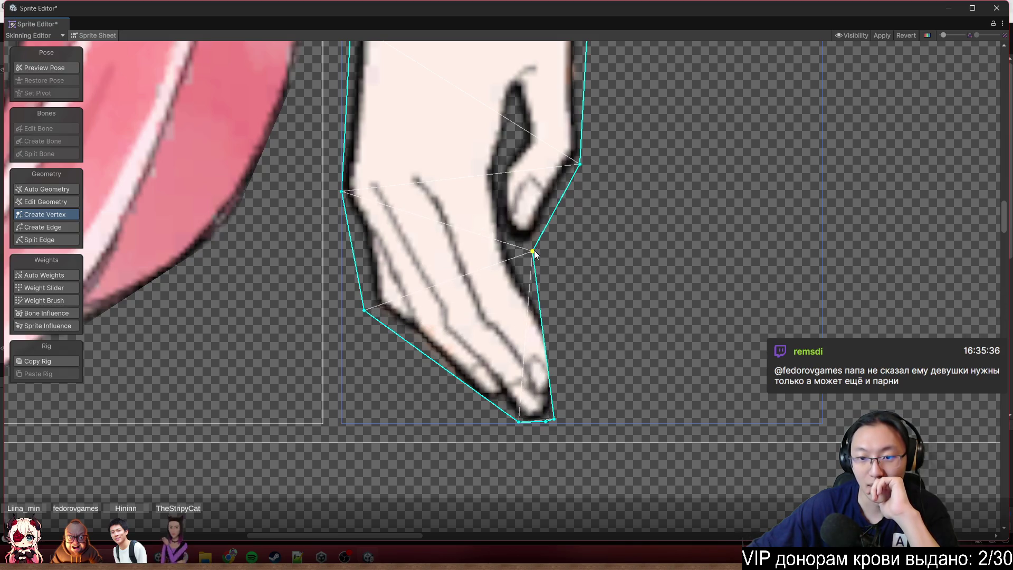
pyautogui.click(543, 328)
pyautogui.moveTo(543, 328); pyautogui.dragTo(575, 354)
pyautogui.scroll(2, 573, 417)
pyautogui.moveTo(497, 420); pyautogui.dragTo(369, 351)
pyautogui.moveTo(533, 422)
pyautogui.mouseDown()
pyautogui.moveTo(494, 436)
pyautogui.moveTo(547, 424)
pyautogui.mouseUp()
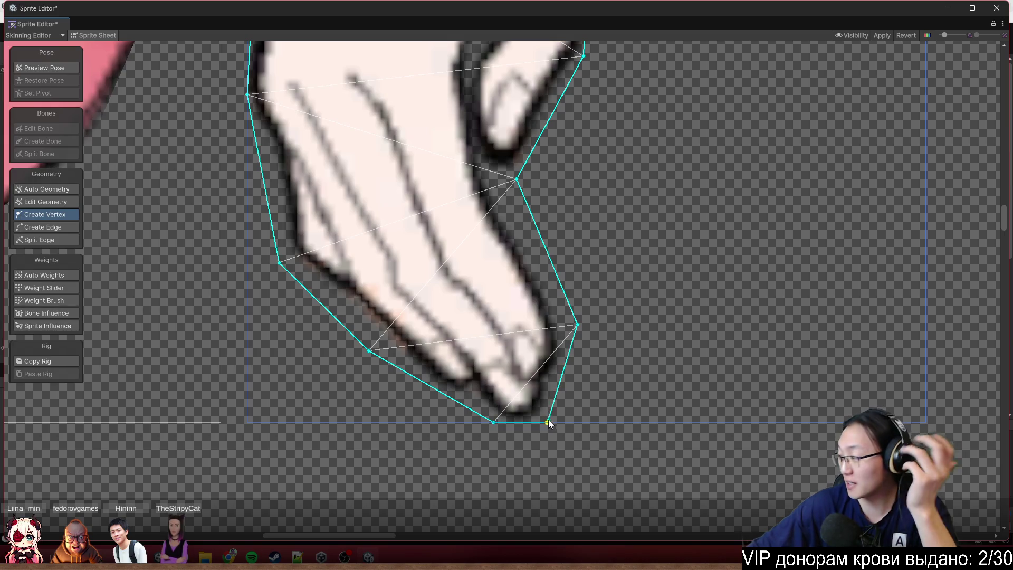
# - Straighten the wrist's left edge and fit new and existing forearm vertices to the arm outline
pyautogui.scroll(-5, 554, 295)
pyautogui.scroll(6, 459, 269)
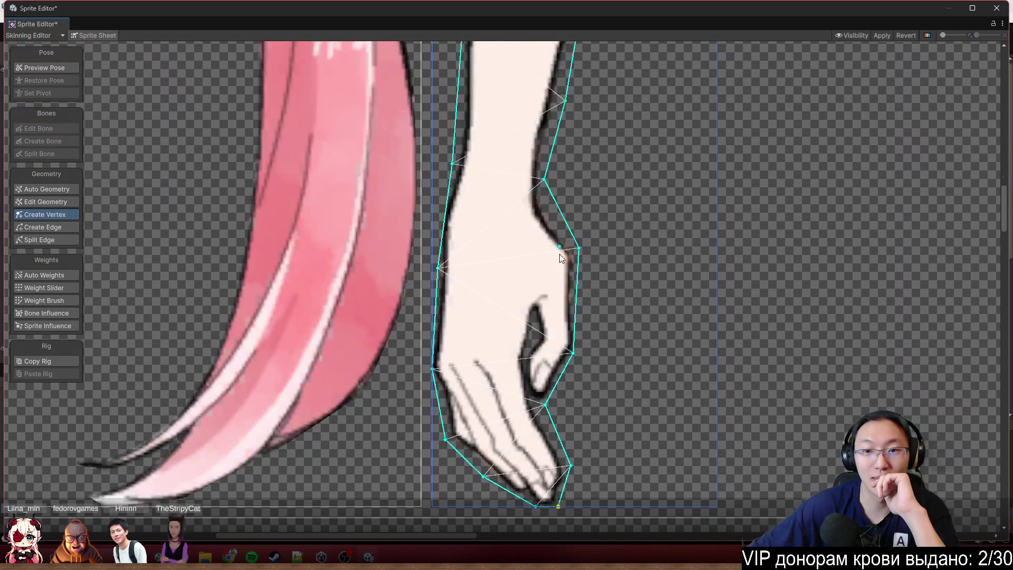
pyautogui.moveTo(443, 190)
pyautogui.mouseDown()
pyautogui.moveTo(414, 249)
pyautogui.moveTo(421, 267)
pyautogui.mouseUp()
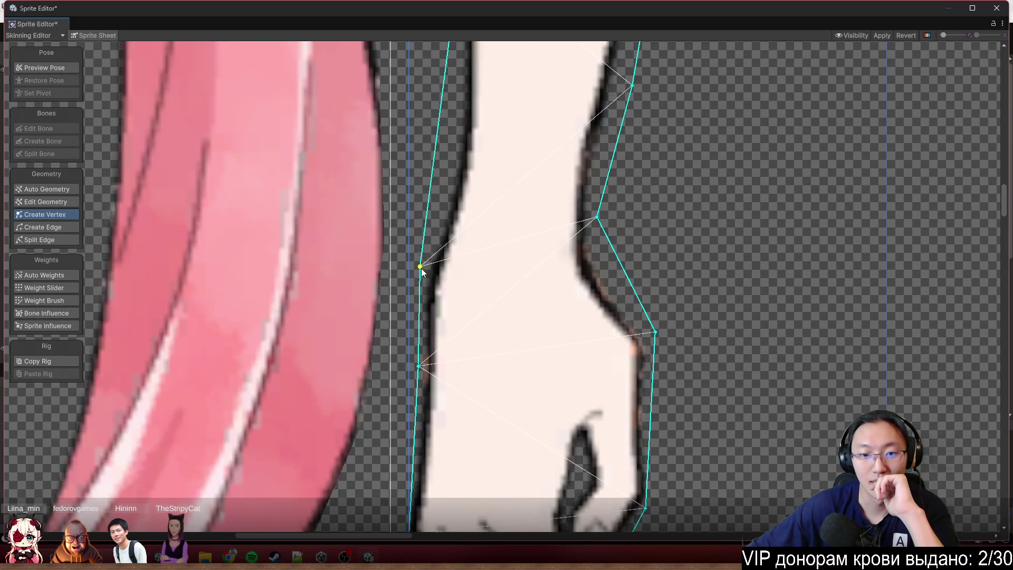
pyautogui.click(433, 190)
pyautogui.moveTo(433, 189); pyautogui.dragTo(450, 179)
pyautogui.scroll(-4, 475, 180)
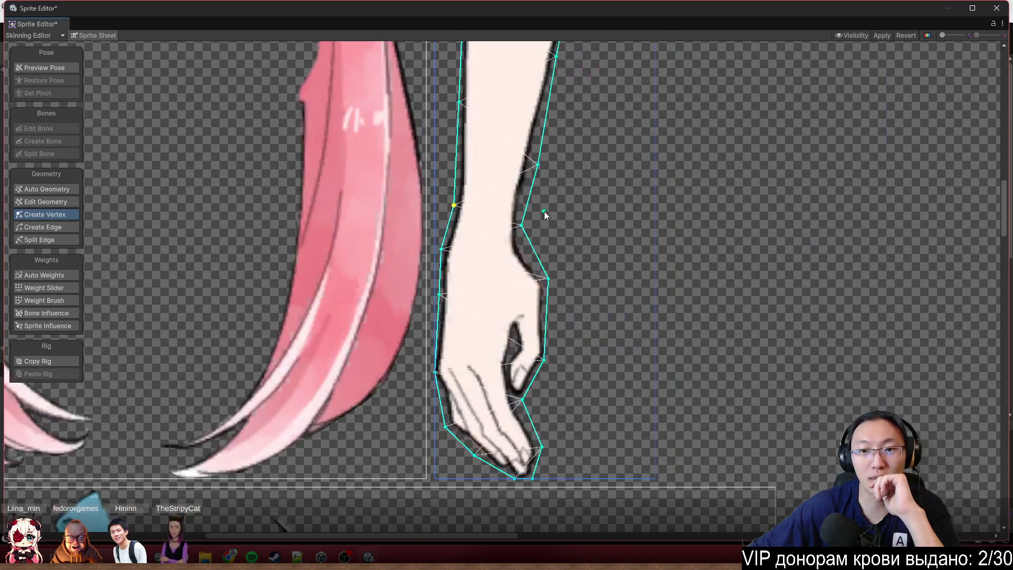
pyautogui.scroll(5, 560, 227)
pyautogui.moveTo(533, 248); pyautogui.dragTo(552, 255)
pyautogui.scroll(-1, 587, 155)
pyautogui.scroll(-3, 573, 305)
# - Drag two sleeve left-edge vertices onto the outline and add a vertex wrapping the cuff
pyautogui.scroll(4, 528, 274)
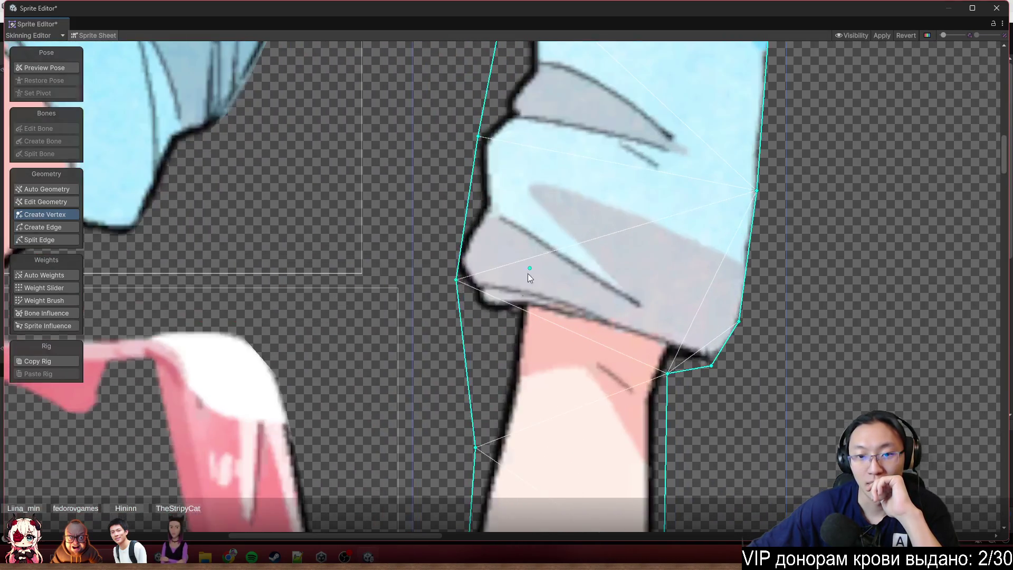
pyautogui.moveTo(454, 278); pyautogui.dragTo(431, 246)
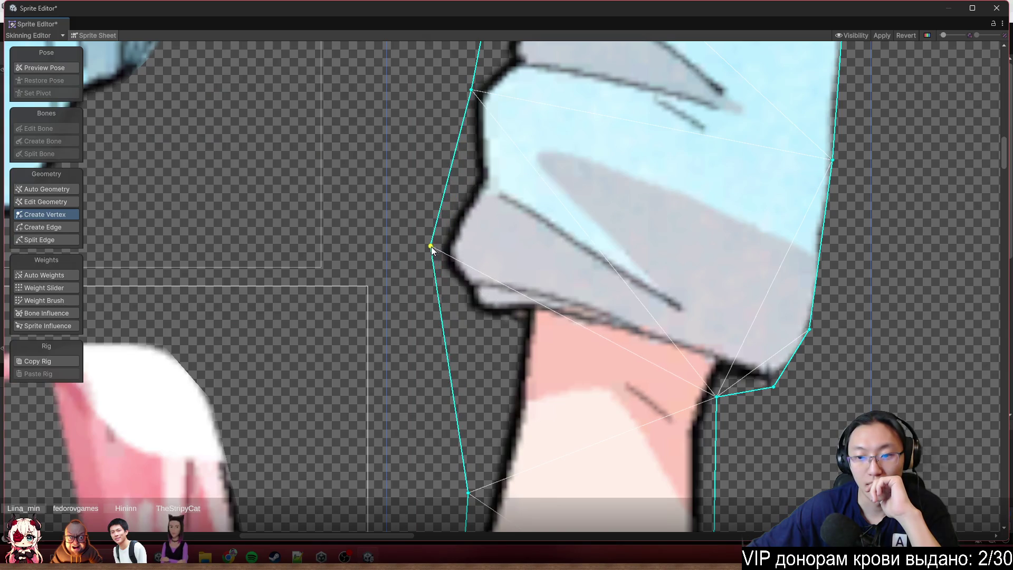
pyautogui.scroll(3, 785, 366)
pyautogui.scroll(-5, 612, 369)
pyautogui.scroll(-3, 612, 368)
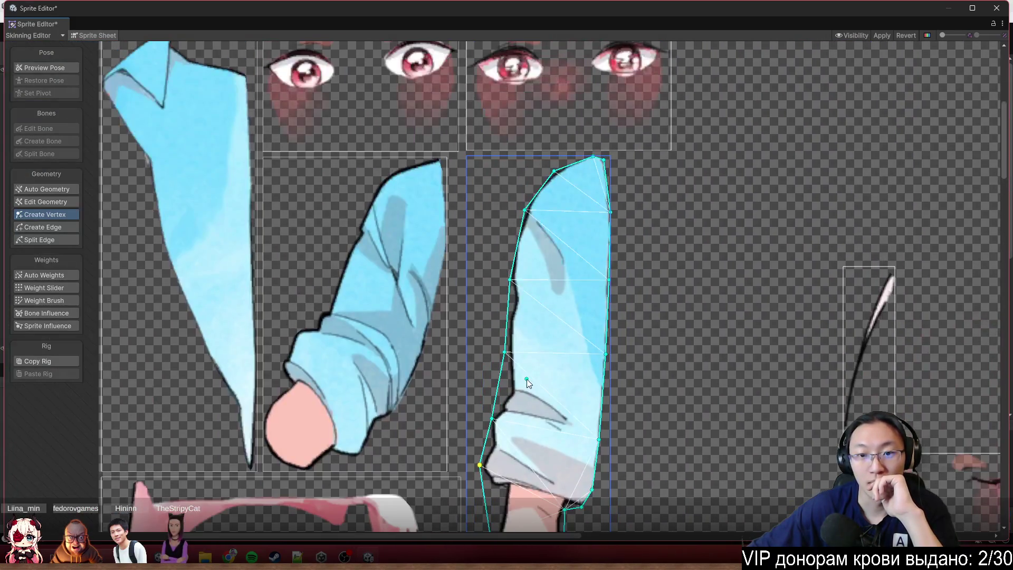
pyautogui.scroll(5, 523, 286)
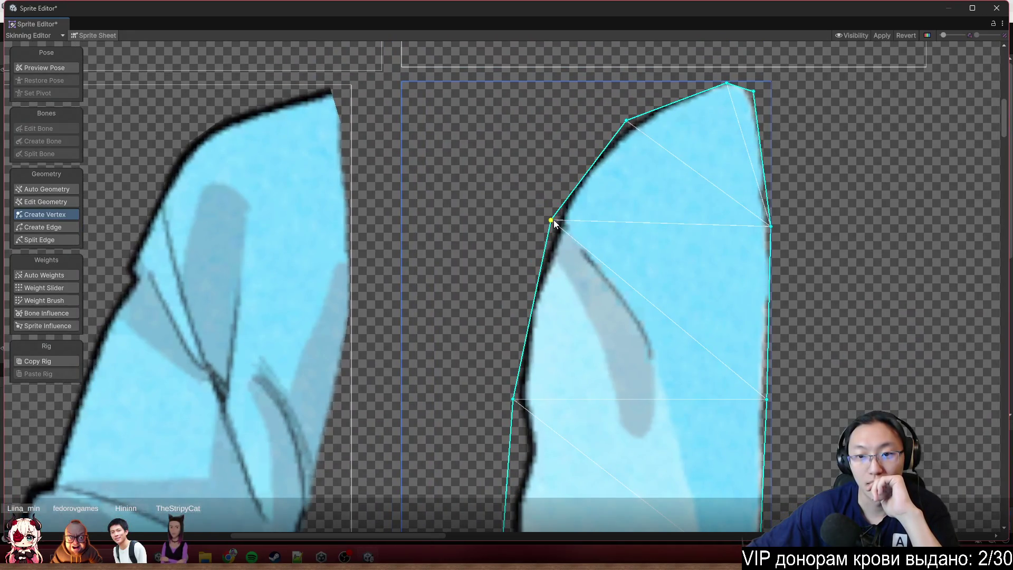
pyautogui.moveTo(551, 220)
pyautogui.mouseDown()
pyautogui.moveTo(538, 220)
pyautogui.moveTo(549, 186)
pyautogui.moveTo(574, 167)
pyautogui.mouseUp()
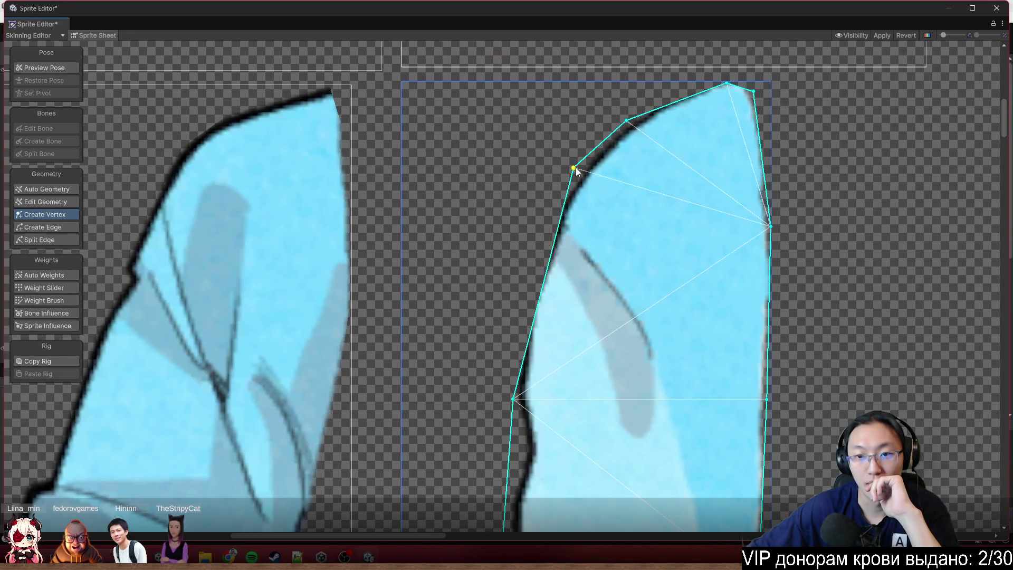
pyautogui.click(556, 240)
pyautogui.moveTo(556, 241); pyautogui.dragTo(524, 281)
pyautogui.scroll(-3, 619, 287)
pyautogui.scroll(-4, 599, 208)
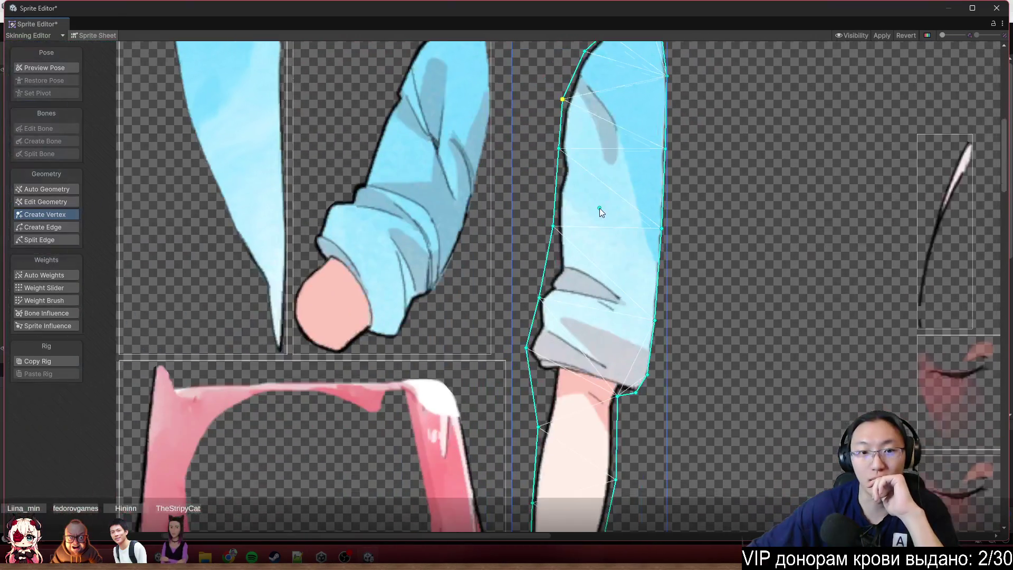
pyautogui.scroll(-5, 581, 211)
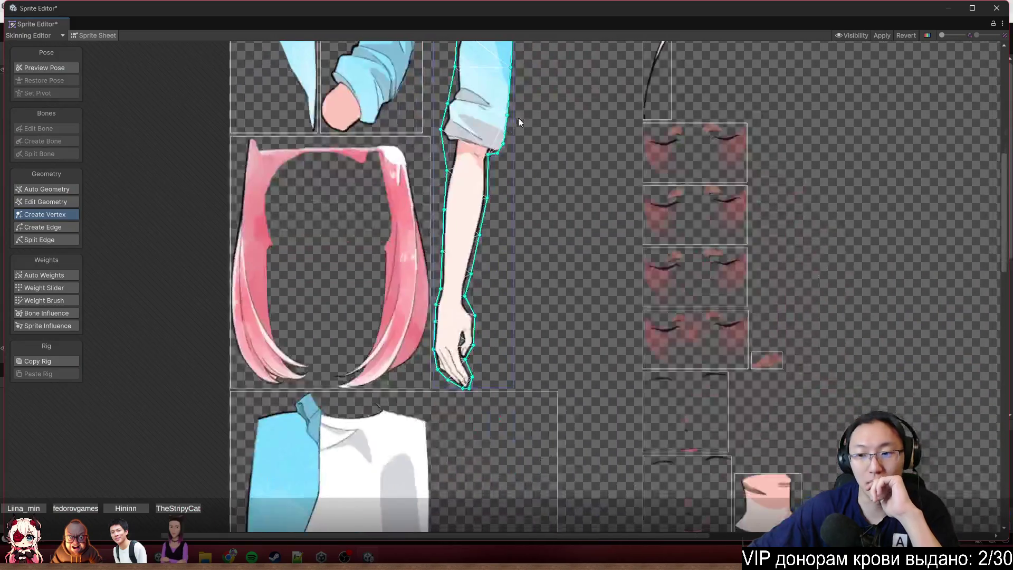
pyautogui.scroll(5, 538, 184)
pyautogui.scroll(3, 487, 144)
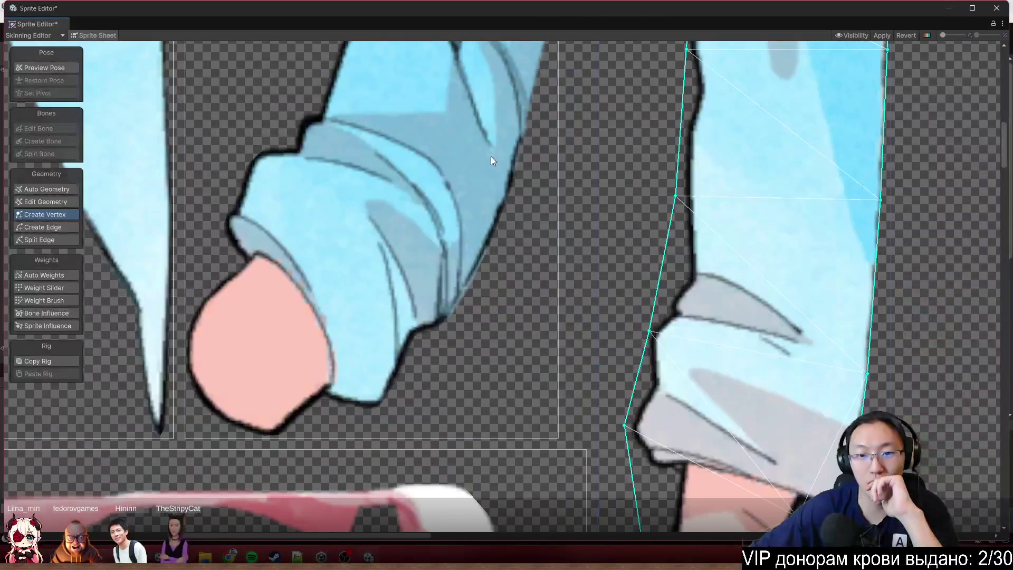
pyautogui.scroll(-6, 490, 156)
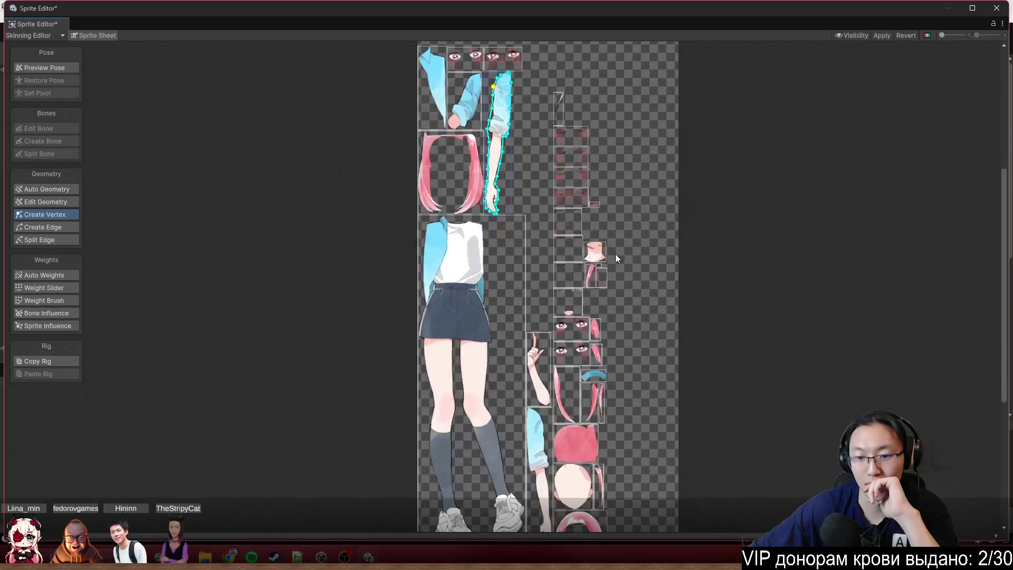
# - Apply the arm mesh edits, then select the thin hair-strand sprite for vertex creation
pyautogui.click(881, 35)
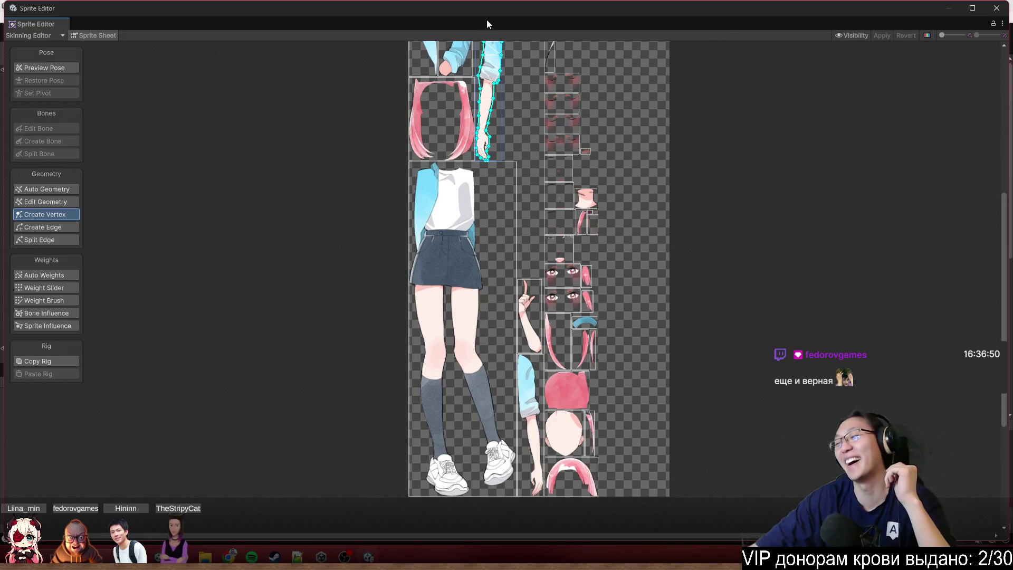
pyautogui.click(65, 68)
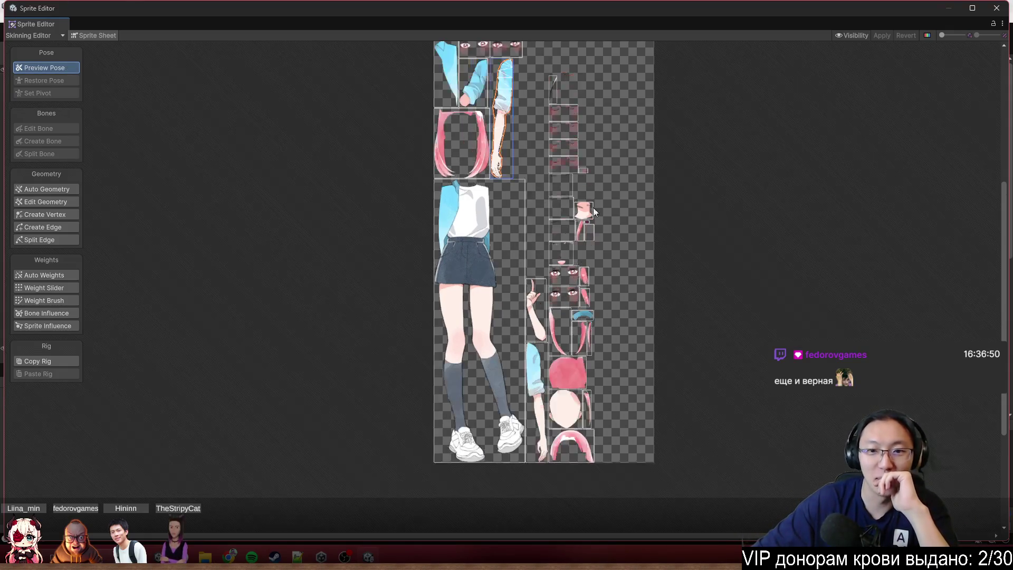
pyautogui.scroll(5, 590, 296)
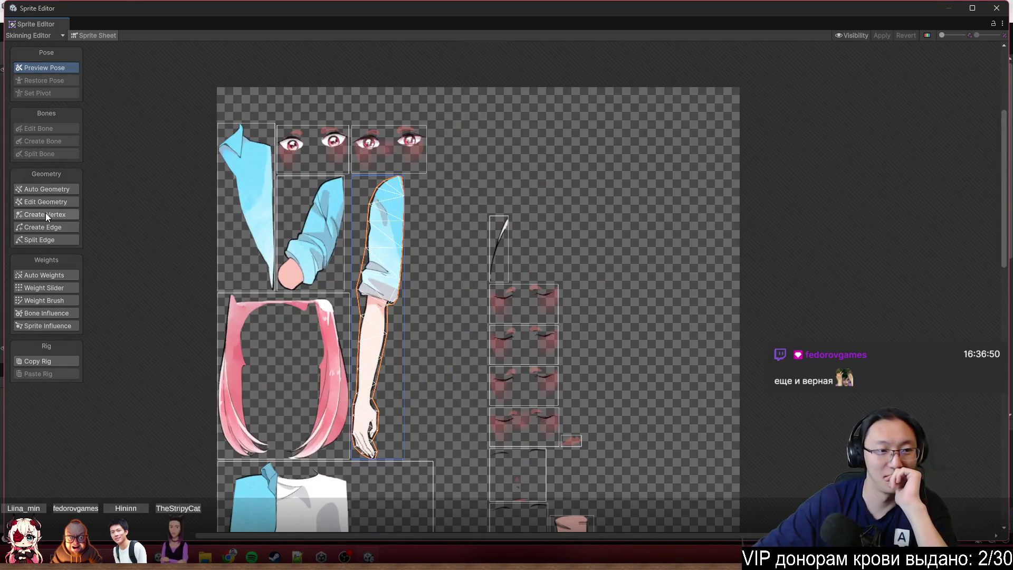
pyautogui.scroll(2, 409, 180)
pyautogui.scroll(4, 574, 141)
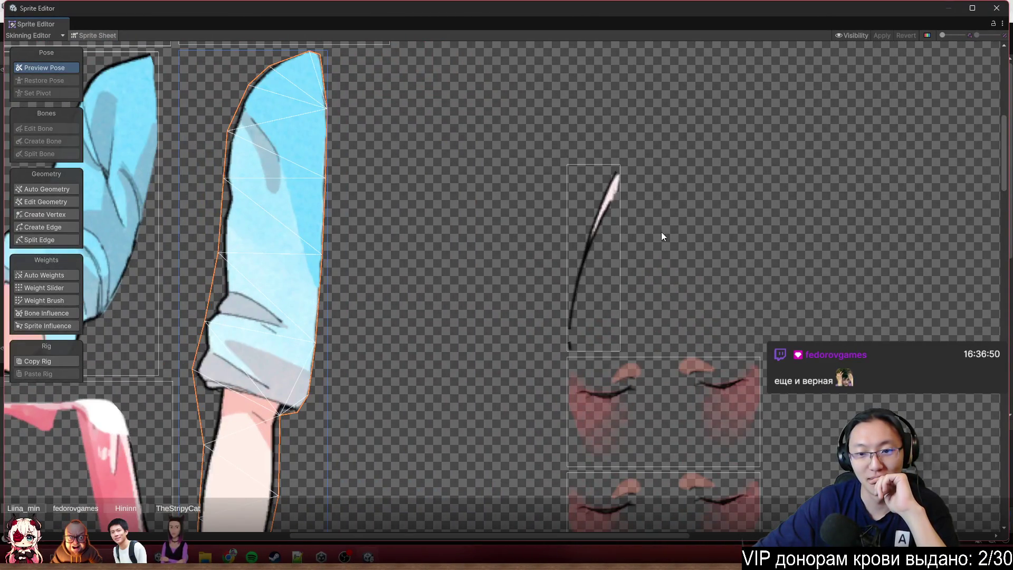
pyautogui.click(578, 294)
pyautogui.scroll(4, 581, 327)
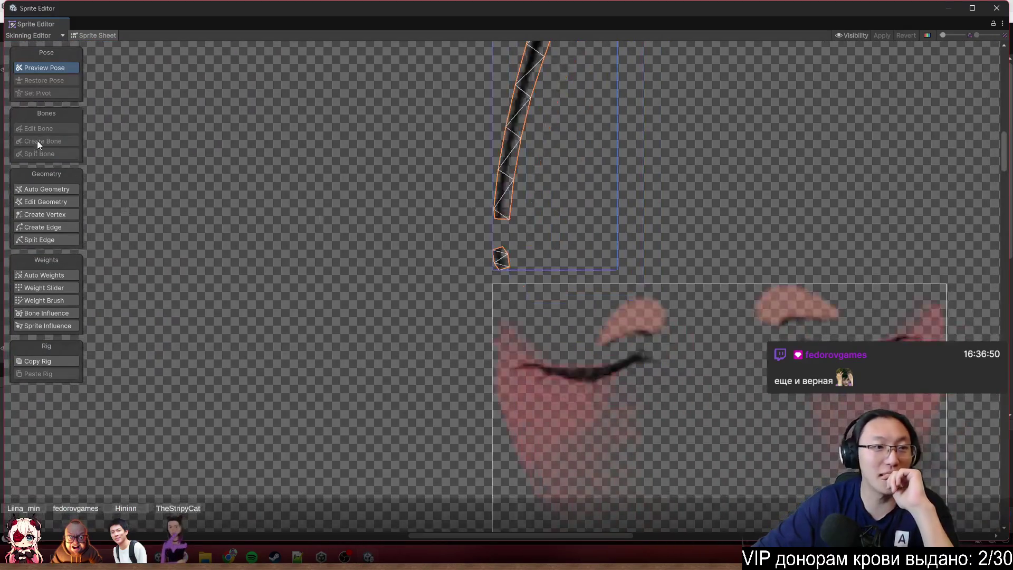
pyautogui.click(55, 215)
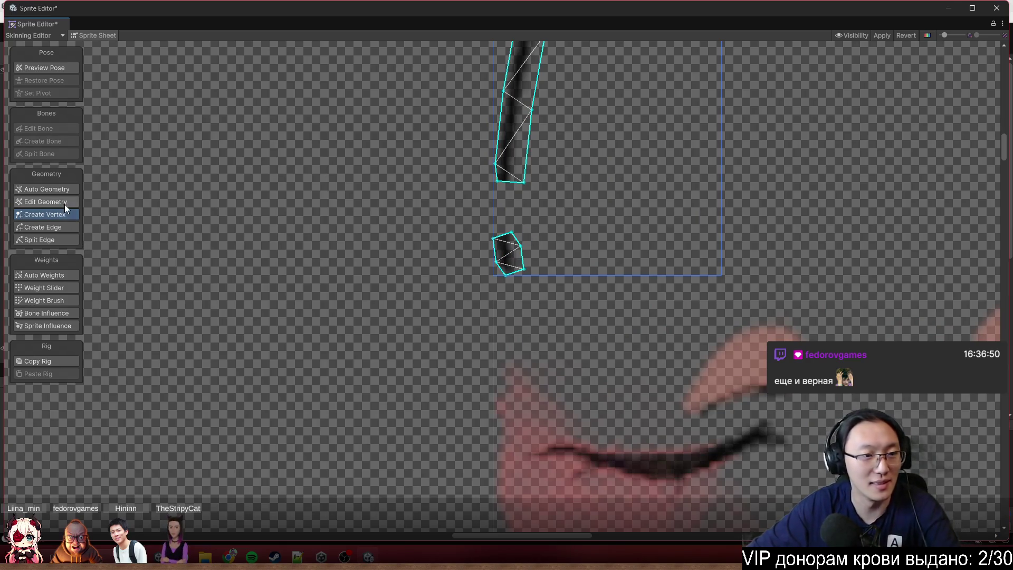
# - Delete the small detached mesh piece and refit the strand's base with a new vertex
pyautogui.click(58, 202)
pyautogui.moveTo(564, 224); pyautogui.dragTo(488, 258)
pyautogui.press('Delete')
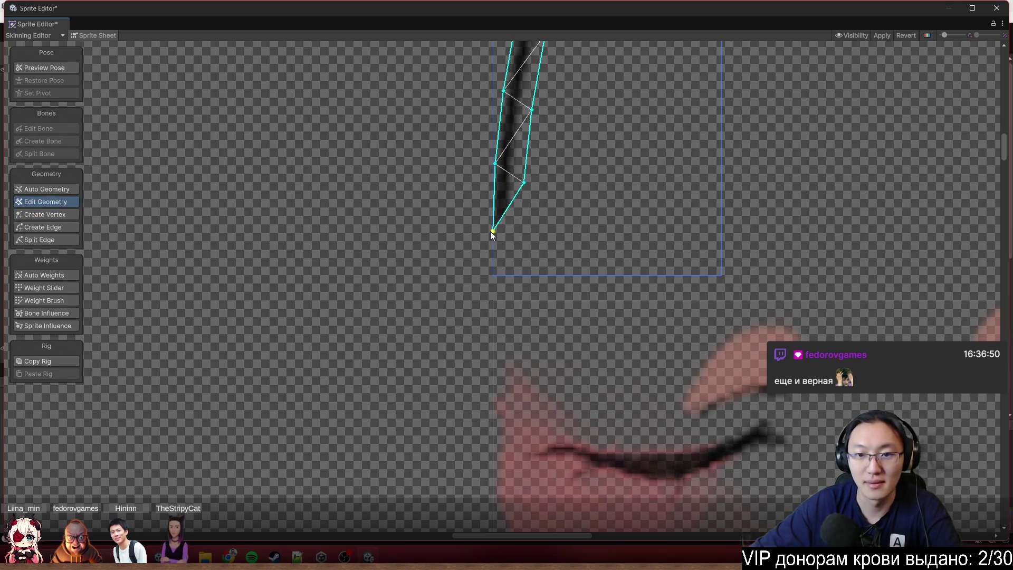
pyautogui.click(38, 216)
pyautogui.click(511, 204)
pyautogui.moveTo(510, 204)
pyautogui.mouseDown()
pyautogui.moveTo(517, 257)
pyautogui.moveTo(489, 261)
pyautogui.moveTo(479, 277)
pyautogui.mouseUp()
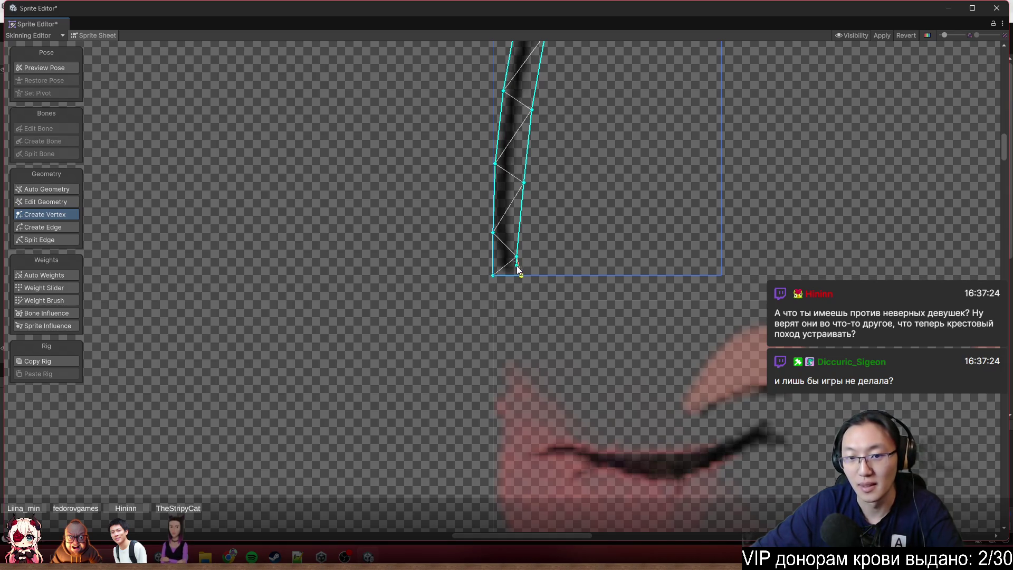
pyautogui.moveTo(517, 256)
pyautogui.mouseDown()
pyautogui.moveTo(516, 266)
pyautogui.moveTo(521, 232)
pyautogui.mouseUp()
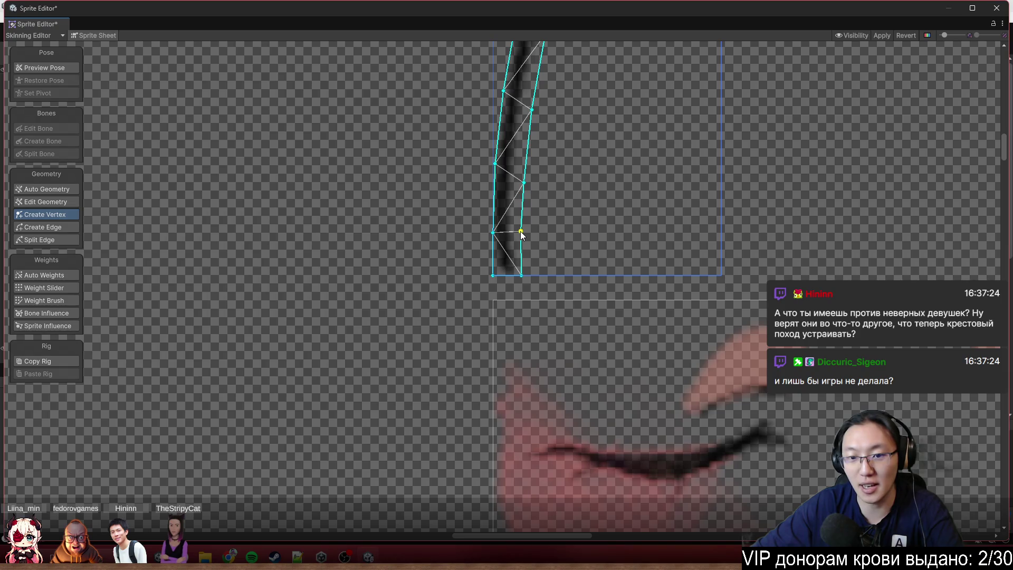
pyautogui.moveTo(492, 276); pyautogui.dragTo(497, 278)
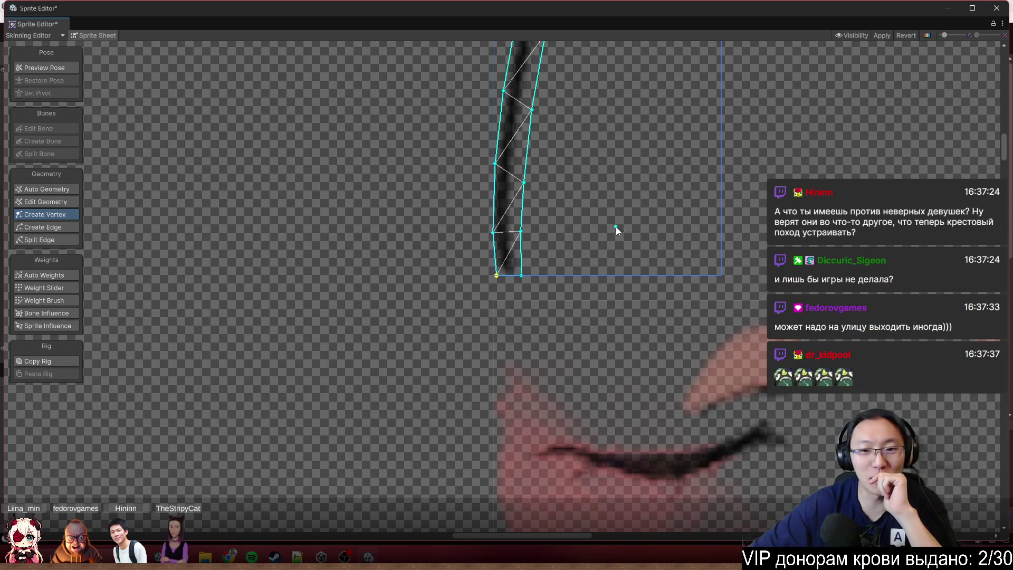
# - Add vertices along the upper strand, pulling a new one out to cover the pointed tip
pyautogui.moveTo(547, 199); pyautogui.dragTo(513, 306)
pyautogui.moveTo(497, 167); pyautogui.dragTo(457, 432)
pyautogui.scroll(-4, 457, 433)
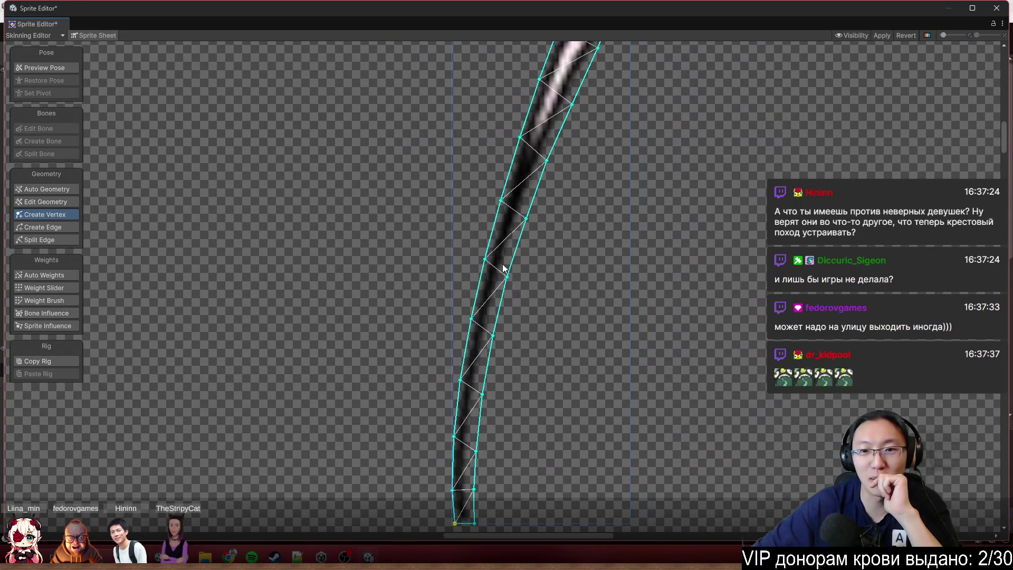
pyautogui.click(543, 212)
pyautogui.scroll(3, 534, 284)
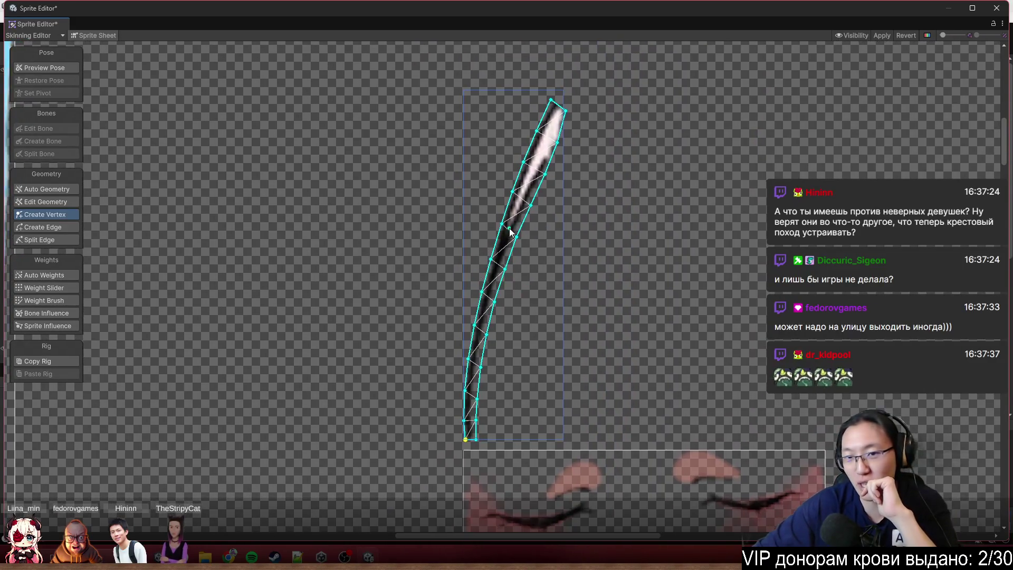
pyautogui.scroll(5, 533, 105)
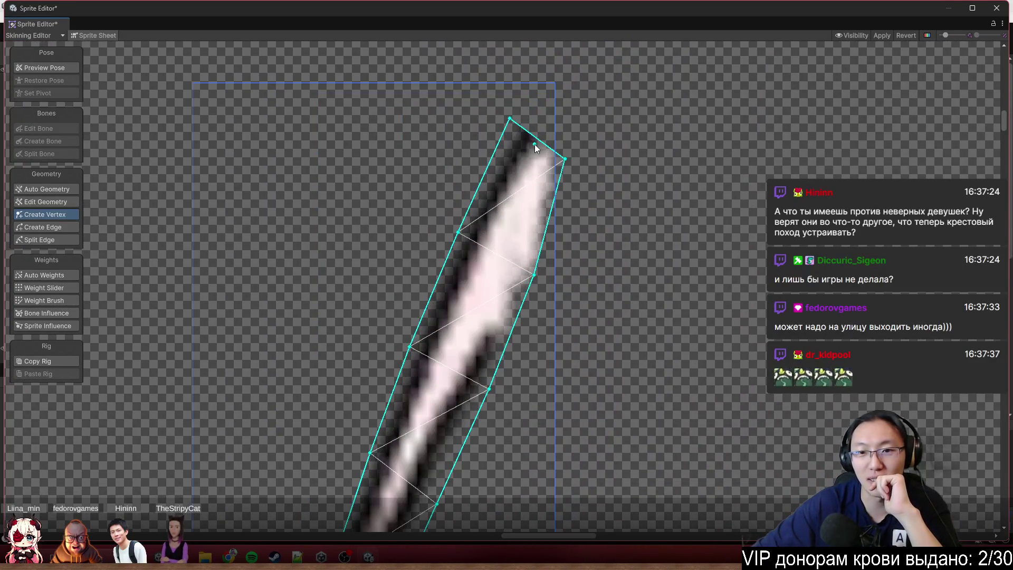
pyautogui.click(540, 143)
pyautogui.moveTo(539, 142); pyautogui.dragTo(549, 112)
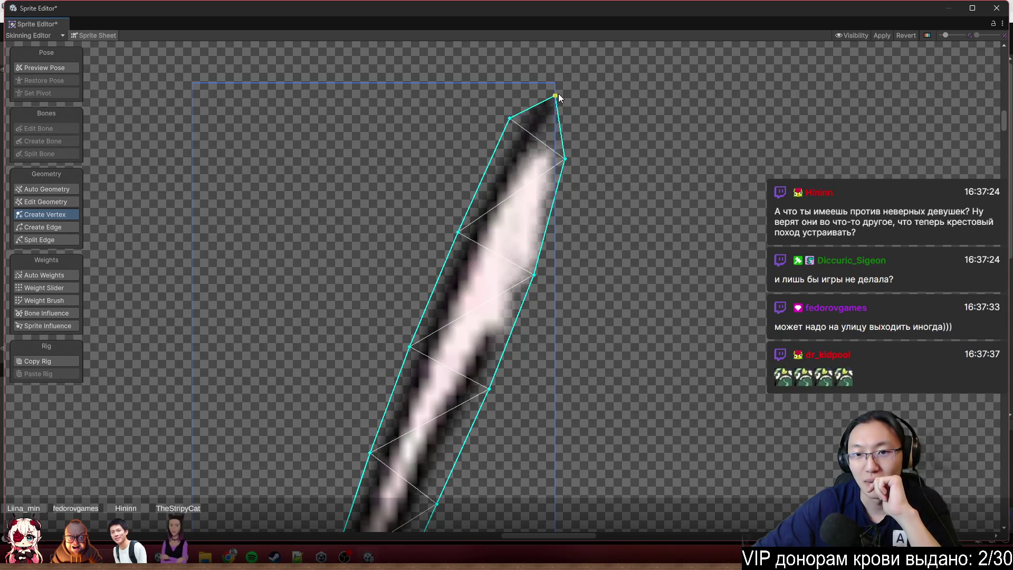
pyautogui.scroll(-5, 580, 132)
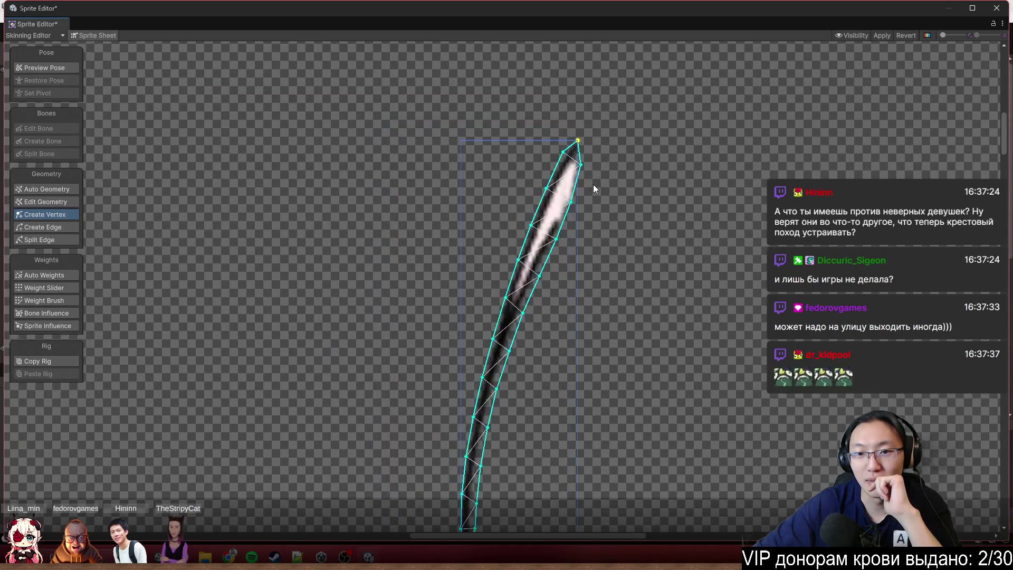
pyautogui.scroll(4, 566, 211)
pyautogui.scroll(-5, 559, 211)
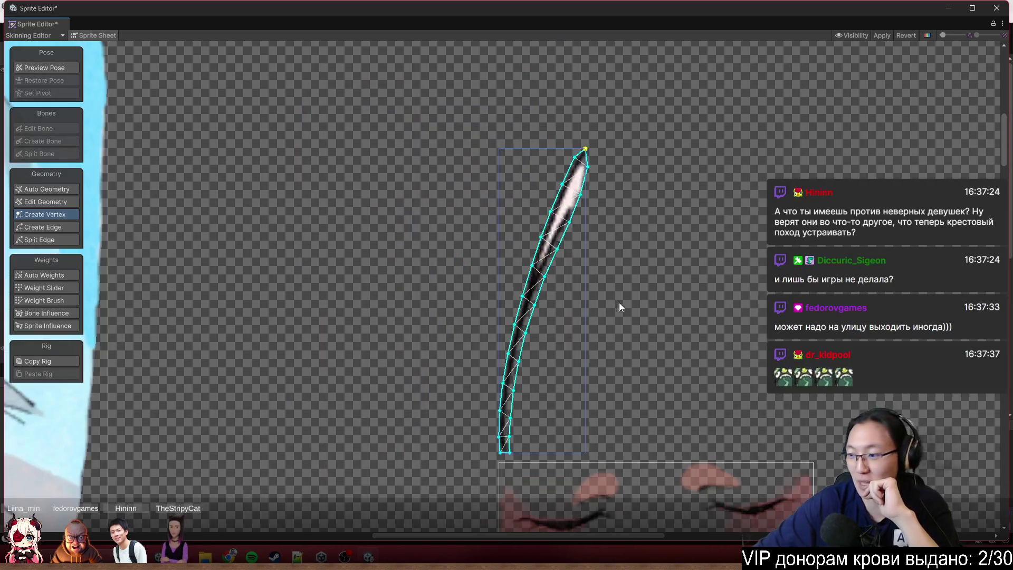
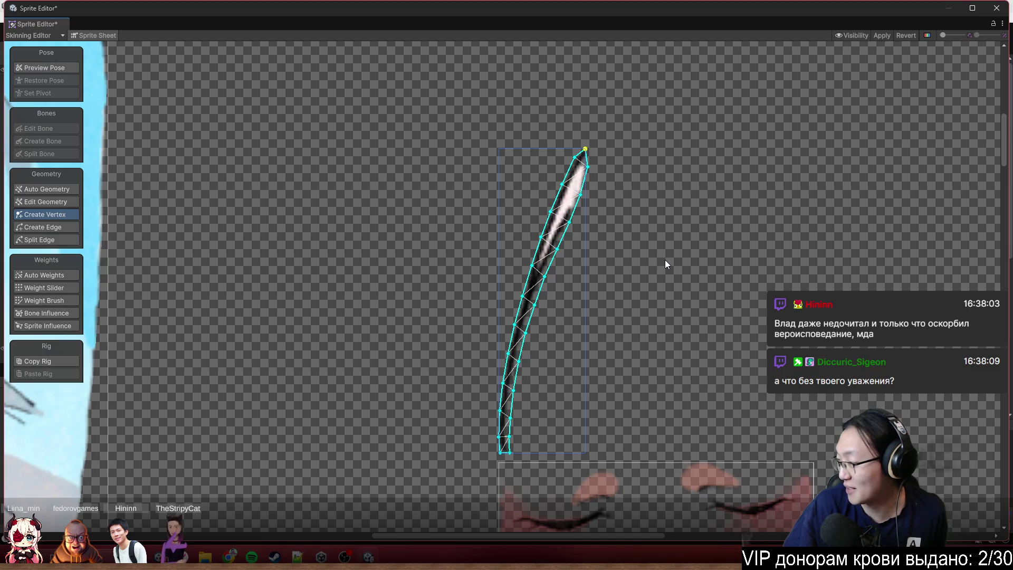
# - Zoom out over the character sprite sheet and commit the pending mesh edits with Apply
pyautogui.scroll(-5, 515, 206)
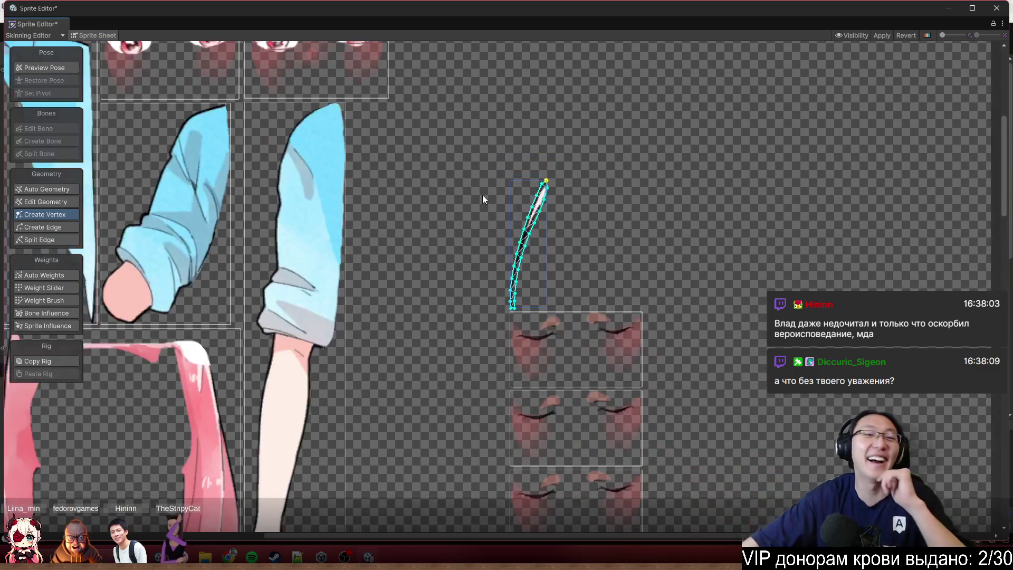
pyautogui.scroll(3, 483, 181)
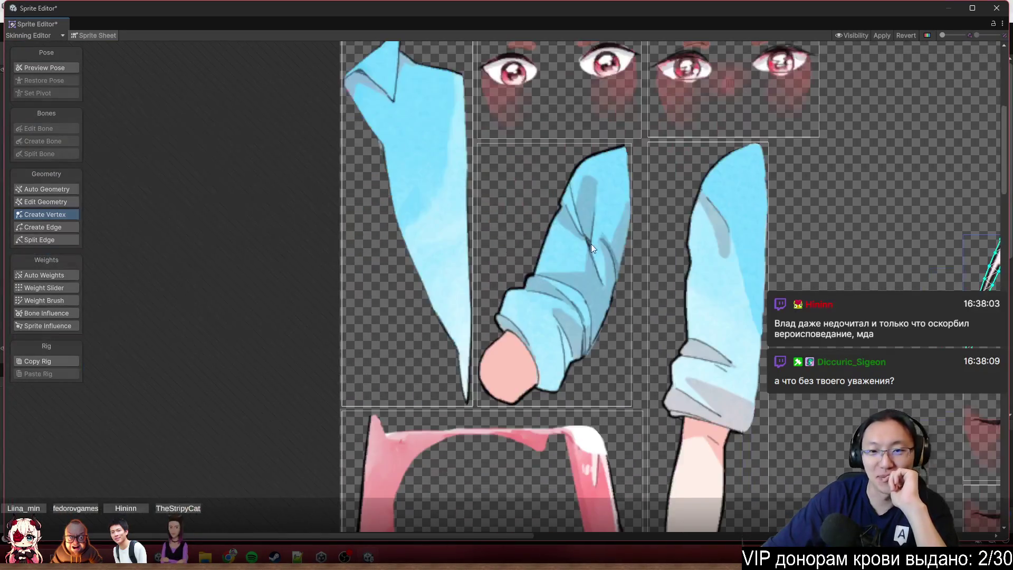
pyautogui.scroll(-5, 591, 246)
pyautogui.scroll(2, 472, 236)
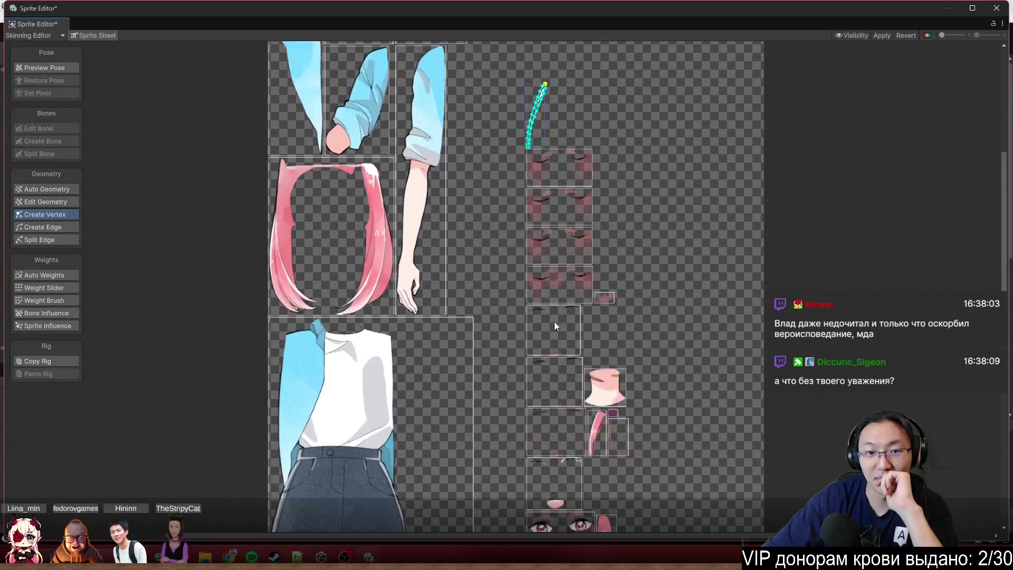
pyautogui.scroll(2, 906, 89)
pyautogui.click(880, 36)
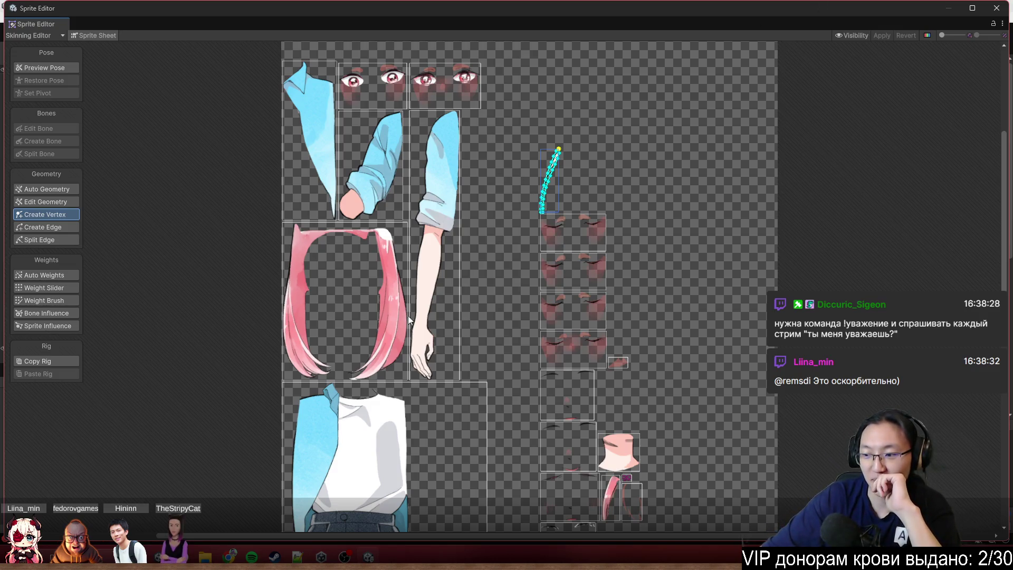
pyautogui.scroll(4, 395, 318)
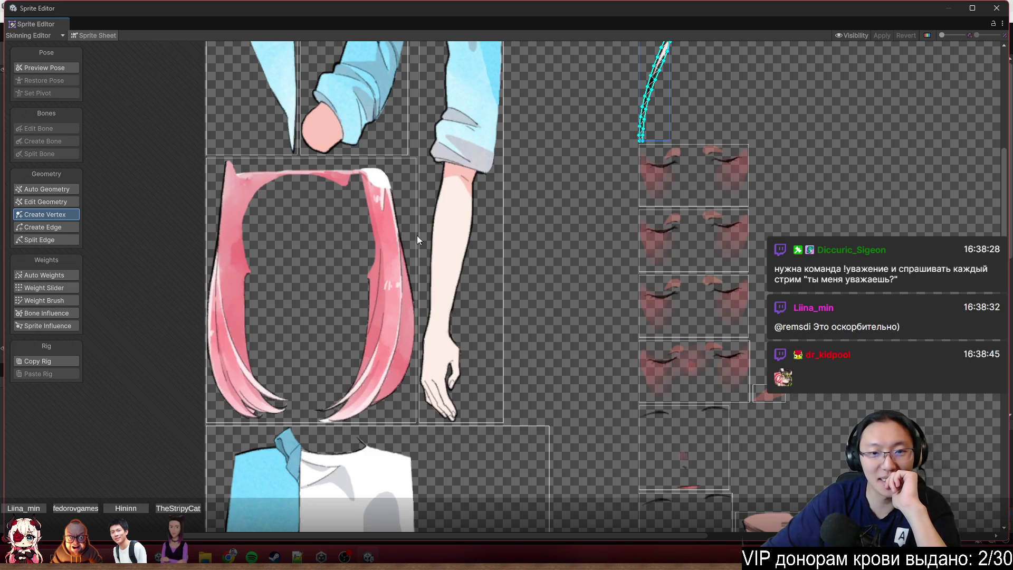
pyautogui.scroll(2, 372, 261)
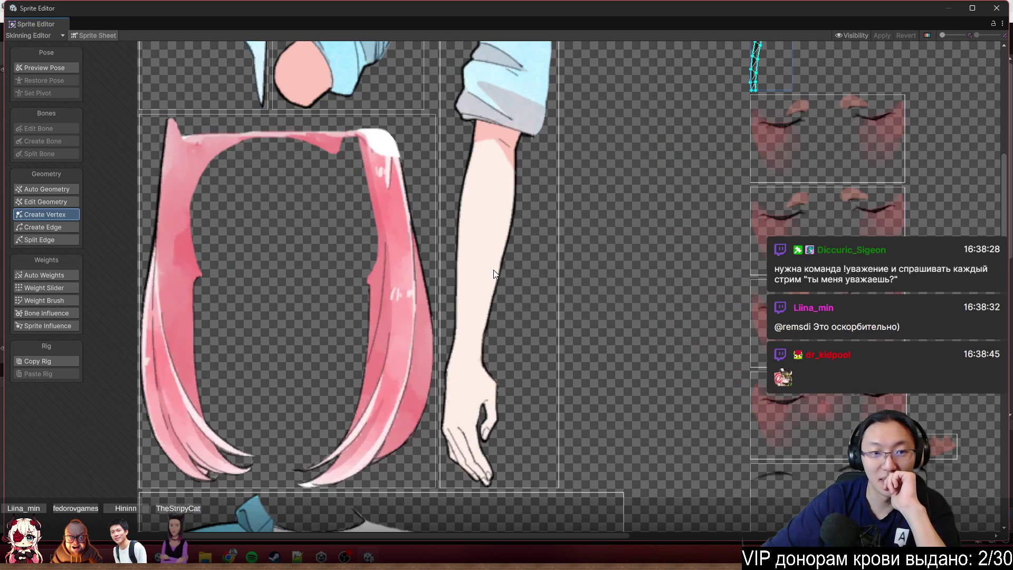
pyautogui.scroll(-5, 554, 252)
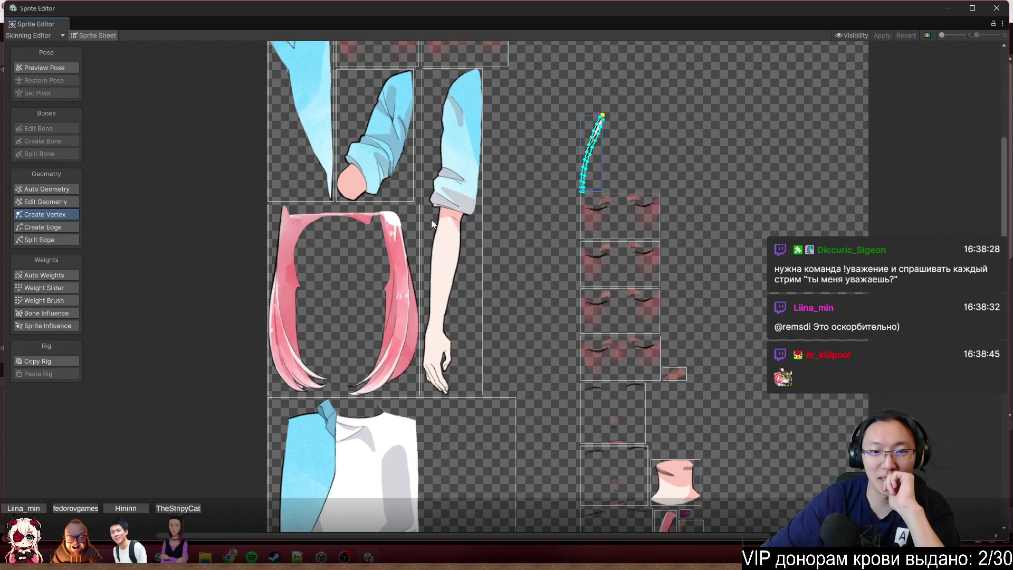
pyautogui.scroll(1, 641, 268)
pyautogui.moveTo(641, 268); pyautogui.dragTo(493, 177)
pyautogui.scroll(-3, 283, 47)
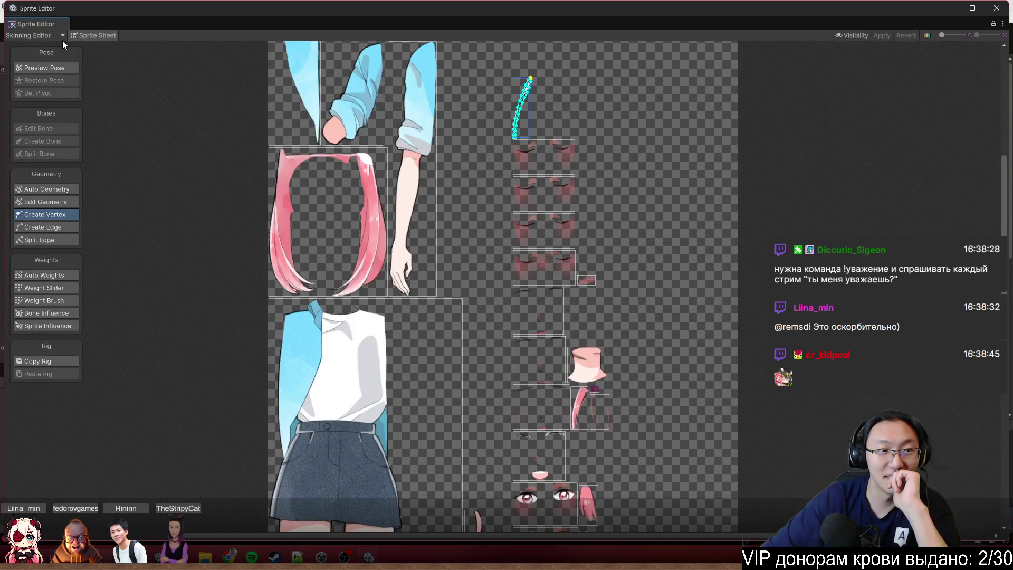
# - Turn off Sprite Sheet, zoom in on the raised hand, and select the arm sprite
pyautogui.click(116, 32)
pyautogui.scroll(2, 549, 152)
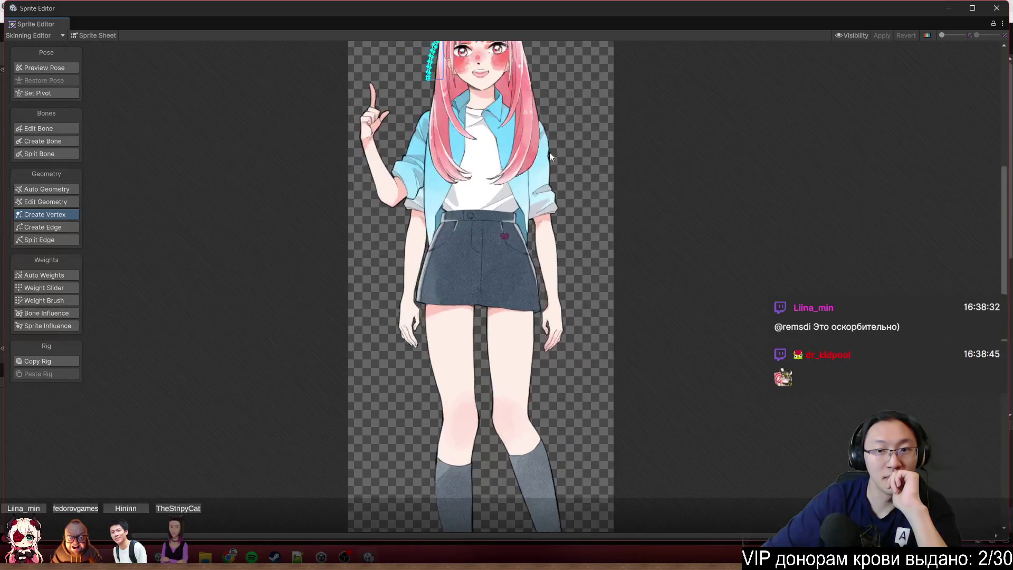
pyautogui.scroll(-2, 717, 211)
pyautogui.scroll(2, 641, 287)
pyautogui.moveTo(640, 287); pyautogui.dragTo(690, 185)
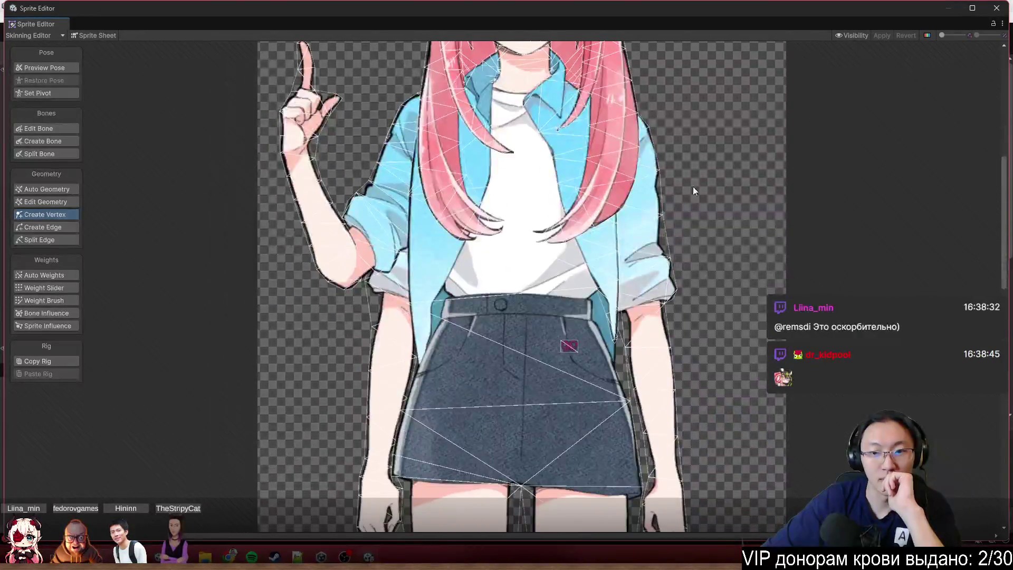
pyautogui.scroll(-3, 701, 278)
pyautogui.moveTo(700, 278); pyautogui.dragTo(627, 213)
pyautogui.scroll(2, 588, 211)
pyautogui.scroll(1, 531, 179)
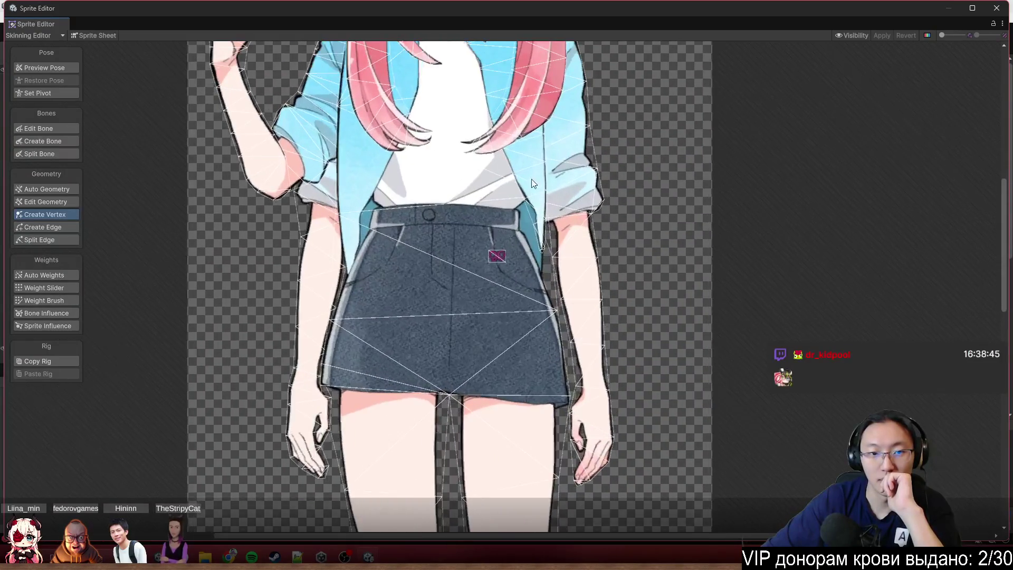
pyautogui.moveTo(531, 179); pyautogui.dragTo(390, 277)
pyautogui.scroll(3, 338, 280)
pyautogui.moveTo(310, 208); pyautogui.dragTo(362, 324)
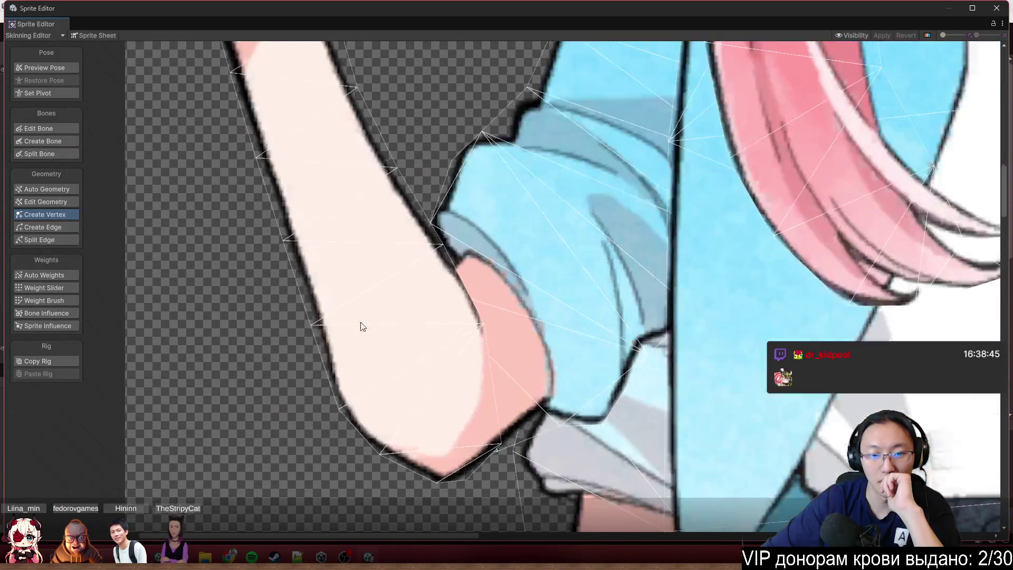
pyautogui.scroll(-1, 375, 350)
pyautogui.scroll(2, 319, 319)
pyautogui.scroll(1, 430, 210)
pyautogui.scroll(1, 430, 209)
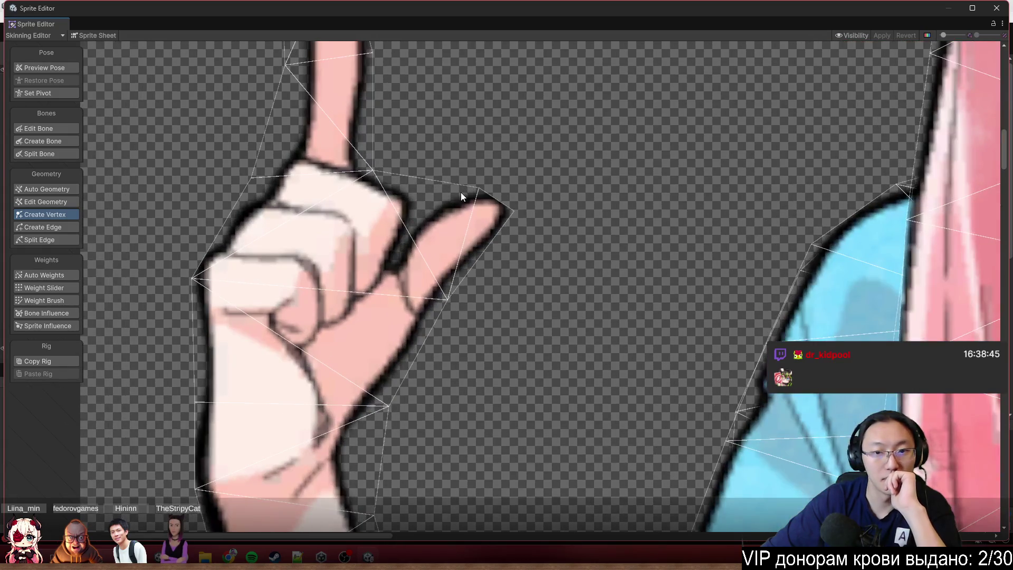
pyautogui.click(264, 244)
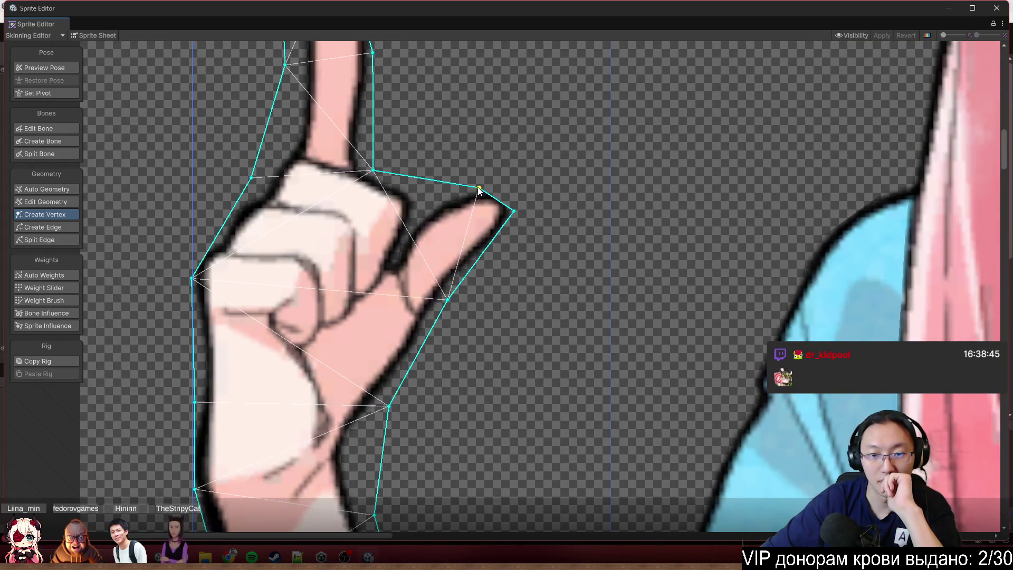
# - Add and drag outline vertices so the arm mesh hugs the thumb tip and edges
pyautogui.moveTo(479, 188)
pyautogui.mouseDown()
pyautogui.moveTo(423, 204)
pyautogui.moveTo(505, 178)
pyautogui.moveTo(520, 217)
pyautogui.mouseUp()
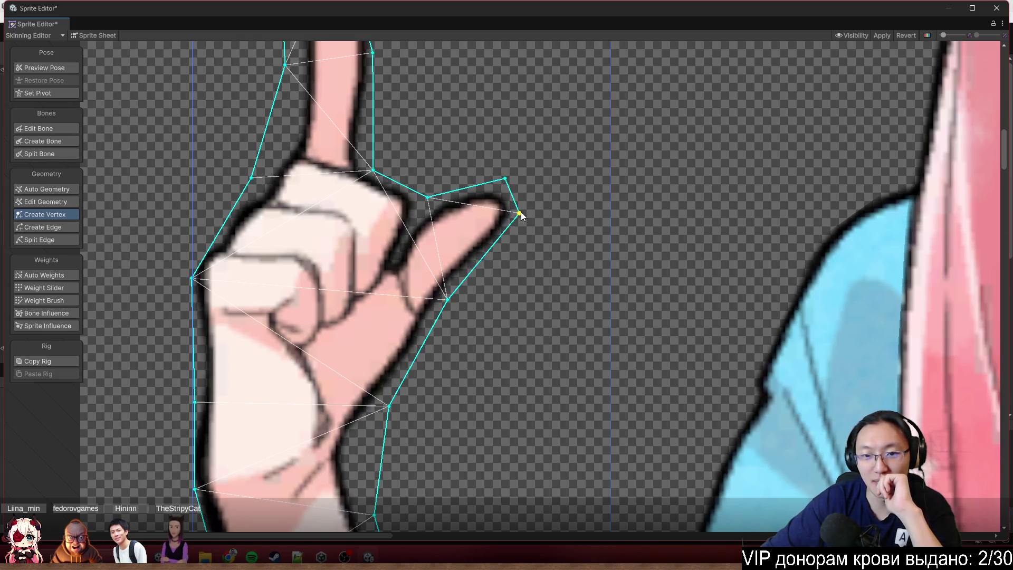
pyautogui.click(480, 261)
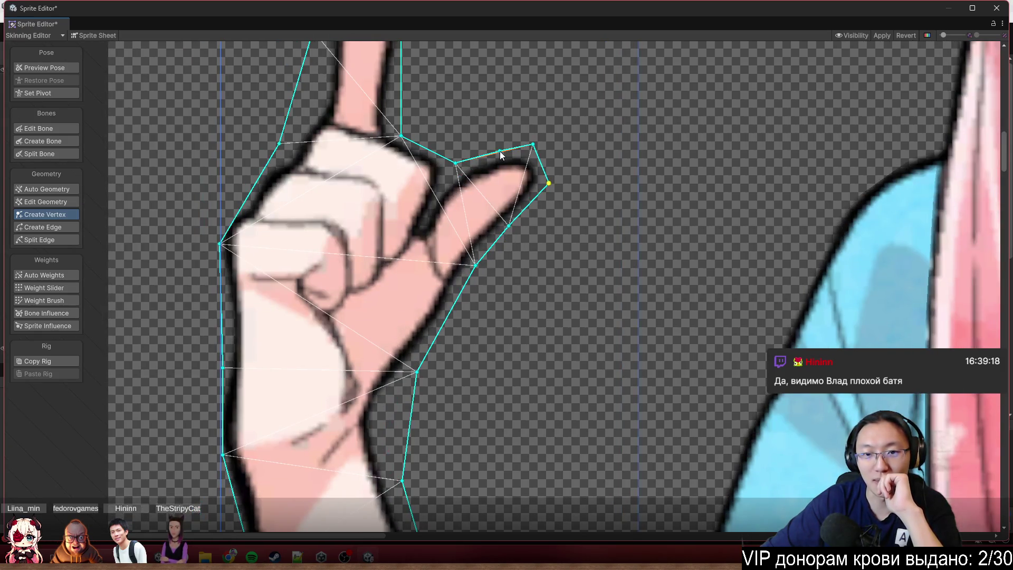
pyautogui.click(498, 153)
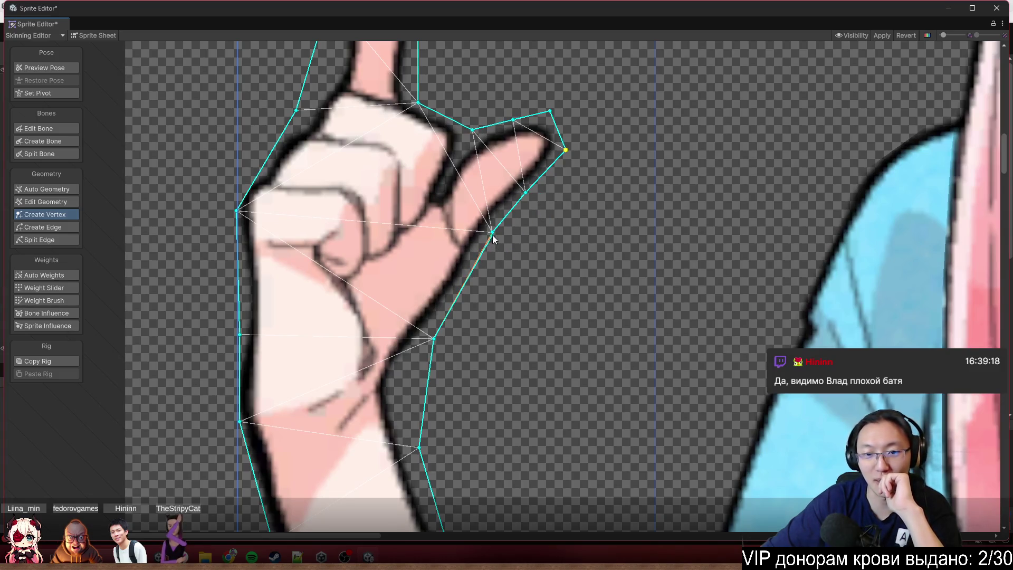
pyautogui.moveTo(492, 233); pyautogui.dragTo(486, 239)
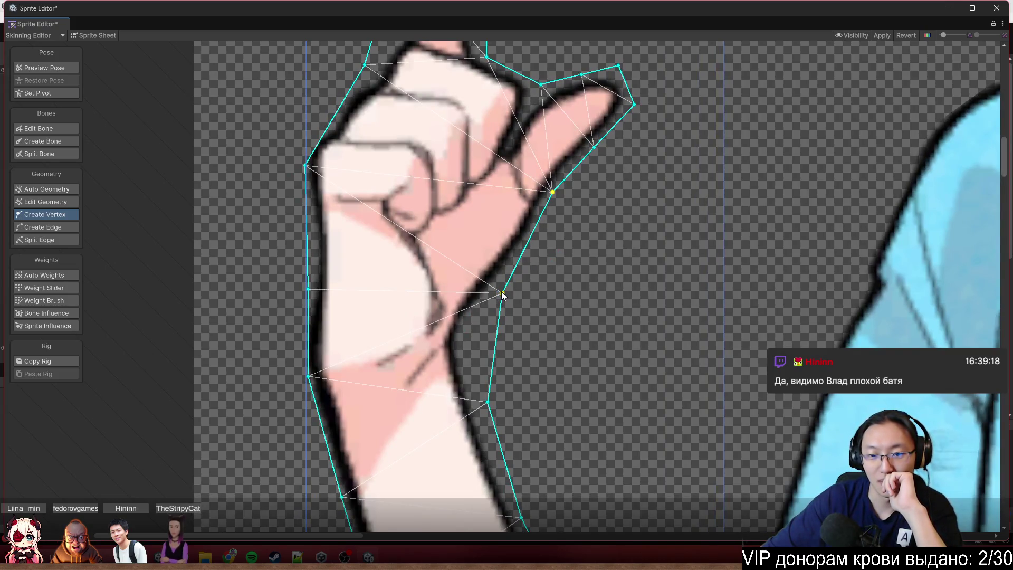
pyautogui.click(499, 291)
# - Add a vertex on the forearm outline and pull it in against the arm edge
pyautogui.click(495, 333)
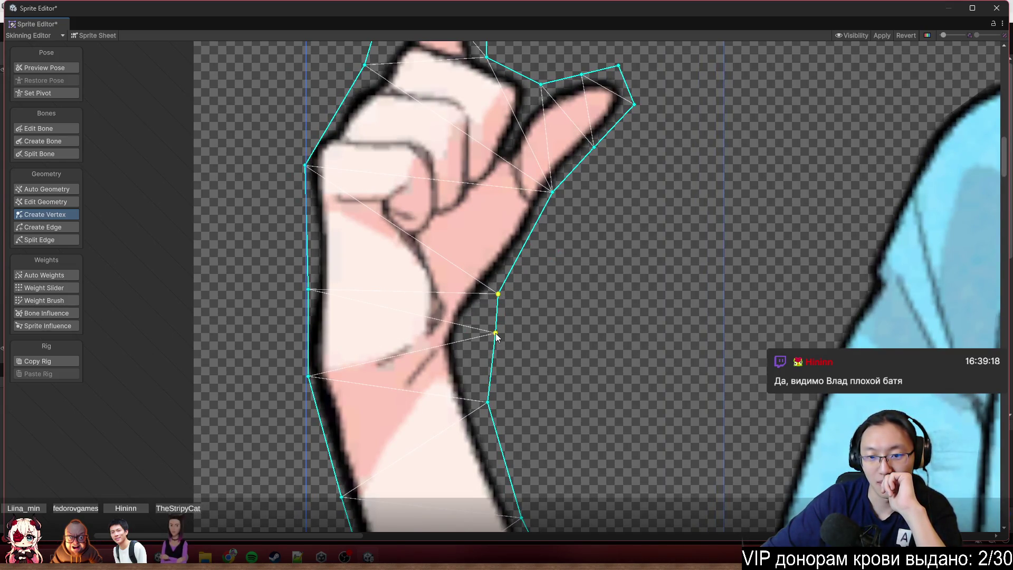
pyautogui.moveTo(495, 334); pyautogui.dragTo(465, 349)
pyautogui.scroll(-3, 502, 395)
pyautogui.scroll(-3, 456, 222)
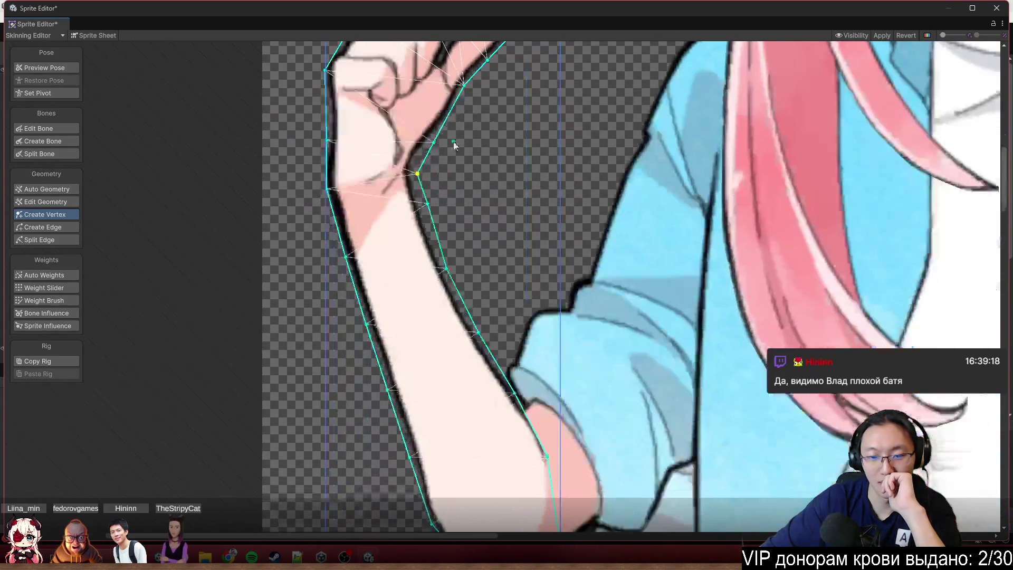
pyautogui.moveTo(457, 238)
pyautogui.mouseDown()
pyautogui.moveTo(426, 201)
pyautogui.moveTo(425, 217)
pyautogui.mouseUp()
pyautogui.scroll(-3, 488, 301)
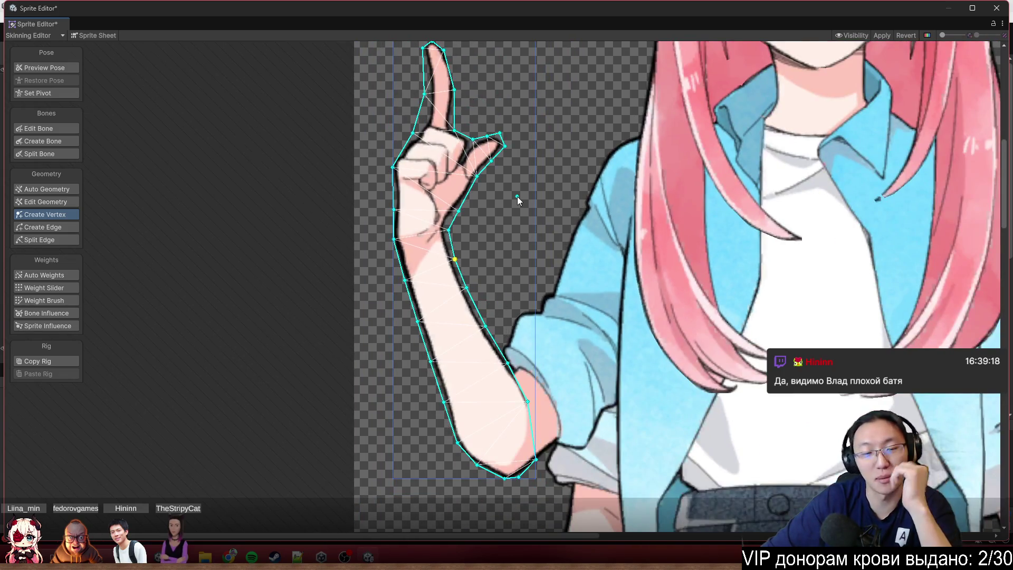
pyautogui.scroll(10, 457, 211)
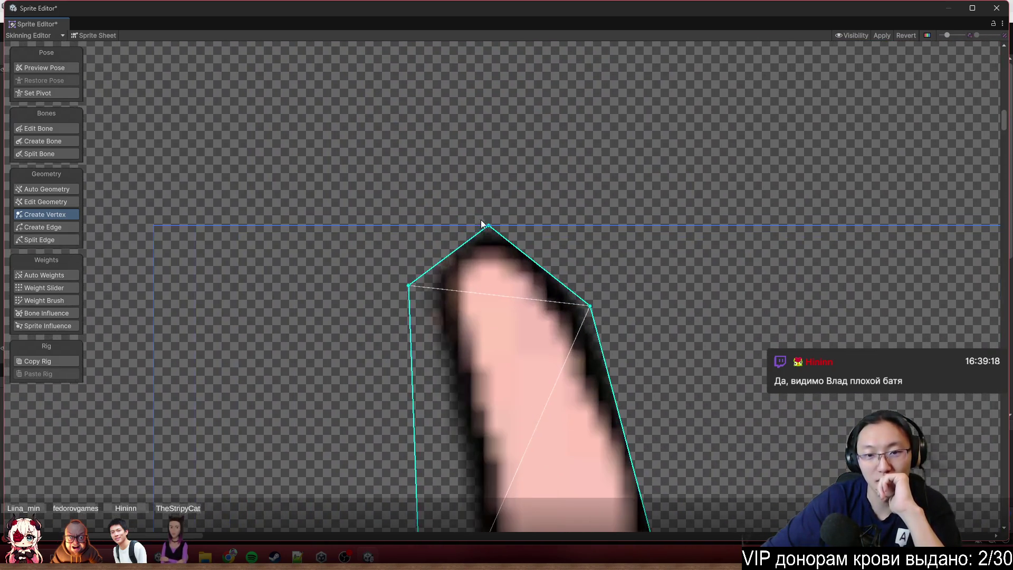
# - Add vertices on the fingertip's top, corner and right side, fitting them to the finger
pyautogui.click(461, 246)
pyautogui.moveTo(461, 246); pyautogui.dragTo(446, 230)
pyautogui.click(528, 257)
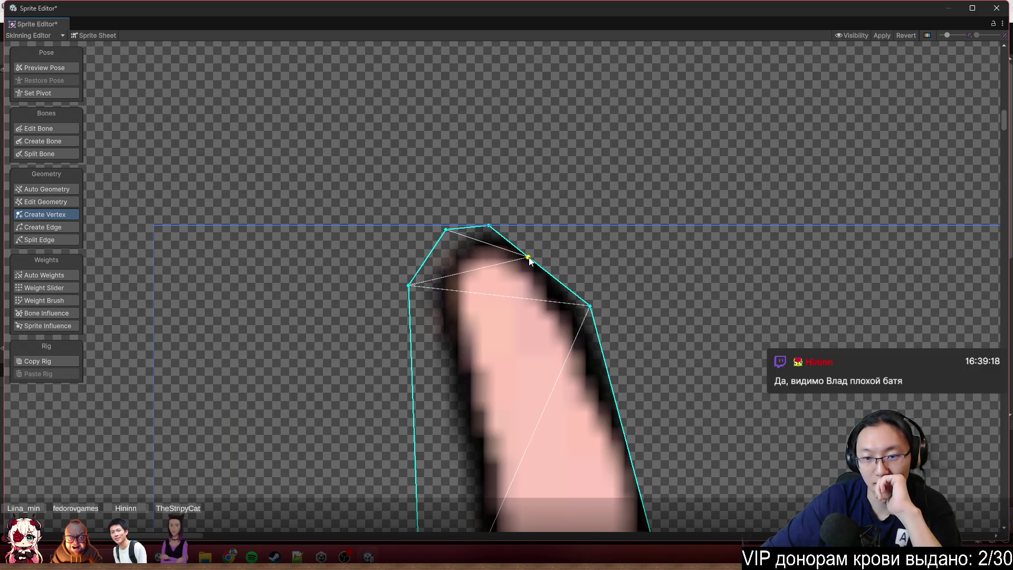
pyautogui.moveTo(528, 258); pyautogui.dragTo(562, 230)
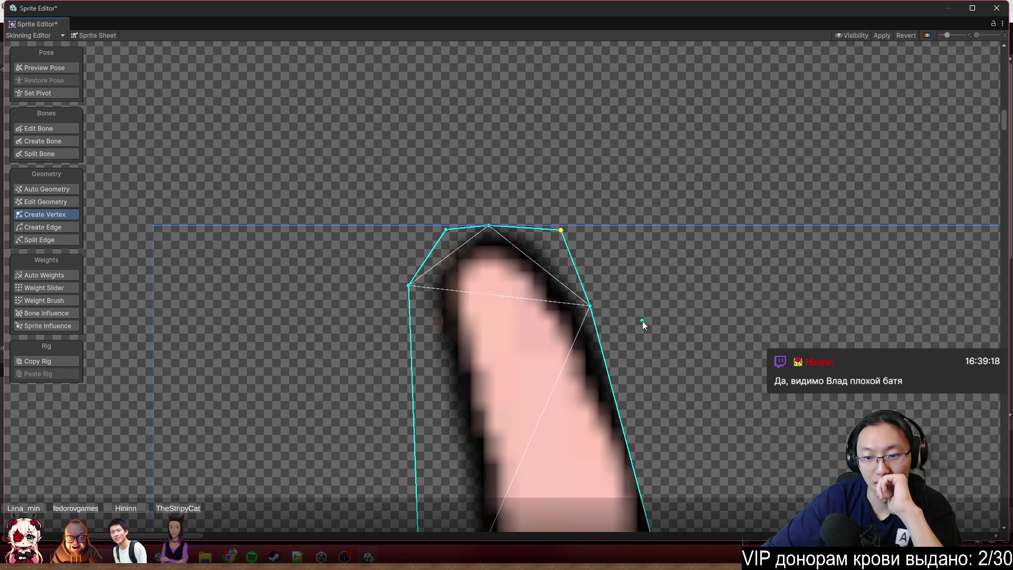
pyautogui.scroll(-4, 578, 351)
pyautogui.click(551, 280)
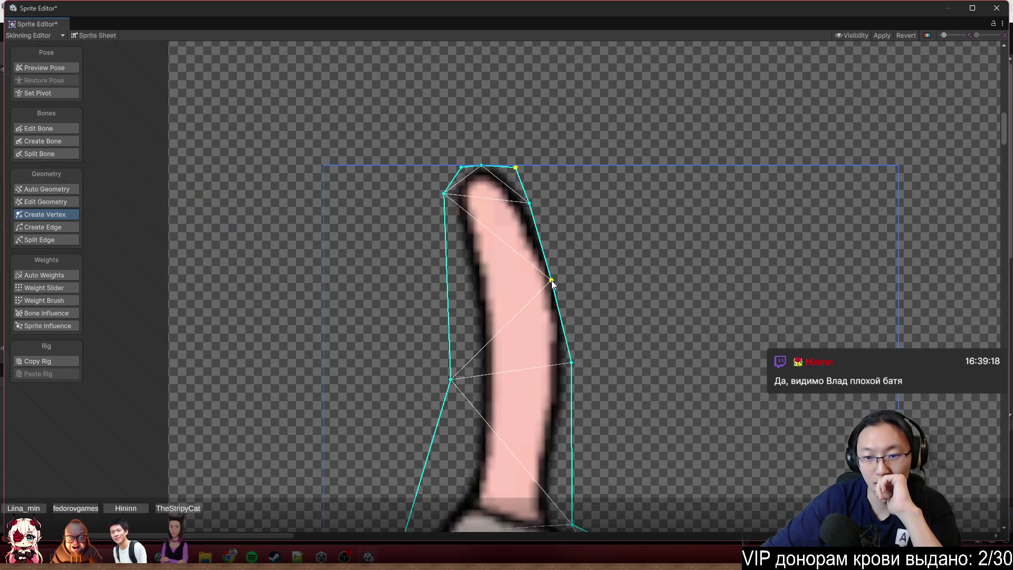
pyautogui.moveTo(551, 280); pyautogui.dragTo(565, 272)
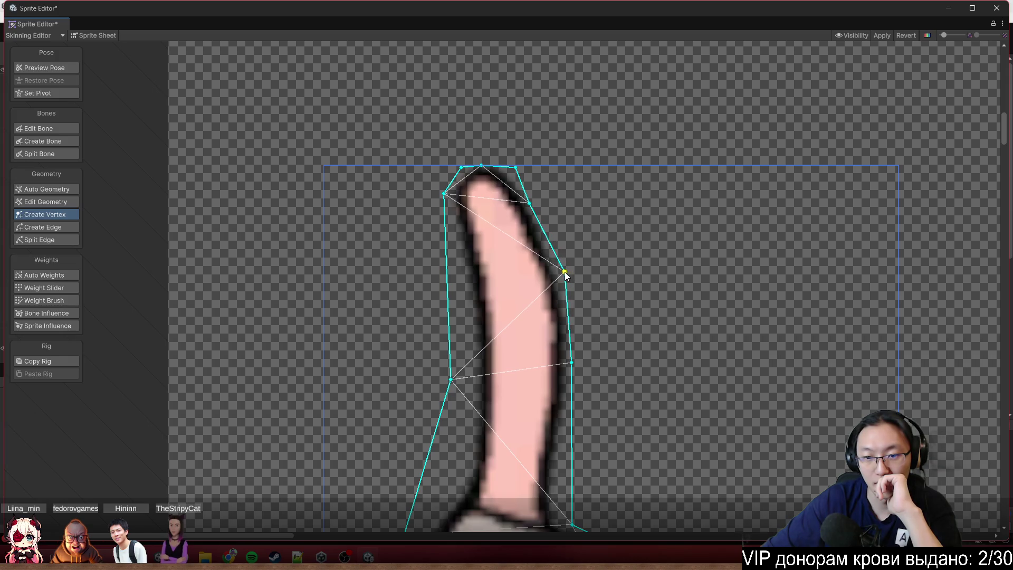
pyautogui.scroll(2, 561, 267)
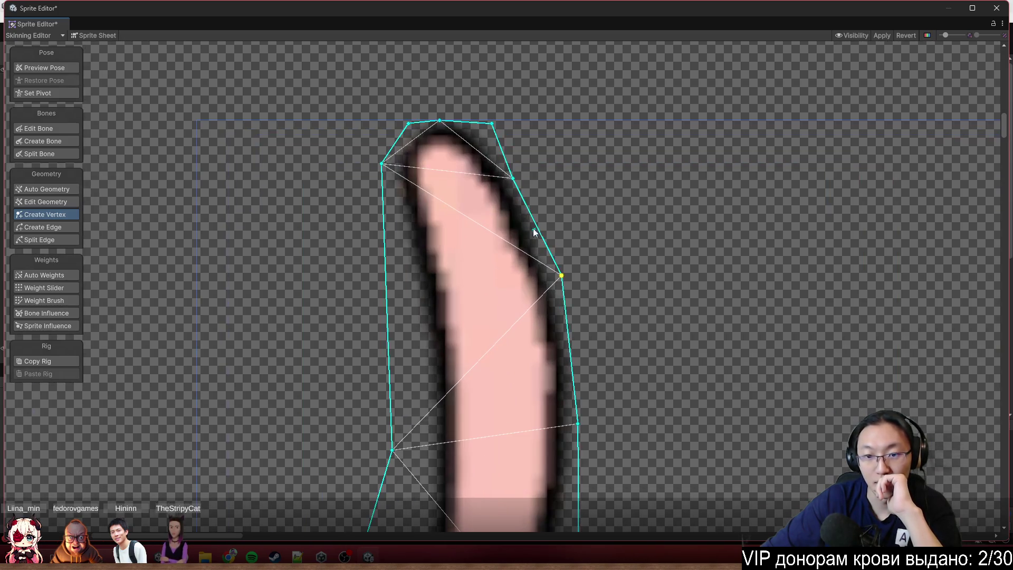
pyautogui.moveTo(513, 179); pyautogui.dragTo(523, 179)
# - Add a point on the index finger's left outline and drag the left vertices onto its contour
pyautogui.scroll(-2, 512, 224)
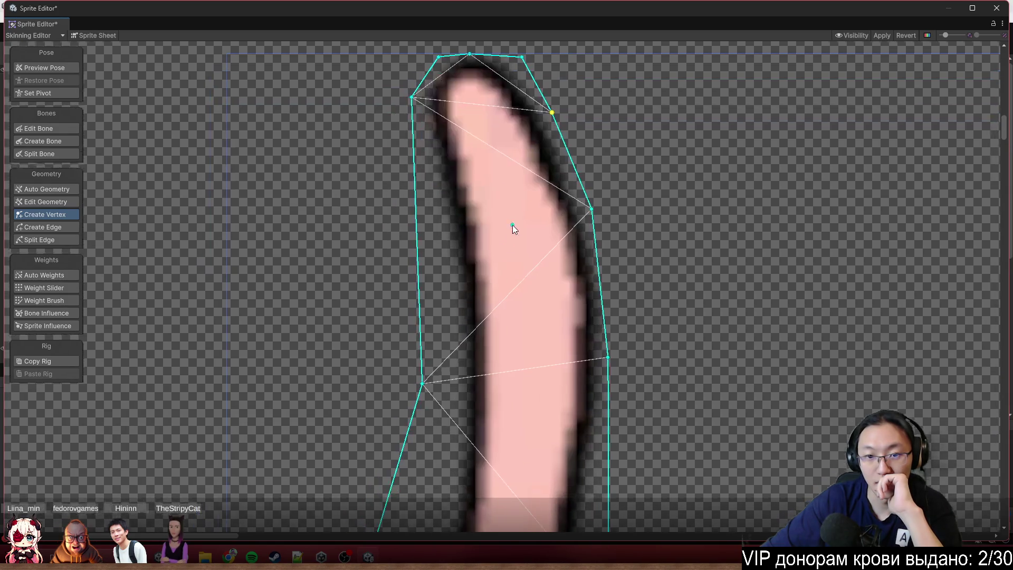
pyautogui.scroll(-3, 511, 248)
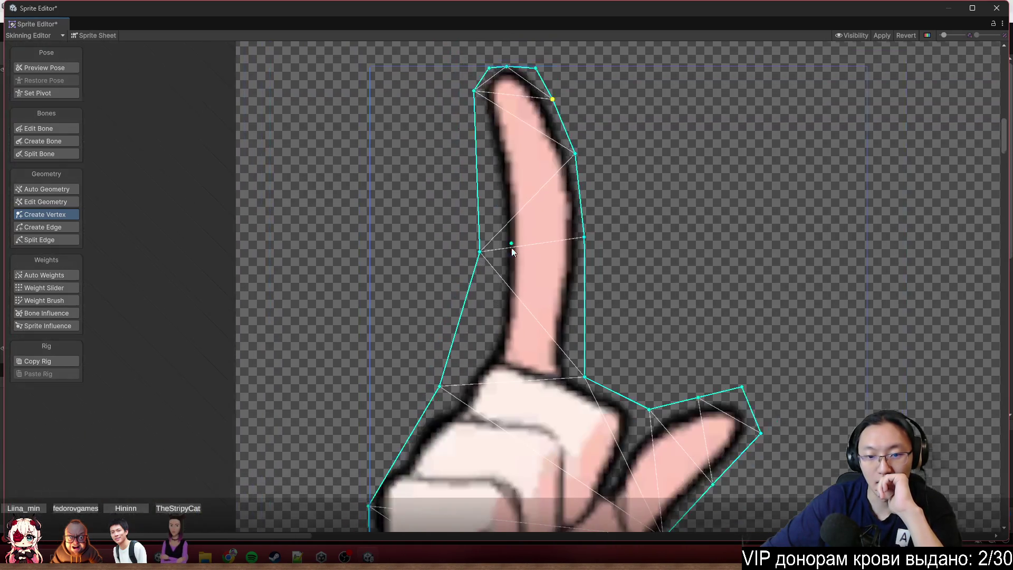
pyautogui.moveTo(481, 252); pyautogui.dragTo(491, 308)
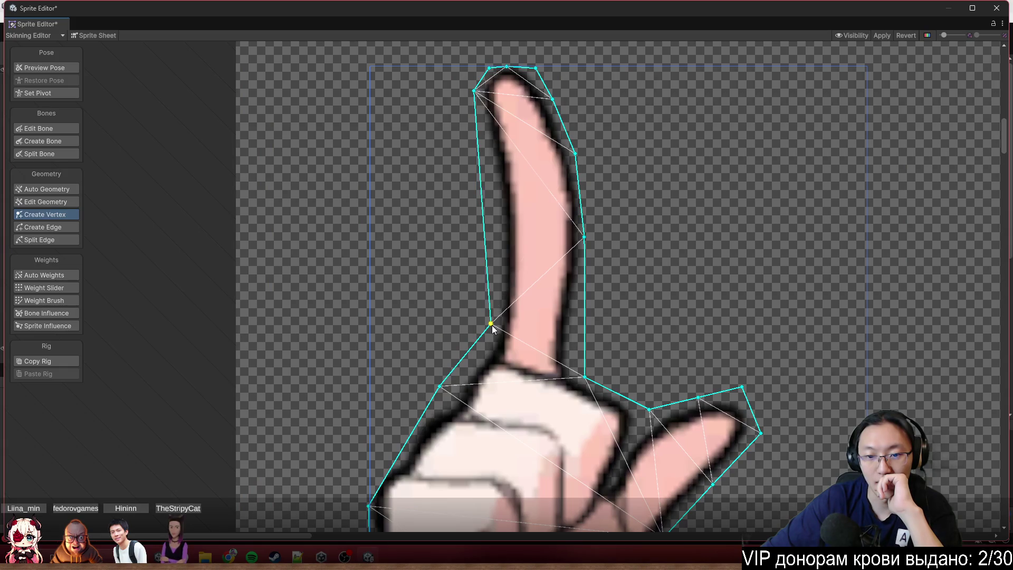
pyautogui.click(486, 244)
pyautogui.moveTo(486, 245); pyautogui.dragTo(493, 176)
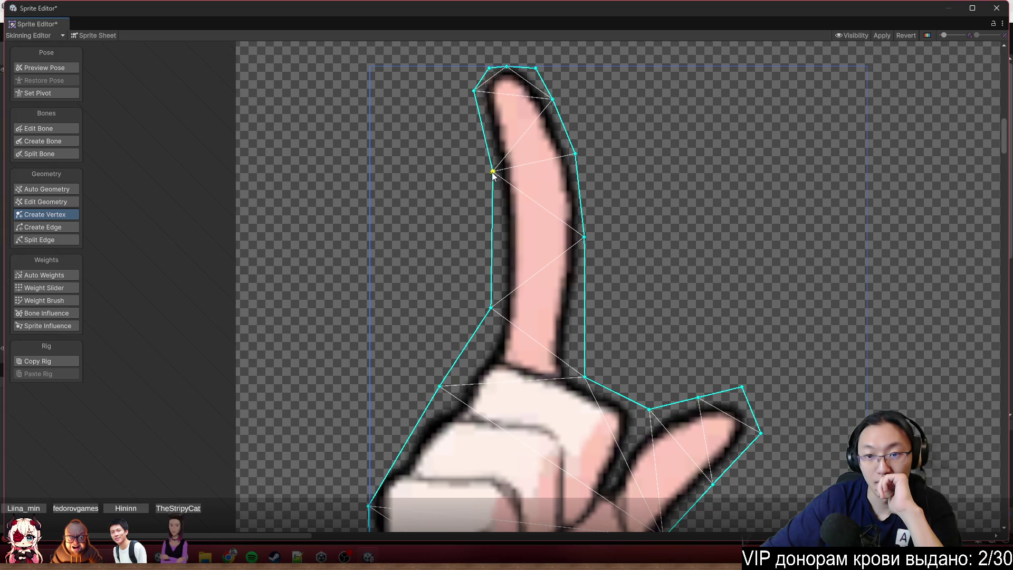
pyautogui.scroll(-3, 550, 199)
pyautogui.scroll(-2, 550, 197)
pyautogui.moveTo(609, 244); pyautogui.dragTo(483, 169)
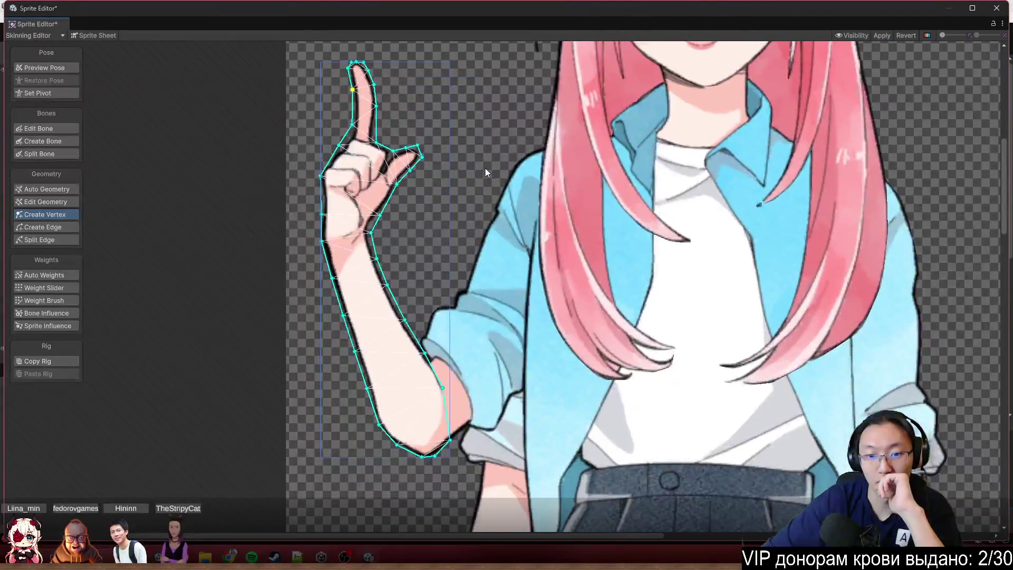
# - Select the hair sprite and move and add points along the hair's right edge
pyautogui.scroll(2, 389, 293)
pyautogui.moveTo(636, 143); pyautogui.dragTo(578, 191)
pyautogui.click(580, 190)
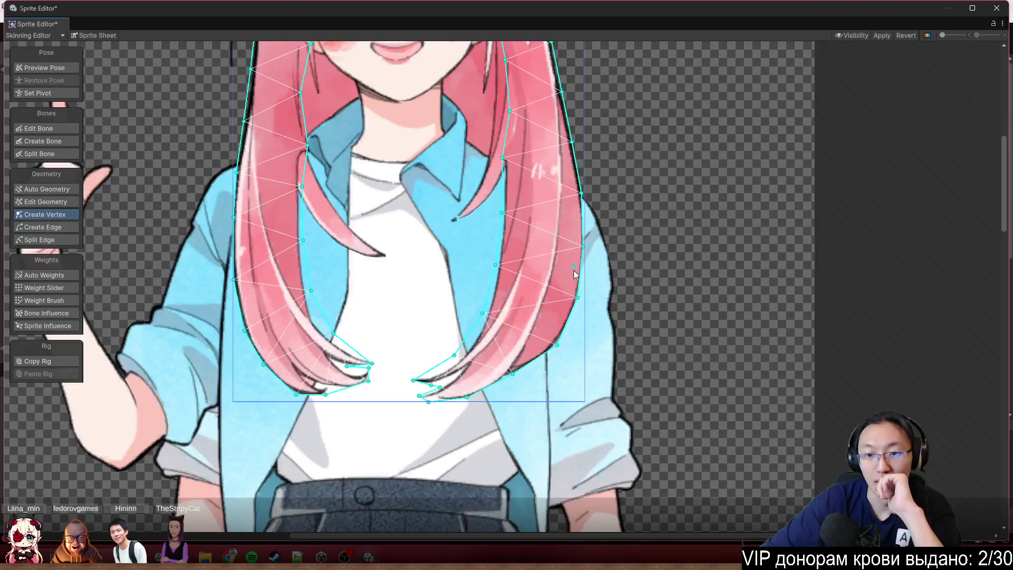
pyautogui.scroll(5, 589, 189)
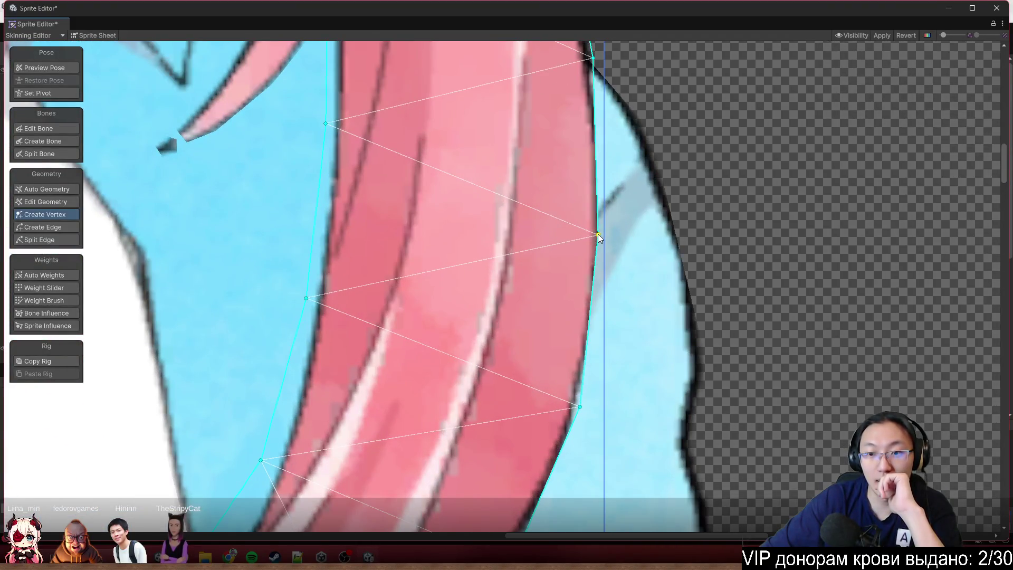
pyautogui.moveTo(598, 234); pyautogui.dragTo(611, 128)
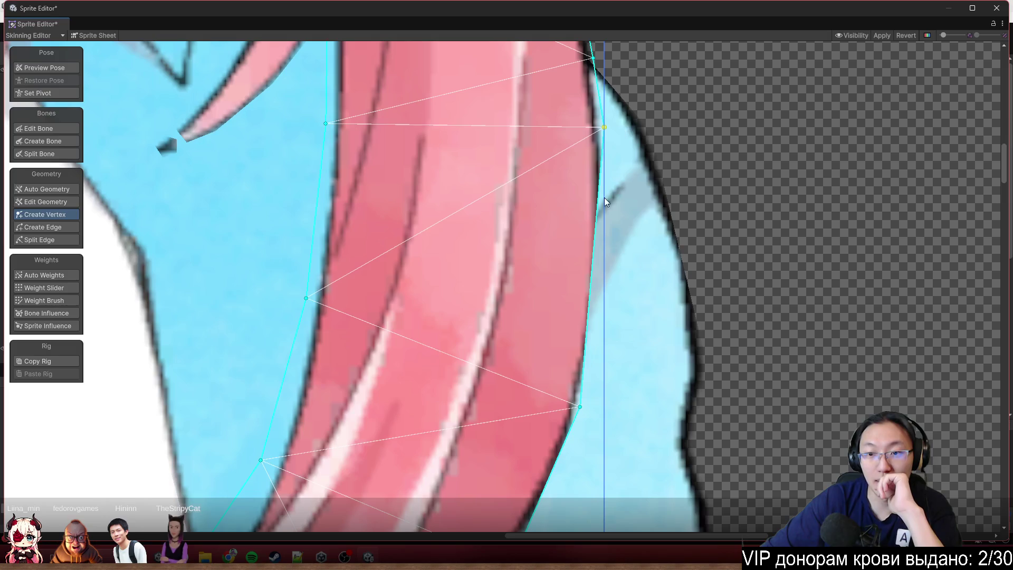
pyautogui.moveTo(597, 233); pyautogui.dragTo(607, 296)
pyautogui.scroll(-5, 609, 288)
pyautogui.scroll(5, 604, 310)
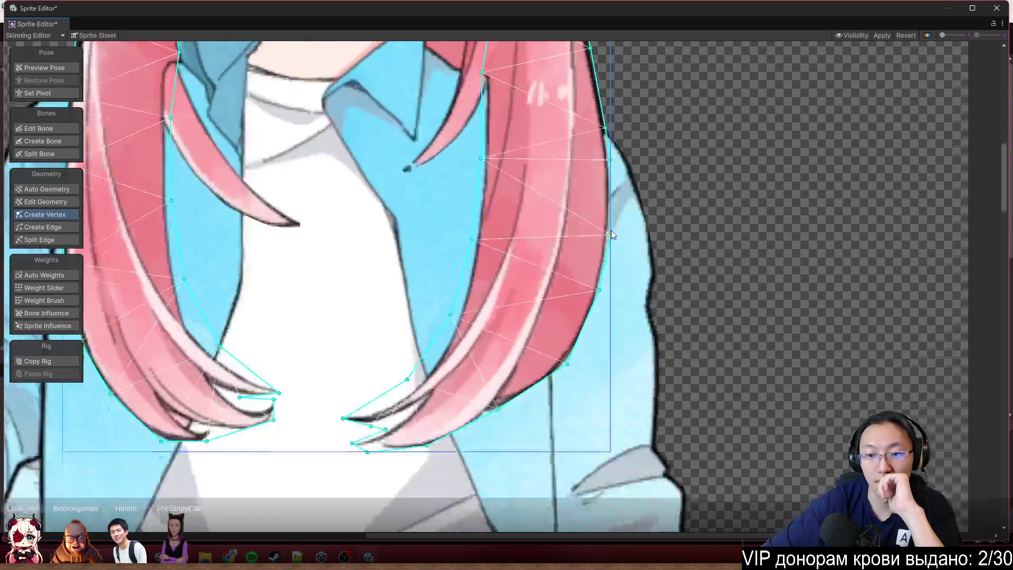
pyautogui.click(591, 293)
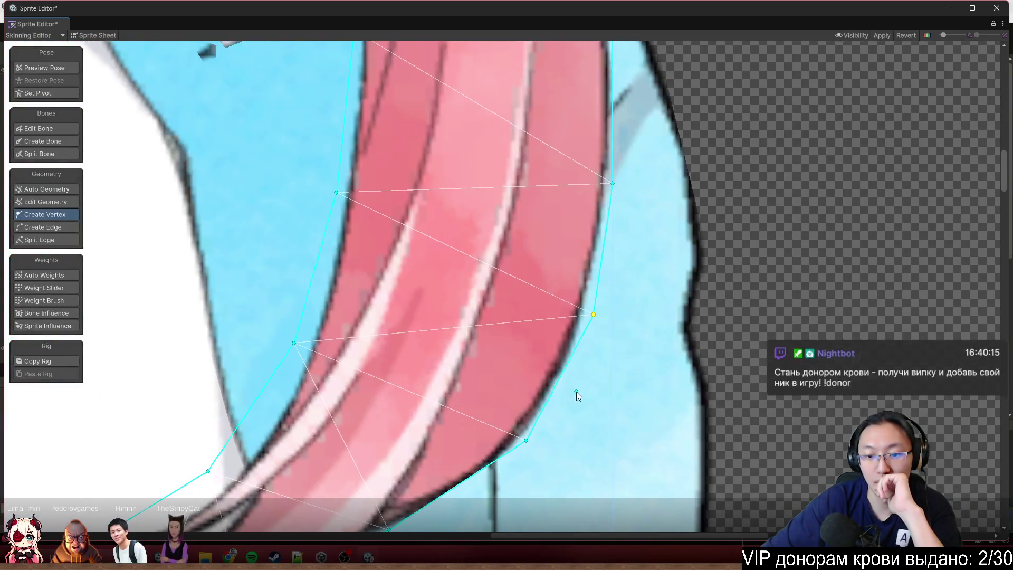
# - Add and place points along the right strand's underside outline
pyautogui.scroll(-3, 576, 392)
pyautogui.scroll(3, 564, 306)
pyautogui.moveTo(568, 306); pyautogui.dragTo(585, 295)
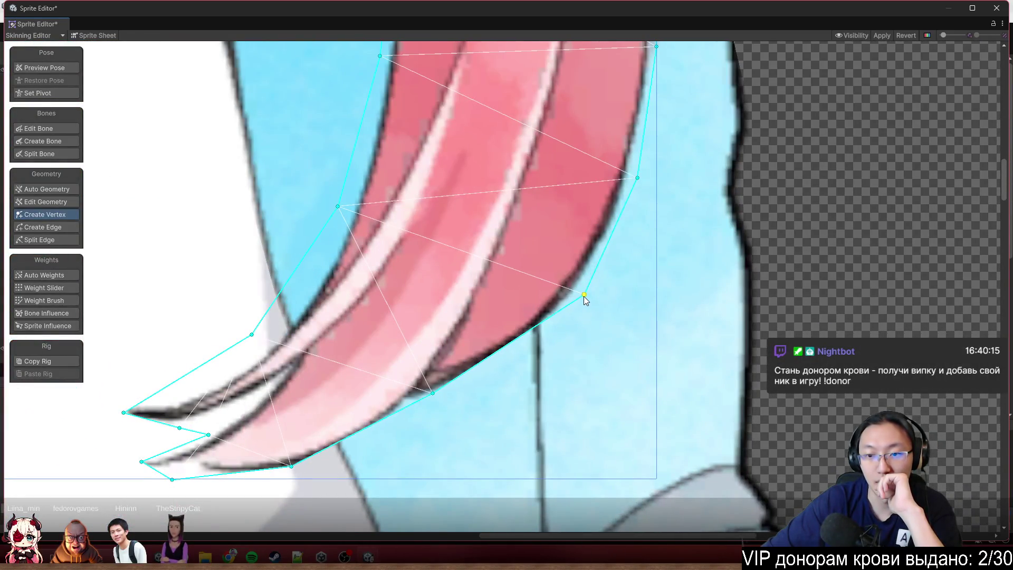
pyautogui.click(508, 344)
pyautogui.moveTo(508, 344)
pyautogui.mouseDown()
pyautogui.moveTo(515, 365)
pyautogui.moveTo(616, 248)
pyautogui.mouseUp()
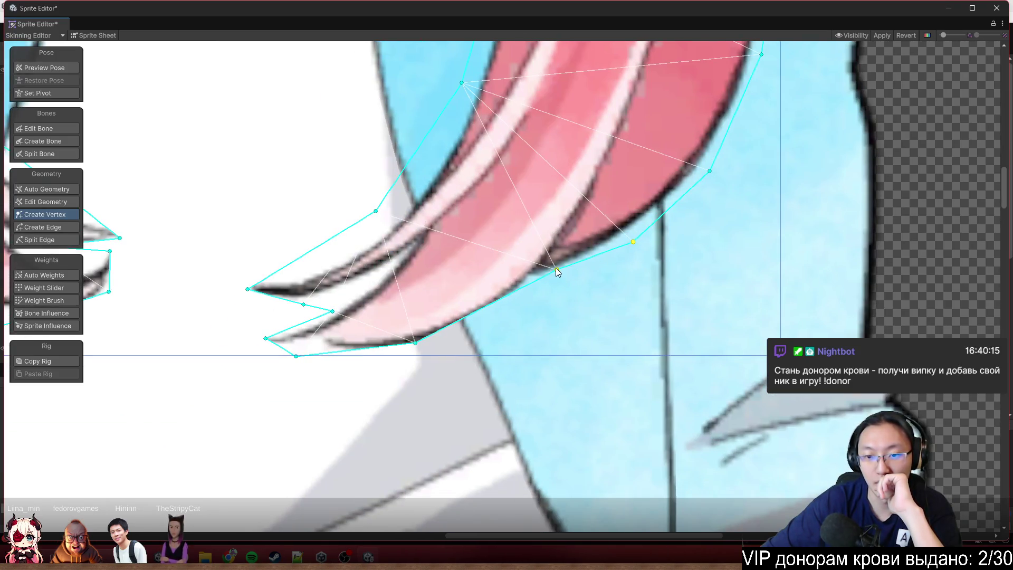
pyautogui.moveTo(556, 272)
pyautogui.mouseDown()
pyautogui.moveTo(554, 301)
pyautogui.moveTo(547, 294)
pyautogui.moveTo(605, 249)
pyautogui.mouseUp()
# - Delete the stray interior point and drag outline points out to the strand's pointed tip
pyautogui.scroll(1, 574, 273)
pyautogui.scroll(1, 507, 210)
pyautogui.moveTo(506, 208); pyautogui.dragTo(530, 240)
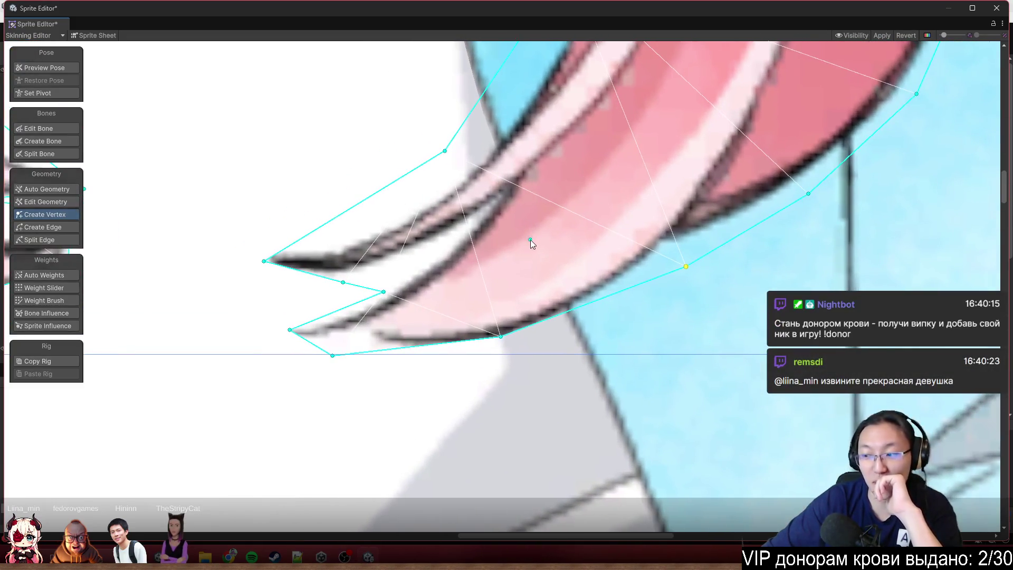
pyautogui.click(528, 189)
pyautogui.press('Delete')
pyautogui.moveTo(502, 338)
pyautogui.mouseDown()
pyautogui.moveTo(515, 353)
pyautogui.moveTo(689, 314)
pyautogui.mouseUp()
pyautogui.moveTo(467, 293); pyautogui.dragTo(426, 299)
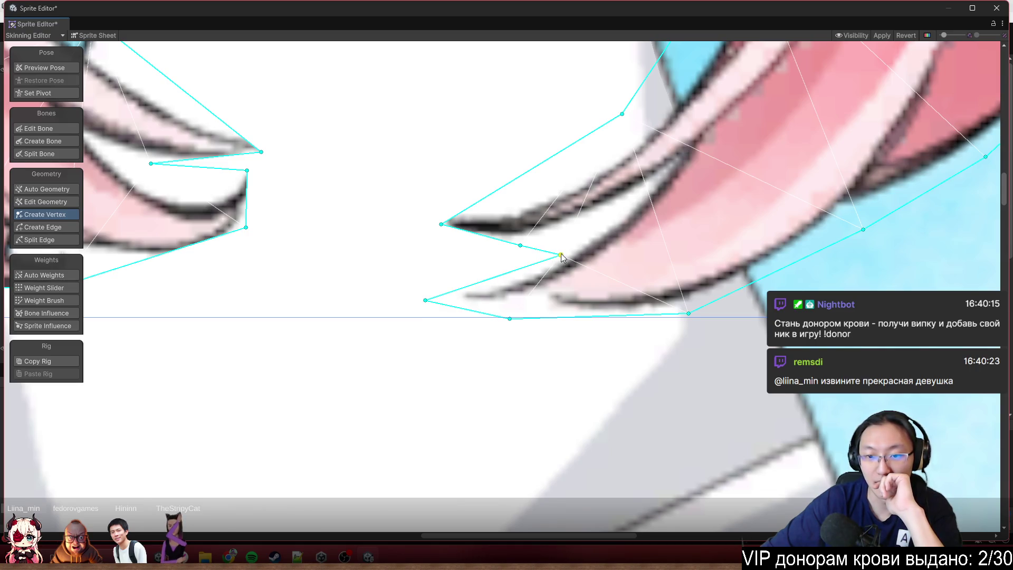
pyautogui.moveTo(561, 254); pyautogui.dragTo(489, 246)
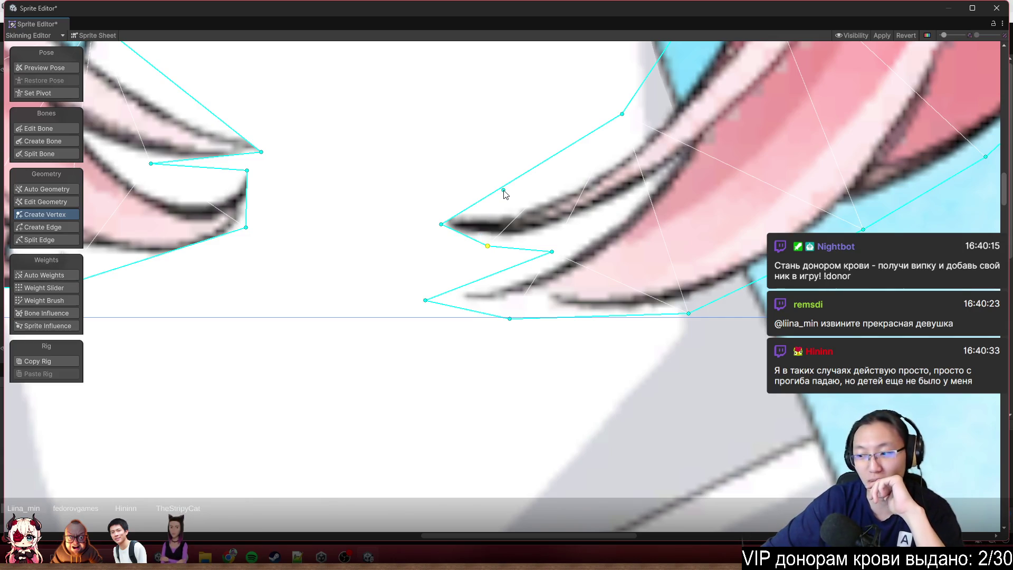
# - Add two points on the tip's upper outline and bend it to hug the strand
pyautogui.scroll(2, 514, 182)
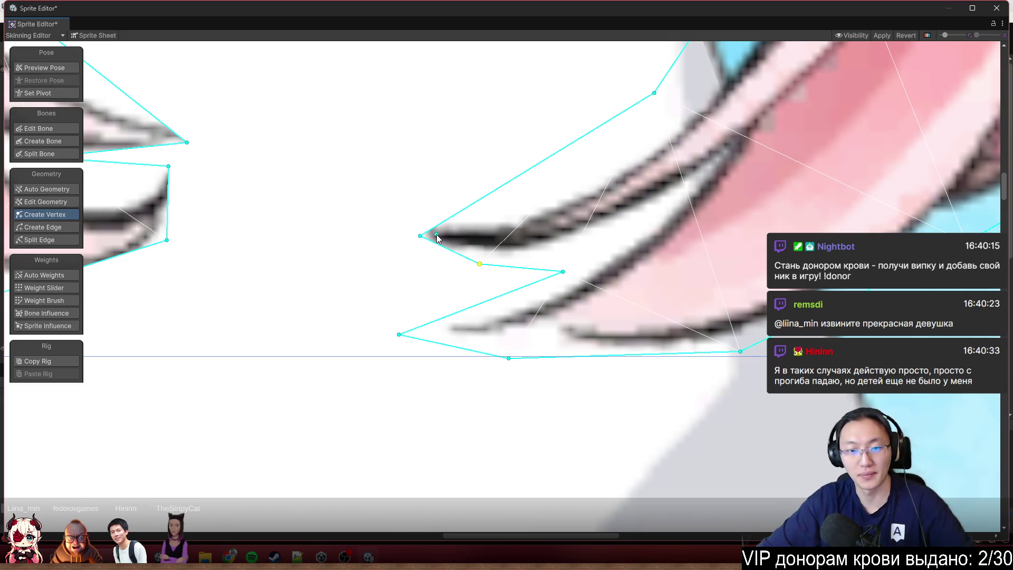
pyautogui.moveTo(420, 237)
pyautogui.mouseDown()
pyautogui.moveTo(378, 245)
pyautogui.moveTo(362, 264)
pyautogui.moveTo(402, 251)
pyautogui.moveTo(422, 201)
pyautogui.mouseUp()
pyautogui.click(434, 232)
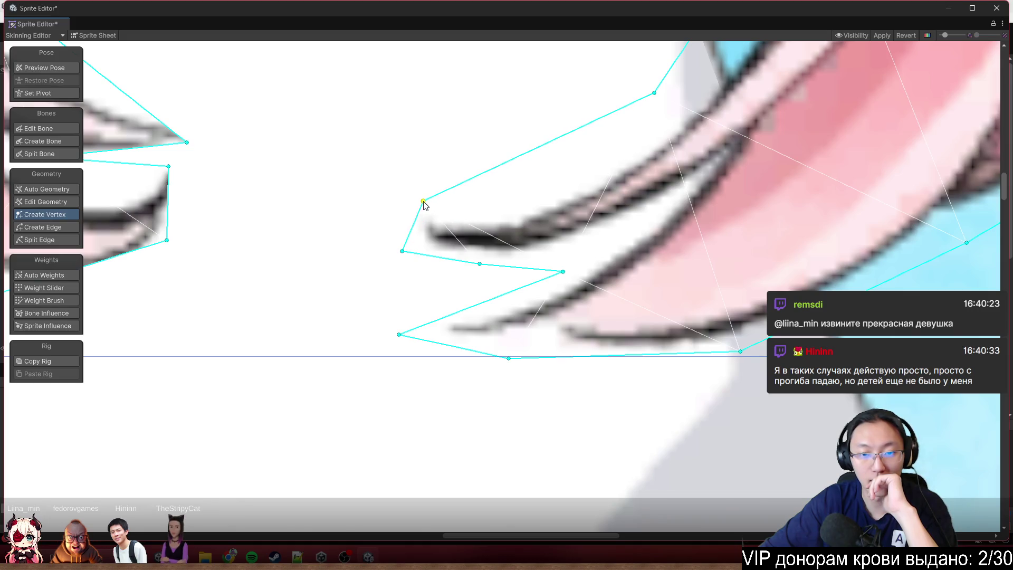
pyautogui.click(534, 150)
pyautogui.moveTo(536, 153); pyautogui.dragTo(599, 166)
pyautogui.scroll(-5, 554, 283)
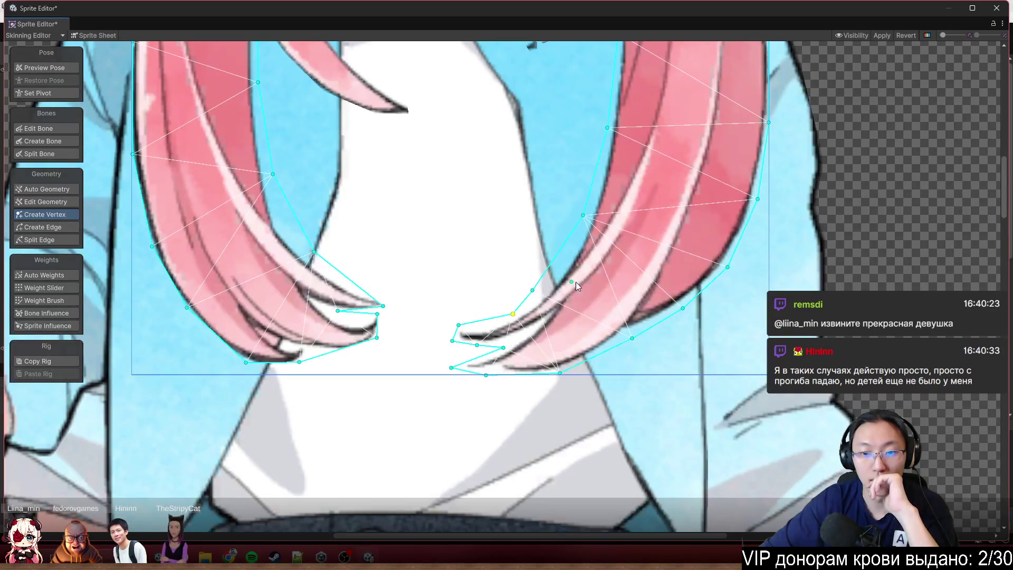
# - Add three interior vertices up the right strand's tip and drag the tip points onto the strand ends
pyautogui.click(546, 328)
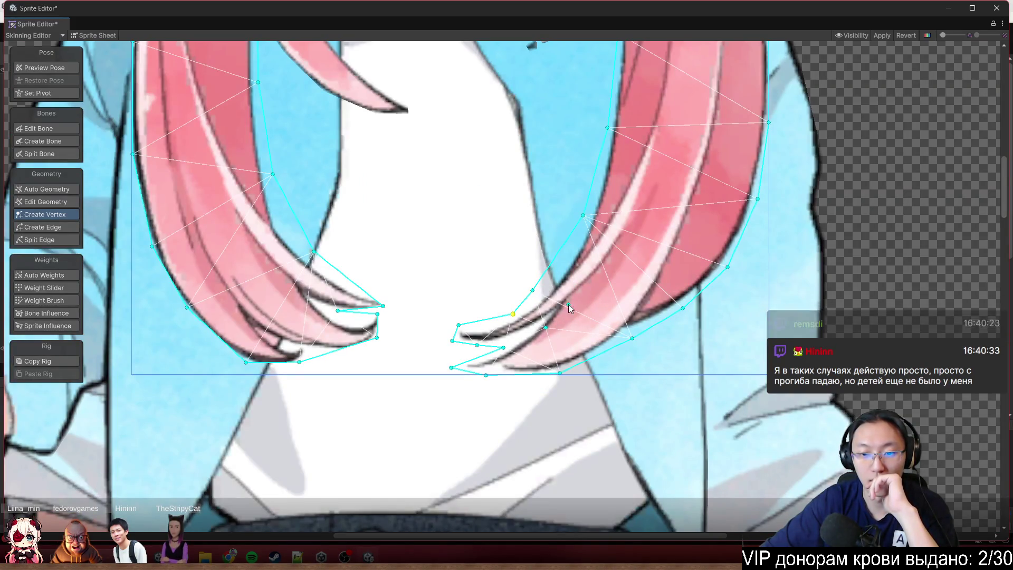
pyautogui.click(577, 291)
pyautogui.click(610, 258)
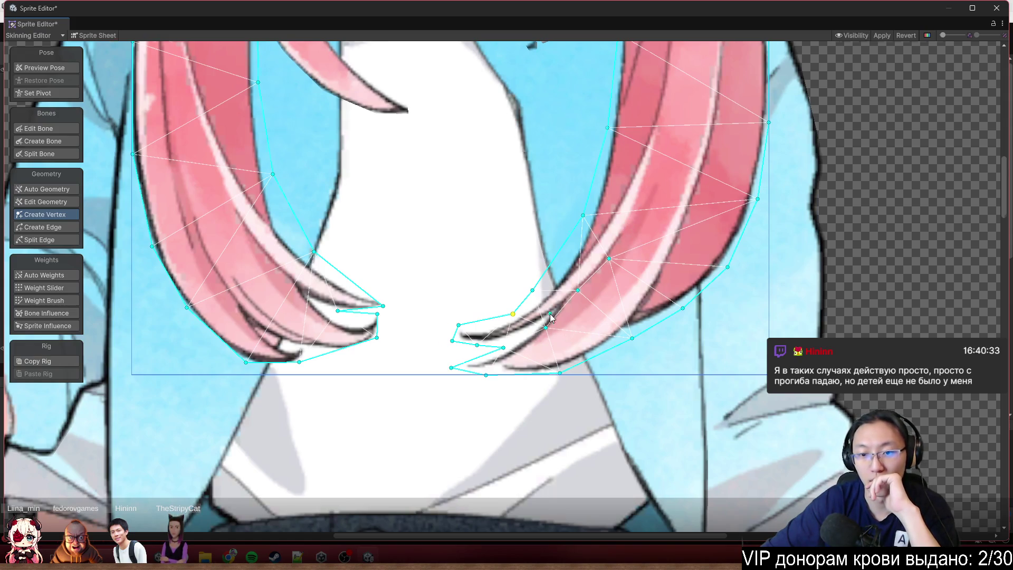
pyautogui.scroll(2, 550, 316)
pyautogui.moveTo(593, 278); pyautogui.dragTo(598, 282)
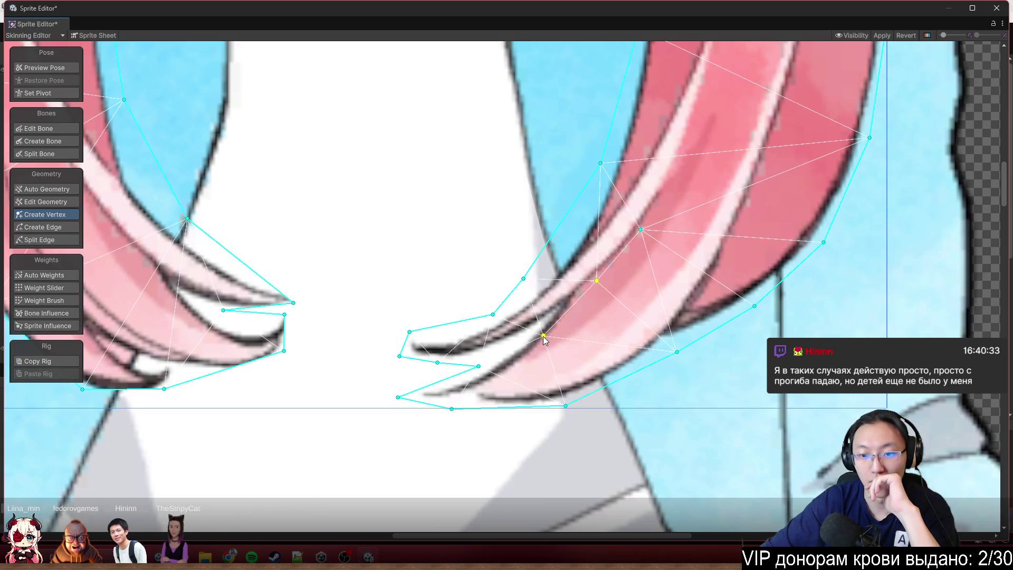
pyautogui.moveTo(545, 337); pyautogui.dragTo(546, 325)
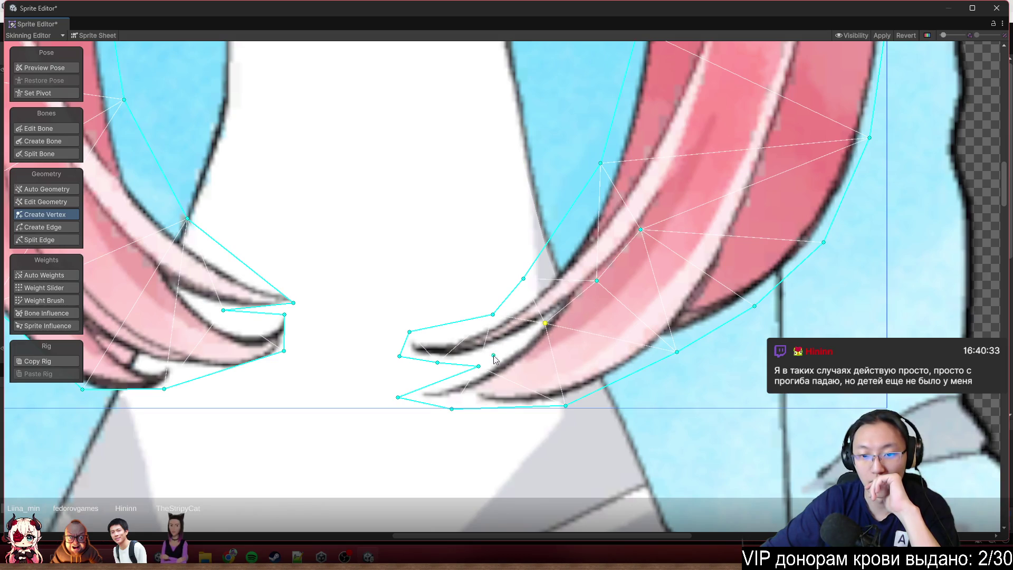
pyautogui.moveTo(479, 366); pyautogui.dragTo(501, 349)
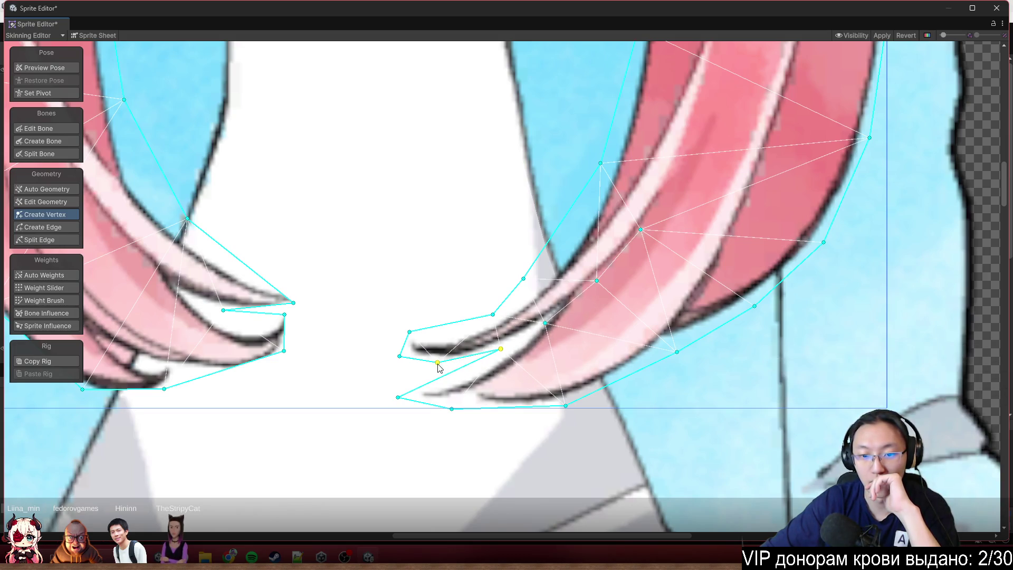
pyautogui.moveTo(437, 363); pyautogui.dragTo(453, 364)
pyautogui.scroll(-5, 572, 201)
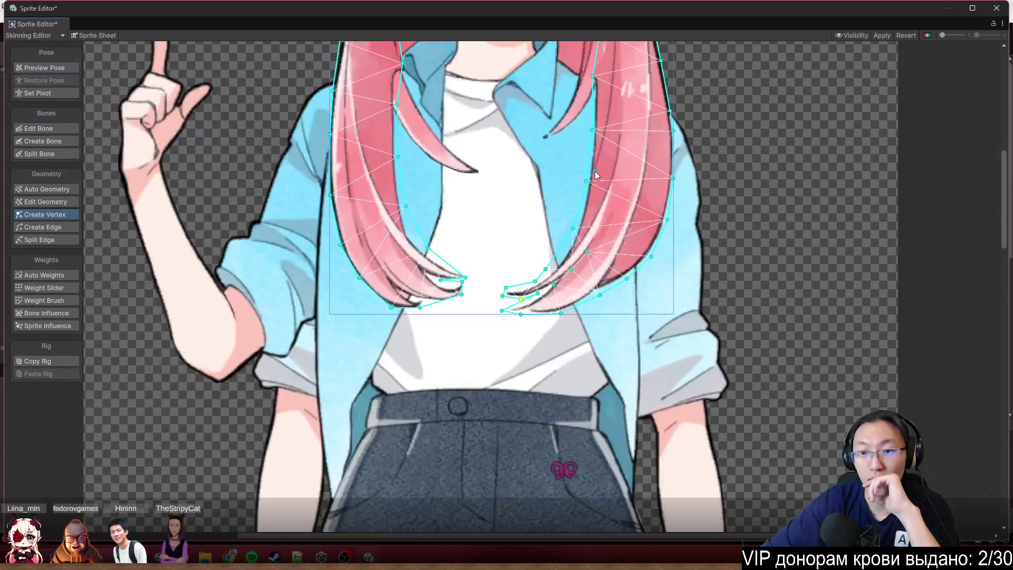
pyautogui.scroll(2, 590, 305)
pyautogui.scroll(5, 590, 304)
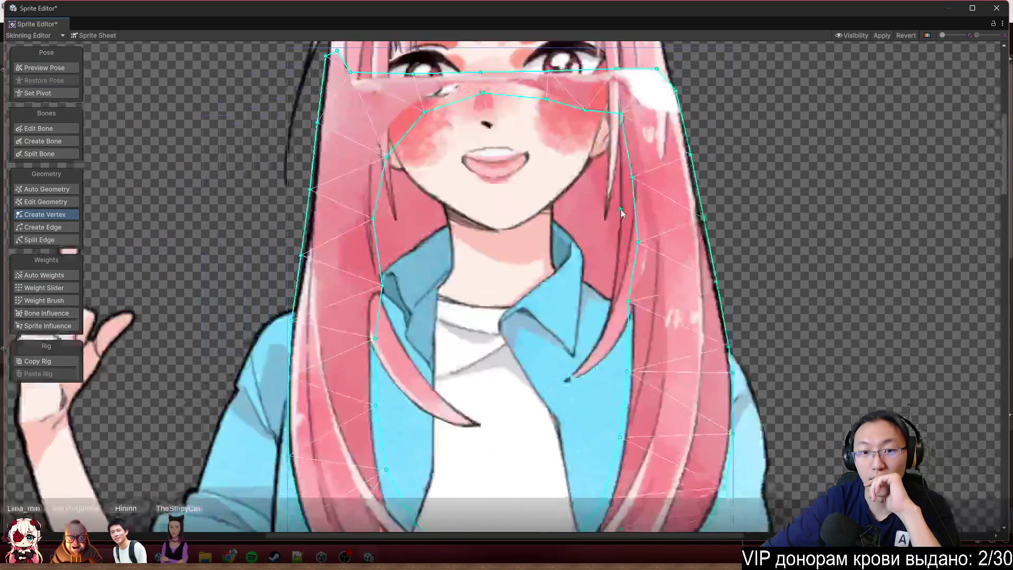
pyautogui.scroll(-3, 465, 275)
pyautogui.scroll(5, 407, 179)
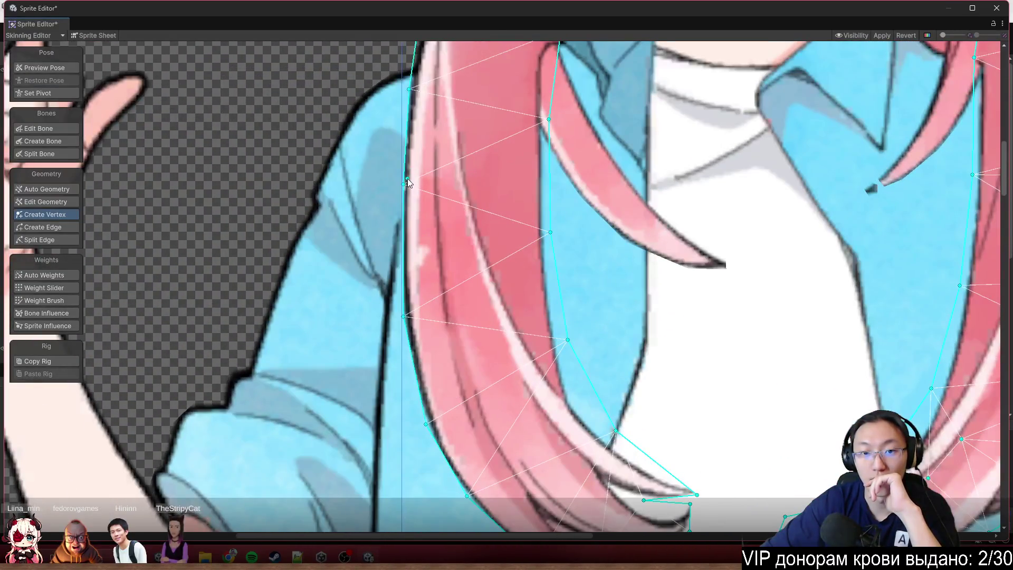
pyautogui.scroll(3, 404, 151)
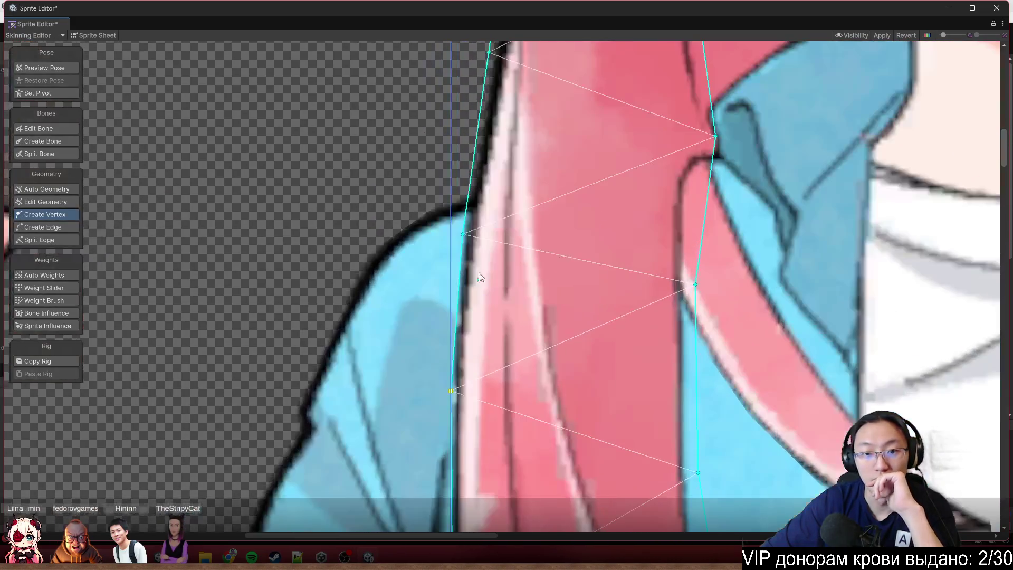
pyautogui.click(460, 236)
pyautogui.scroll(4, 501, 191)
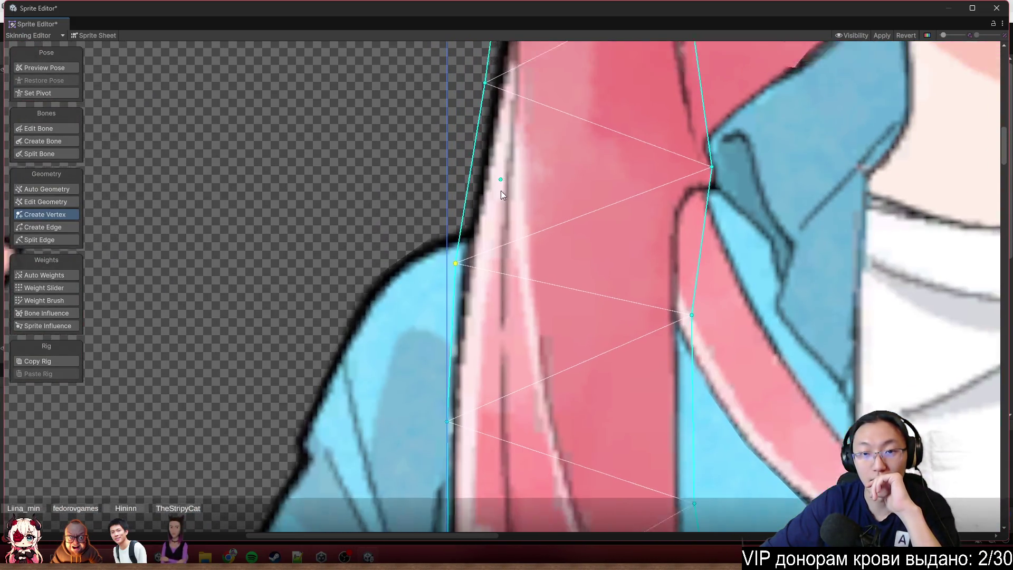
pyautogui.scroll(-4, 617, 359)
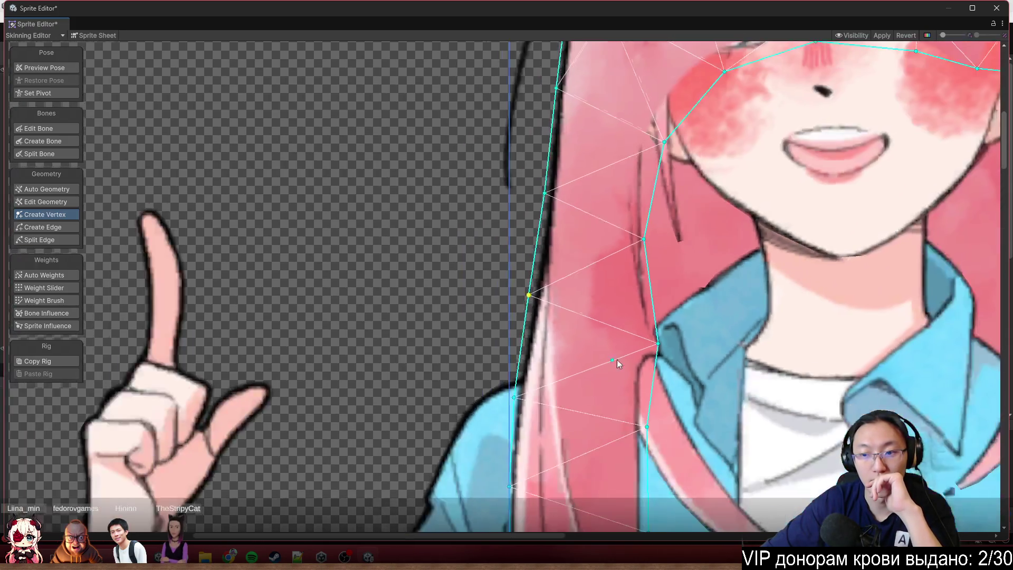
pyautogui.scroll(2, 562, 191)
pyautogui.scroll(2, 550, 157)
pyautogui.scroll(-2, 550, 158)
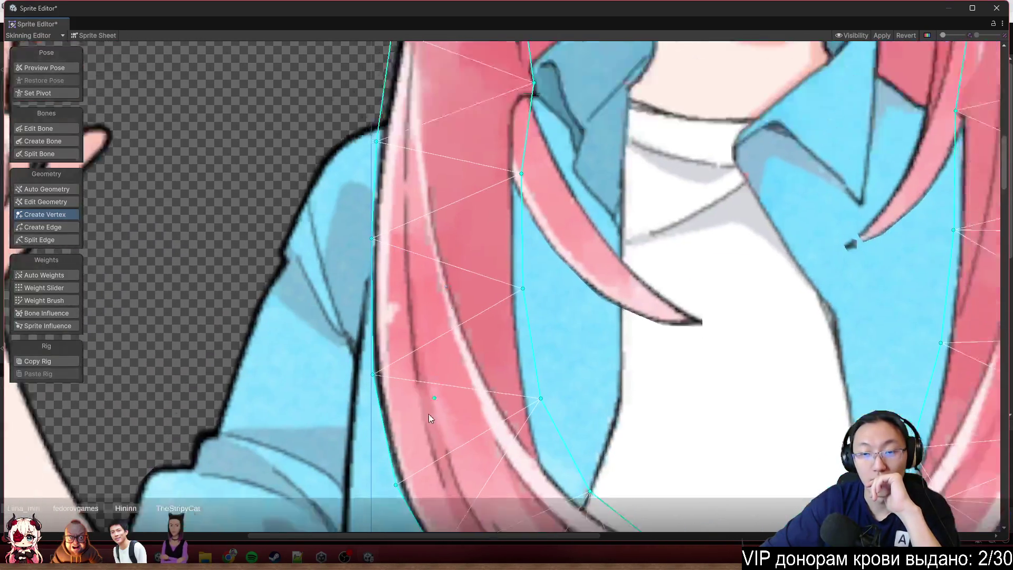